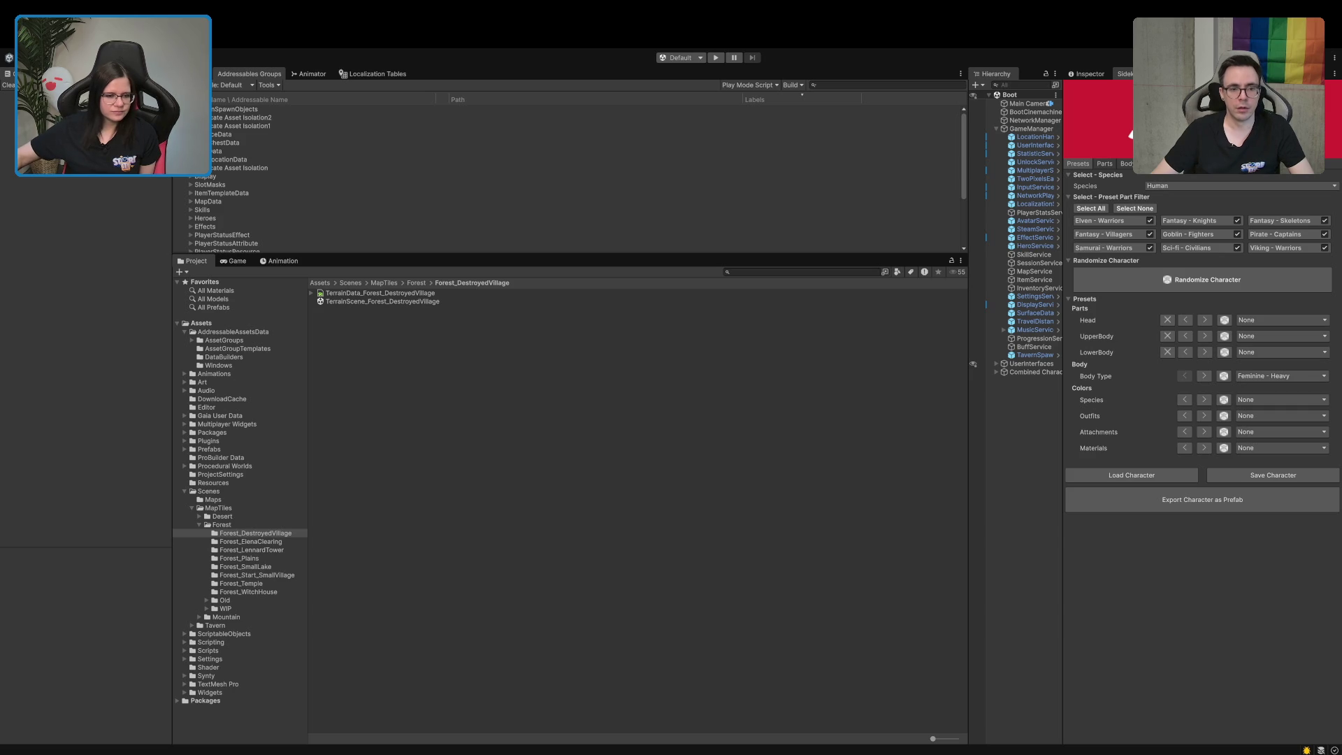
# Widen the Project folder tree and open TerrainScene_Forest_WitchHouse from the Forest_WitchHouse folder
pyautogui.moveTo(308, 672)
pyautogui.mouseDown()
pyautogui.moveTo(339, 667)
pyautogui.moveTo(325, 672)
pyautogui.mouseUp()
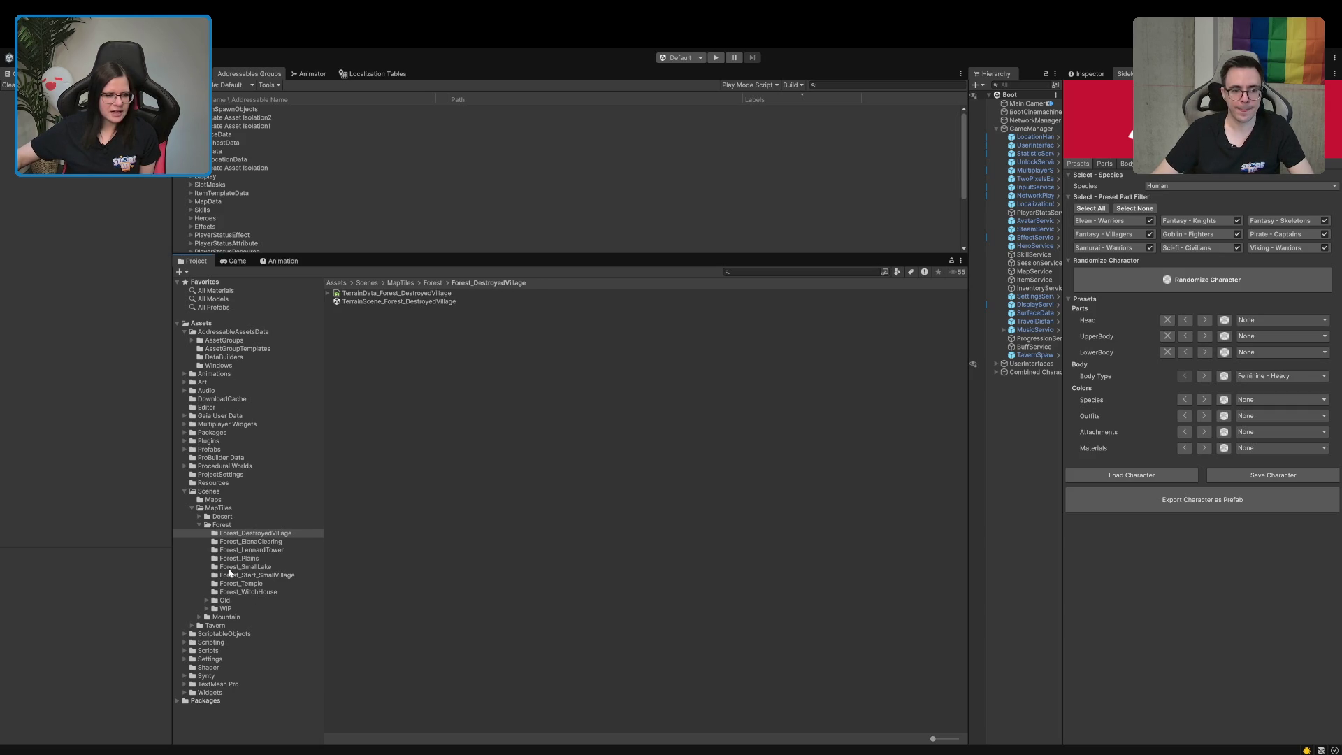
pyautogui.click(249, 592)
pyautogui.doubleClick(426, 302)
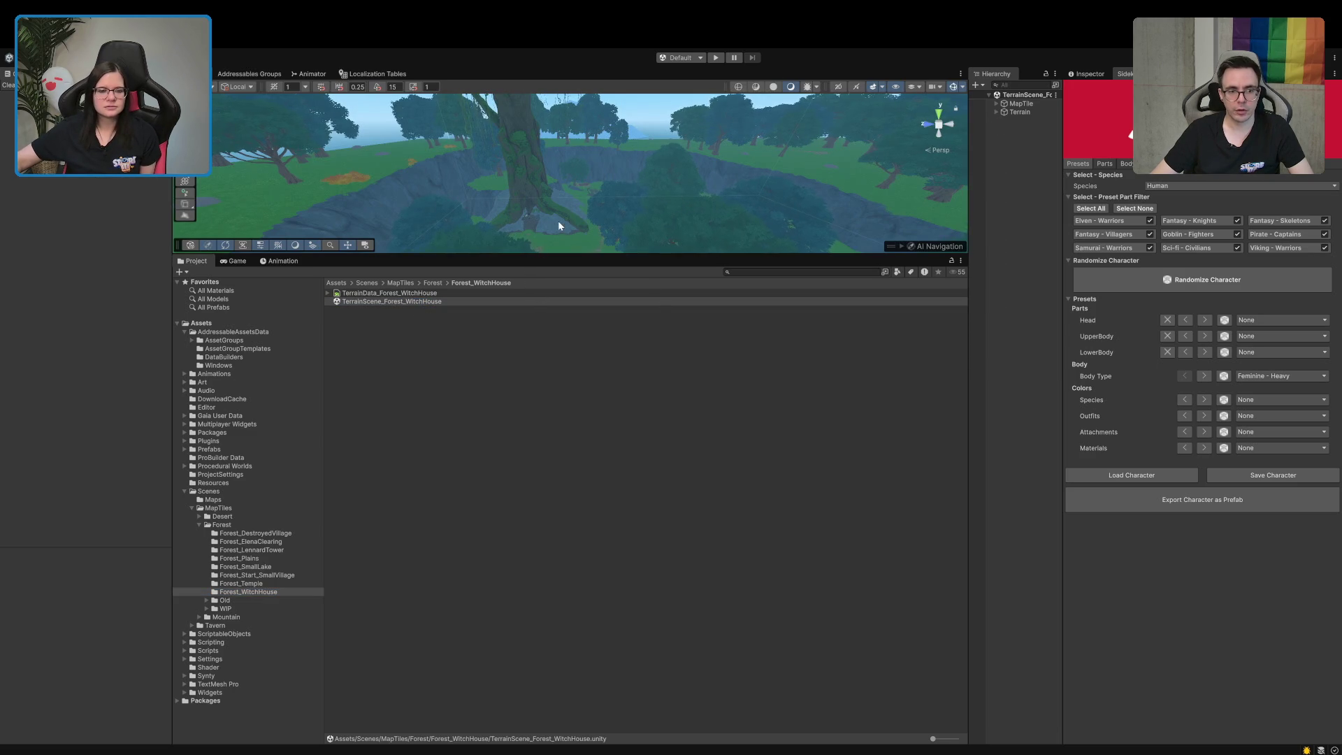
# Make the Scene view much taller and widen the Hierarchy panel
pyautogui.moveTo(551, 257); pyautogui.dragTo(524, 426)
pyautogui.moveTo(521, 364)
pyautogui.mouseDown()
pyautogui.moveTo(510, 309)
pyautogui.moveTo(303, 327)
pyautogui.moveTo(561, 302)
pyautogui.moveTo(552, 250)
pyautogui.mouseUp()
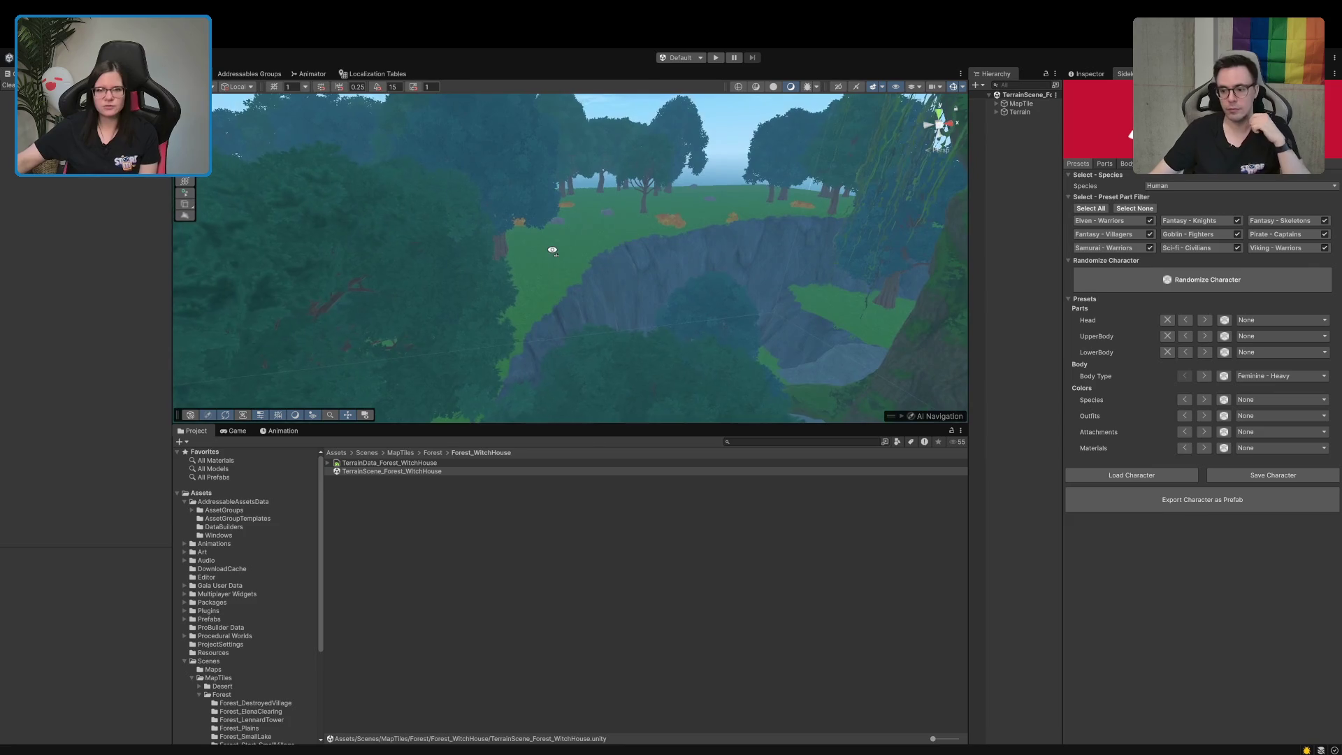
pyautogui.moveTo(1062, 481); pyautogui.dragTo(1102, 481)
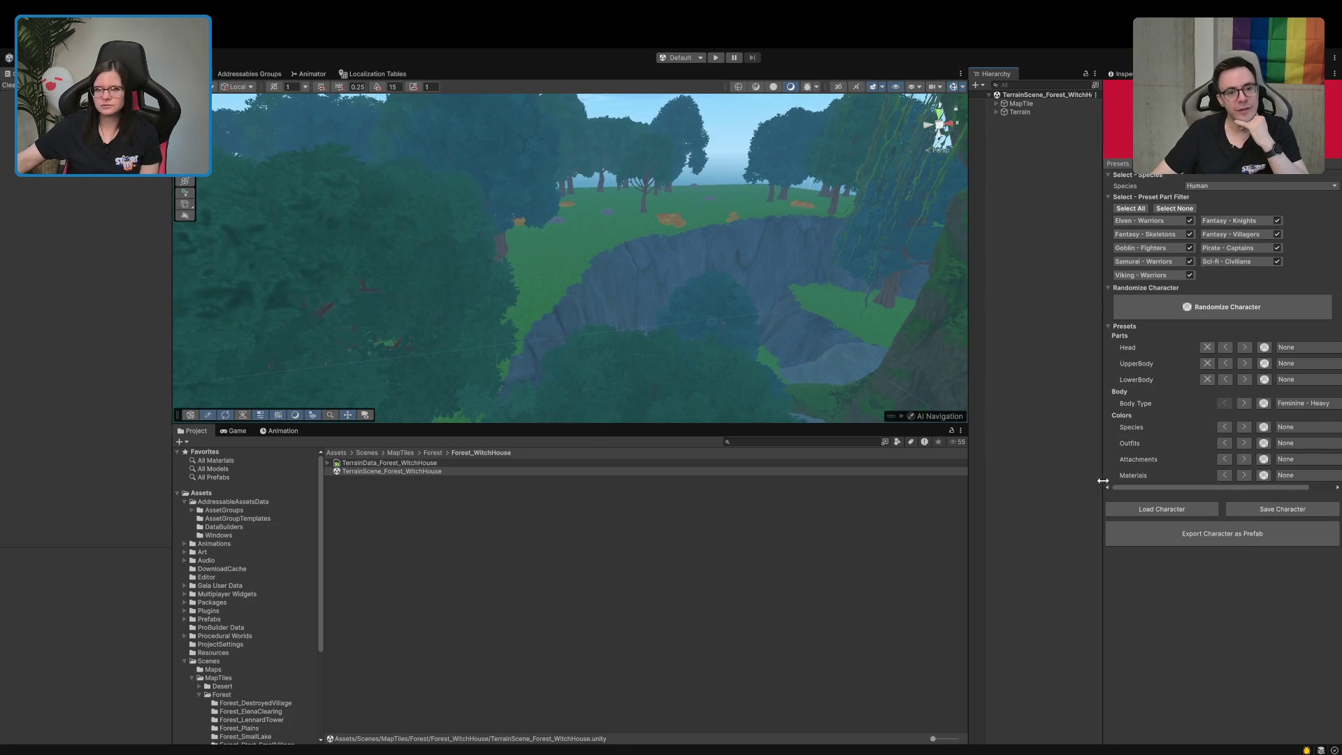
# Fly around the forest toward a large tree, a clearing and the canopy
pyautogui.moveTo(626, 333)
pyautogui.mouseDown()
pyautogui.moveTo(375, 275)
pyautogui.moveTo(380, 255)
pyautogui.moveTo(571, 265)
pyautogui.moveTo(704, 363)
pyautogui.moveTo(329, 314)
pyautogui.moveTo(627, 292)
pyautogui.moveTo(325, 276)
pyautogui.moveTo(28, 282)
pyautogui.moveTo(375, 251)
pyautogui.moveTo(377, 279)
pyautogui.moveTo(408, 205)
pyautogui.moveTo(392, 174)
pyautogui.moveTo(411, 171)
pyautogui.moveTo(799, 317)
pyautogui.moveTo(740, 296)
pyautogui.moveTo(731, 276)
pyautogui.moveTo(790, 249)
pyautogui.moveTo(857, 252)
pyautogui.moveTo(873, 235)
pyautogui.moveTo(441, 314)
pyautogui.moveTo(0, 342)
pyautogui.mouseUp()
pyautogui.moveTo(587, 307)
pyautogui.mouseDown()
pyautogui.moveTo(608, 287)
pyautogui.moveTo(625, 342)
pyautogui.moveTo(542, 354)
pyautogui.moveTo(443, 321)
pyautogui.moveTo(747, 299)
pyautogui.moveTo(788, 258)
pyautogui.moveTo(793, 294)
pyautogui.moveTo(599, 390)
pyautogui.moveTo(518, 345)
pyautogui.moveTo(1117, 422)
pyautogui.mouseUp()
pyautogui.moveTo(1182, 371)
pyautogui.mouseDown()
pyautogui.moveTo(1221, 326)
pyautogui.moveTo(1295, 304)
pyautogui.moveTo(1264, 304)
pyautogui.moveTo(1213, 341)
pyautogui.moveTo(594, 285)
pyautogui.moveTo(438, 243)
pyautogui.moveTo(667, 291)
pyautogui.moveTo(782, 239)
pyautogui.moveTo(543, 243)
pyautogui.moveTo(616, 399)
pyautogui.moveTo(656, 374)
pyautogui.mouseUp()
# Expand MapTile and inspect its loot settings and the LootLocation_Forest_Dirt entry
pyautogui.click(653, 315)
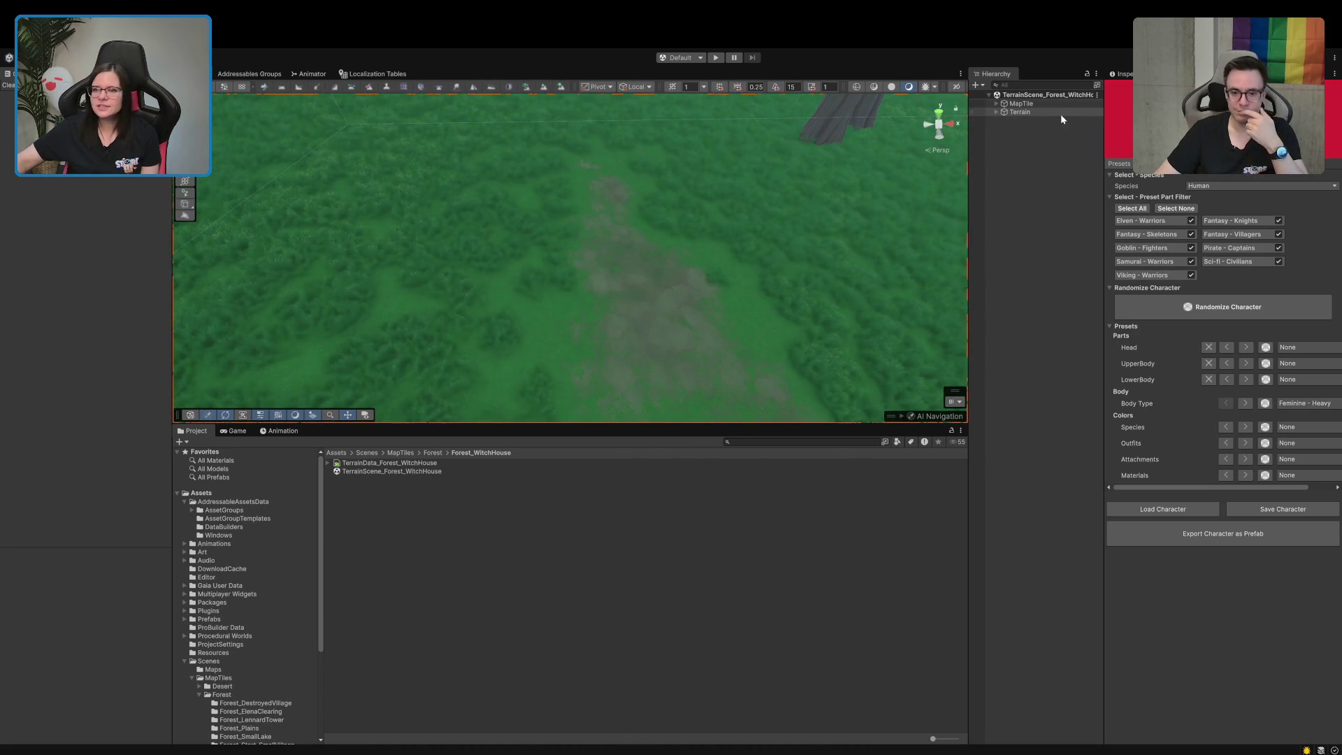
pyautogui.click(997, 103)
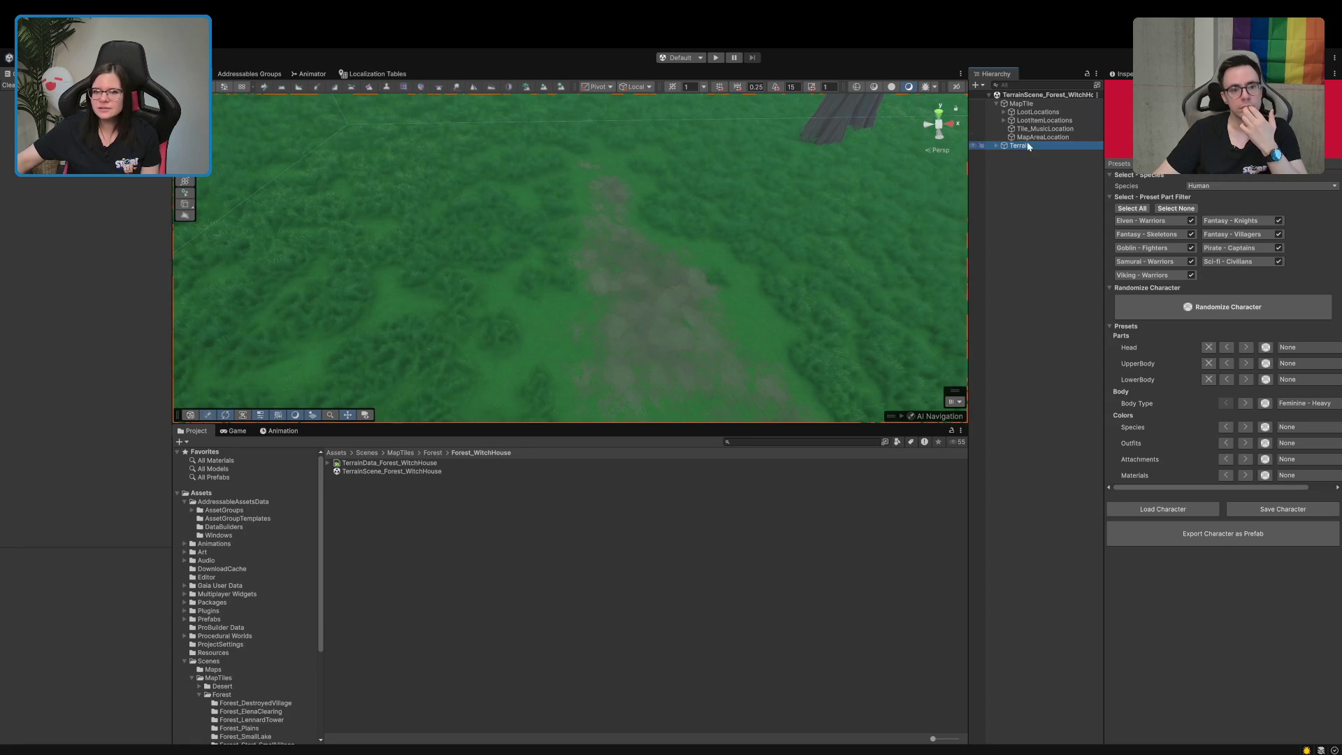
pyautogui.click(1033, 103)
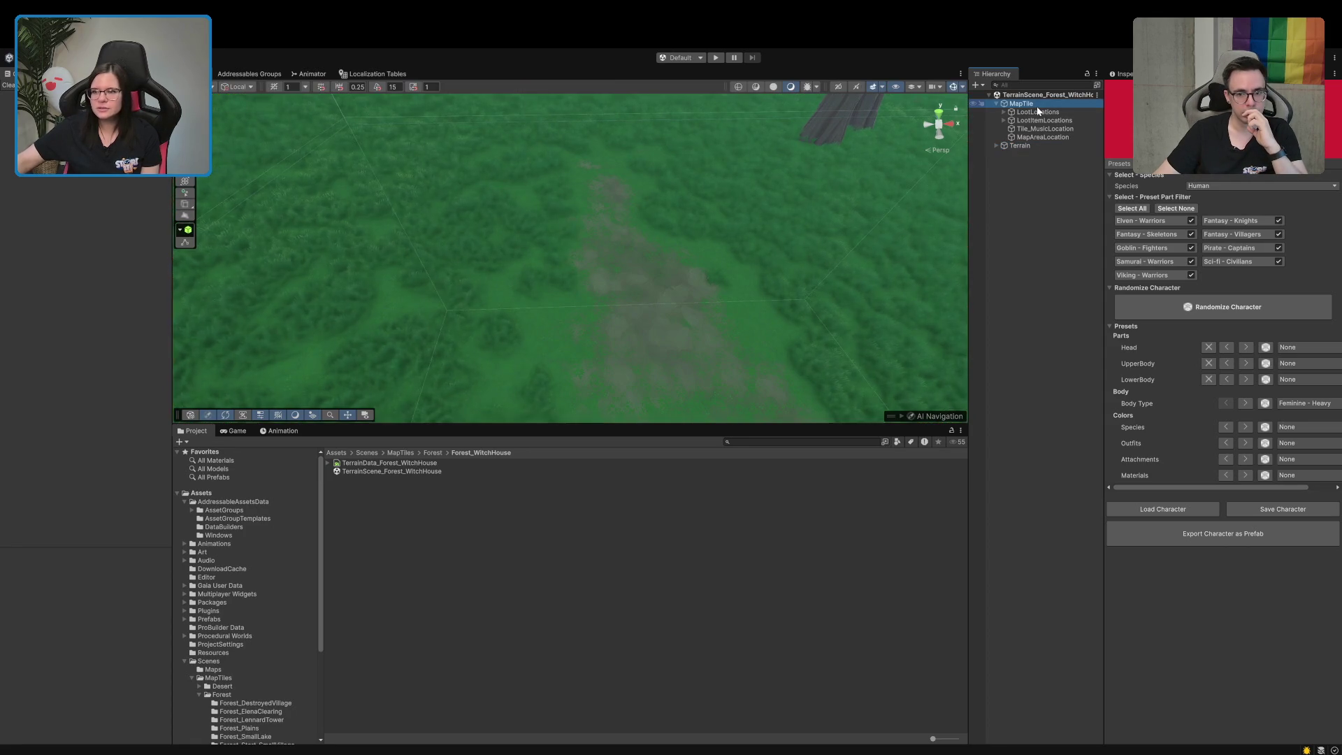
pyautogui.click(1122, 74)
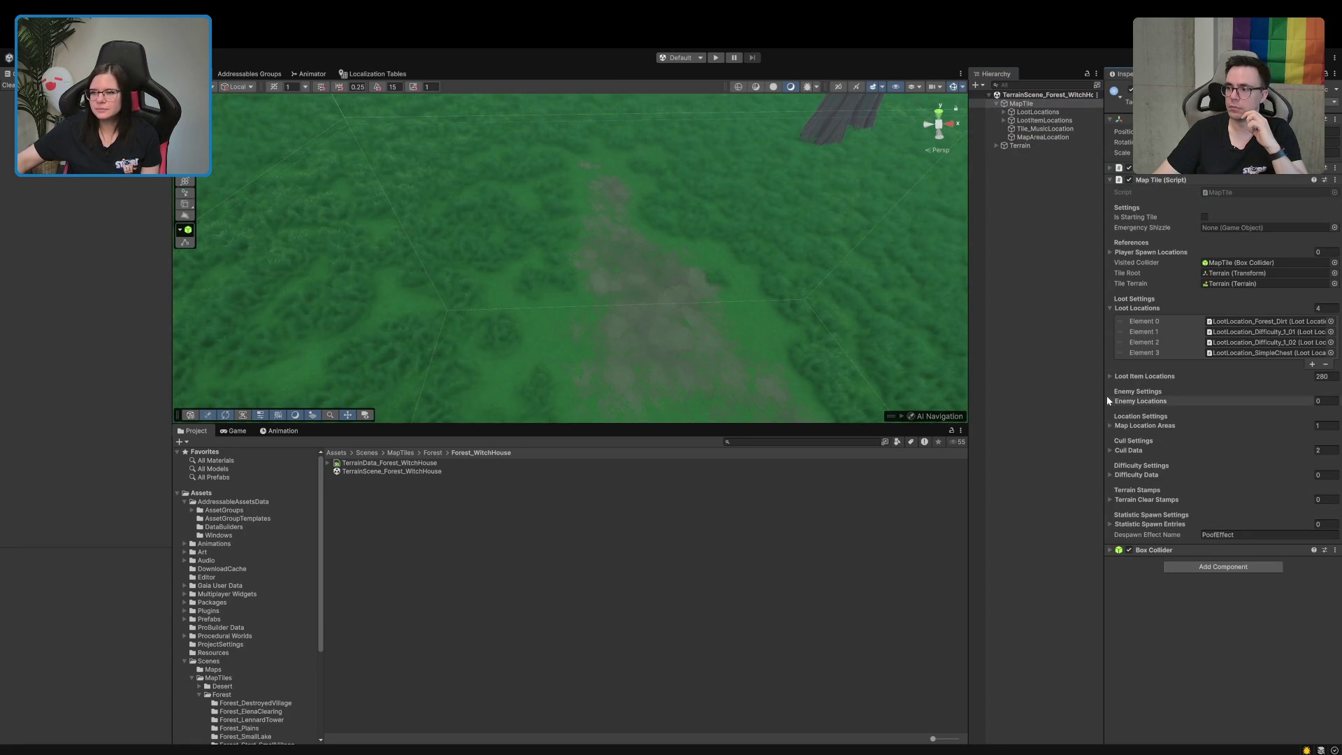
pyautogui.click(1290, 324)
pyautogui.click(1054, 120)
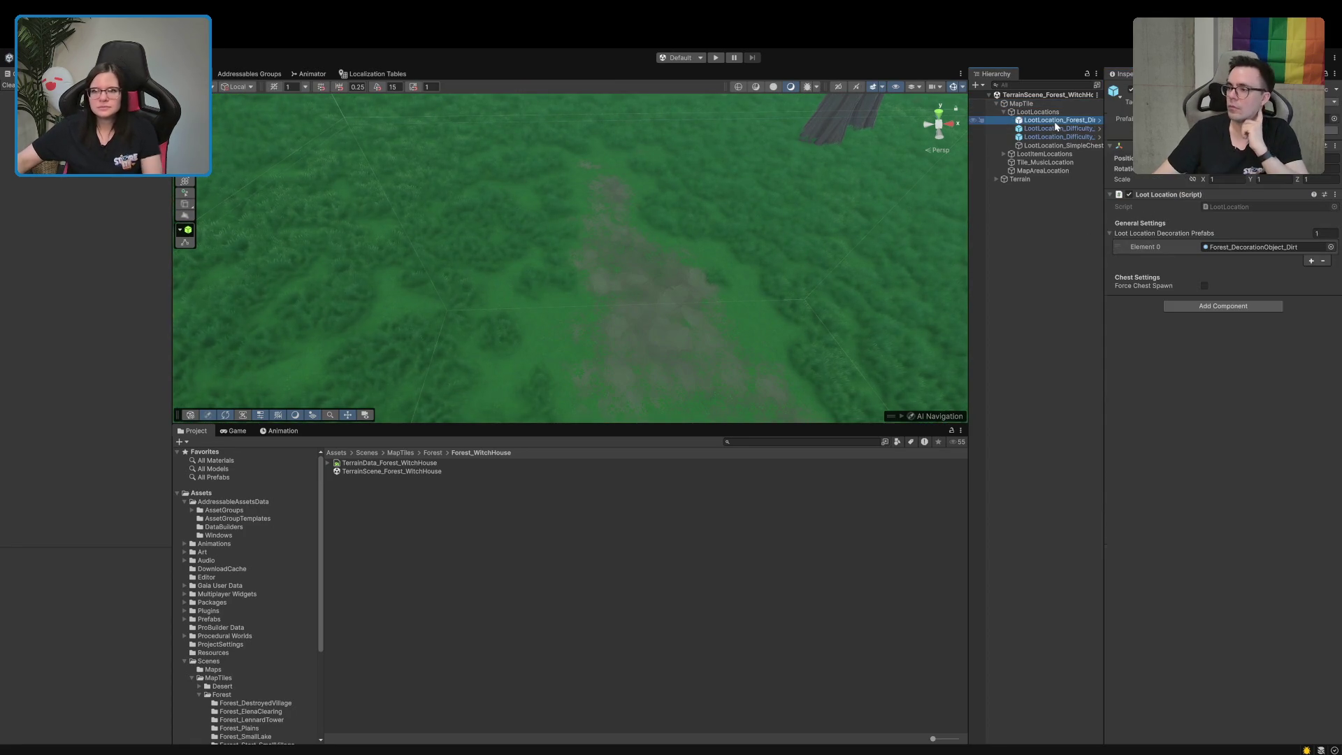
pyautogui.press('Down')
pyautogui.press('Down')
pyautogui.press('Down')
pyautogui.moveTo(741, 308)
pyautogui.mouseDown()
pyautogui.moveTo(688, 314)
pyautogui.moveTo(698, 225)
pyautogui.moveTo(590, 261)
pyautogui.moveTo(529, 231)
pyautogui.moveTo(566, 203)
pyautogui.moveTo(497, 216)
pyautogui.moveTo(602, 186)
pyautogui.moveTo(650, 196)
pyautogui.moveTo(681, 167)
pyautogui.moveTo(736, 217)
pyautogui.moveTo(378, 216)
pyautogui.moveTo(886, 212)
pyautogui.mouseUp()
# Frame LootLocation_SimpleChest in the Scene view, then clear the selection
pyautogui.click(1038, 112)
pyautogui.click(1031, 128)
pyautogui.click(1030, 145)
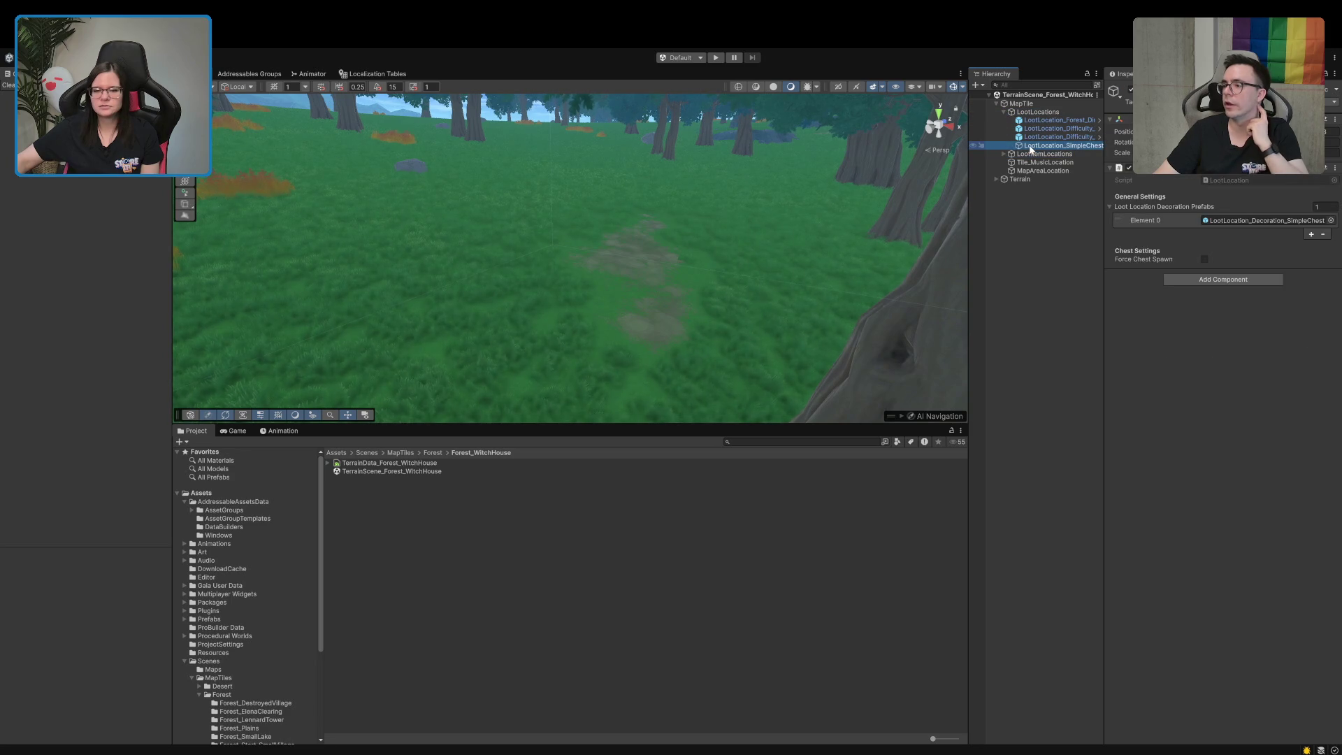
pyautogui.doubleClick(1031, 145)
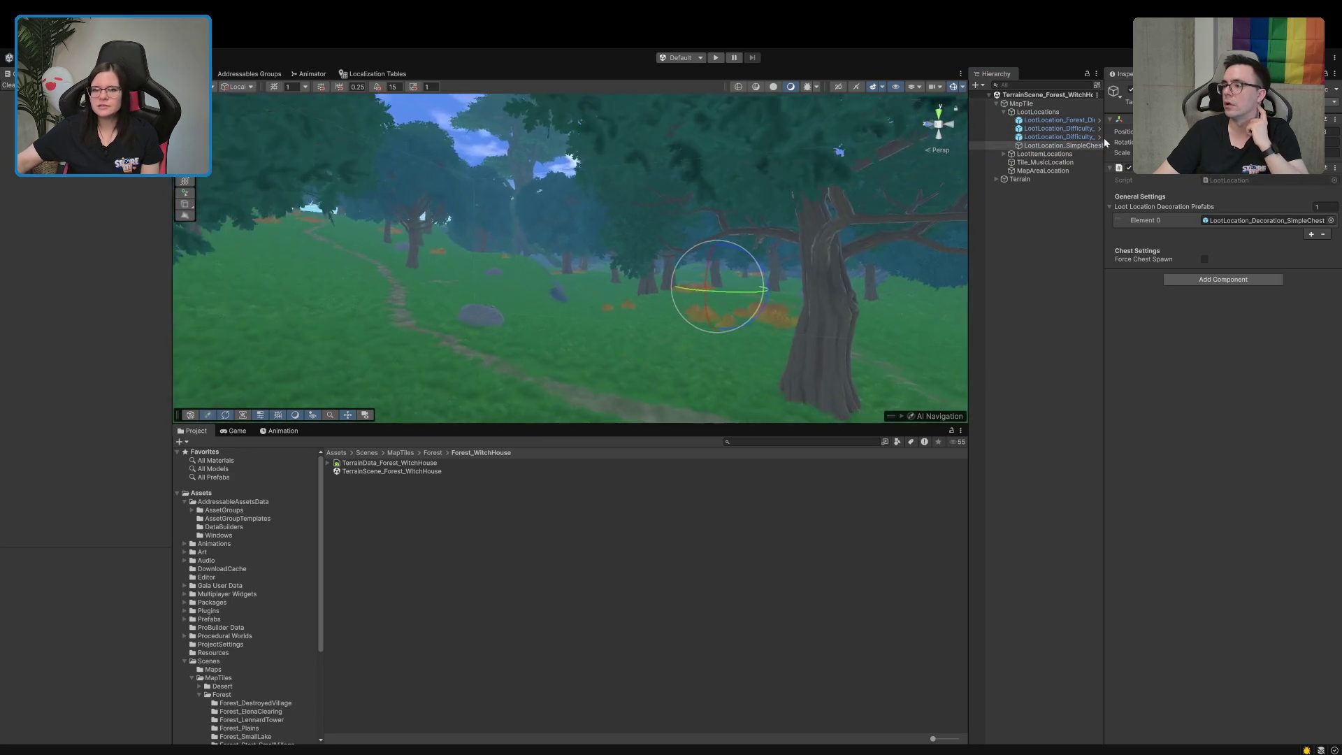
pyautogui.click(1035, 337)
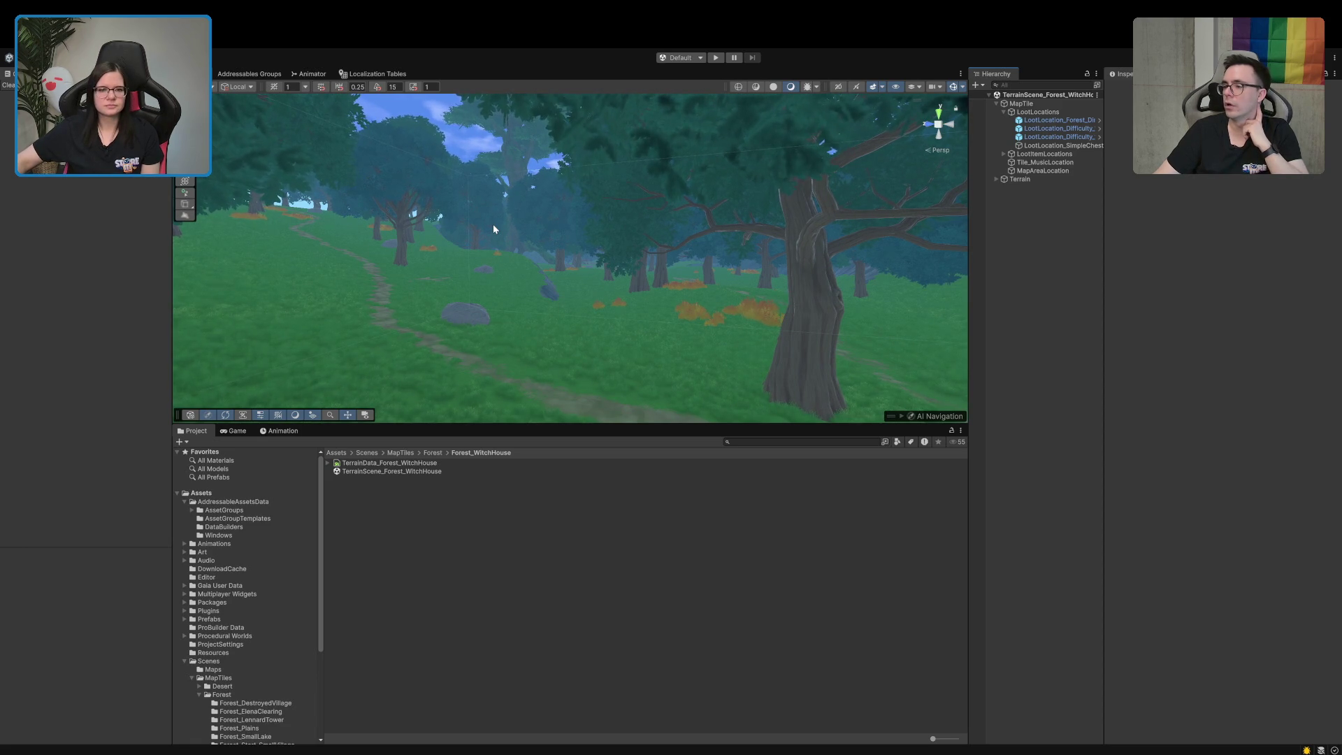
pyautogui.moveTo(560, 301)
pyautogui.mouseDown()
pyautogui.moveTo(158, 329)
pyautogui.moveTo(63, 370)
pyautogui.moveTo(220, 329)
pyautogui.moveTo(164, 326)
pyautogui.mouseUp()
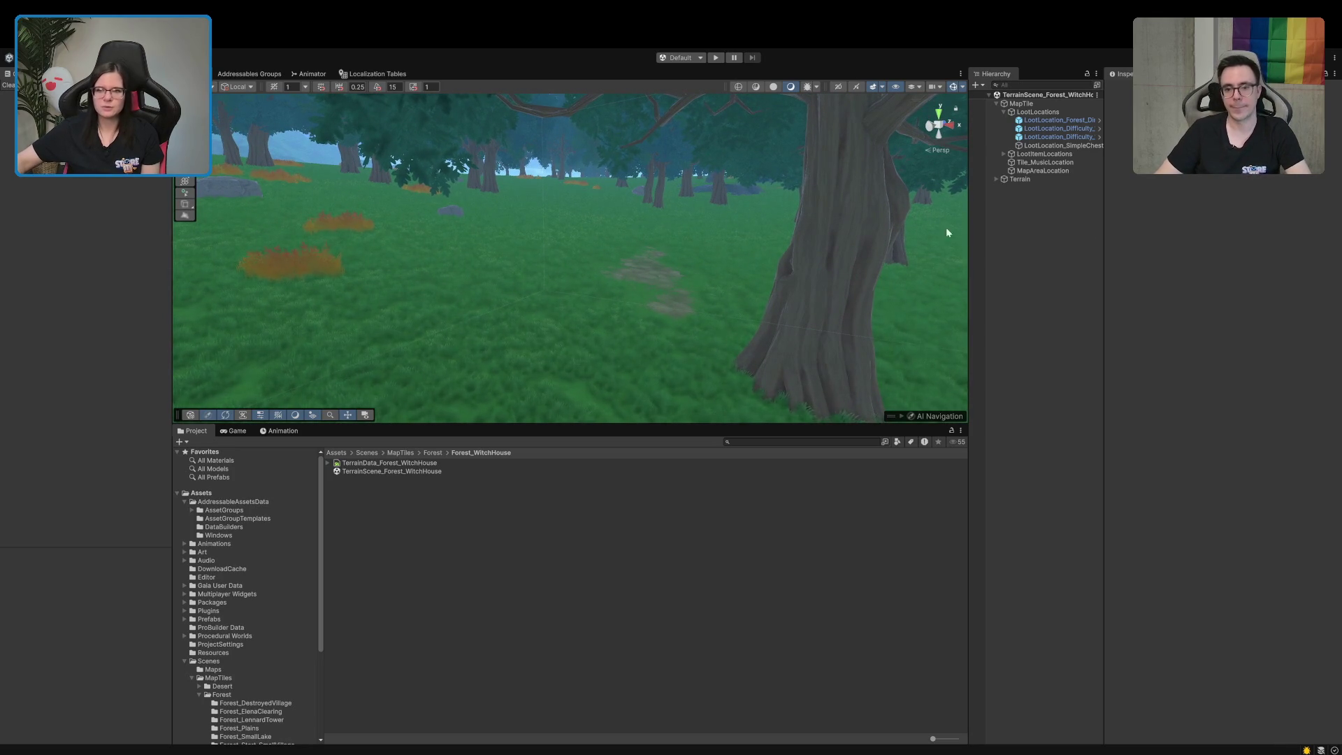
# Review MapTile's settings again, then collapse the LootLocations group
pyautogui.click(1042, 113)
pyautogui.click(1021, 104)
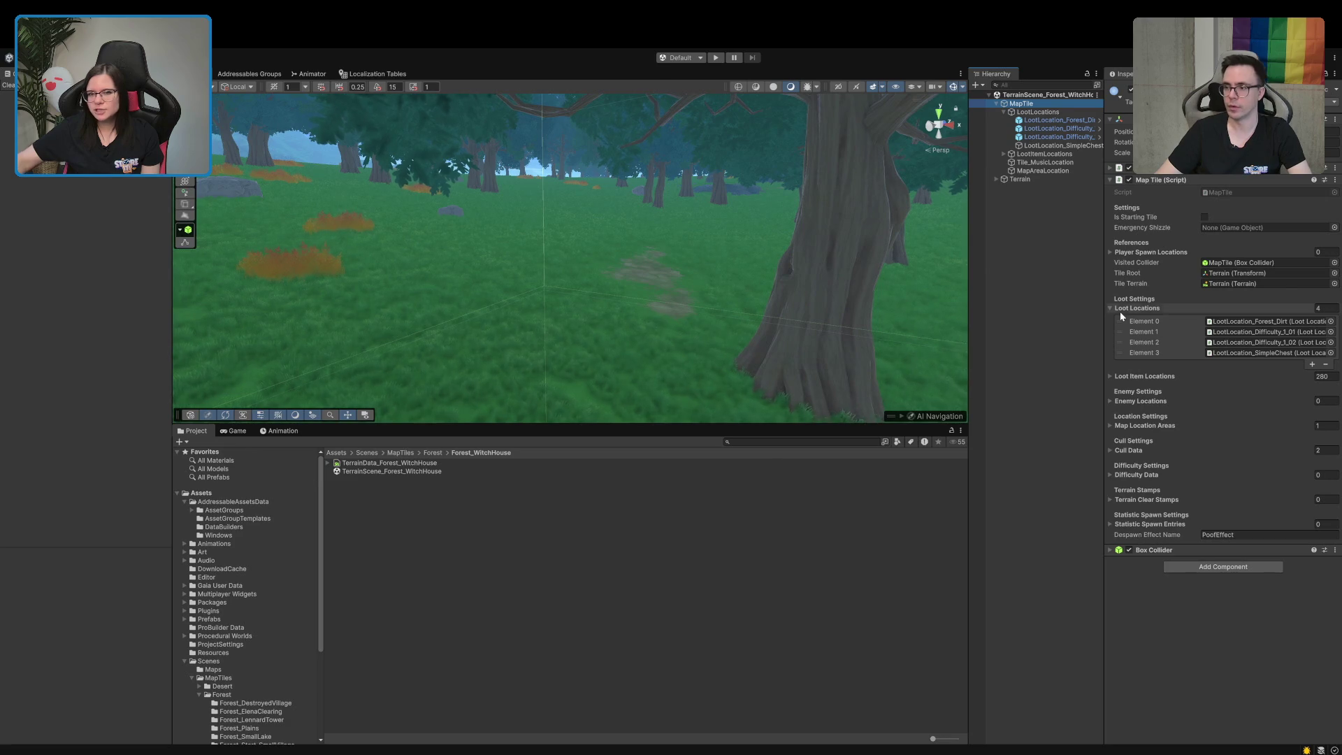
pyautogui.moveTo(618, 270)
pyautogui.mouseDown()
pyautogui.moveTo(647, 247)
pyautogui.moveTo(701, 346)
pyautogui.moveTo(783, 272)
pyautogui.moveTo(779, 336)
pyautogui.moveTo(803, 300)
pyautogui.moveTo(930, 299)
pyautogui.mouseUp()
pyautogui.click(1036, 290)
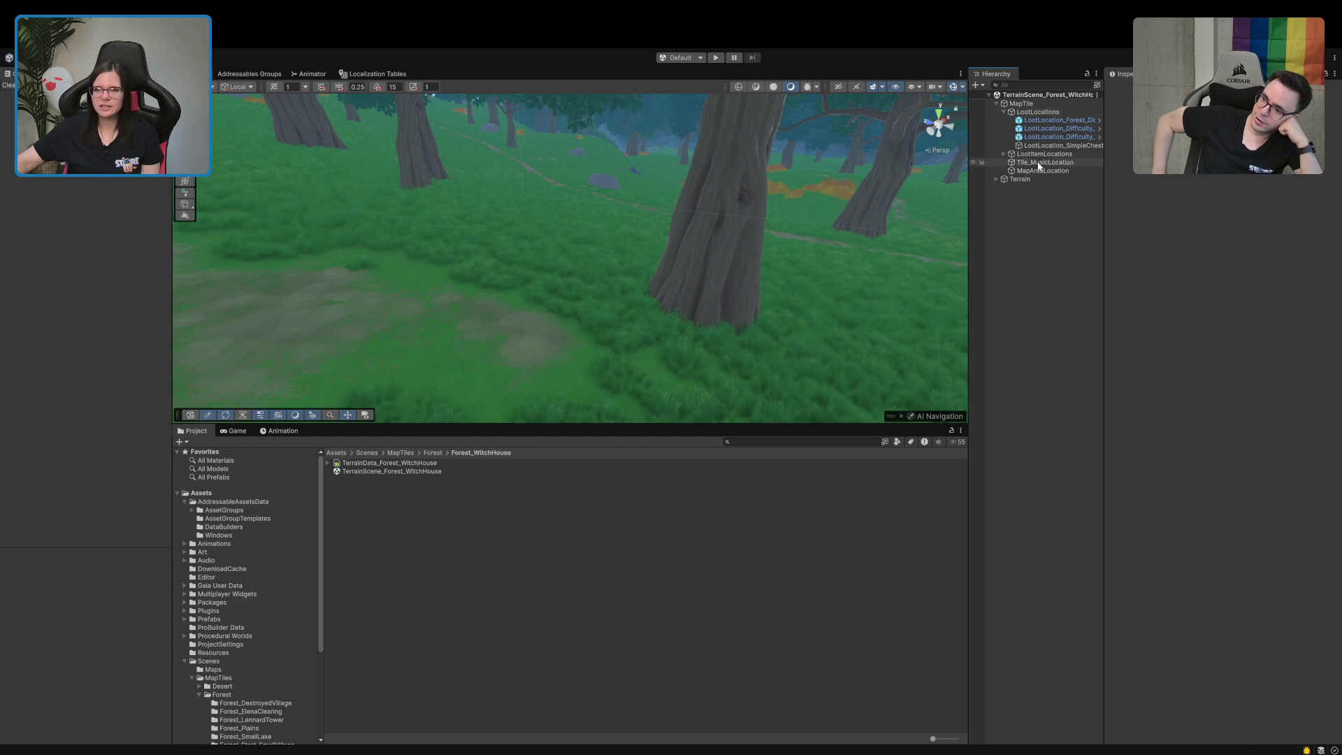
pyautogui.click(1003, 112)
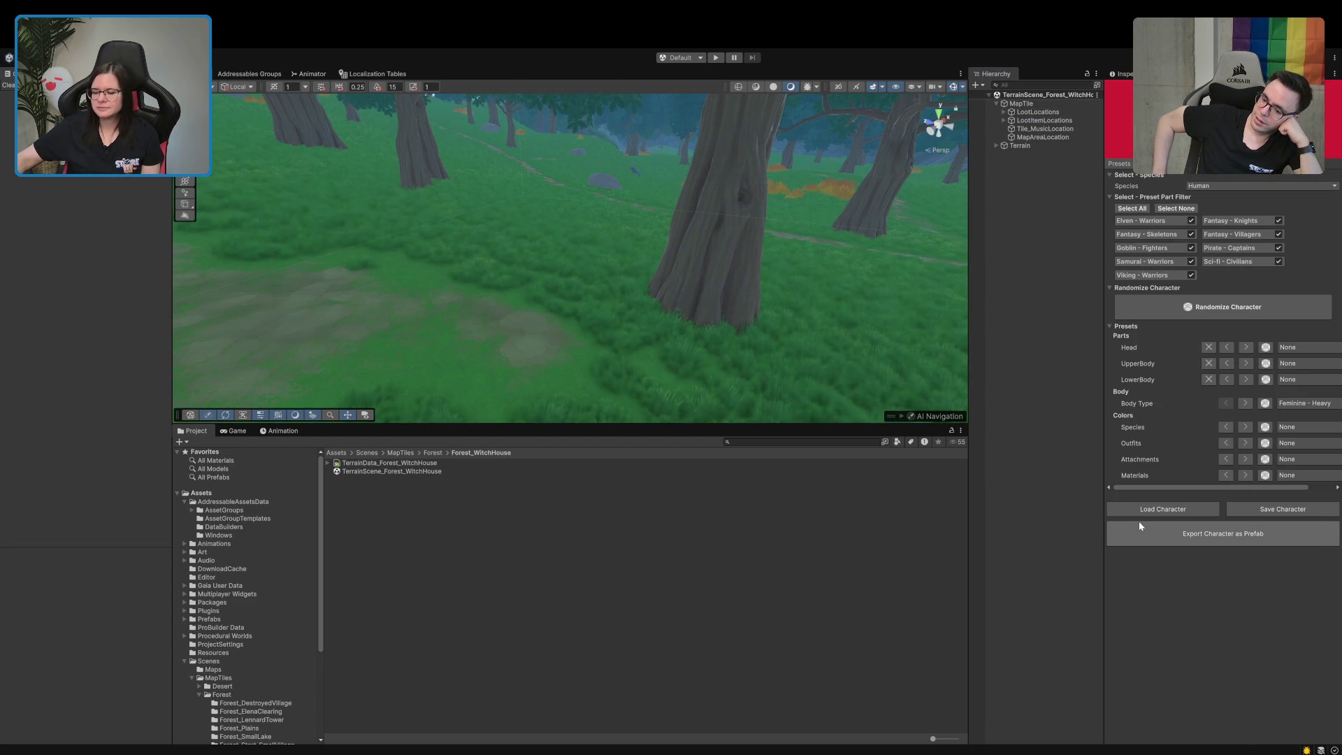
pyautogui.moveTo(447, 266); pyautogui.dragTo(493, 219)
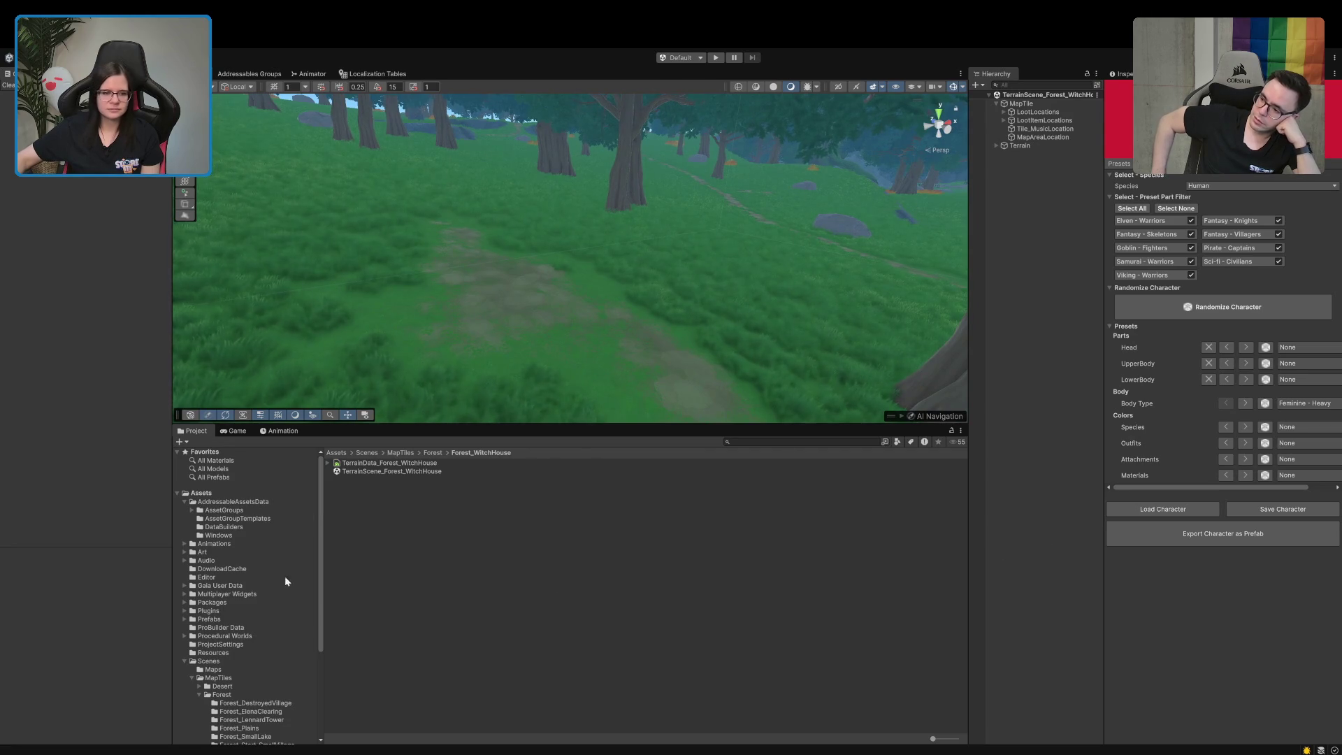
pyautogui.scroll(-5, 200, 577)
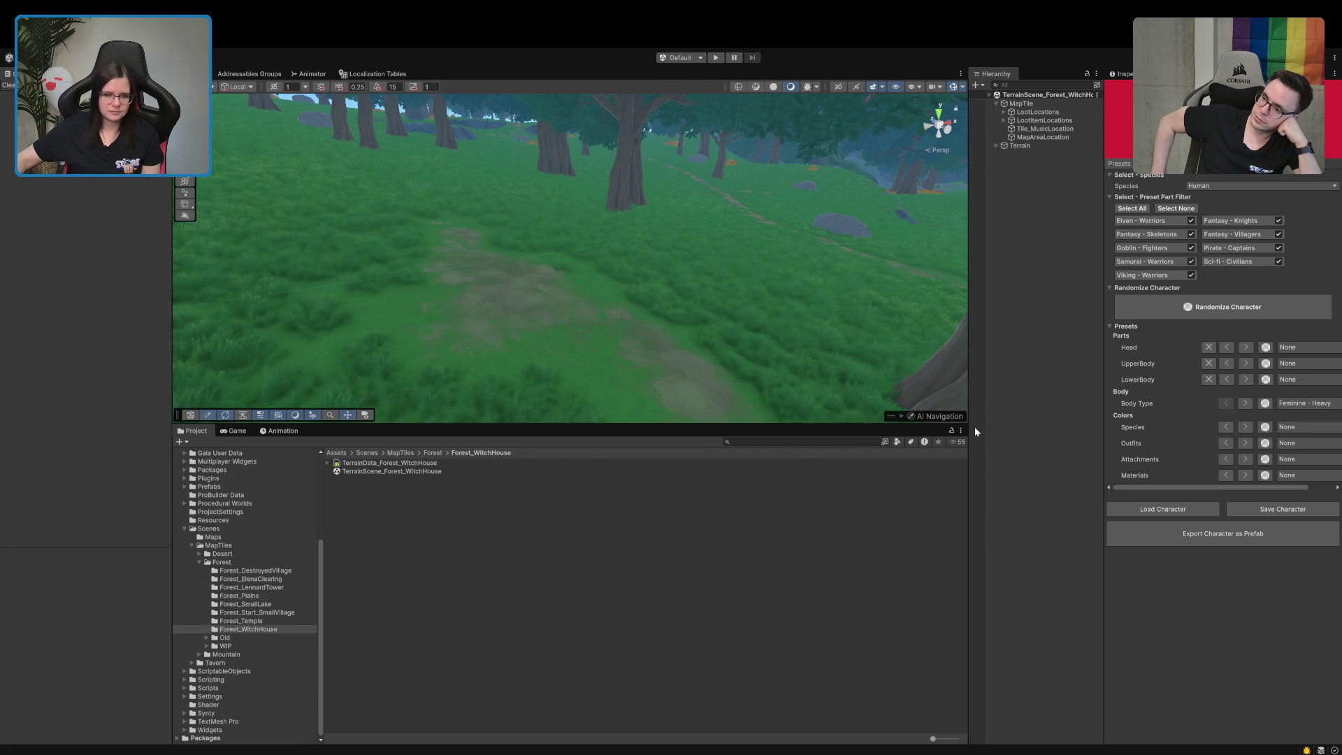
pyautogui.click(810, 442)
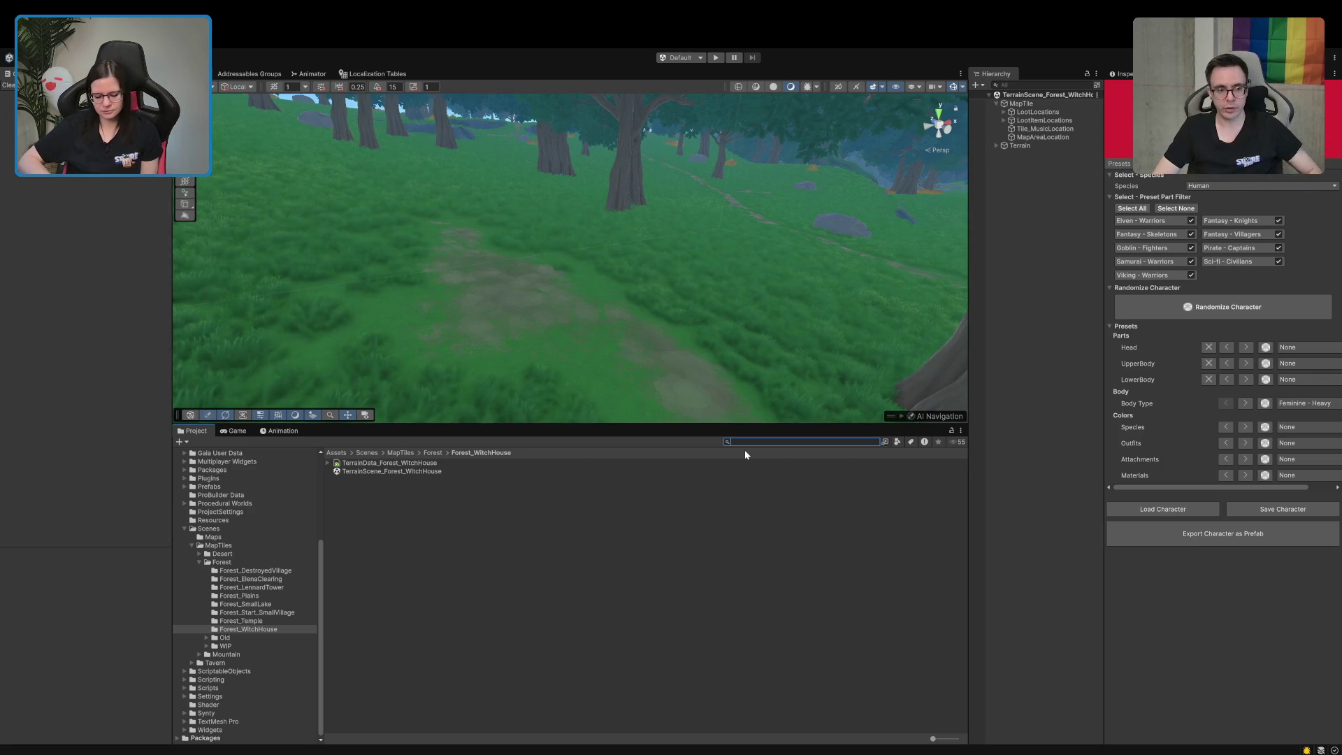
# Search for house prefabs, show large thumbnails, and select SM_Prop_MushroomHouse_01
pyautogui.write('t:pre')
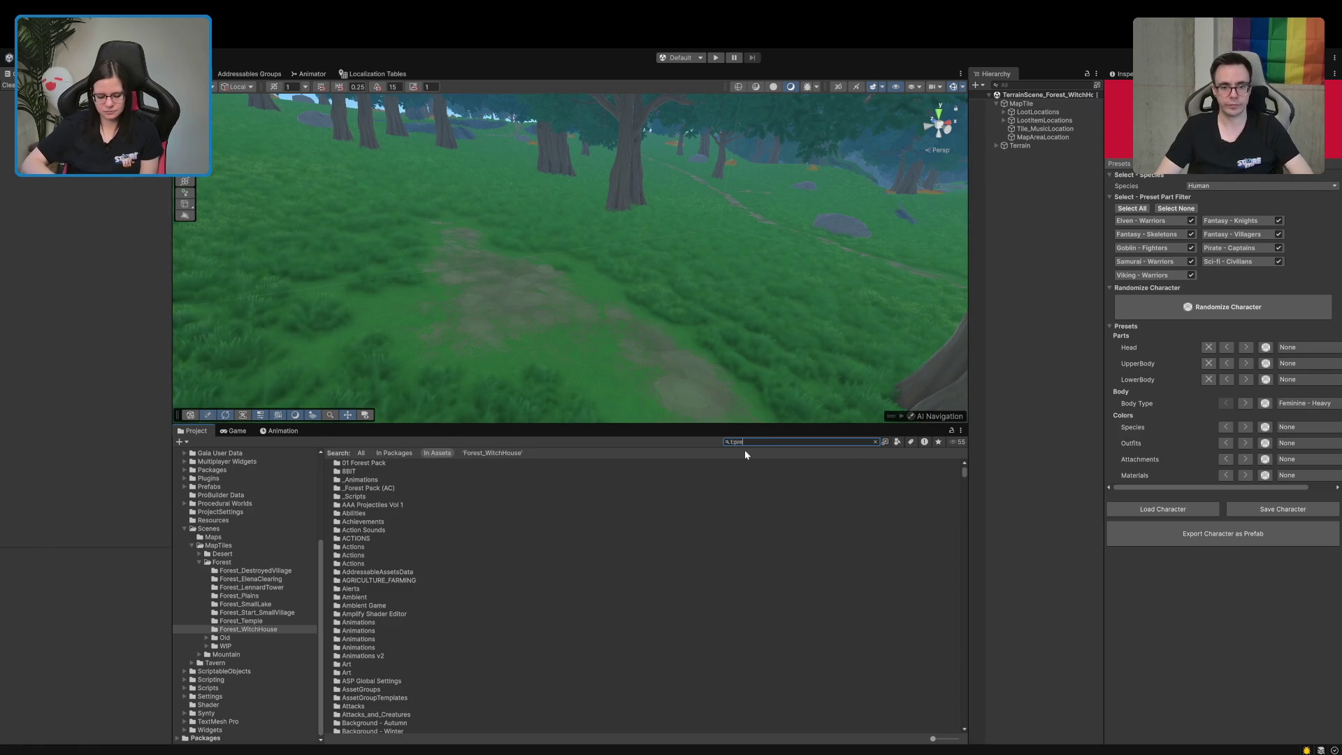
pyautogui.write('fab house')
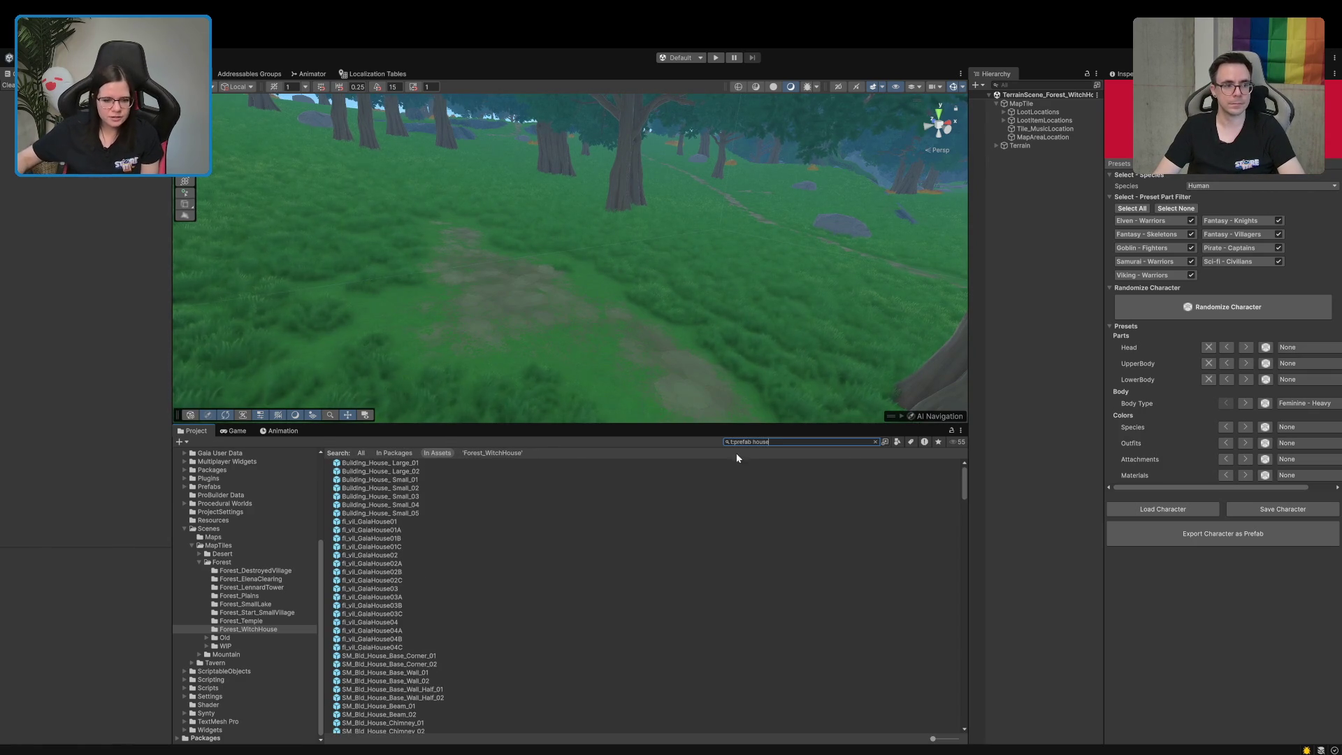
pyautogui.moveTo(933, 738); pyautogui.dragTo(956, 739)
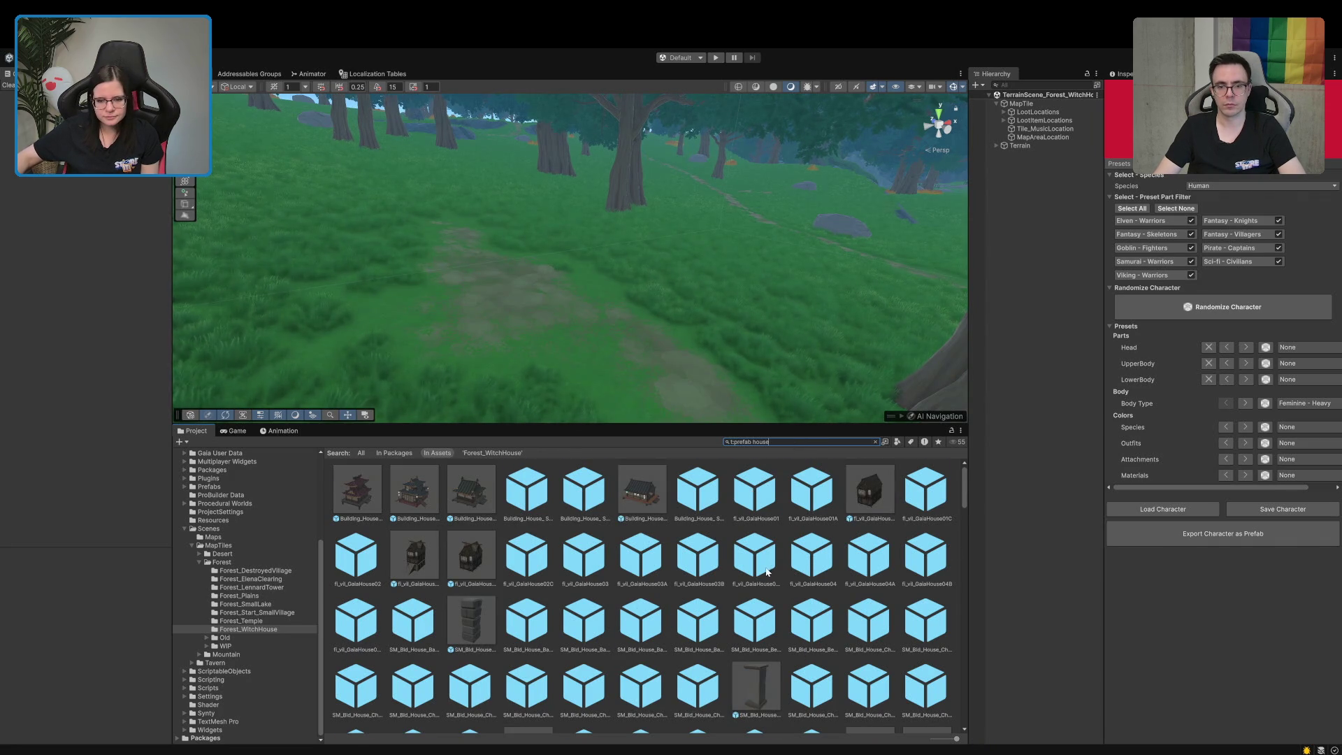
pyautogui.scroll(-5, 766, 571)
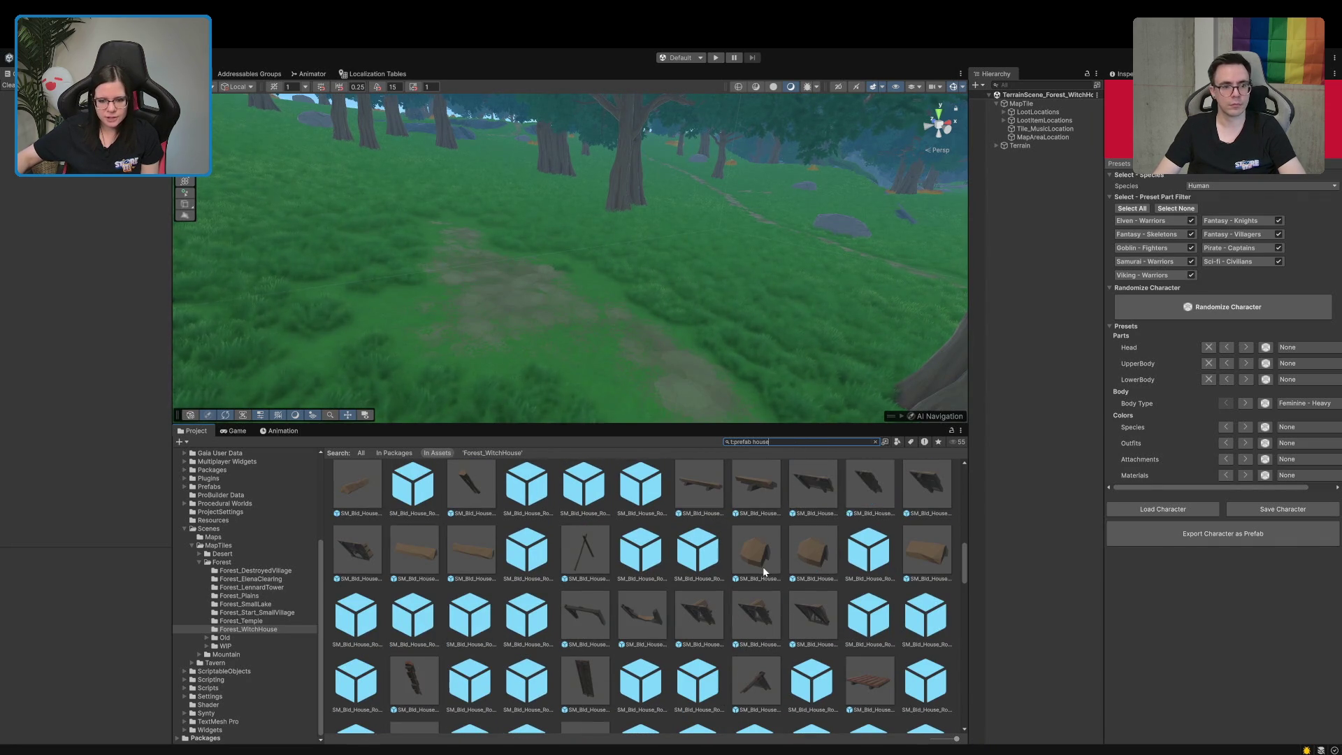
pyautogui.scroll(-3, 763, 571)
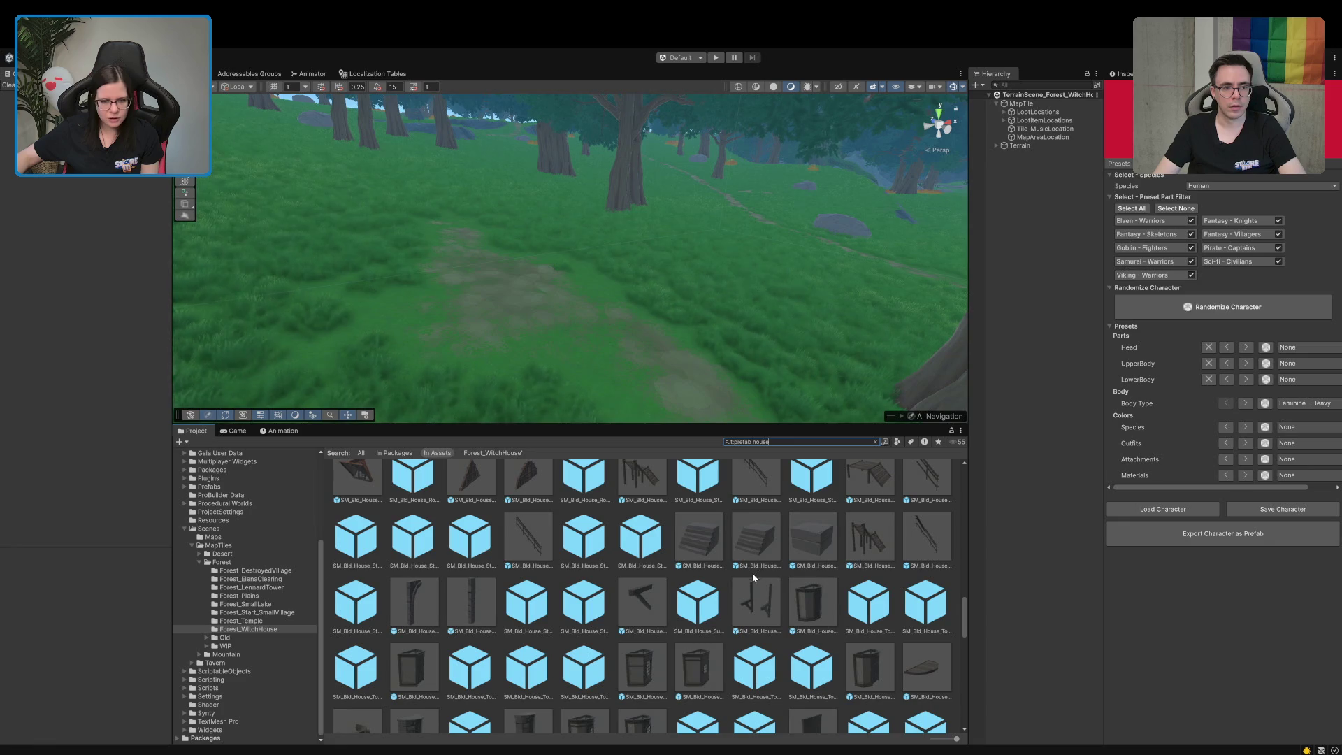
pyautogui.scroll(-3, 792, 635)
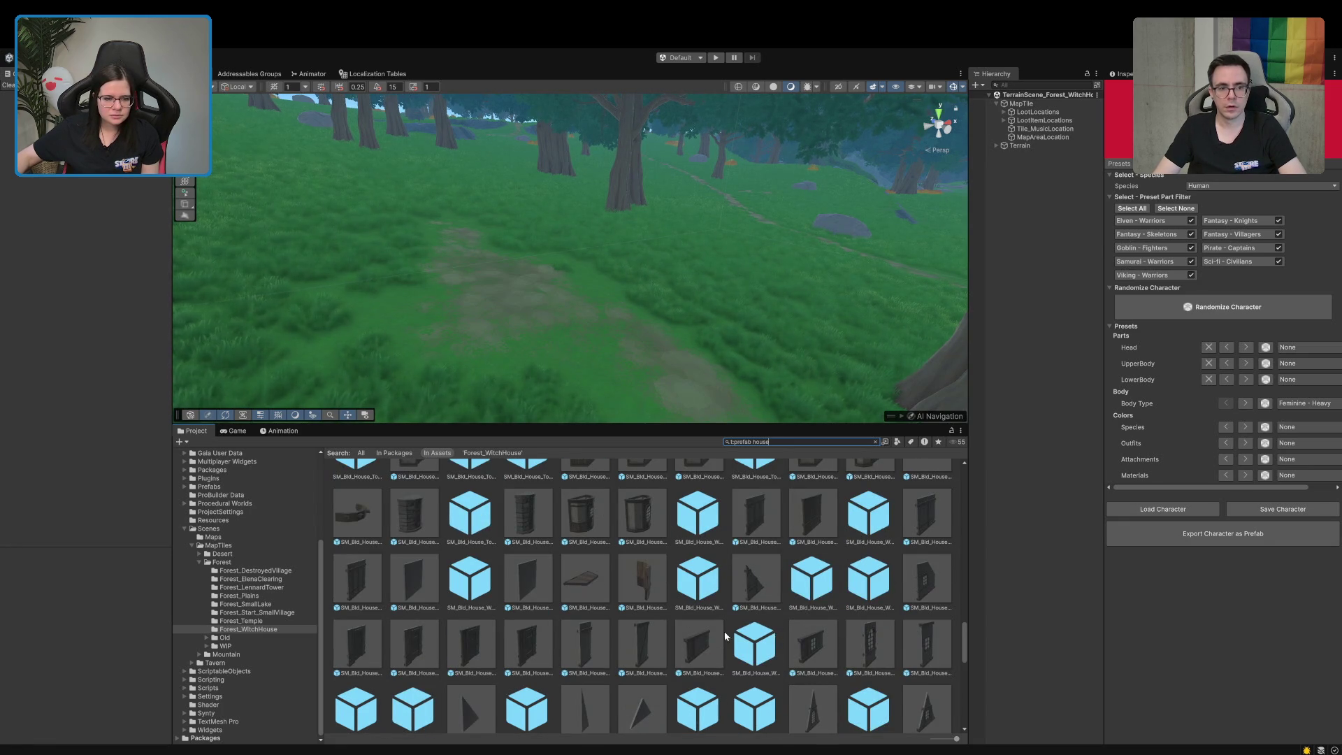
pyautogui.scroll(-3, 688, 636)
pyautogui.scroll(-3, 687, 634)
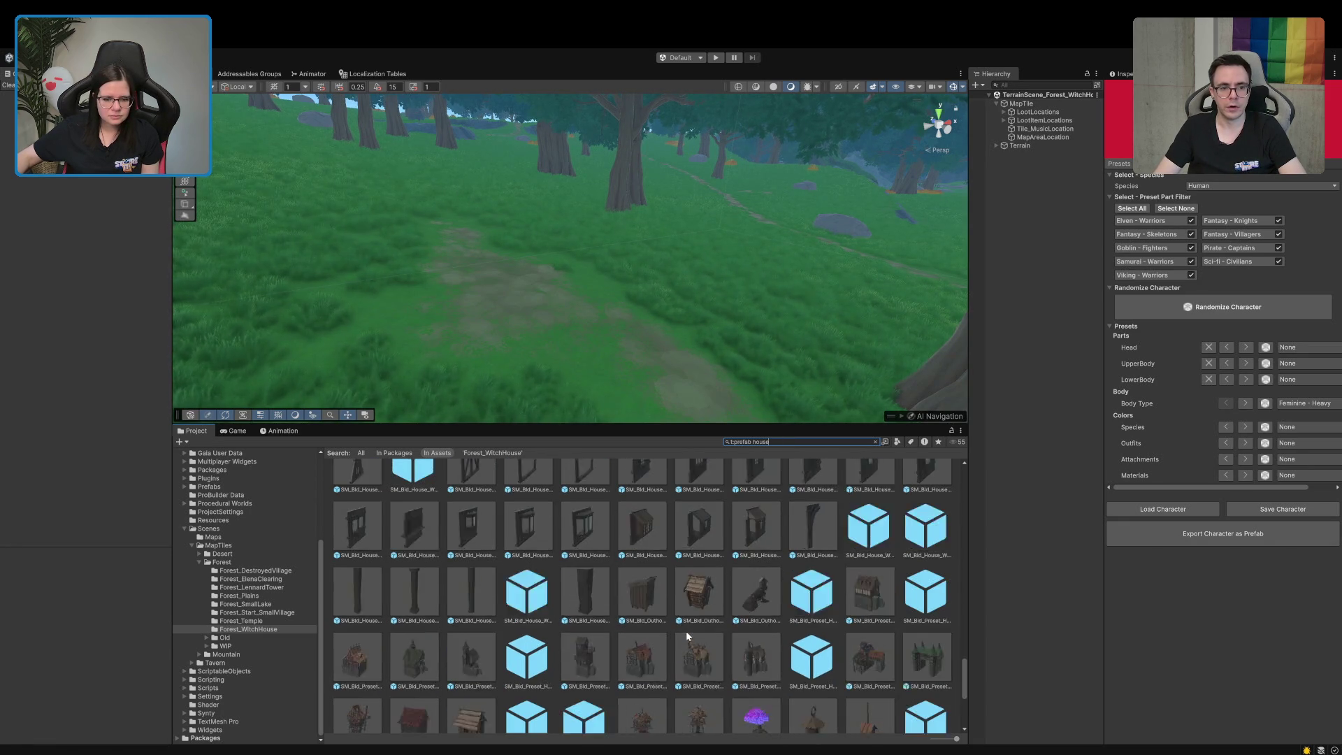
pyautogui.scroll(-1, 686, 631)
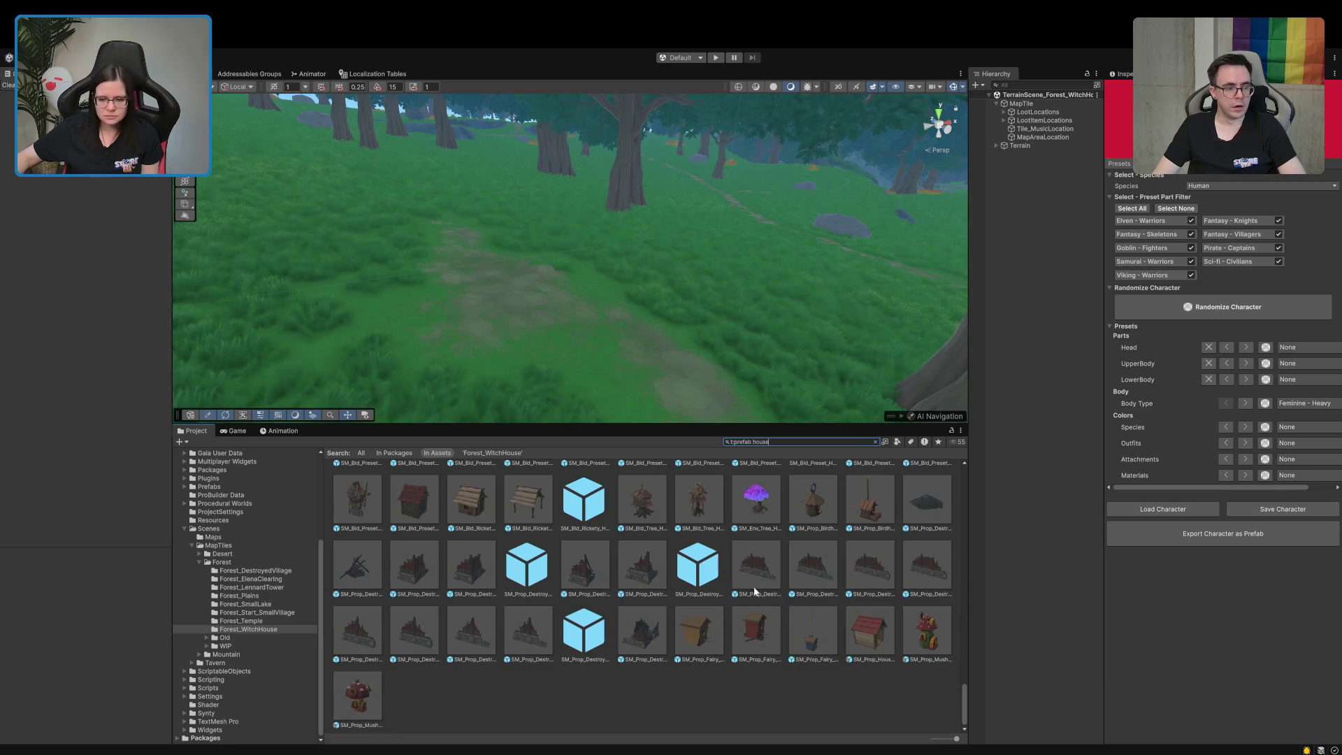
pyautogui.scroll(2, 773, 595)
pyautogui.scroll(-1, 773, 595)
pyautogui.click(908, 699)
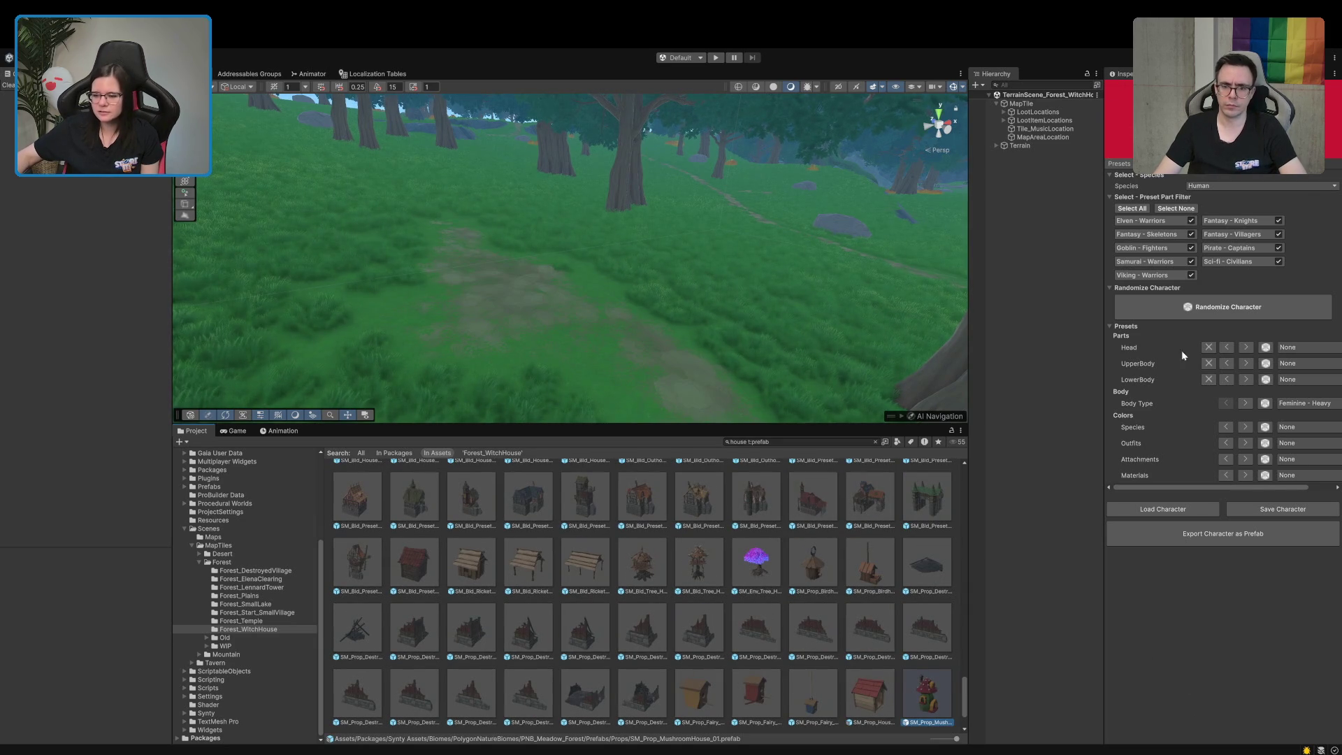
# Preview the mushroom house and roof tile cover prefabs in an enlarged Inspector preview
pyautogui.click(1120, 73)
pyautogui.moveTo(1198, 739); pyautogui.dragTo(1171, 309)
pyautogui.moveTo(1231, 559)
pyautogui.mouseDown()
pyautogui.moveTo(1054, 546)
pyautogui.moveTo(1214, 545)
pyautogui.moveTo(1174, 573)
pyautogui.moveTo(1144, 553)
pyautogui.moveTo(1084, 554)
pyautogui.mouseUp()
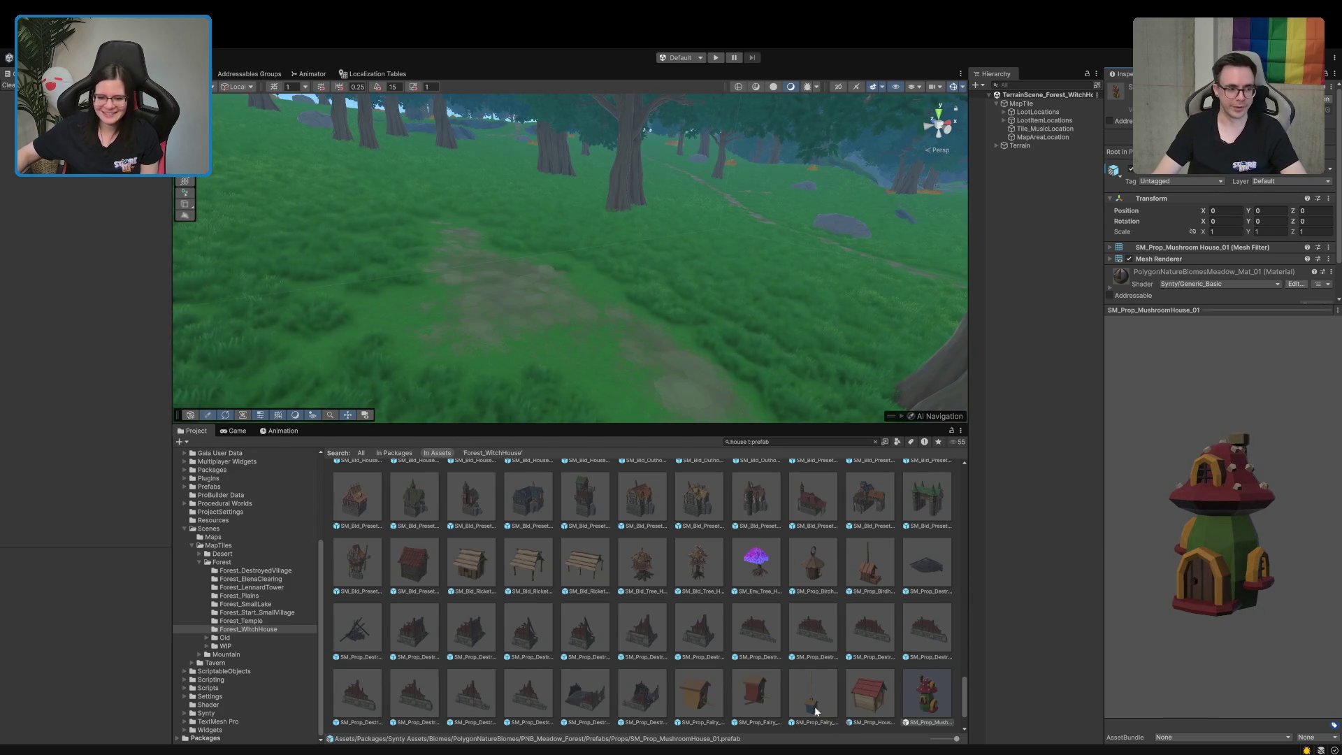
pyautogui.scroll(10, 727, 684)
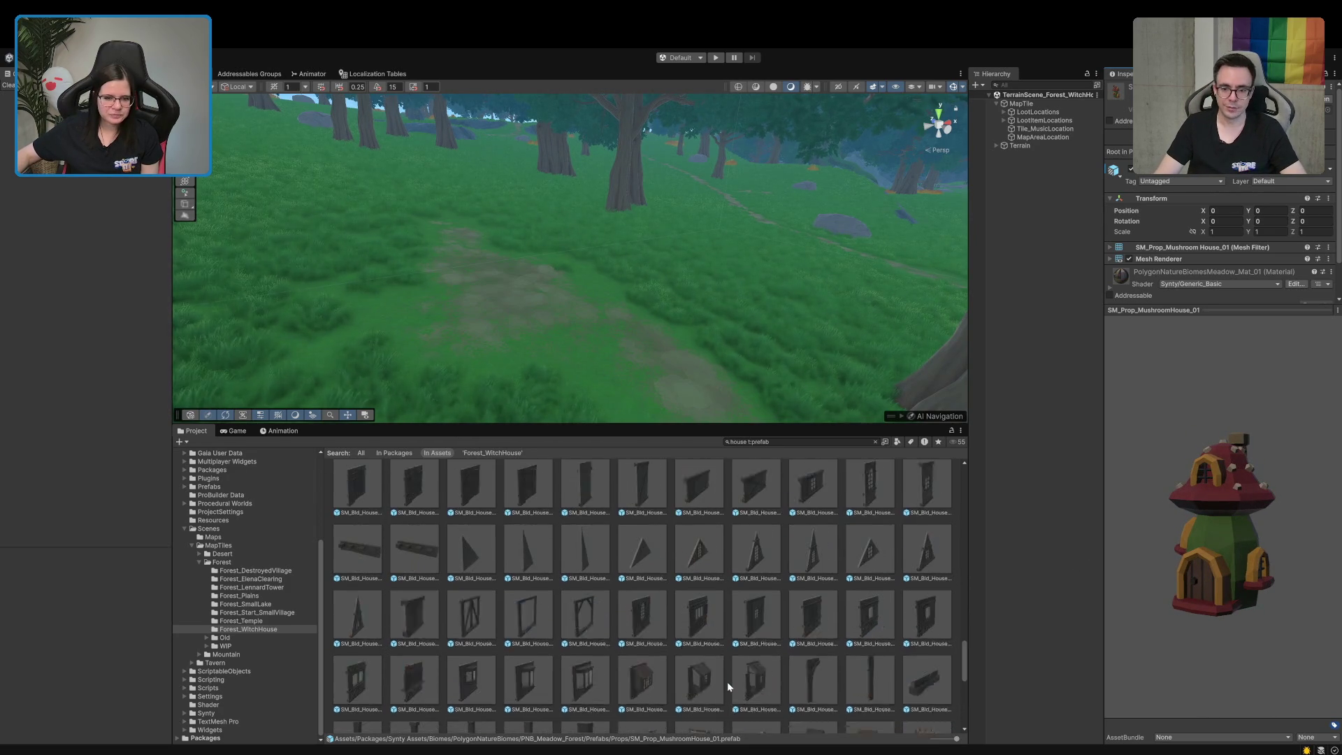
pyautogui.scroll(10, 727, 682)
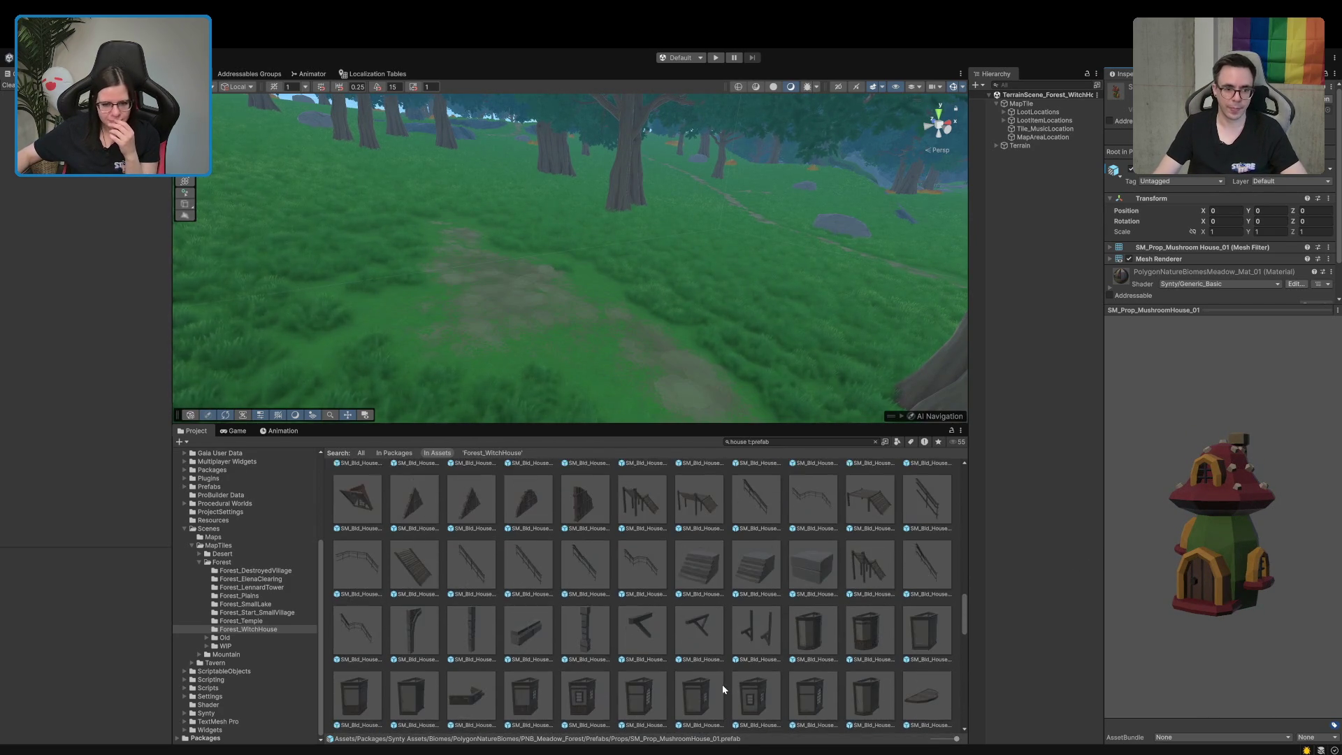
pyautogui.scroll(5, 719, 686)
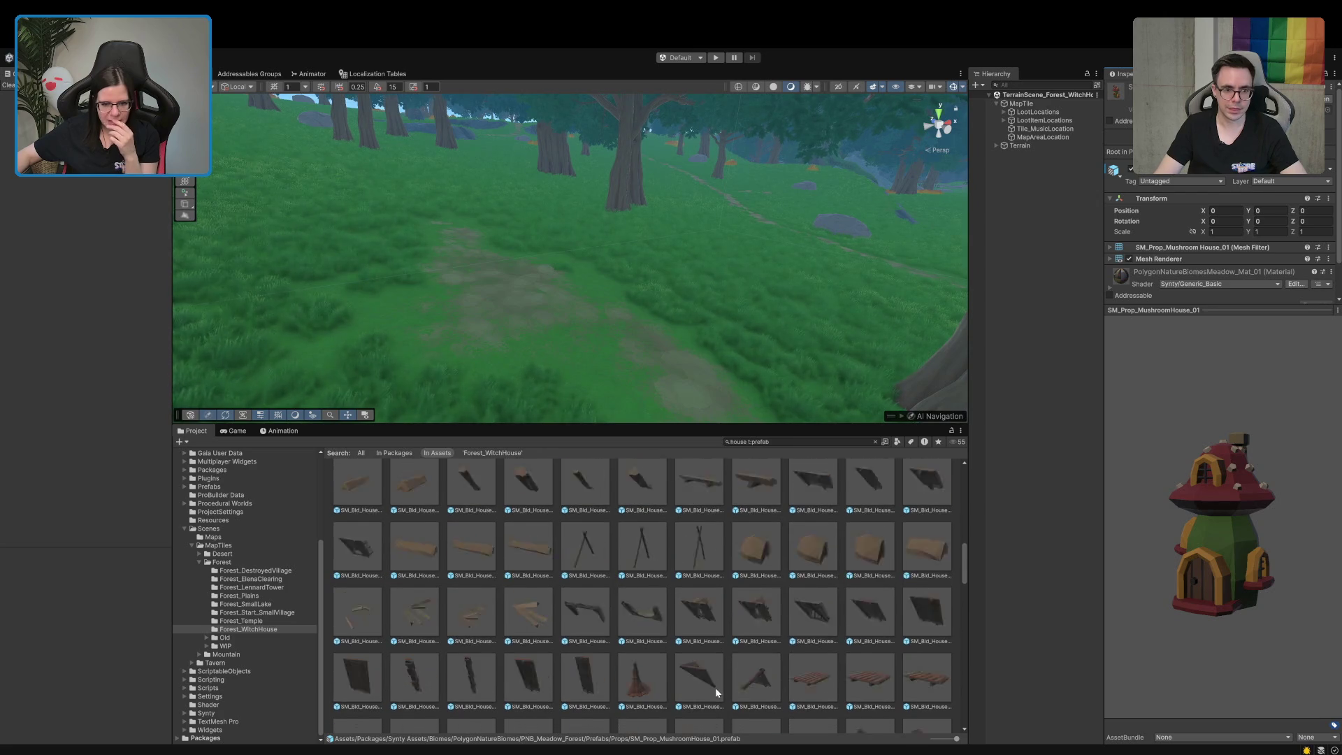
pyautogui.click(875, 585)
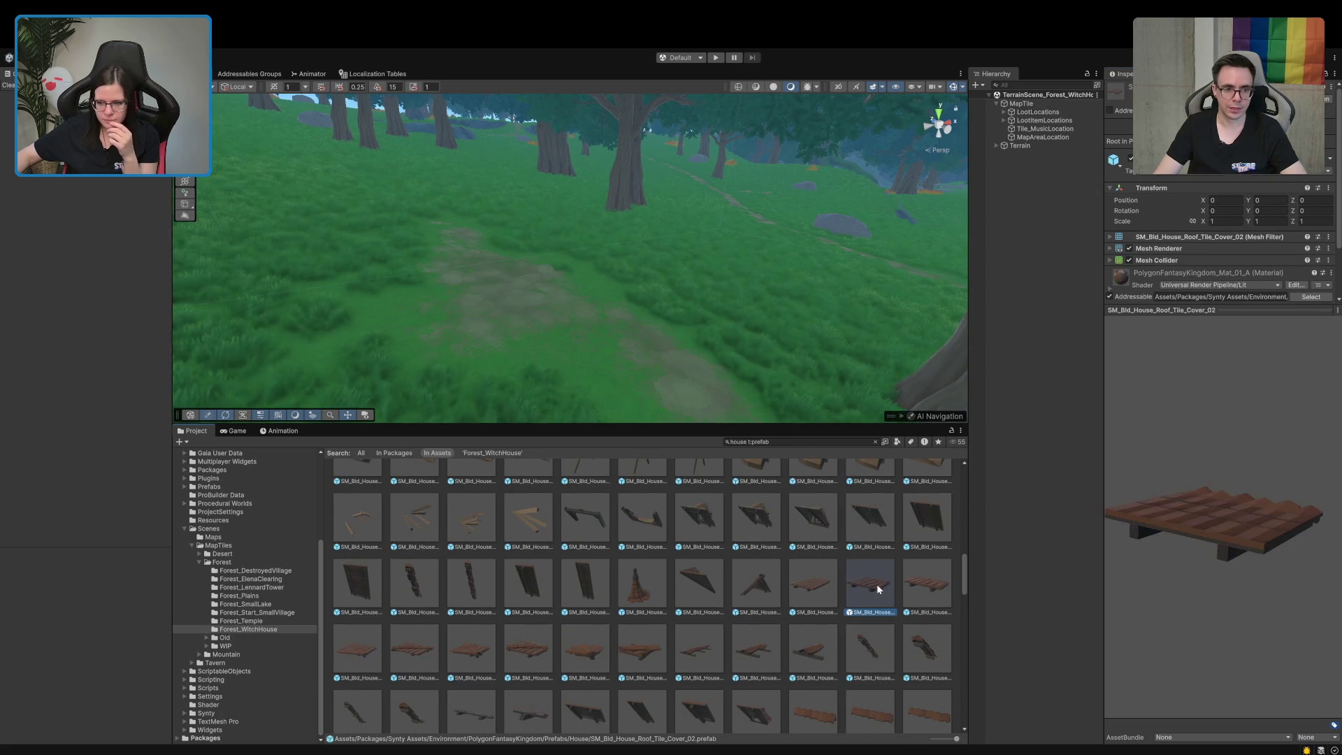
pyautogui.moveTo(1246, 572); pyautogui.dragTo(1093, 639)
# Preview SM_Bld_House_Floor_Wood_01 and another wooden floor piece
pyautogui.scroll(-5, 715, 647)
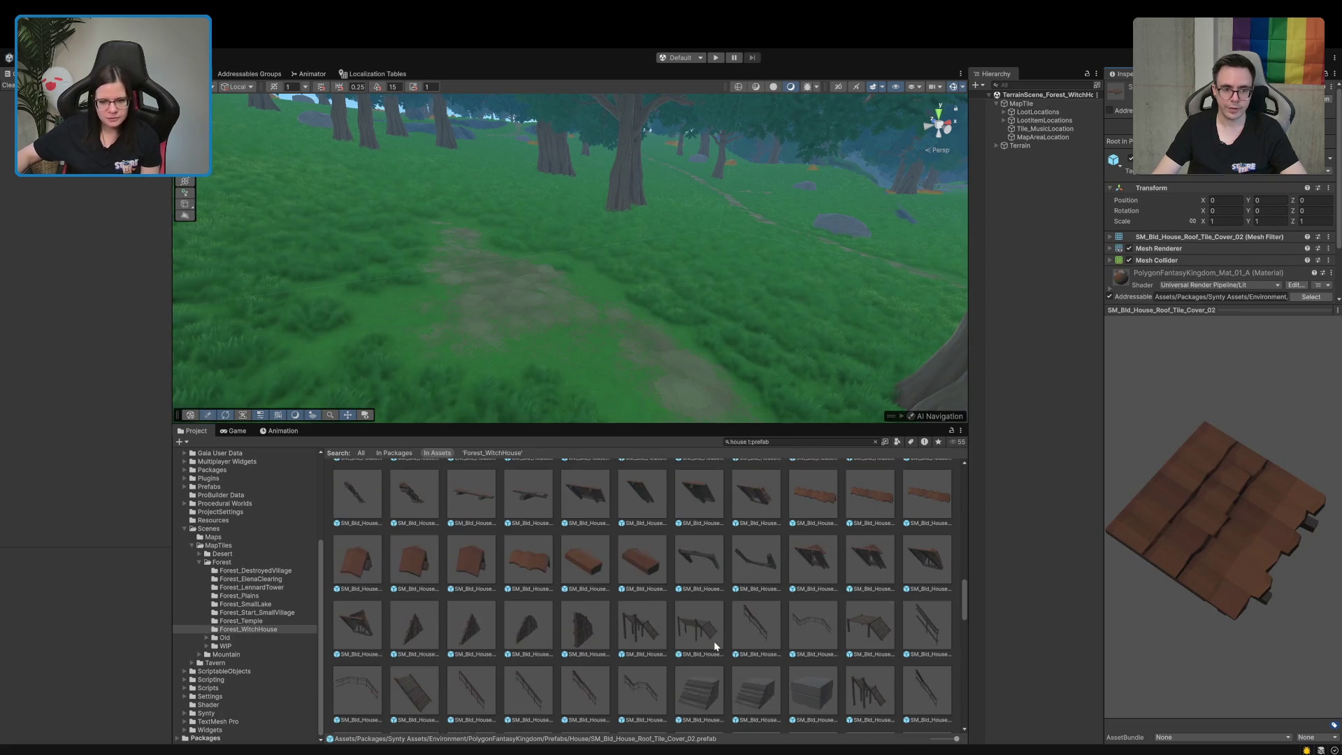
pyautogui.scroll(-5, 715, 647)
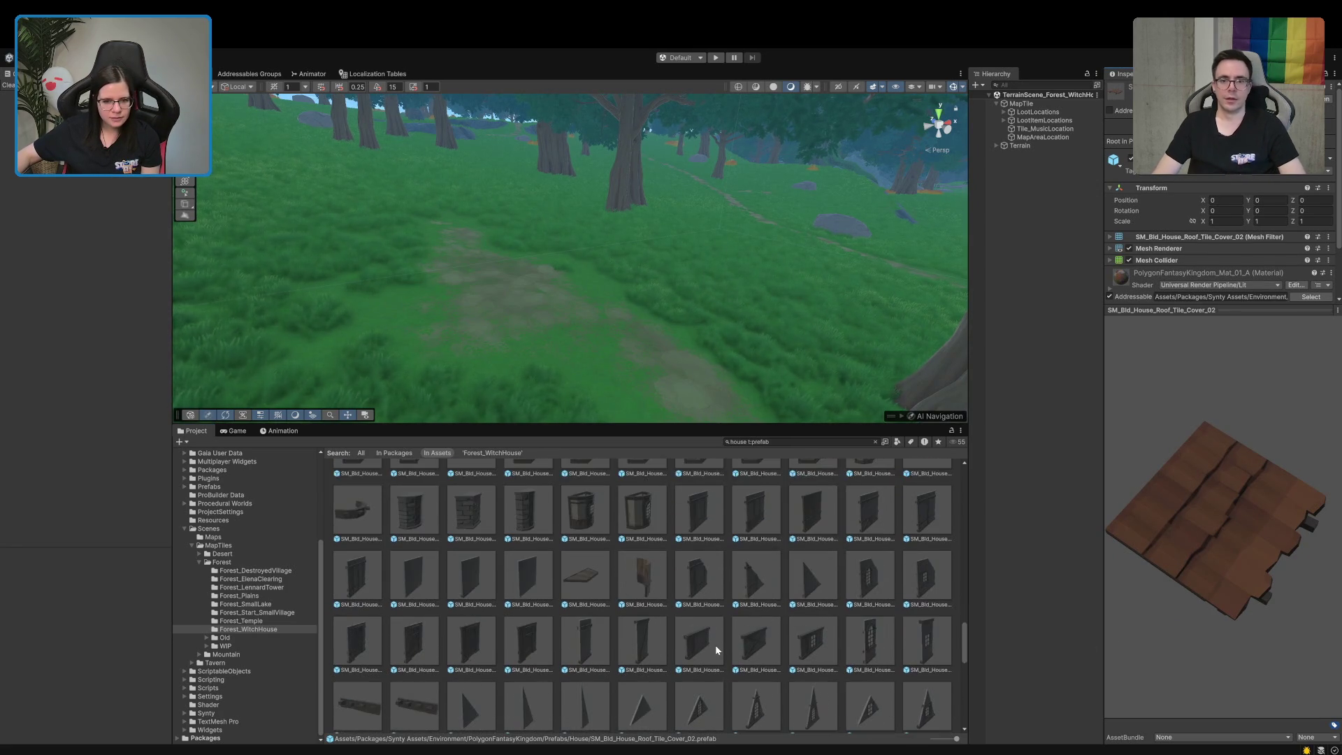
pyautogui.scroll(15, 718, 648)
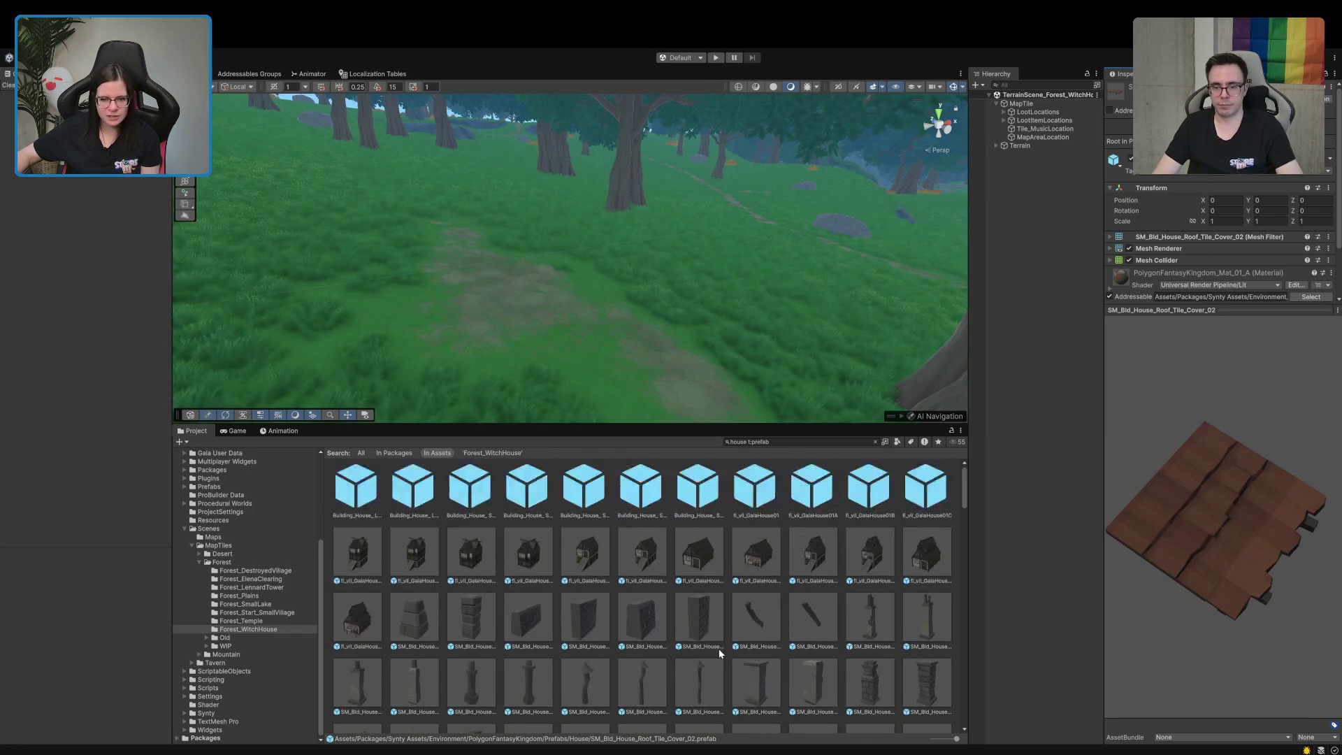
pyautogui.scroll(-5, 720, 649)
pyautogui.click(752, 534)
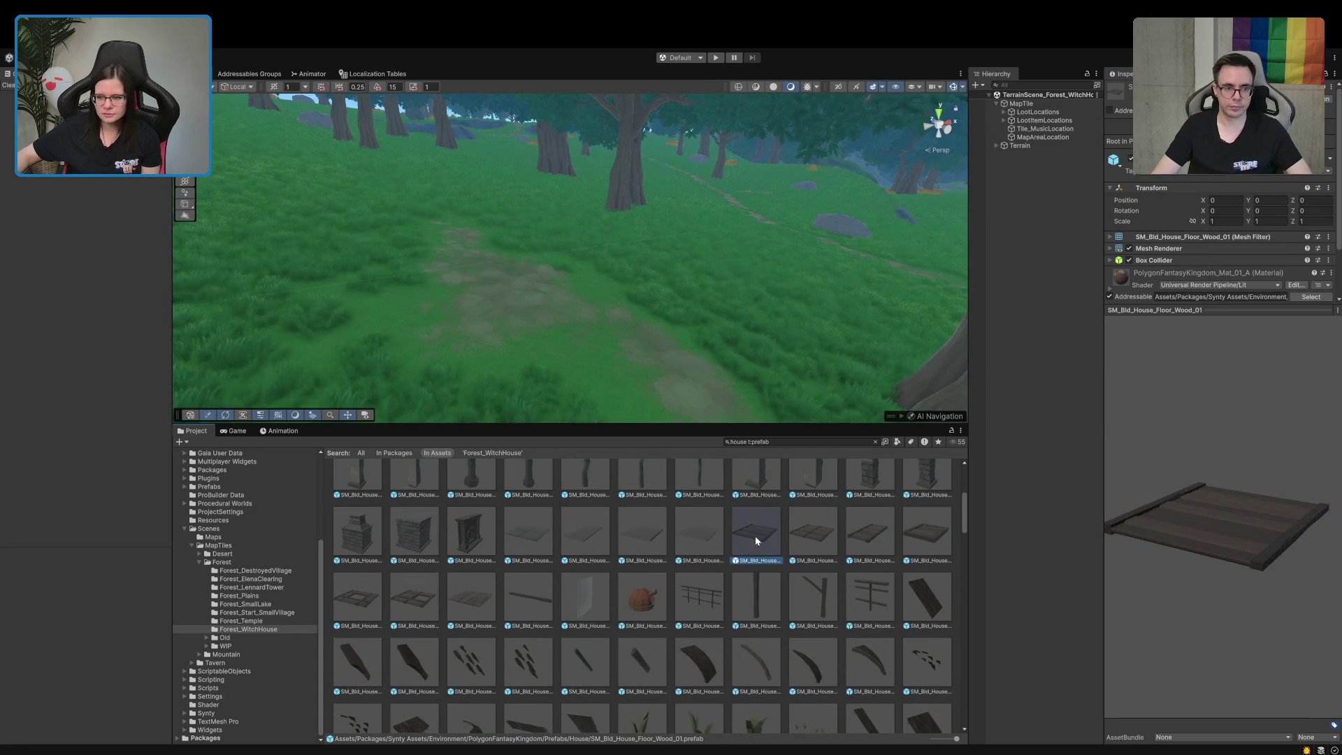
pyautogui.moveTo(1186, 567)
pyautogui.mouseDown()
pyautogui.moveTo(1207, 631)
pyautogui.moveTo(1240, 636)
pyautogui.mouseUp()
pyautogui.click(422, 596)
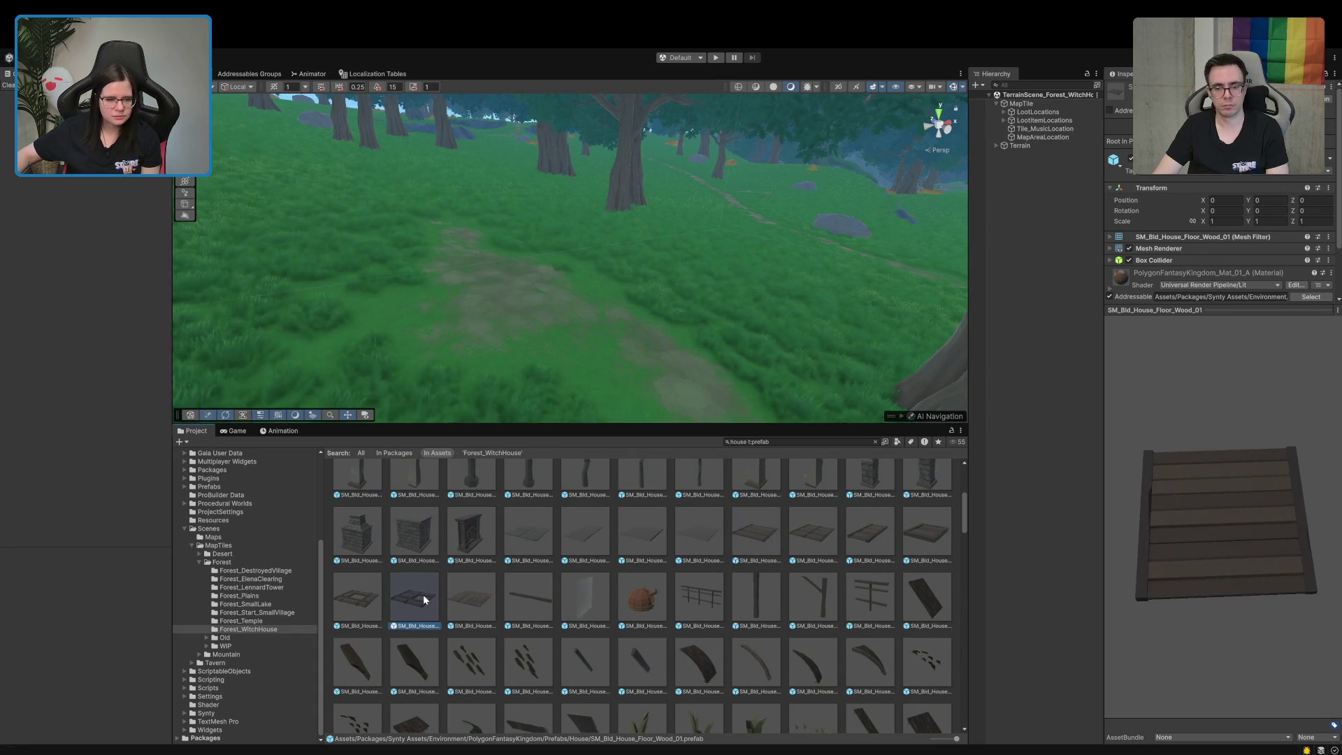
pyautogui.click(749, 559)
# Change the asset search to 'broken t:prefab' and browse the results
pyautogui.click(794, 443)
pyautogui.press('Home')
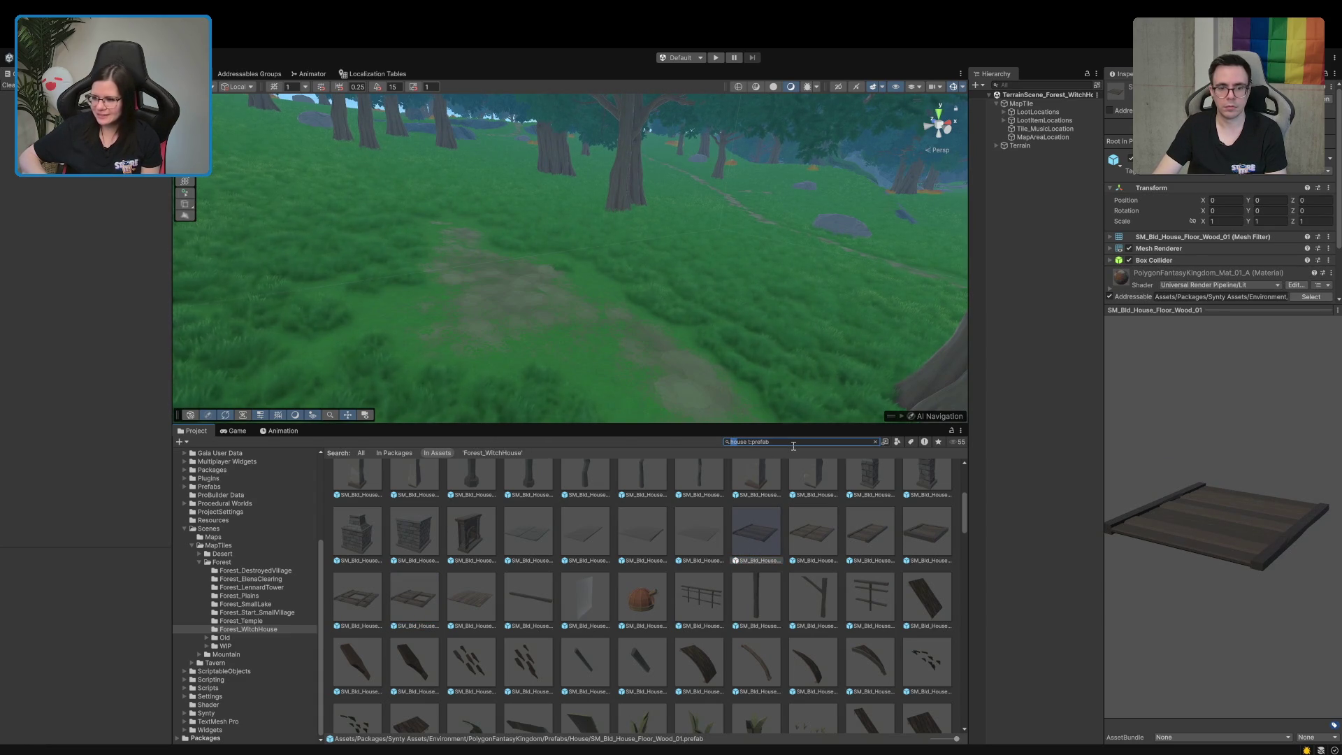
pyautogui.write('broken')
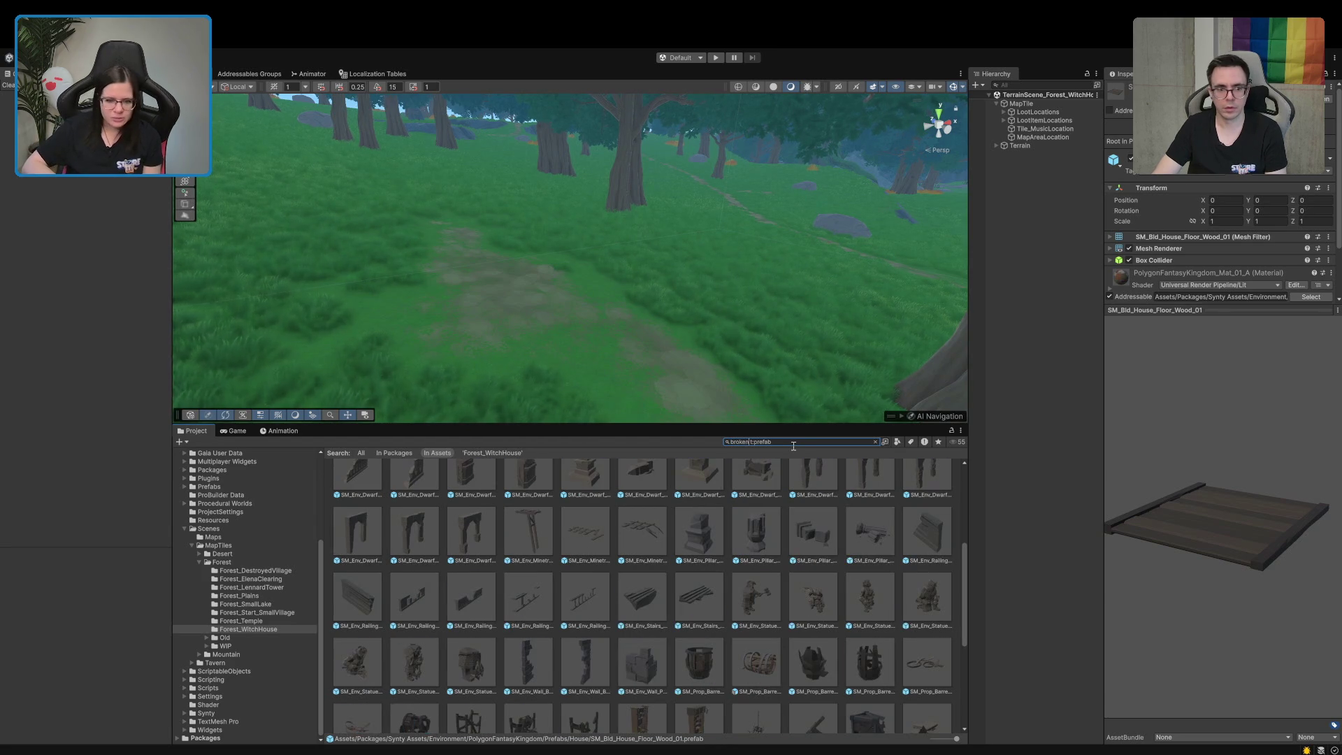
pyautogui.scroll(-5, 695, 620)
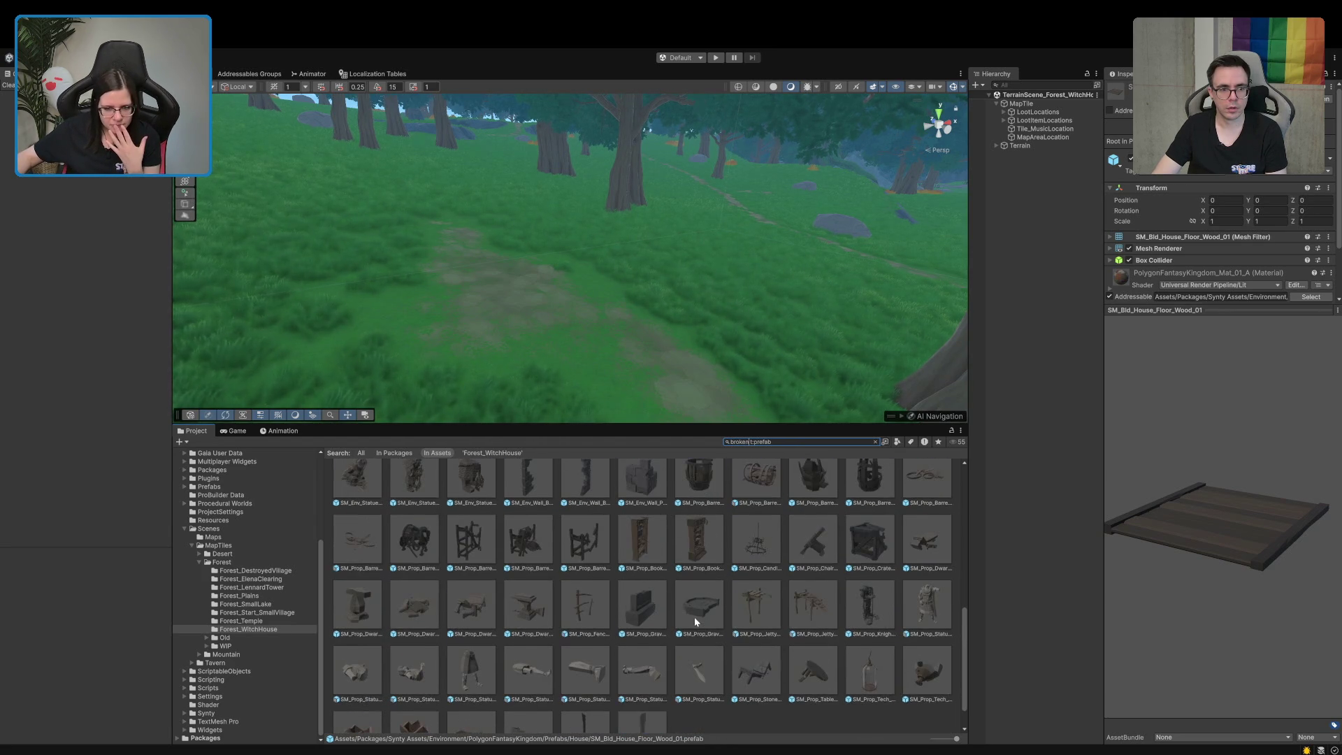
pyautogui.scroll(10, 694, 618)
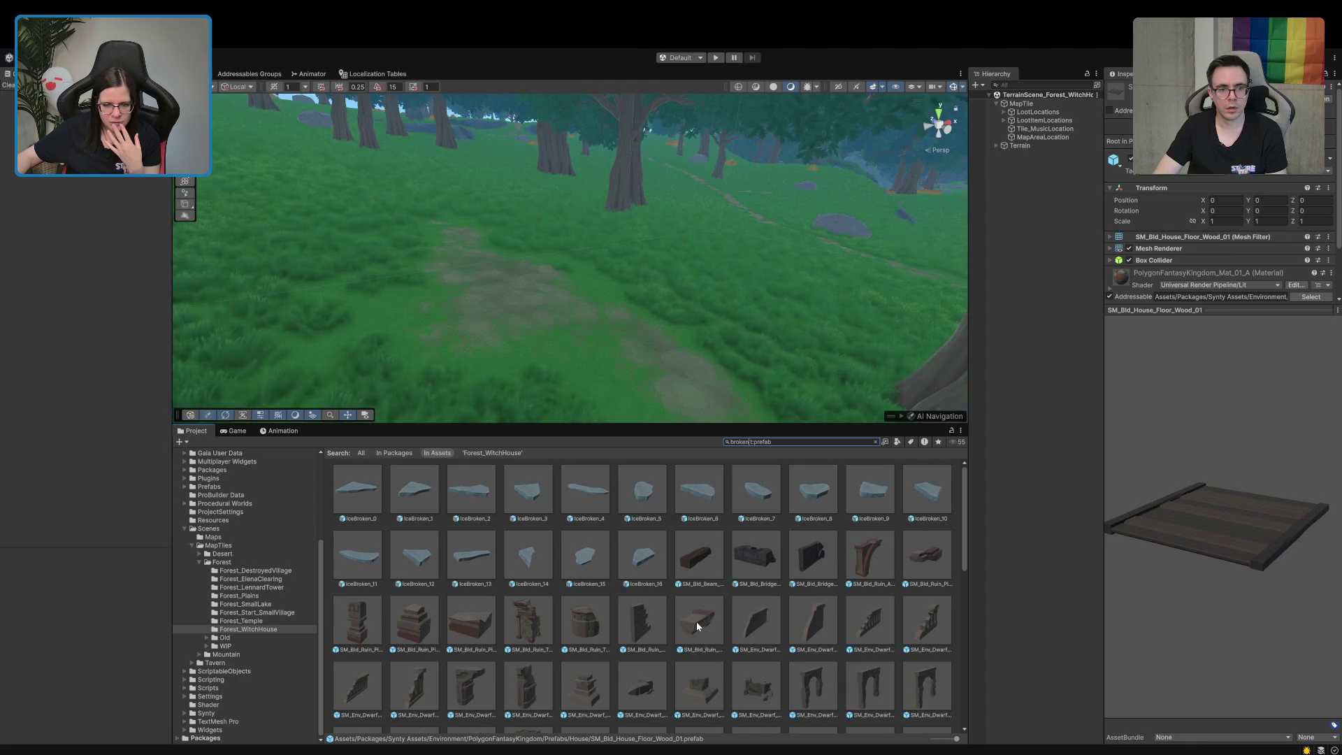
pyautogui.scroll(-5, 696, 622)
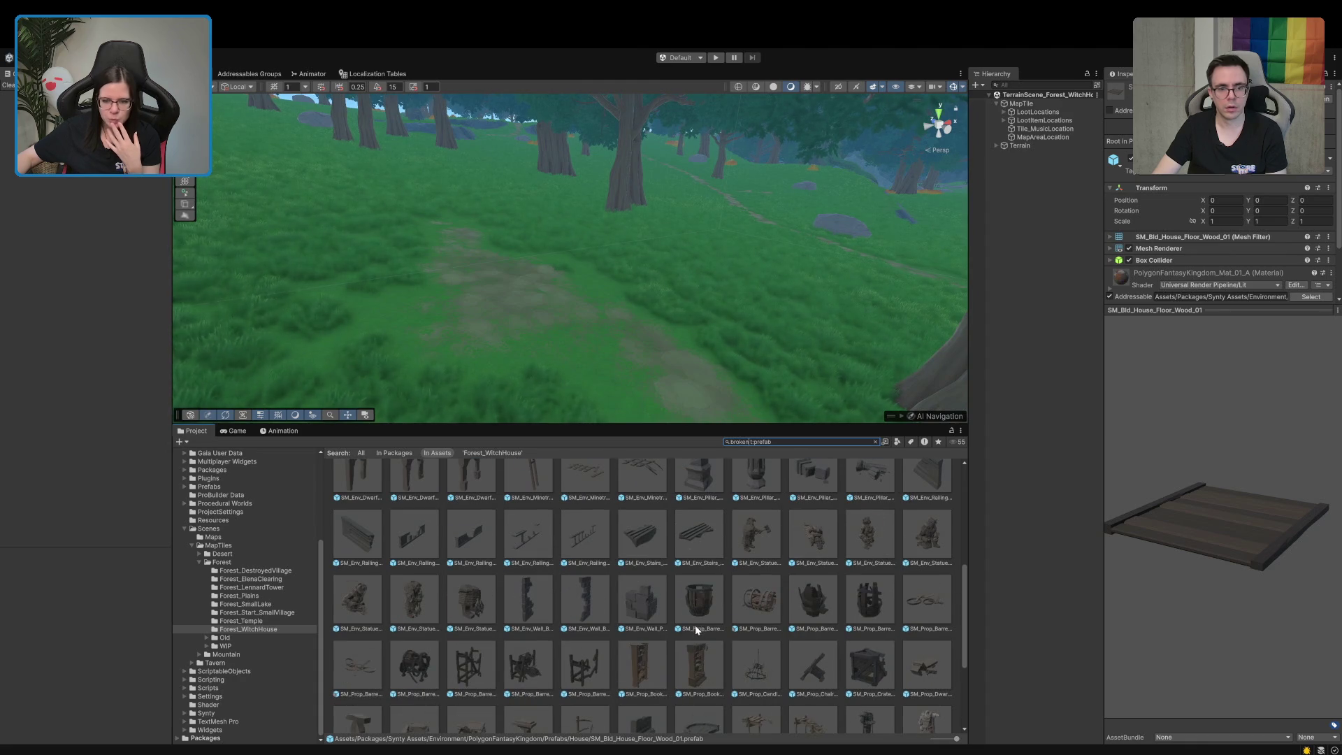
# Search 'floor t:prefab' and preview SM_Env_Dwarf_Floor_27 and SM_Bld_Castle_Floor_Wood_02
pyautogui.doubleClick(753, 442)
pyautogui.hotkey('ctrl', 'a')
pyautogui.write('floor t:prefab')
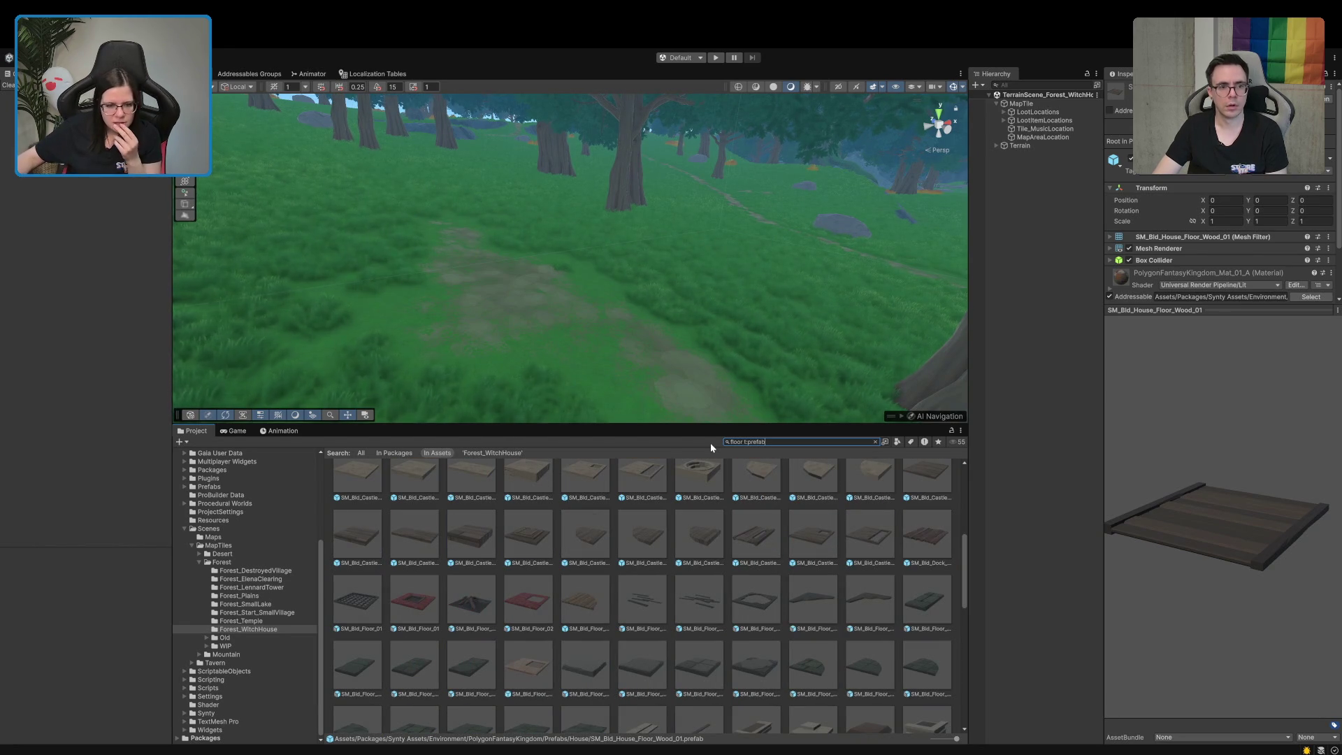
pyautogui.scroll(-3, 648, 605)
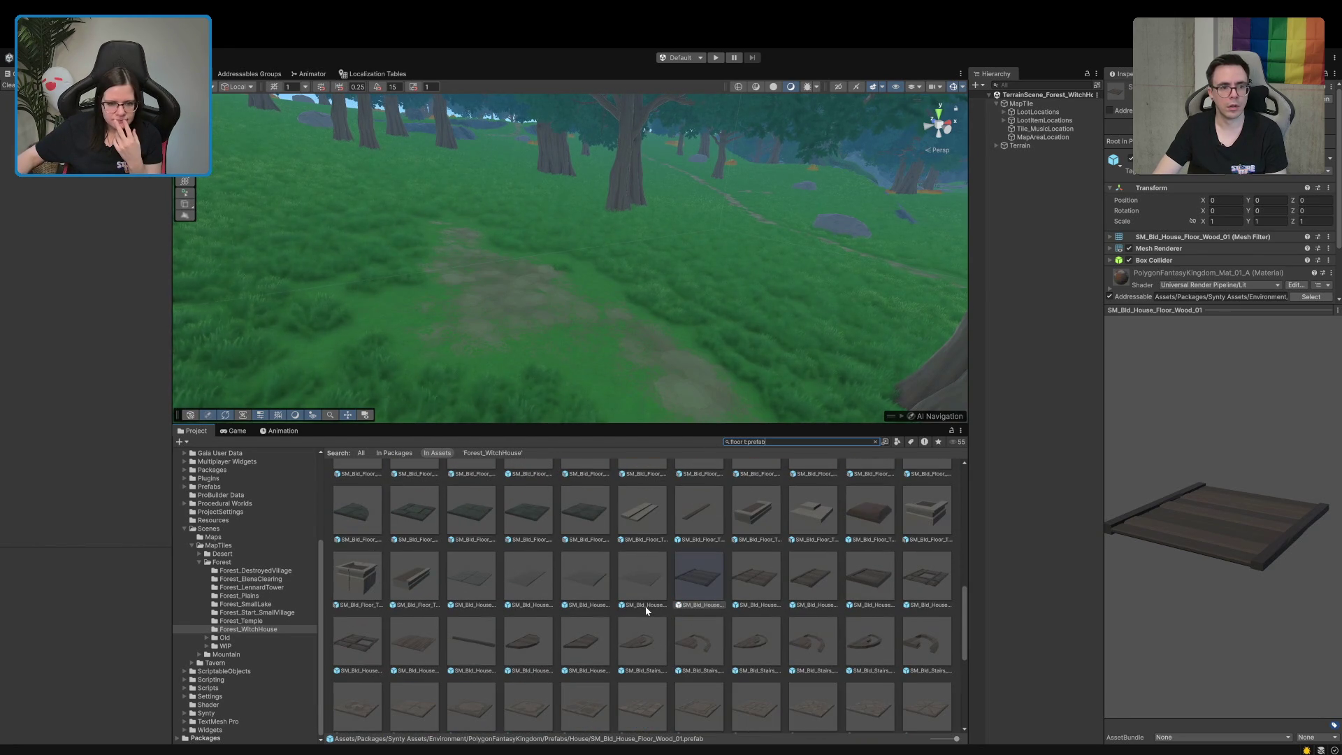
pyautogui.scroll(-2, 644, 606)
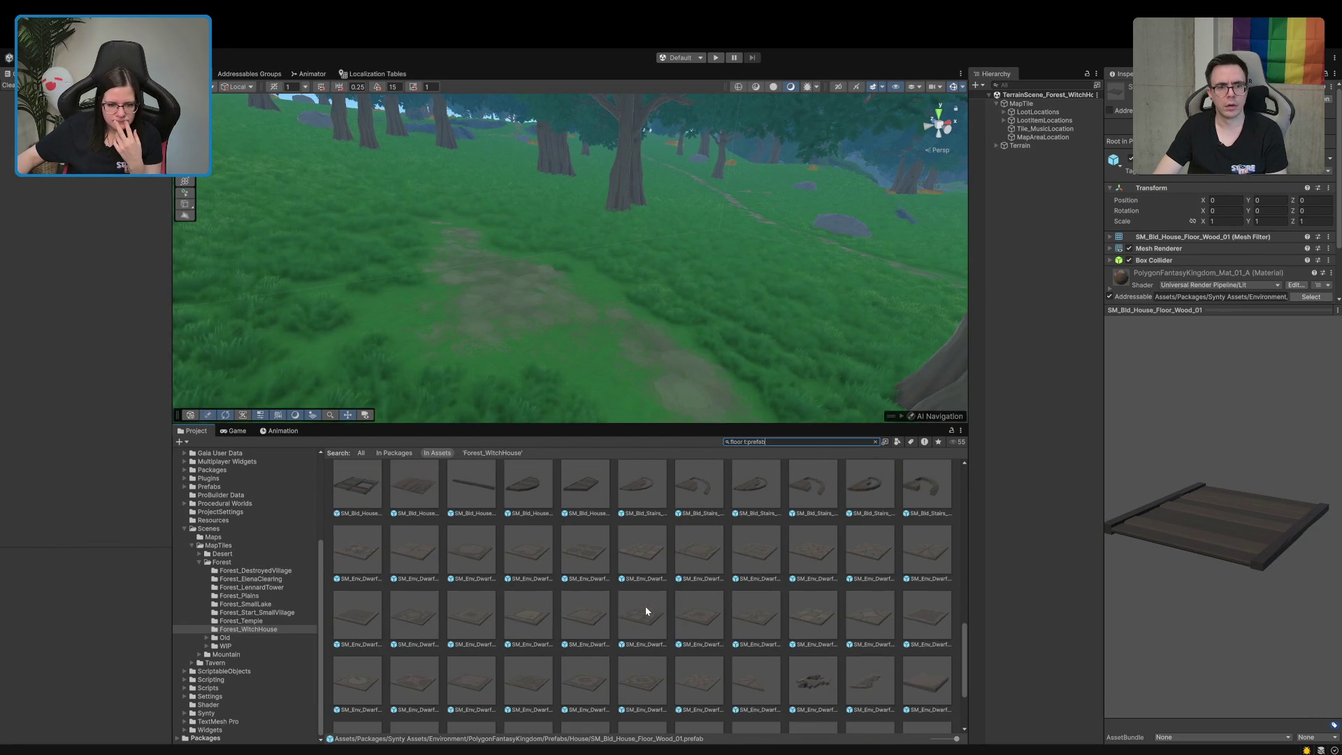
pyautogui.scroll(-2, 646, 607)
pyautogui.click(586, 567)
pyautogui.moveTo(1223, 543)
pyautogui.mouseDown()
pyautogui.moveTo(1224, 615)
pyautogui.moveTo(1252, 630)
pyautogui.mouseUp()
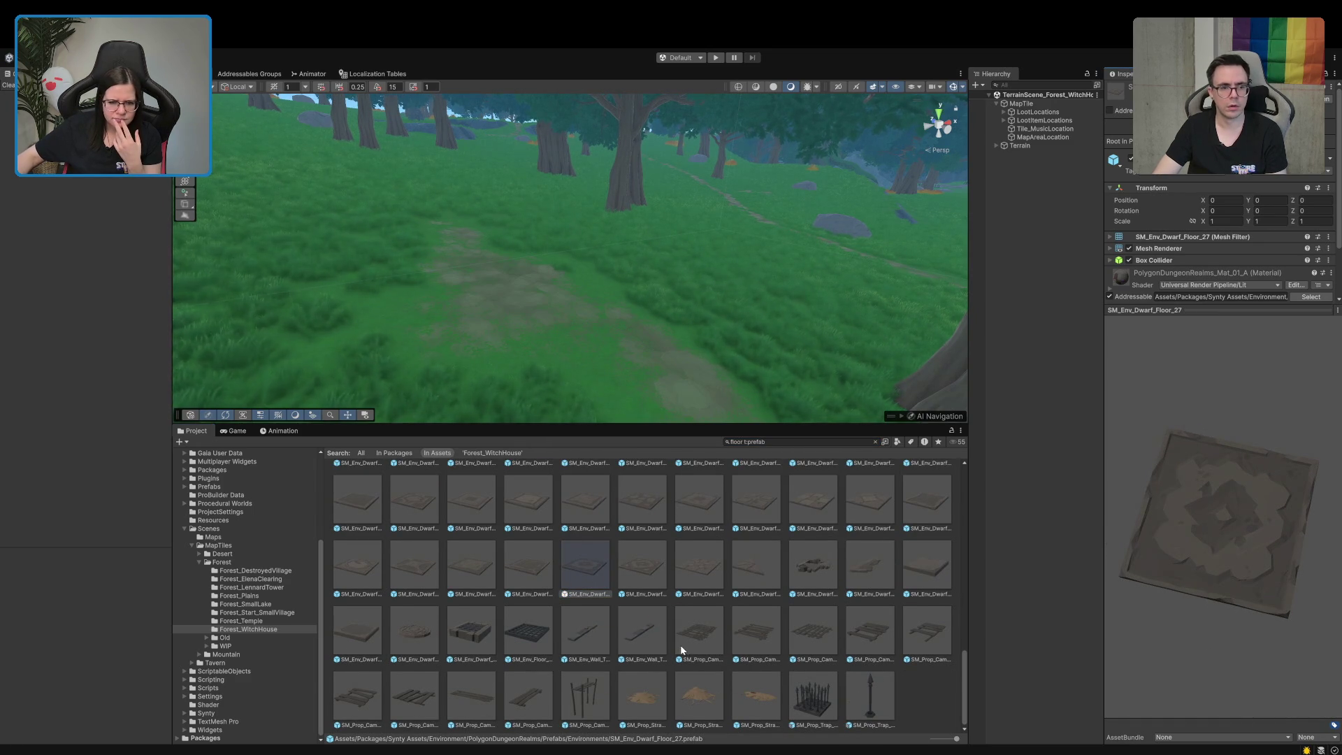
pyautogui.scroll(2, 682, 650)
pyautogui.scroll(5, 645, 572)
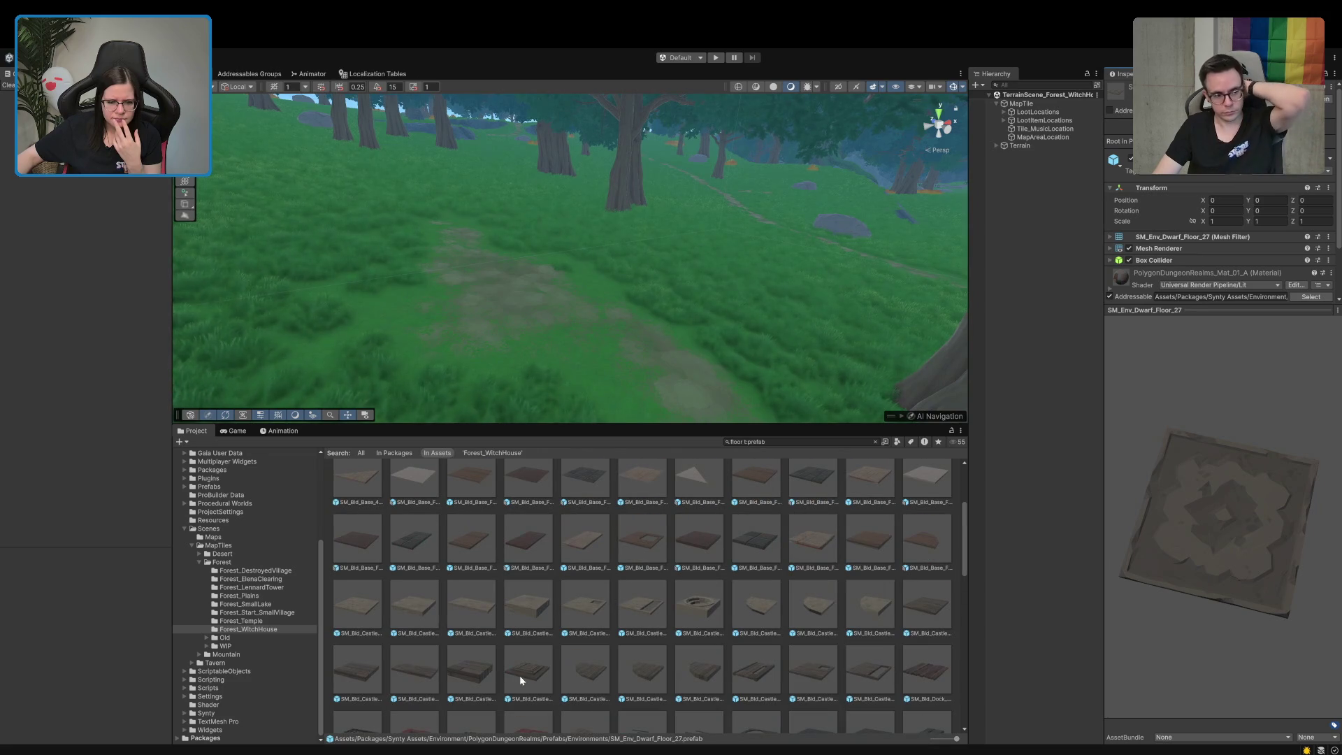
pyautogui.click(363, 673)
# Drop SM_Bld_Castle_Floor_Wood_02 onto the forest path and raise it above the grass
pyautogui.moveTo(1164, 540); pyautogui.dragTo(1206, 587)
pyautogui.moveTo(367, 681)
pyautogui.mouseDown()
pyautogui.moveTo(557, 381)
pyautogui.moveTo(559, 257)
pyautogui.moveTo(608, 287)
pyautogui.mouseUp()
pyautogui.press('w')
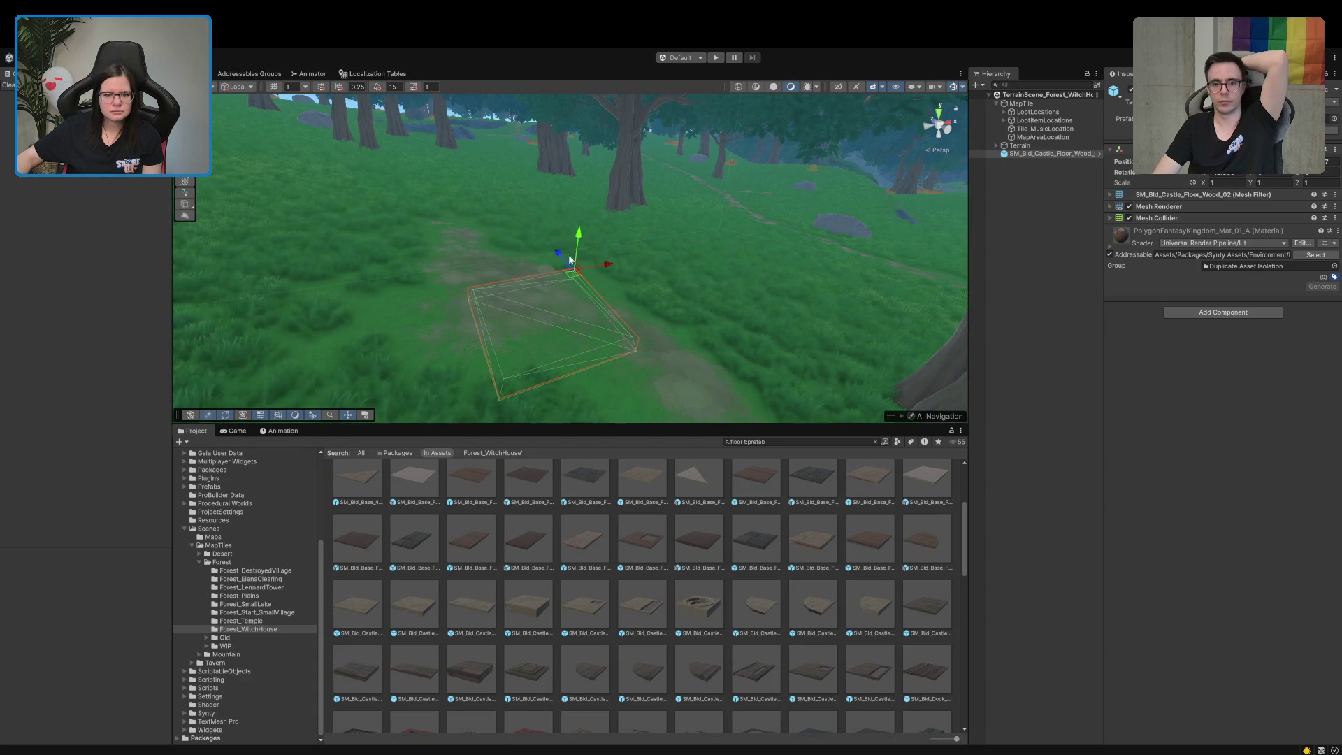
pyautogui.click(579, 239)
pyautogui.click(572, 274)
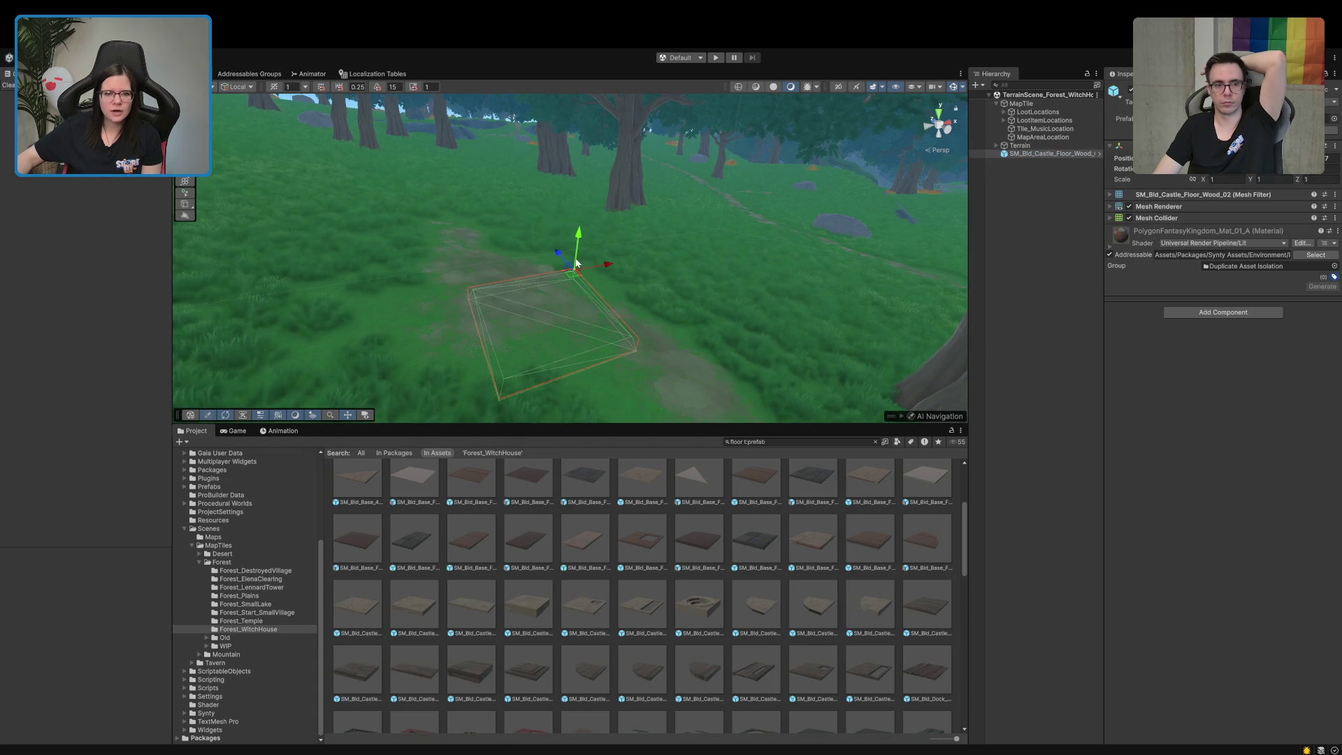
pyautogui.moveTo(572, 274)
pyautogui.mouseDown()
pyautogui.moveTo(552, 240)
pyautogui.moveTo(595, 249)
pyautogui.mouseUp()
pyautogui.press('e')
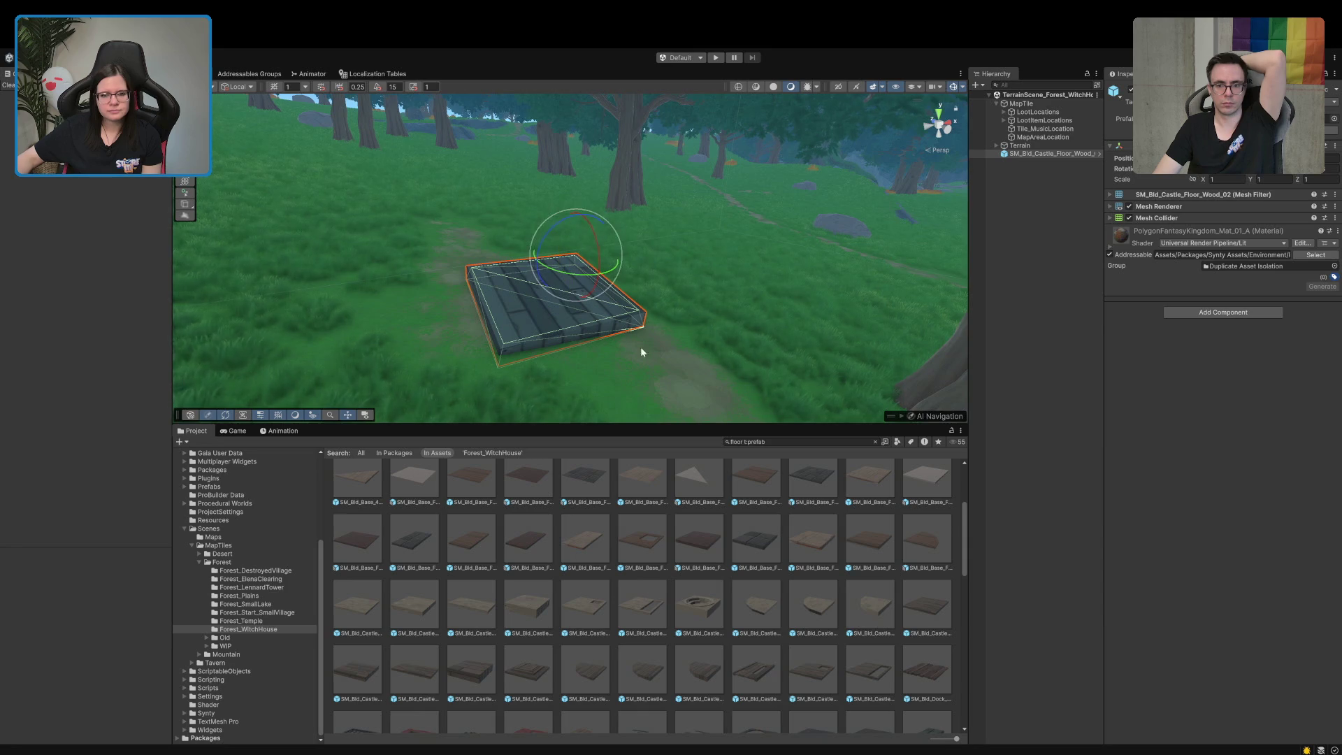
# Sink the floor slab slightly into the terrain and angle it along the path
pyautogui.scroll(3, 635, 336)
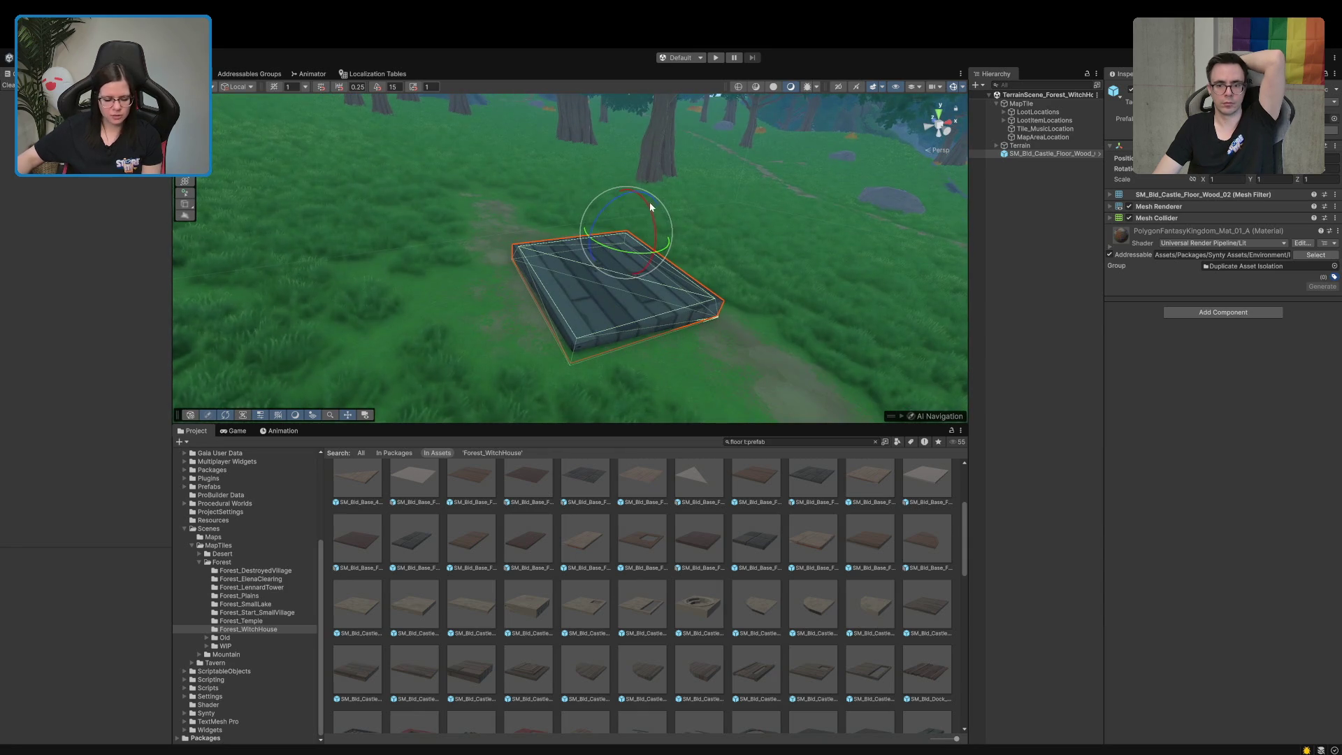
pyautogui.click(991, 360)
pyautogui.click(608, 278)
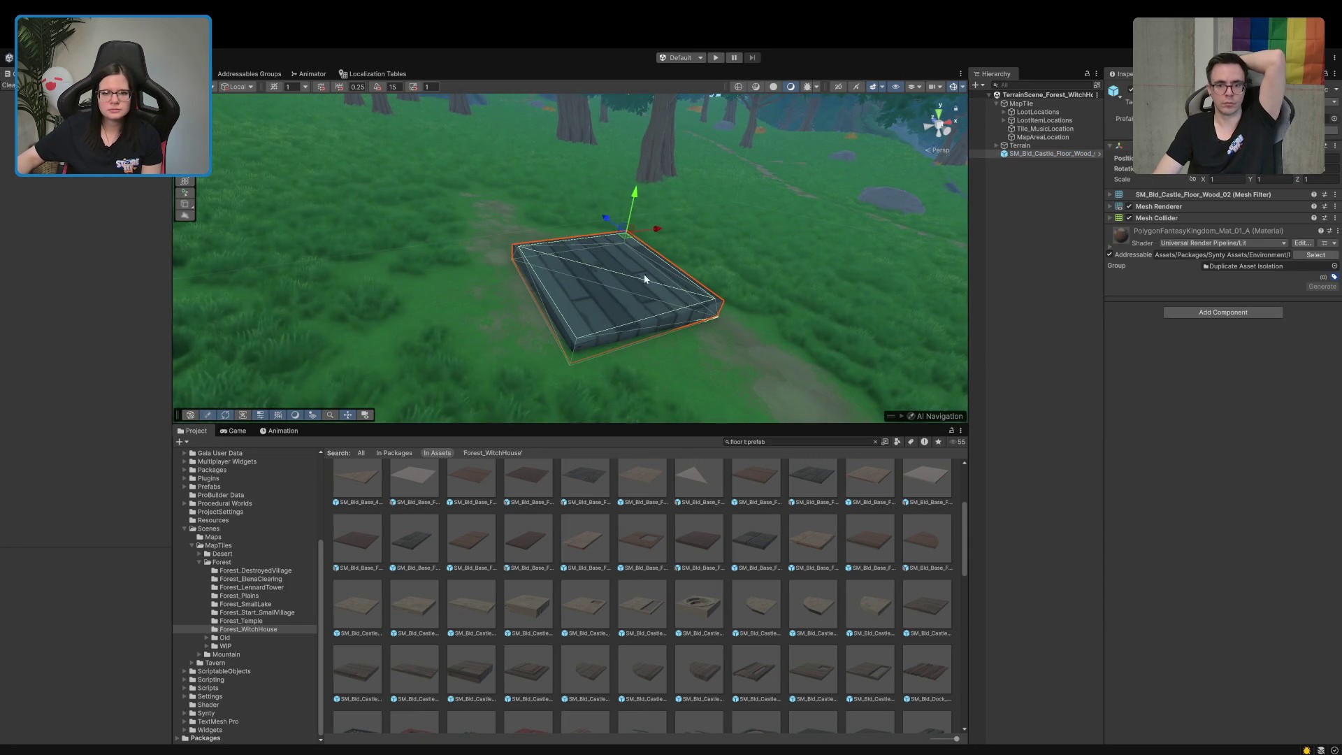
pyautogui.press('w')
pyautogui.moveTo(635, 198); pyautogui.dragTo(707, 287)
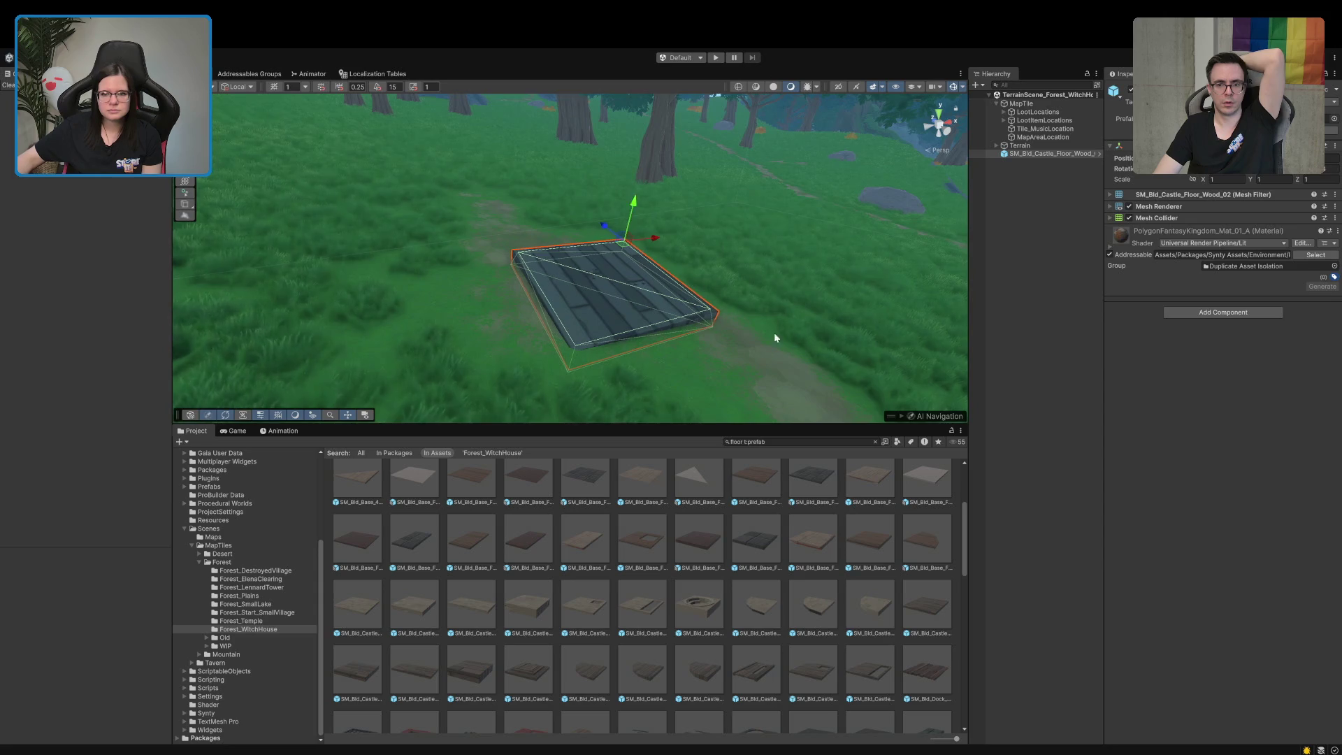
pyautogui.click(1003, 374)
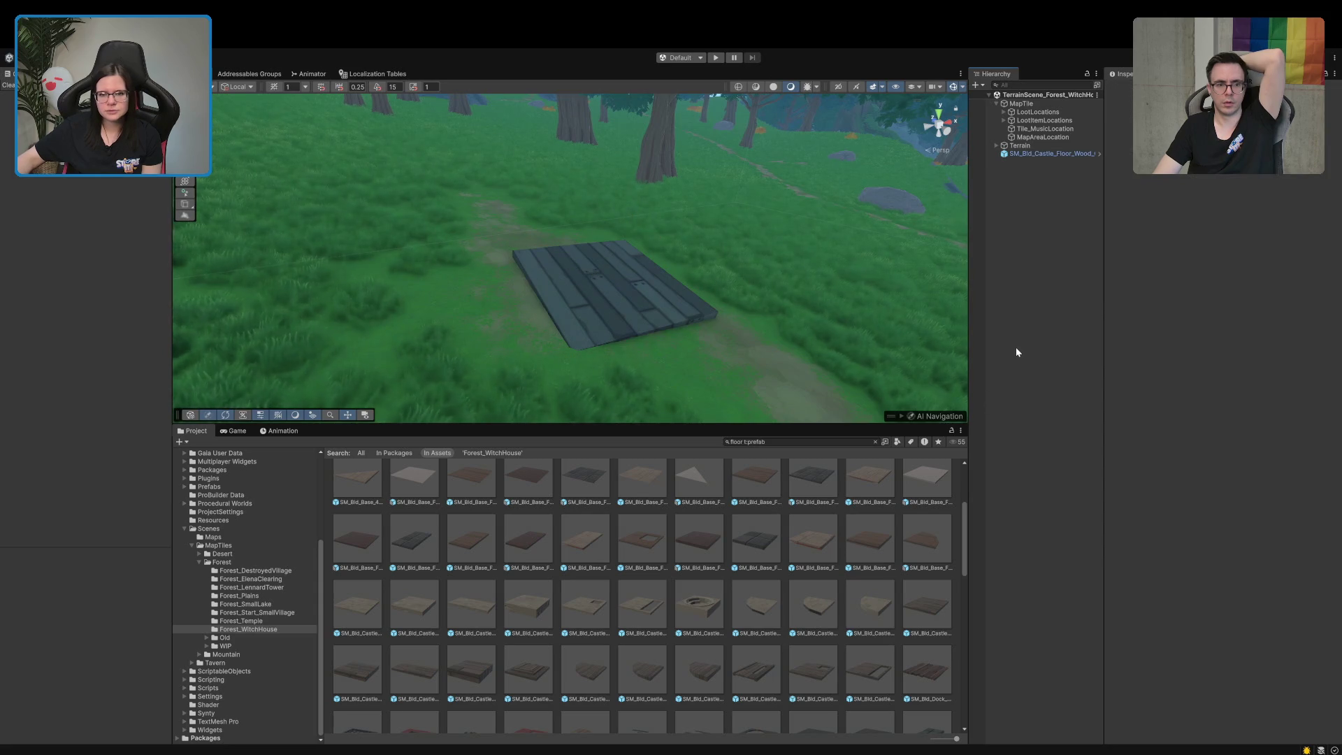
pyautogui.click(651, 288)
pyautogui.press('e')
pyautogui.moveTo(590, 240); pyautogui.dragTo(591, 239)
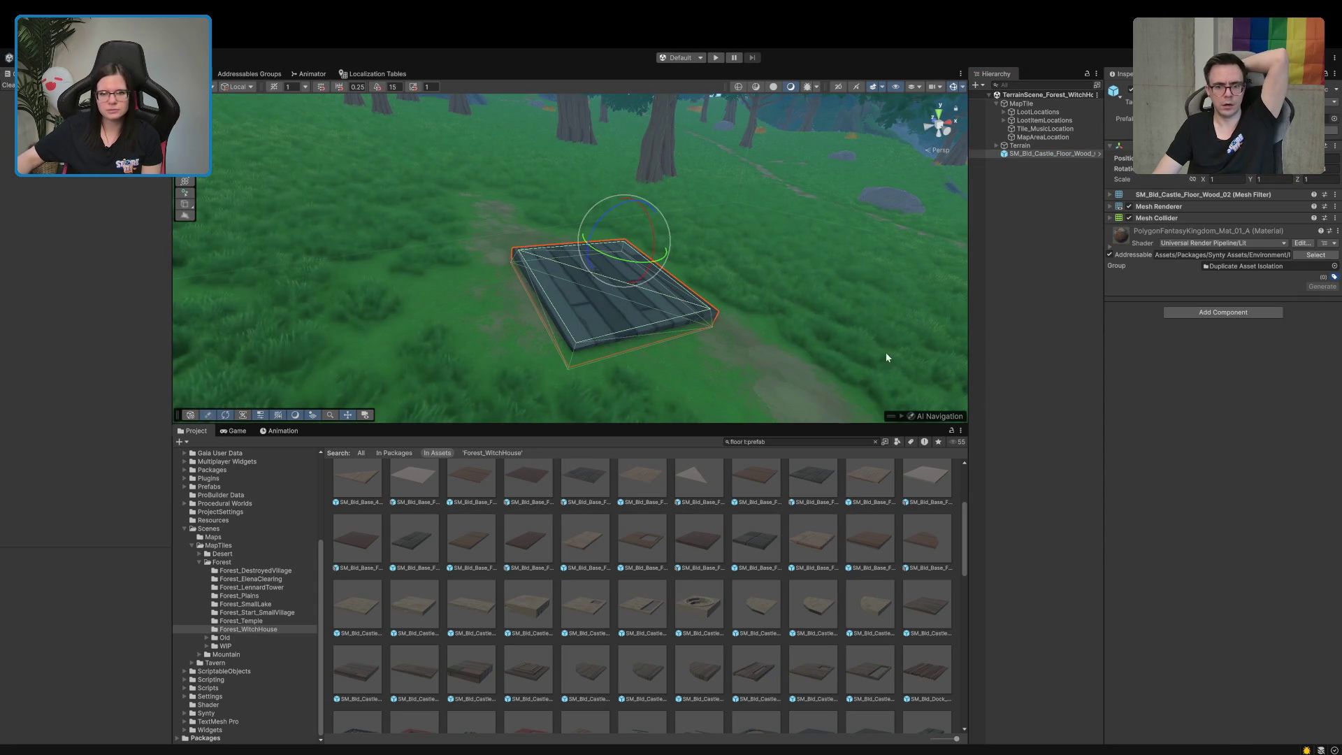
pyautogui.click(990, 359)
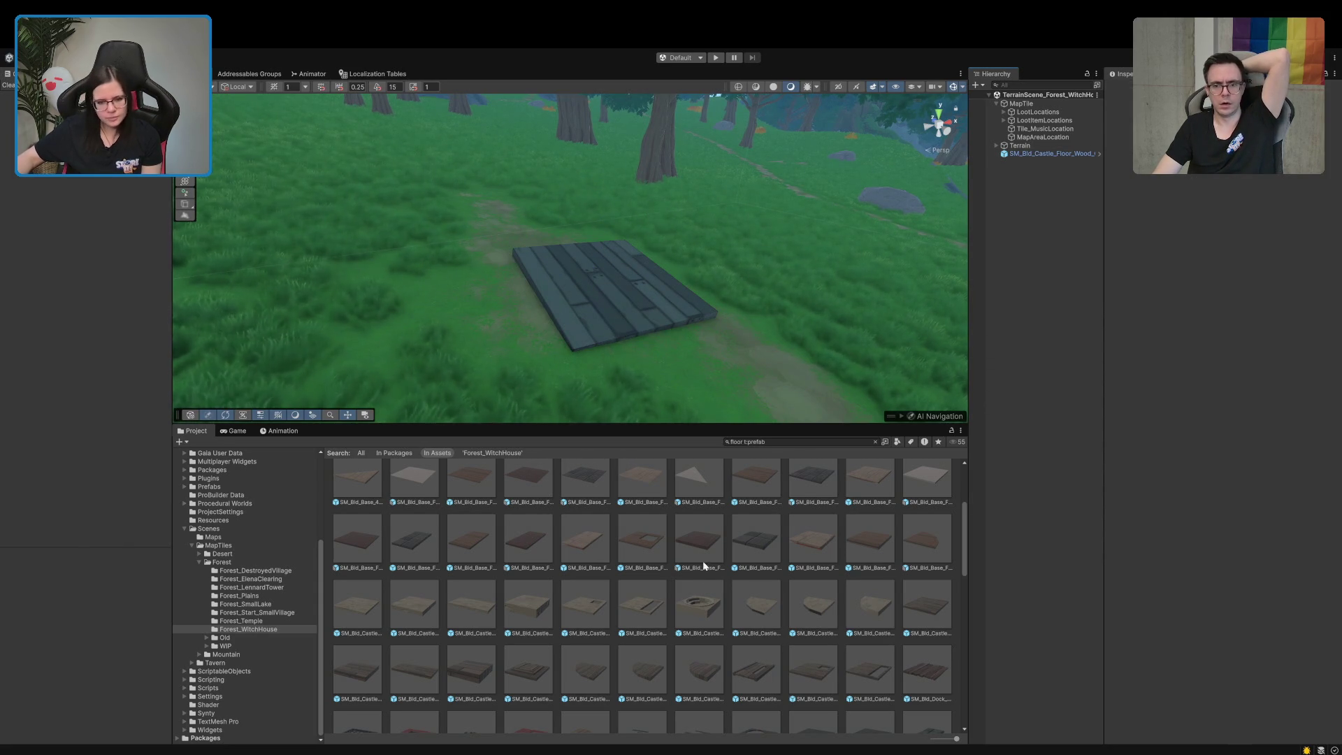
pyautogui.click(793, 442)
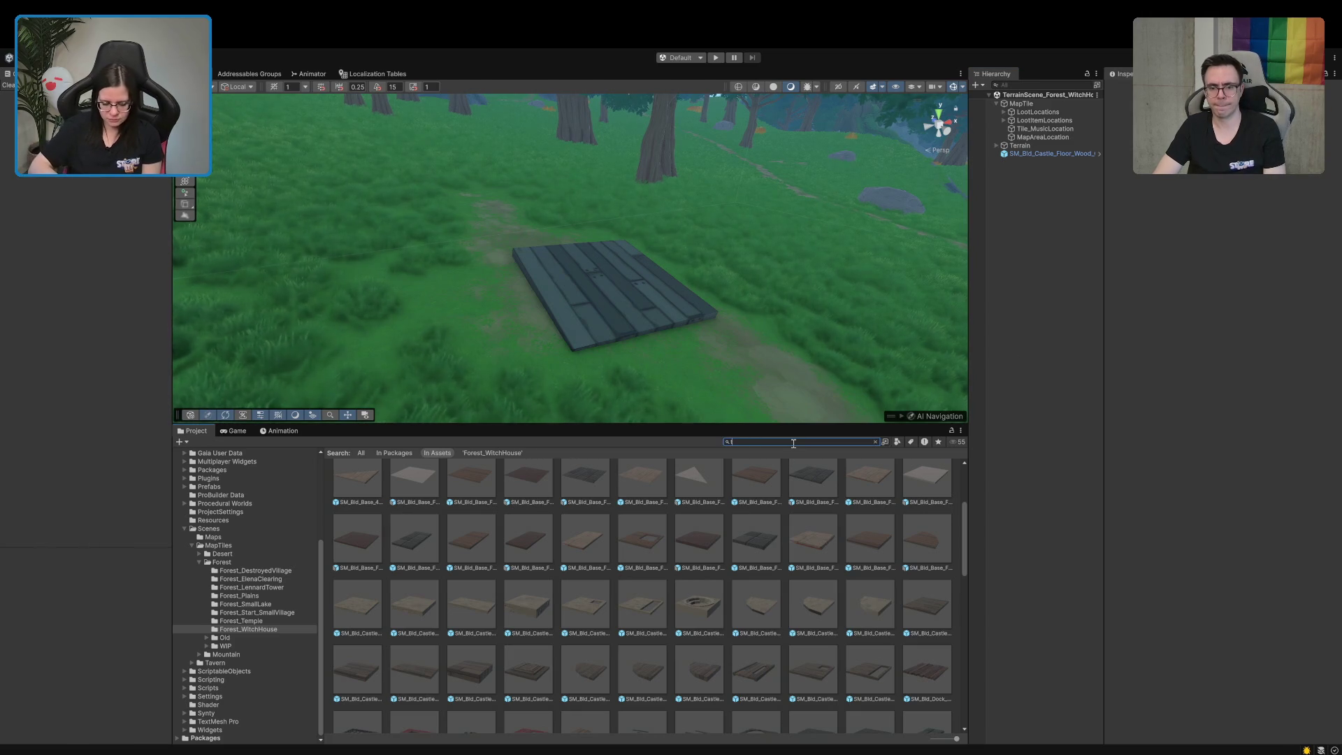
# Search house prefabs and preview the SM_Bld_House_Wall_02 and SM_Bld_House_Wall_03 pieces
pyautogui.write('t:prefab')
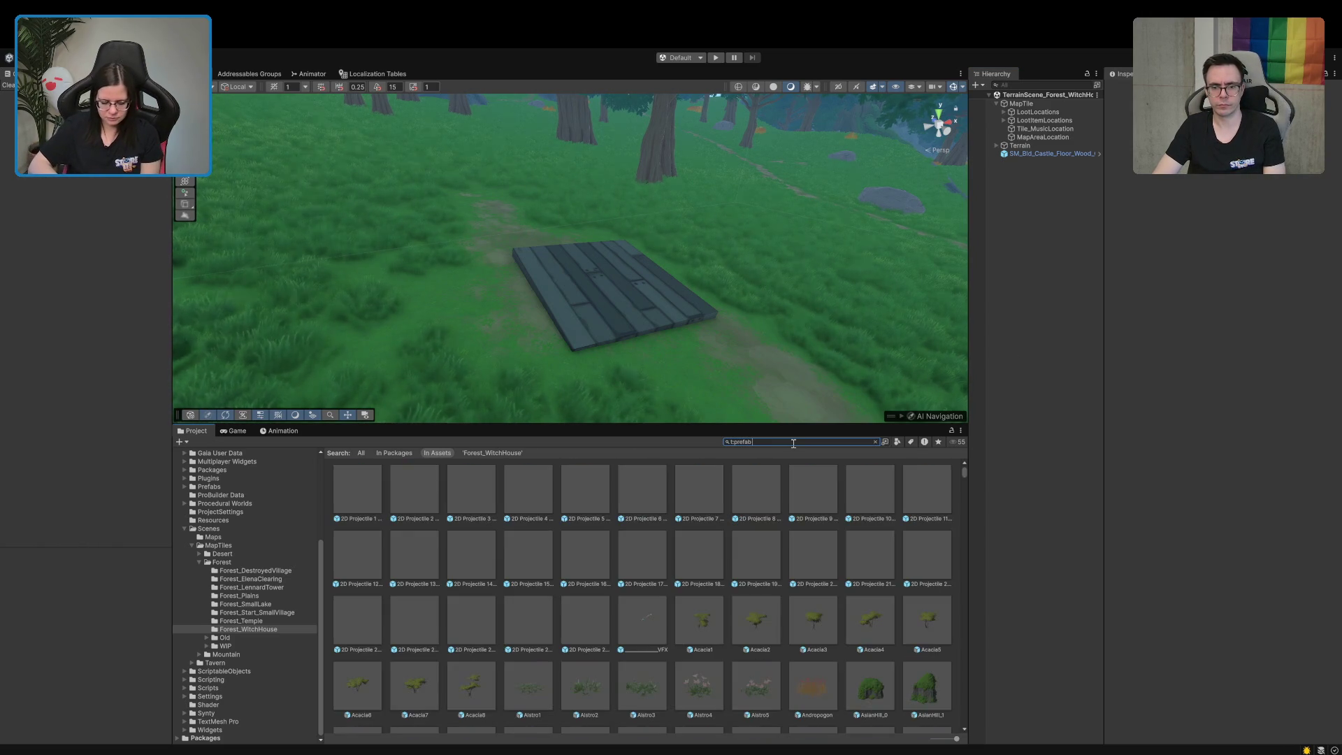
pyautogui.write(' hosu')
pyautogui.write('use')
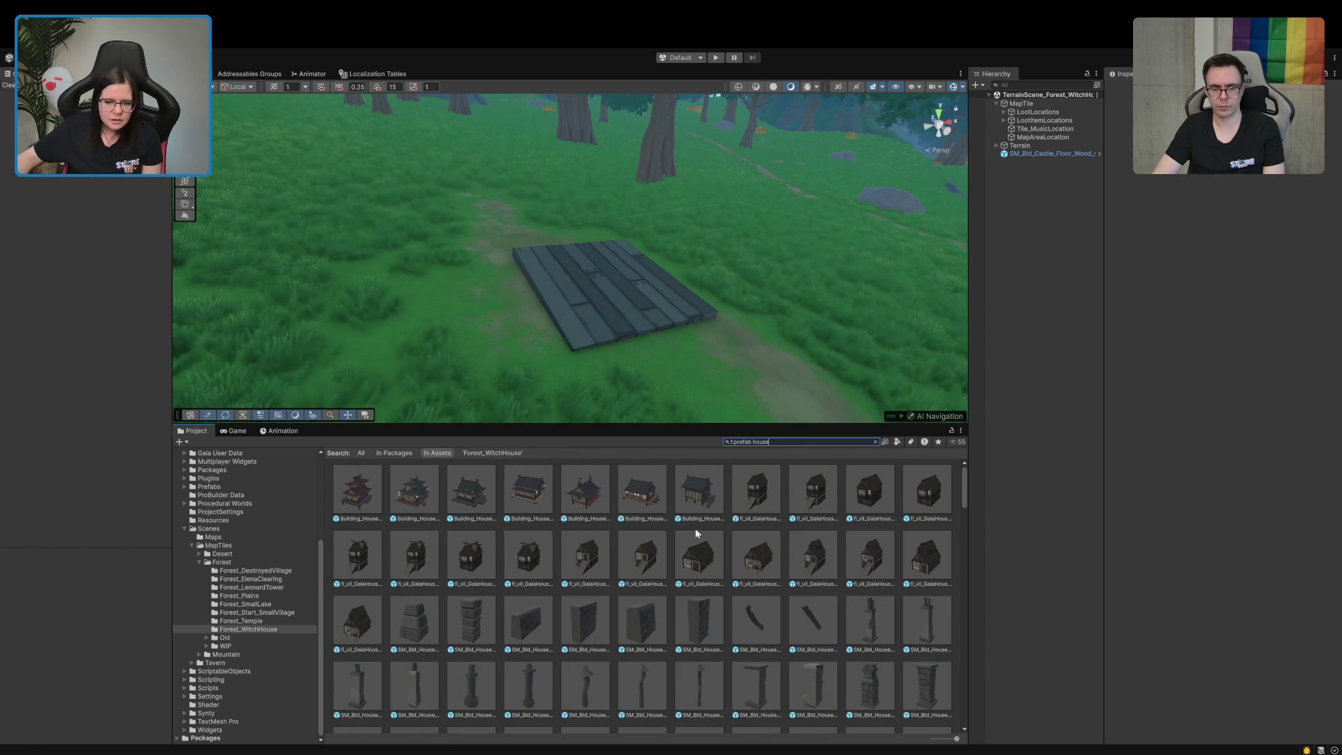
pyautogui.scroll(-5, 675, 619)
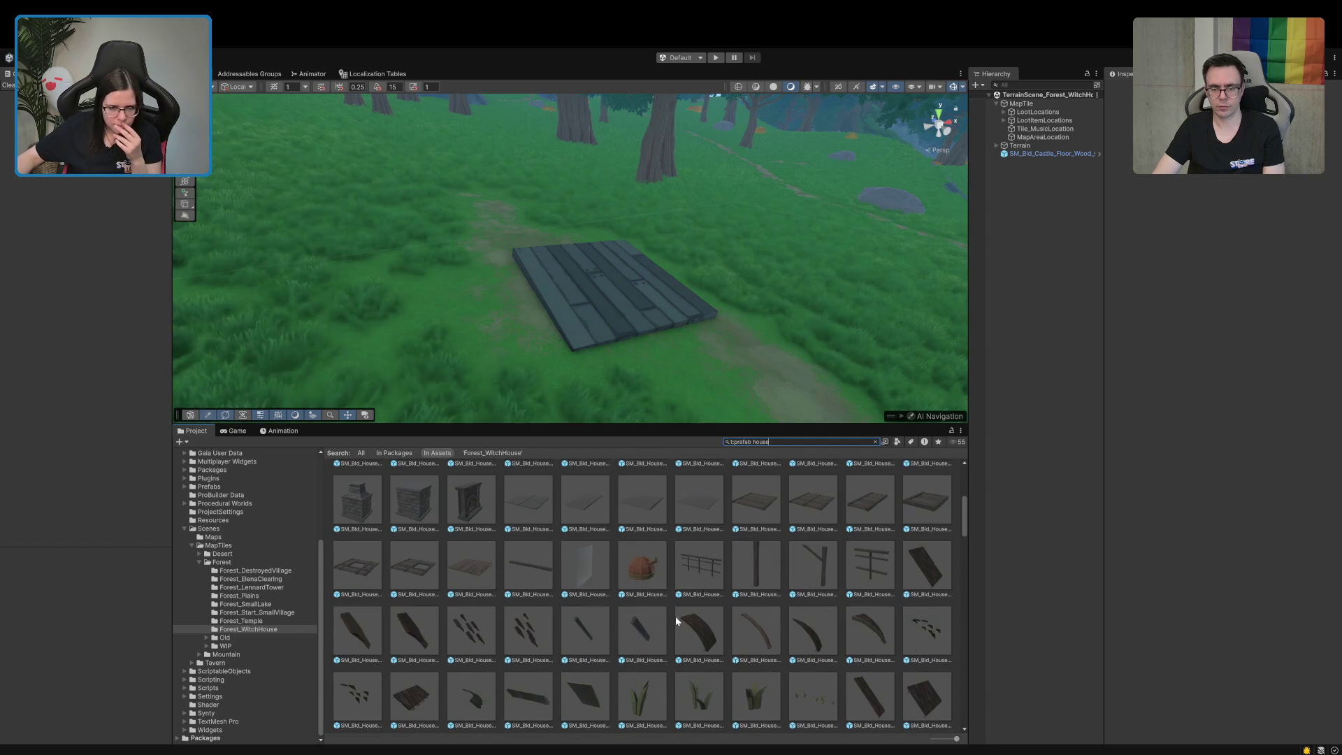
pyautogui.scroll(-3, 676, 618)
pyautogui.scroll(-3, 672, 619)
pyautogui.scroll(-6, 675, 627)
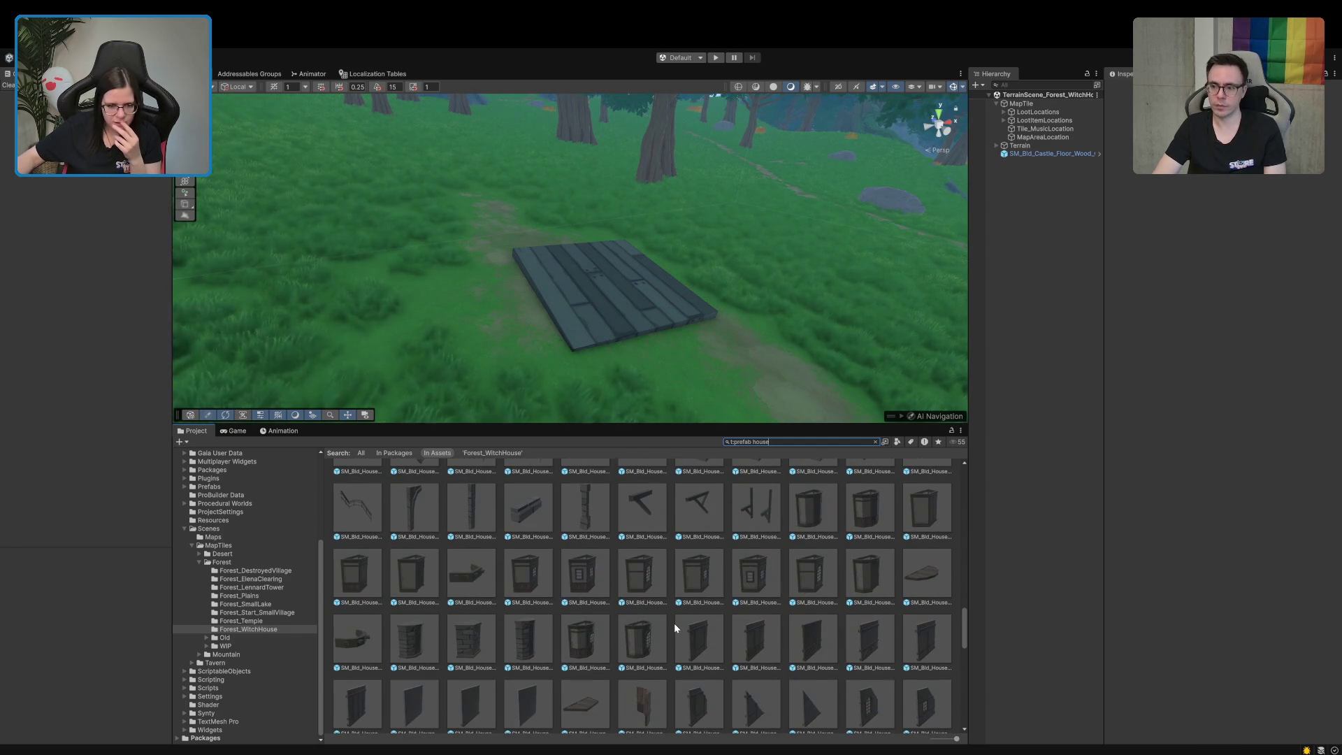
pyautogui.scroll(-2, 674, 629)
pyautogui.click(760, 580)
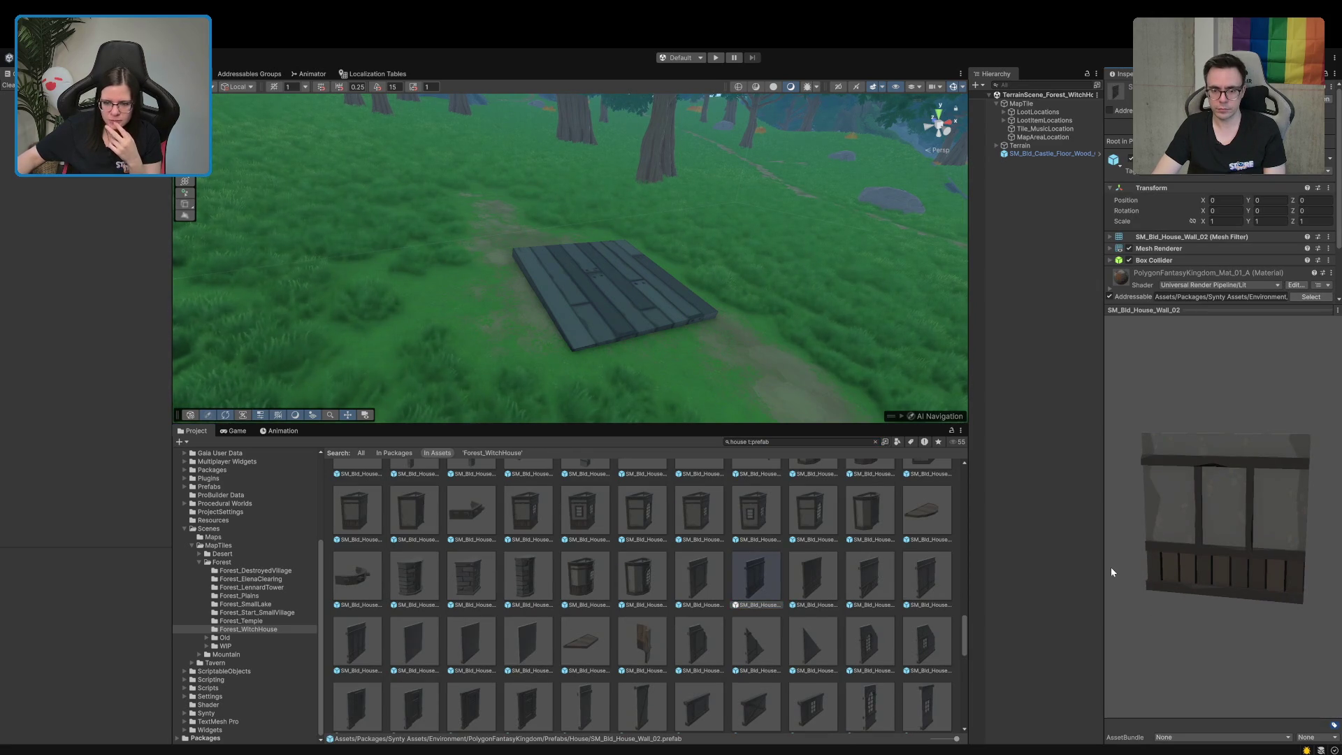
pyautogui.scroll(-3, 836, 636)
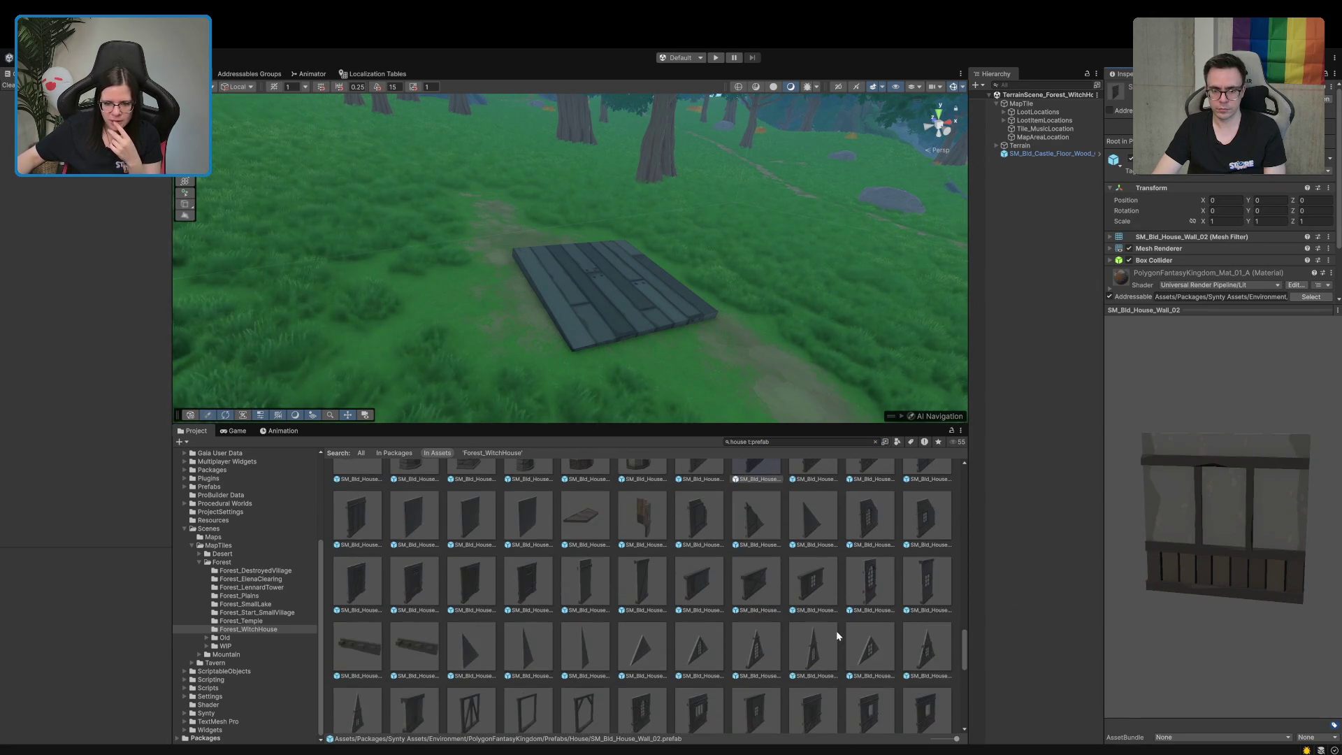
pyautogui.scroll(3, 836, 631)
pyautogui.click(830, 610)
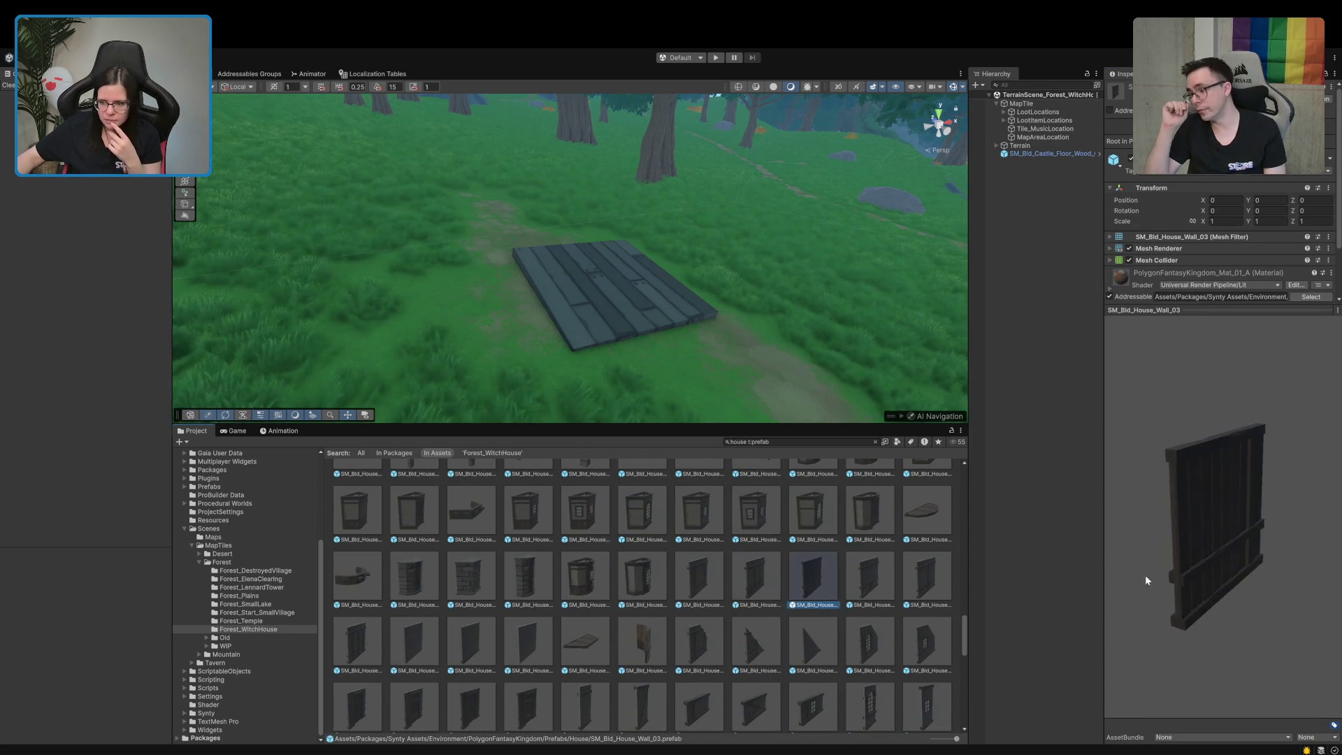
pyautogui.press('Right')
pyautogui.moveTo(1230, 553)
pyautogui.mouseDown()
pyautogui.moveTo(1170, 572)
pyautogui.moveTo(1047, 556)
pyautogui.mouseUp()
pyautogui.scroll(-2, 555, 629)
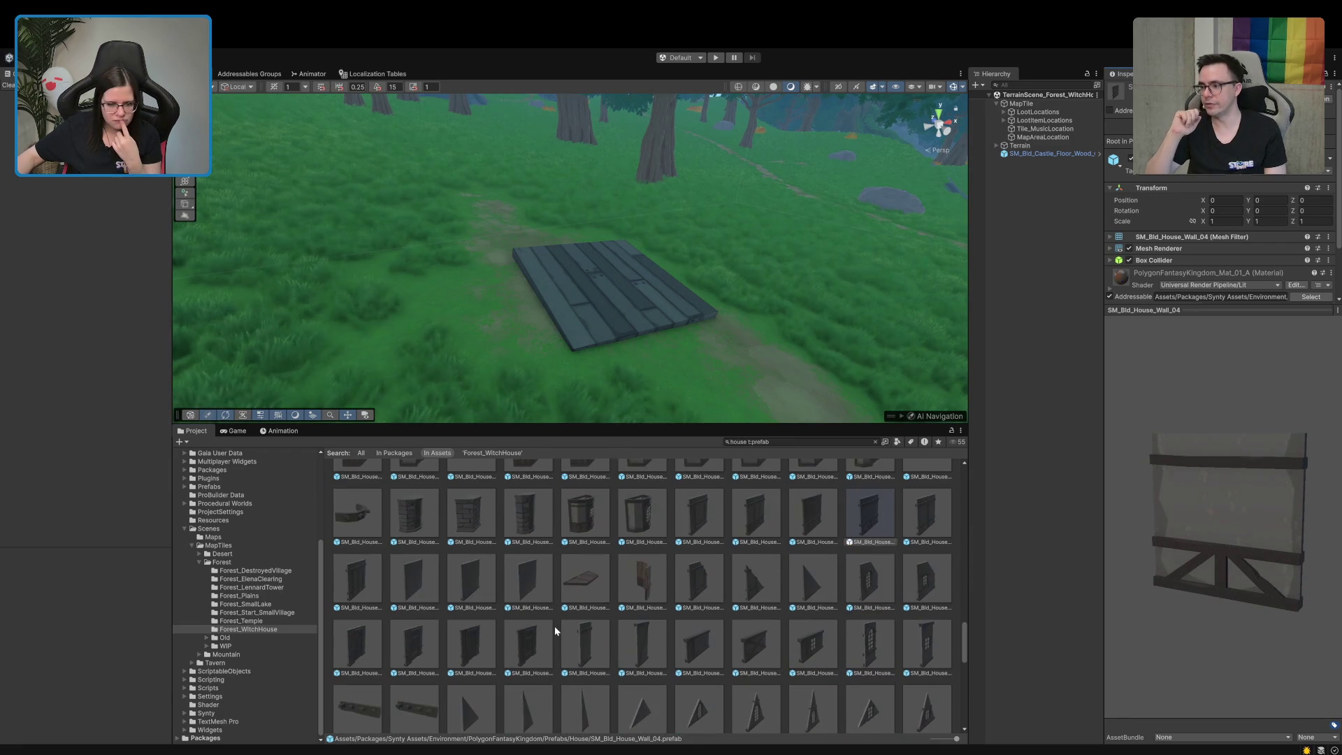
# Change the asset search to 'damaged t:prefab' and clear the selection
pyautogui.click(794, 442)
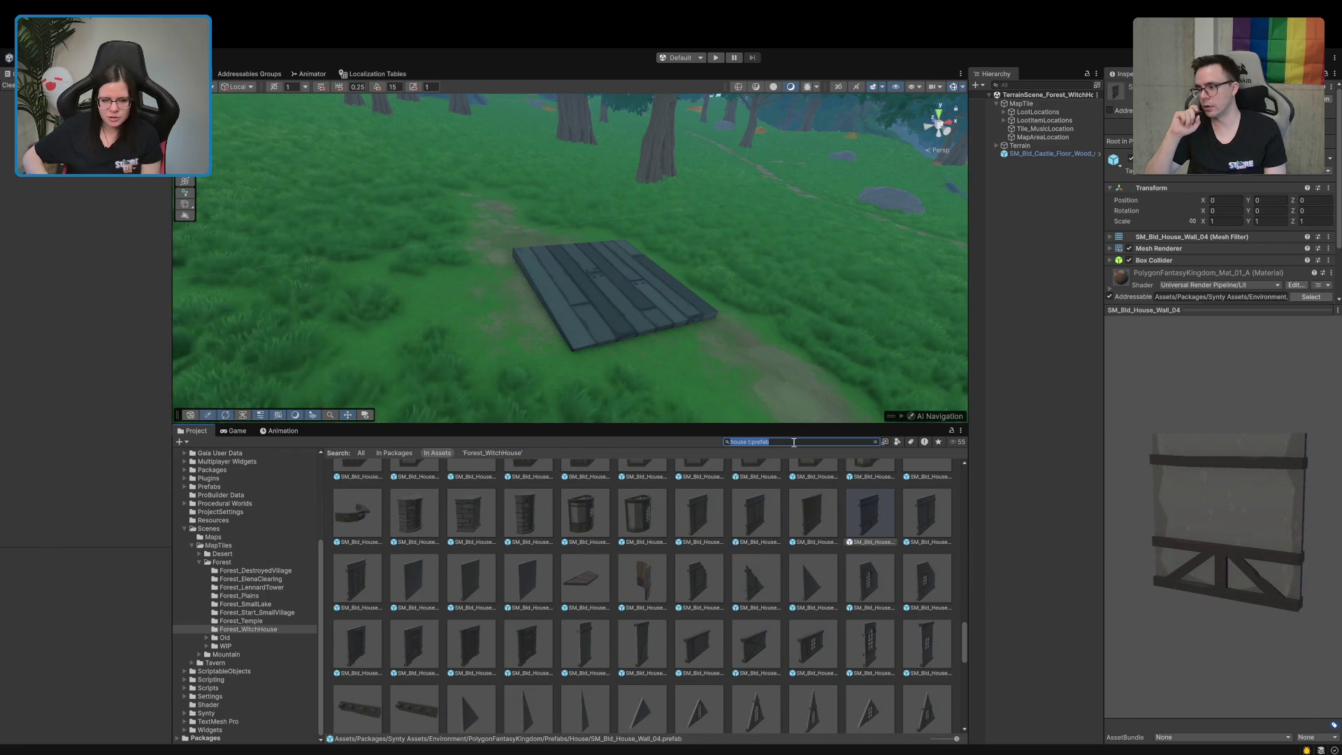
pyautogui.write('damag')
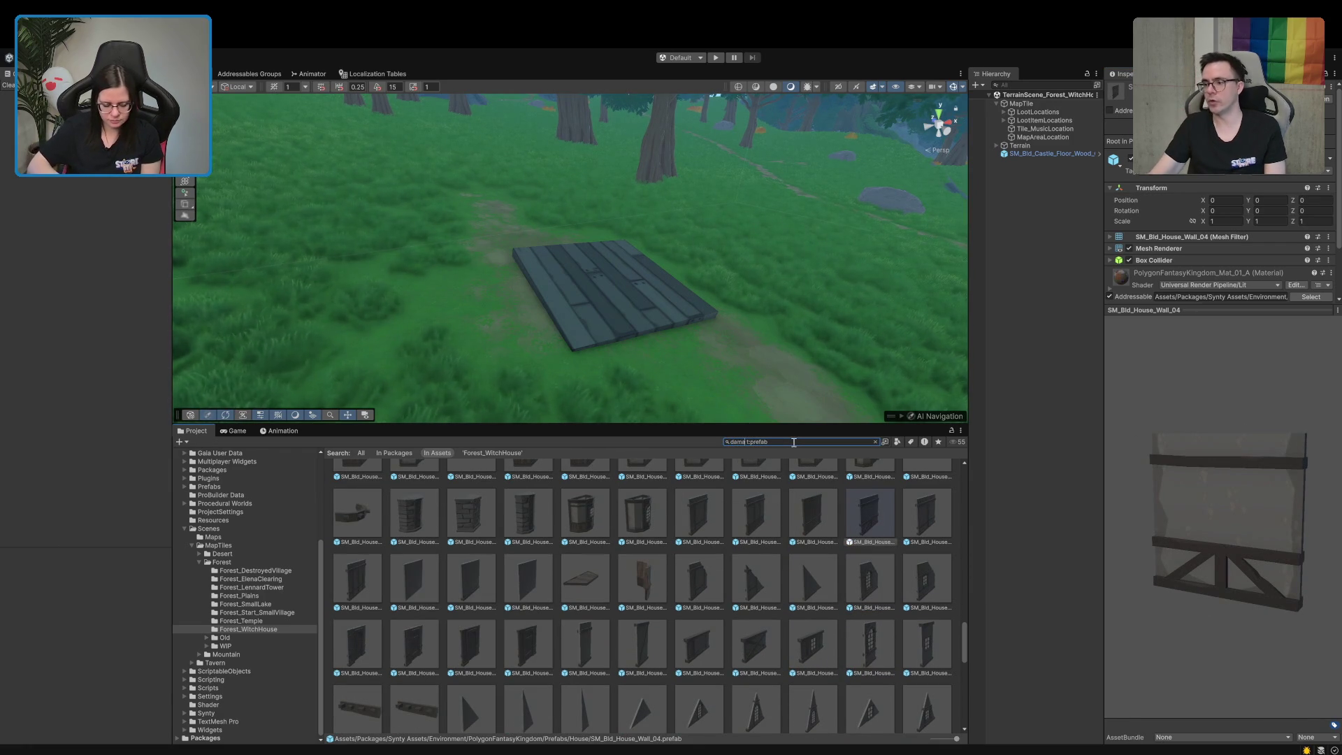
pyautogui.write('ed')
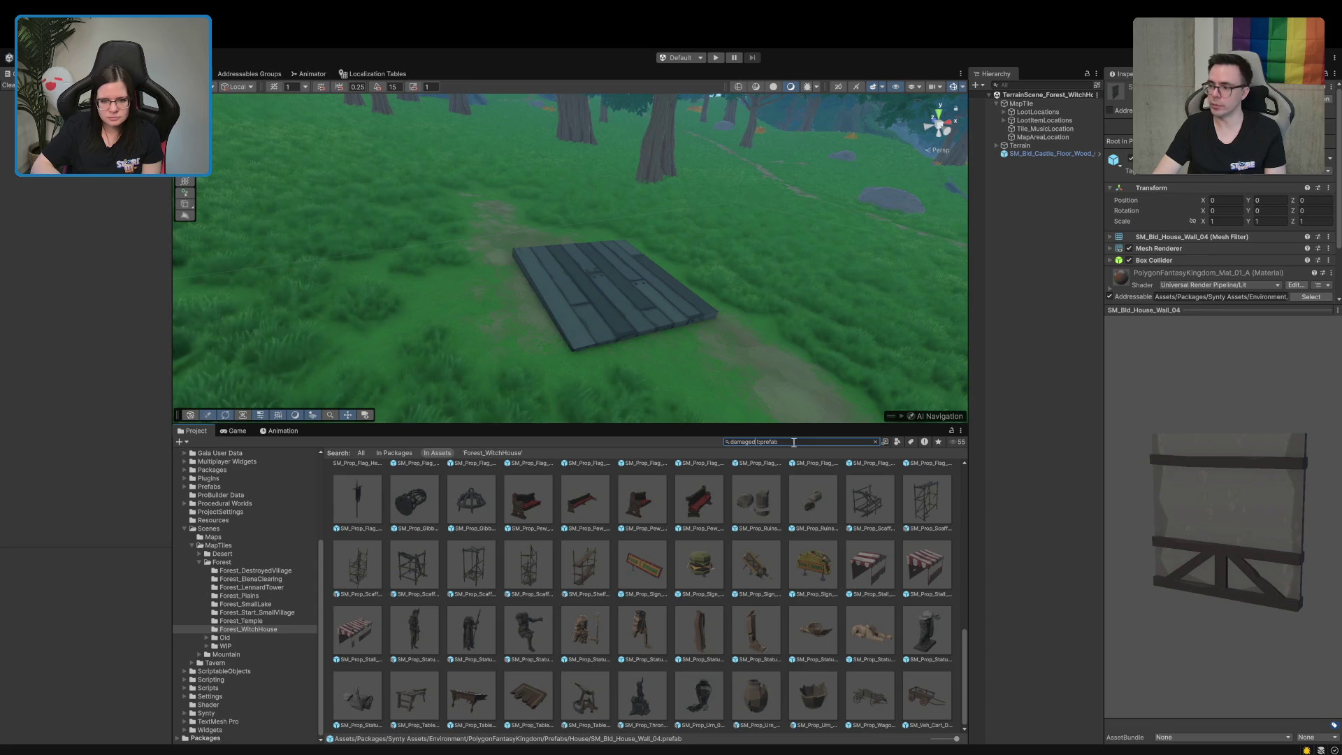
pyautogui.scroll(3, 767, 586)
pyautogui.scroll(5, 768, 586)
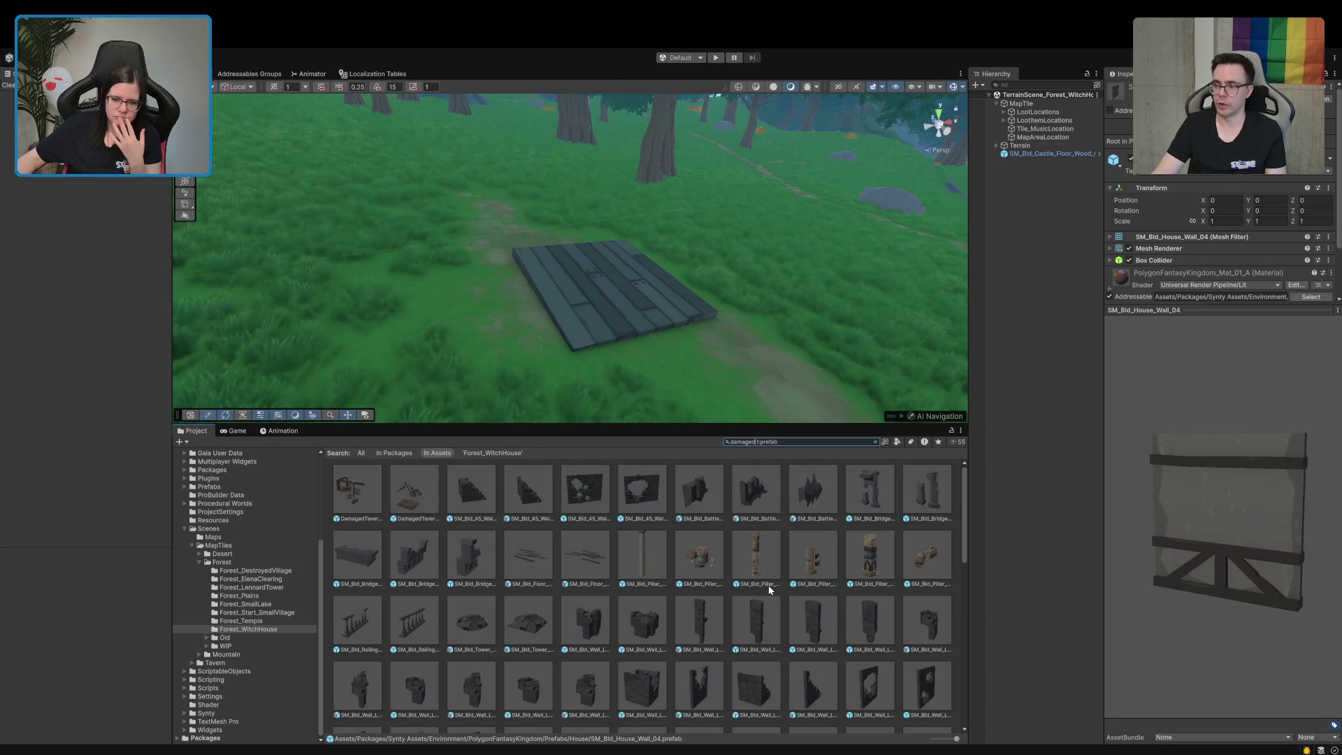
pyautogui.click(1059, 258)
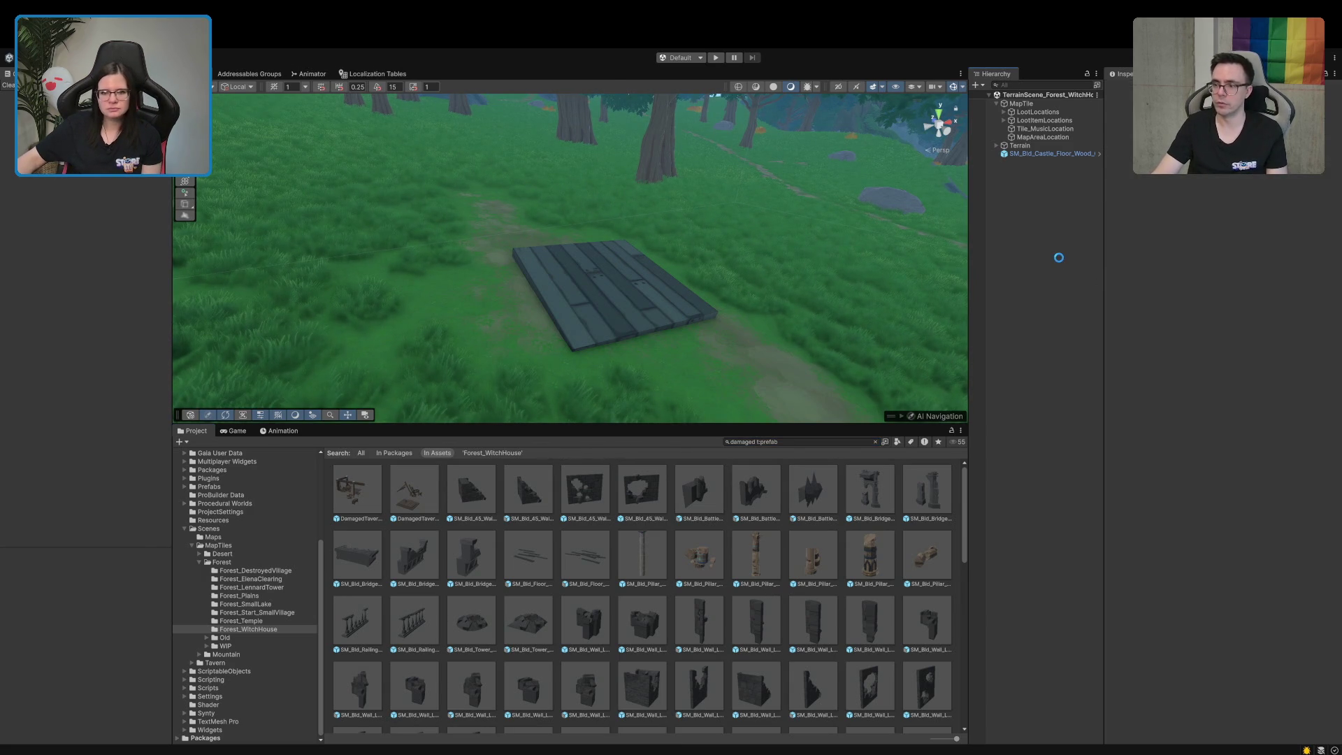
# Open TerrainScene_Forest_DestroyedVillage and frame its LootLocation_VillageCellar
pyautogui.click(275, 572)
pyautogui.click(365, 472)
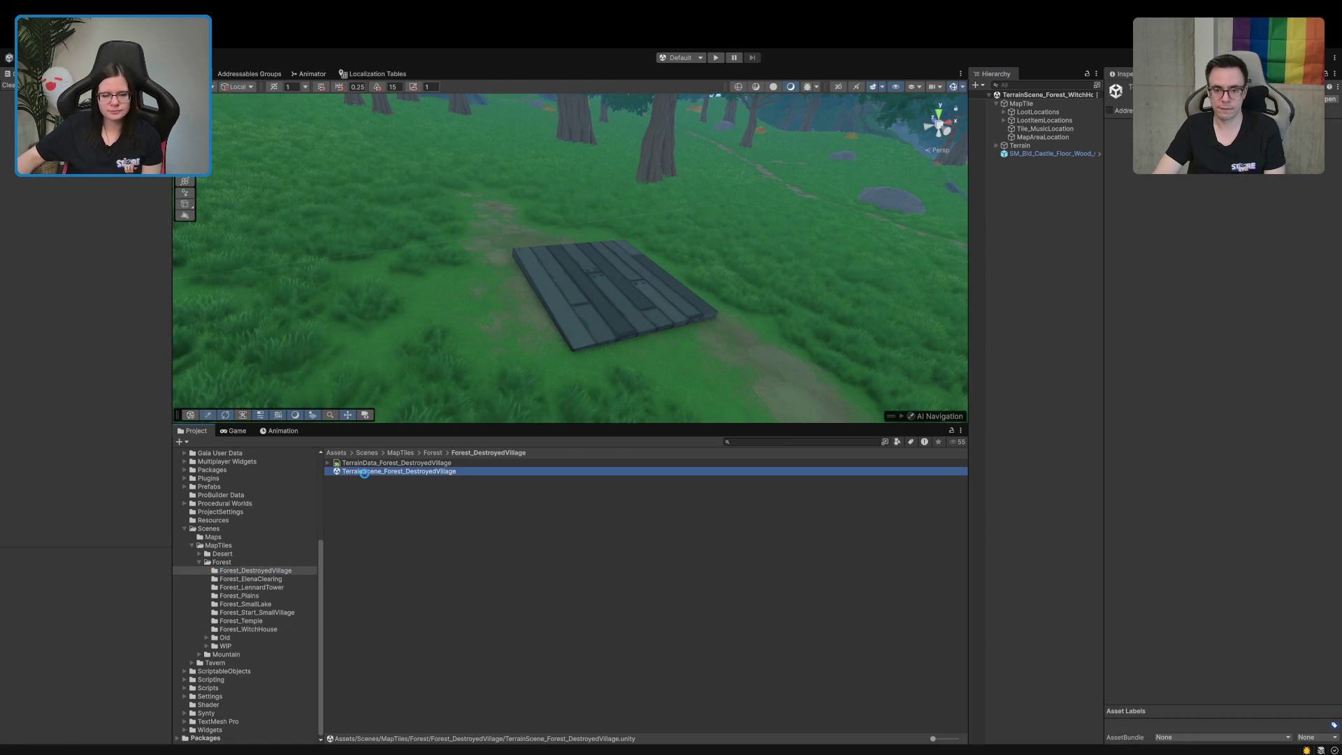
pyautogui.doubleClick(362, 472)
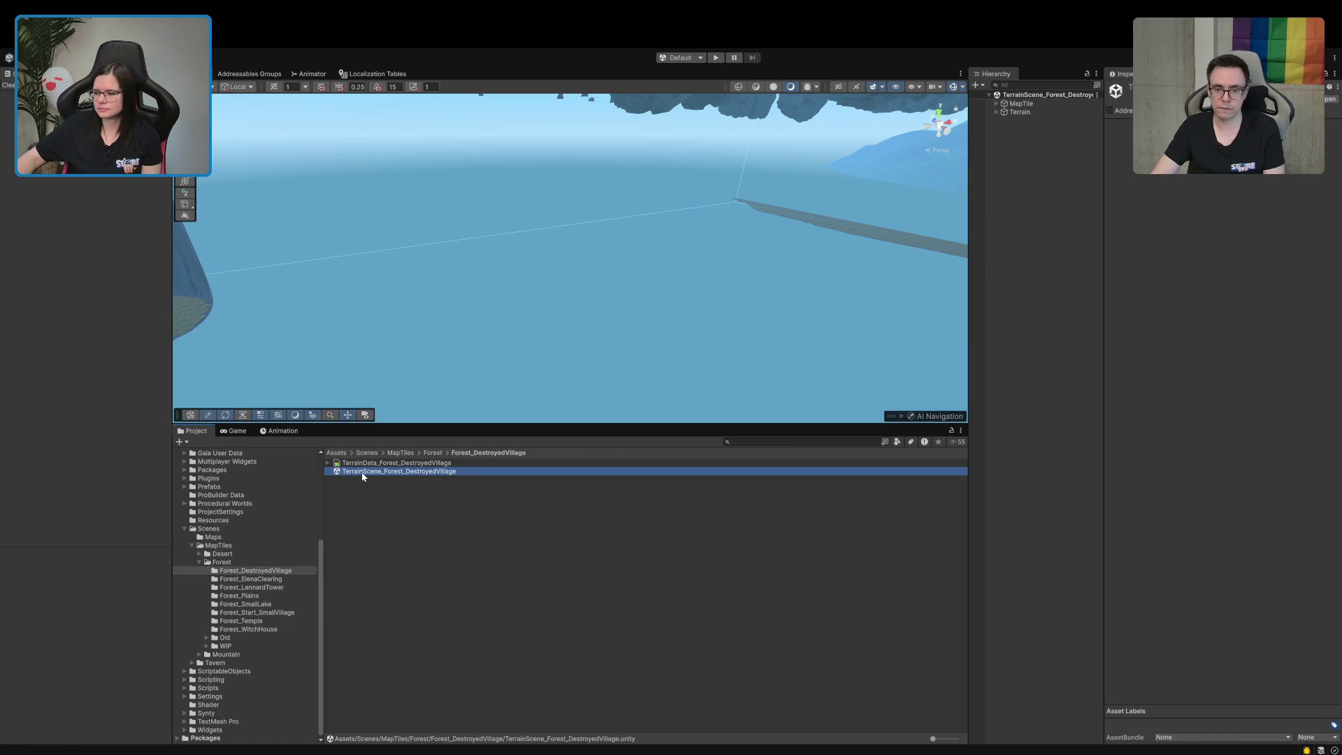
pyautogui.click(996, 104)
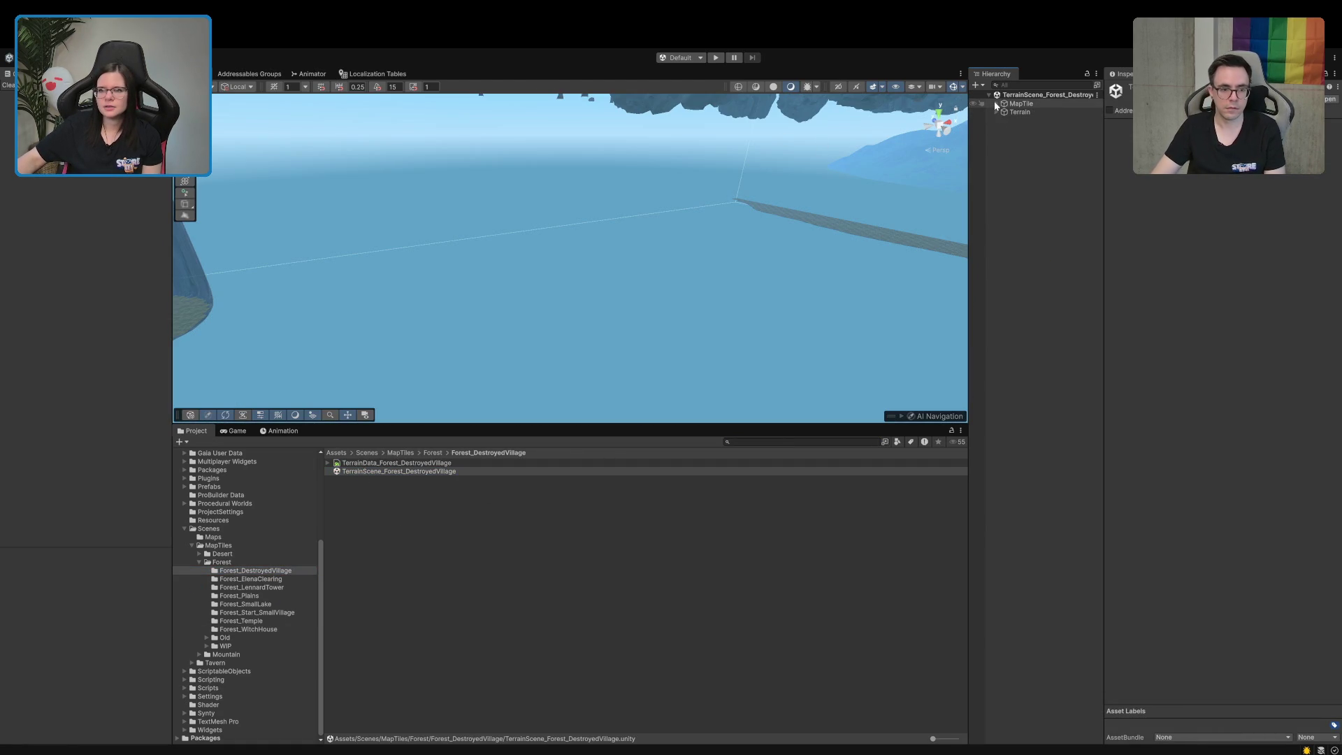
pyautogui.click(1029, 112)
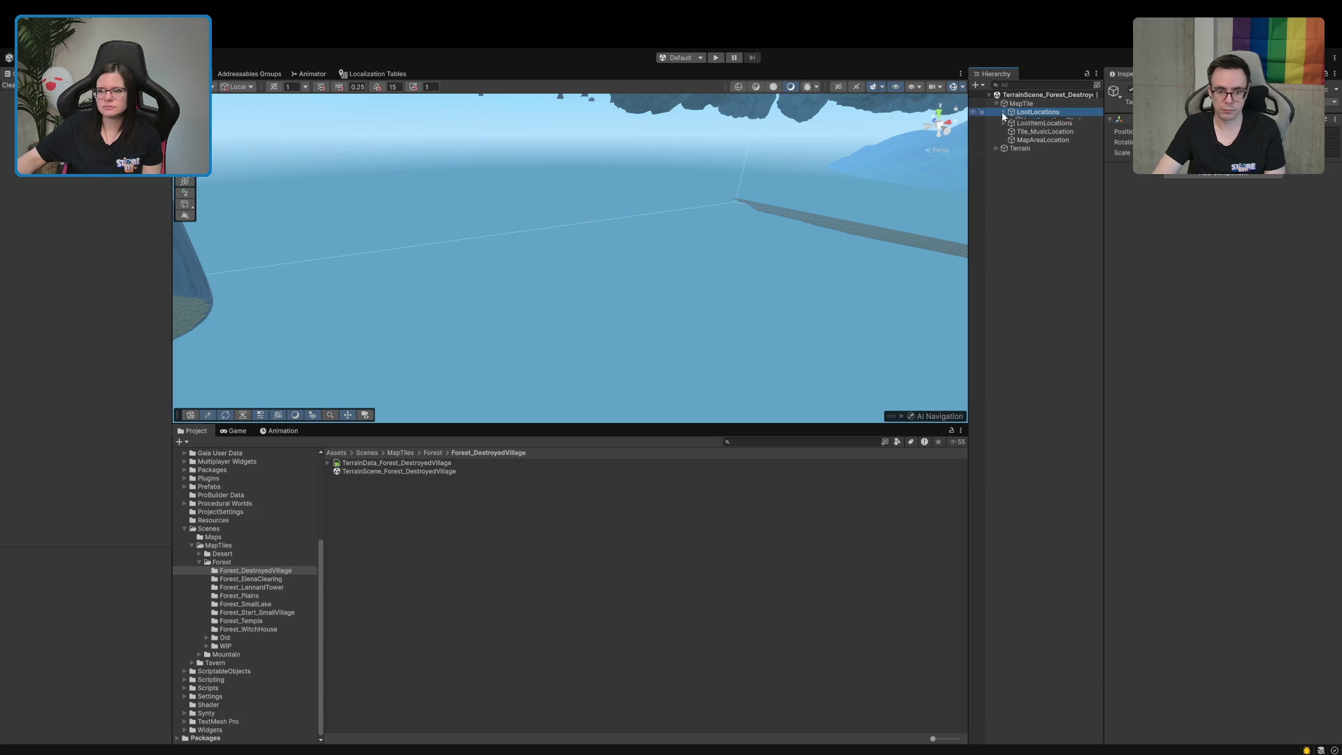
pyautogui.click(1004, 112)
pyautogui.doubleClick(1030, 171)
pyautogui.moveTo(717, 229)
pyautogui.mouseDown()
pyautogui.moveTo(626, 162)
pyautogui.moveTo(962, 175)
pyautogui.moveTo(589, 254)
pyautogui.moveTo(674, 248)
pyautogui.mouseUp()
# Select the BuildingRuin_01 and BuildingRuin_02 groups among the village ruins
pyautogui.click(397, 245)
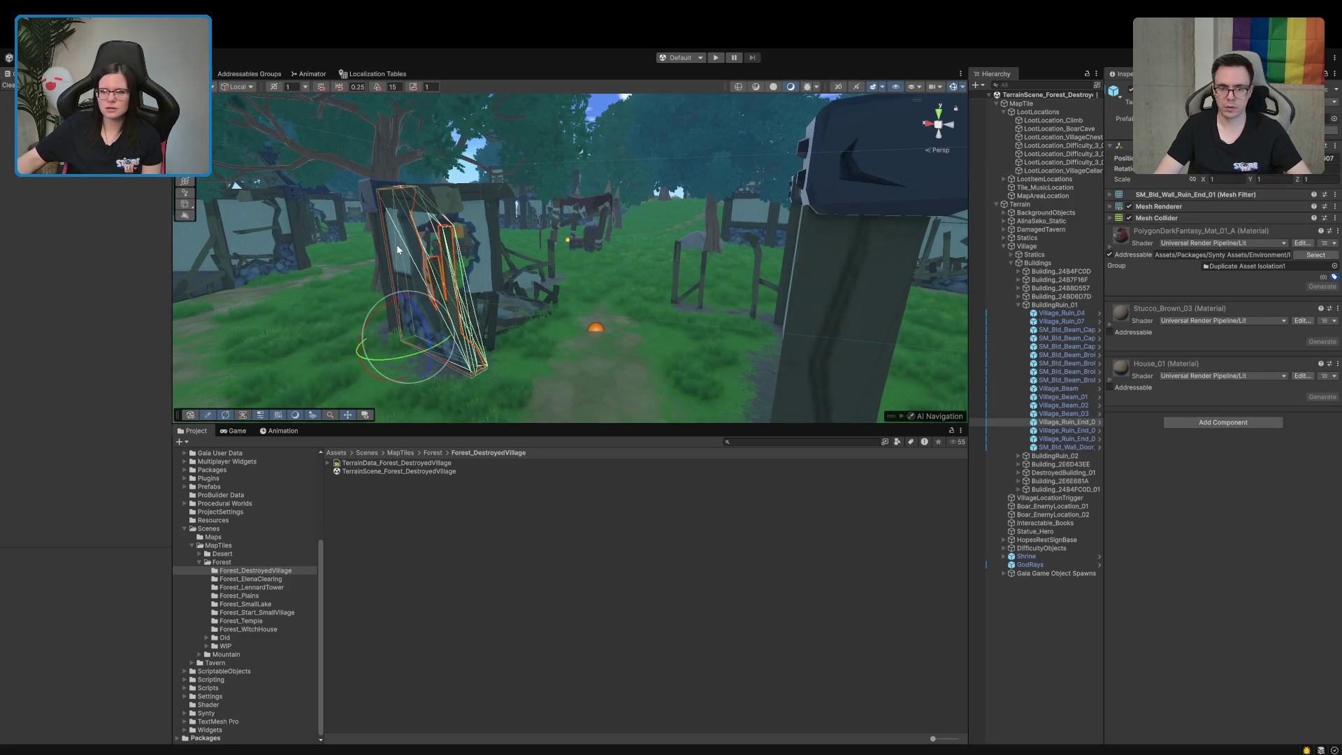
pyautogui.click(1053, 305)
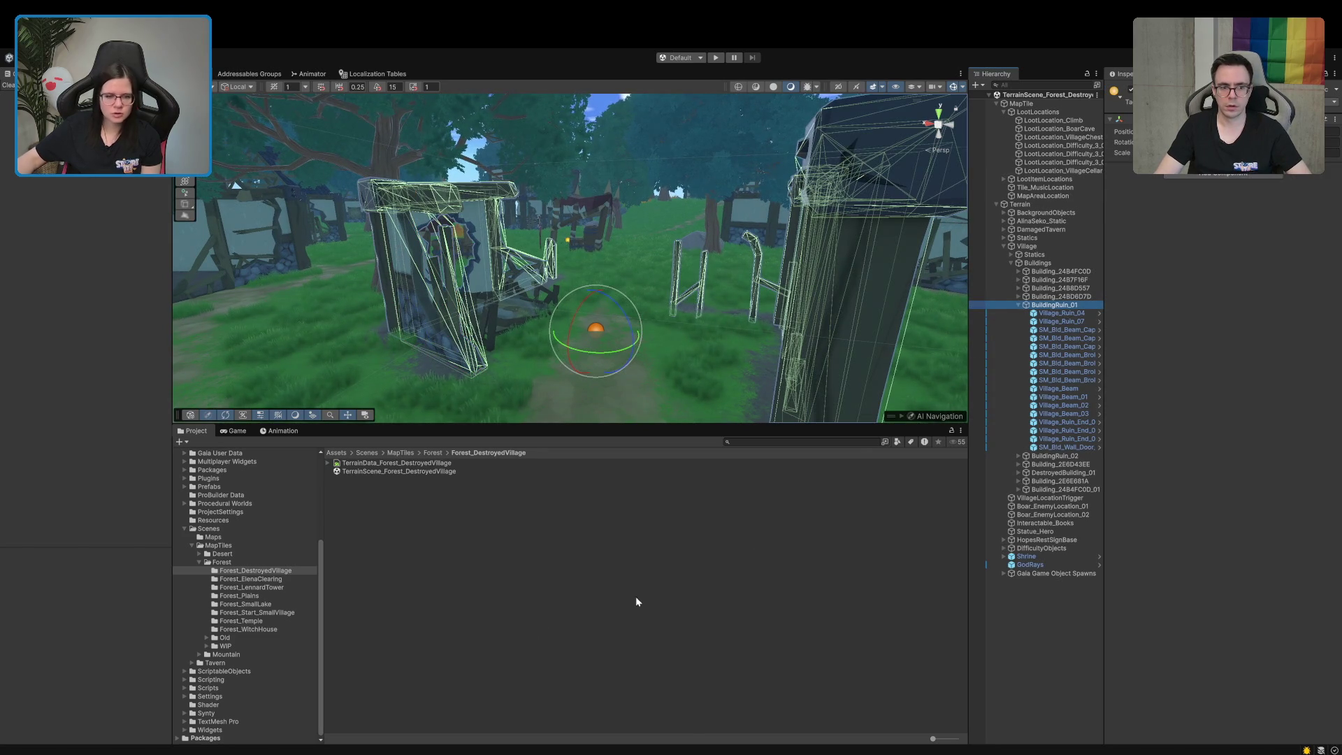
pyautogui.moveTo(506, 304)
pyautogui.mouseDown()
pyautogui.moveTo(479, 187)
pyautogui.moveTo(396, 233)
pyautogui.moveTo(860, 280)
pyautogui.moveTo(559, 315)
pyautogui.mouseUp()
pyautogui.click(407, 210)
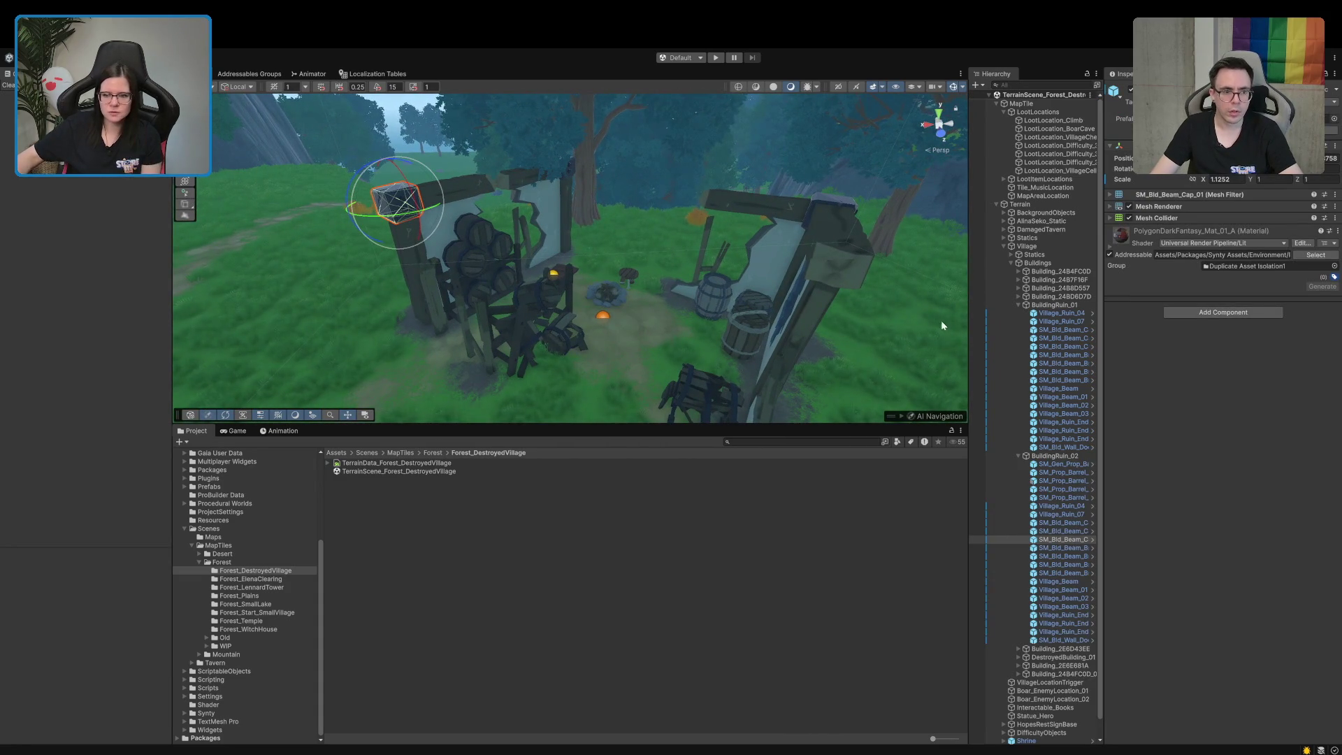
pyautogui.click(1046, 458)
pyautogui.click(680, 551)
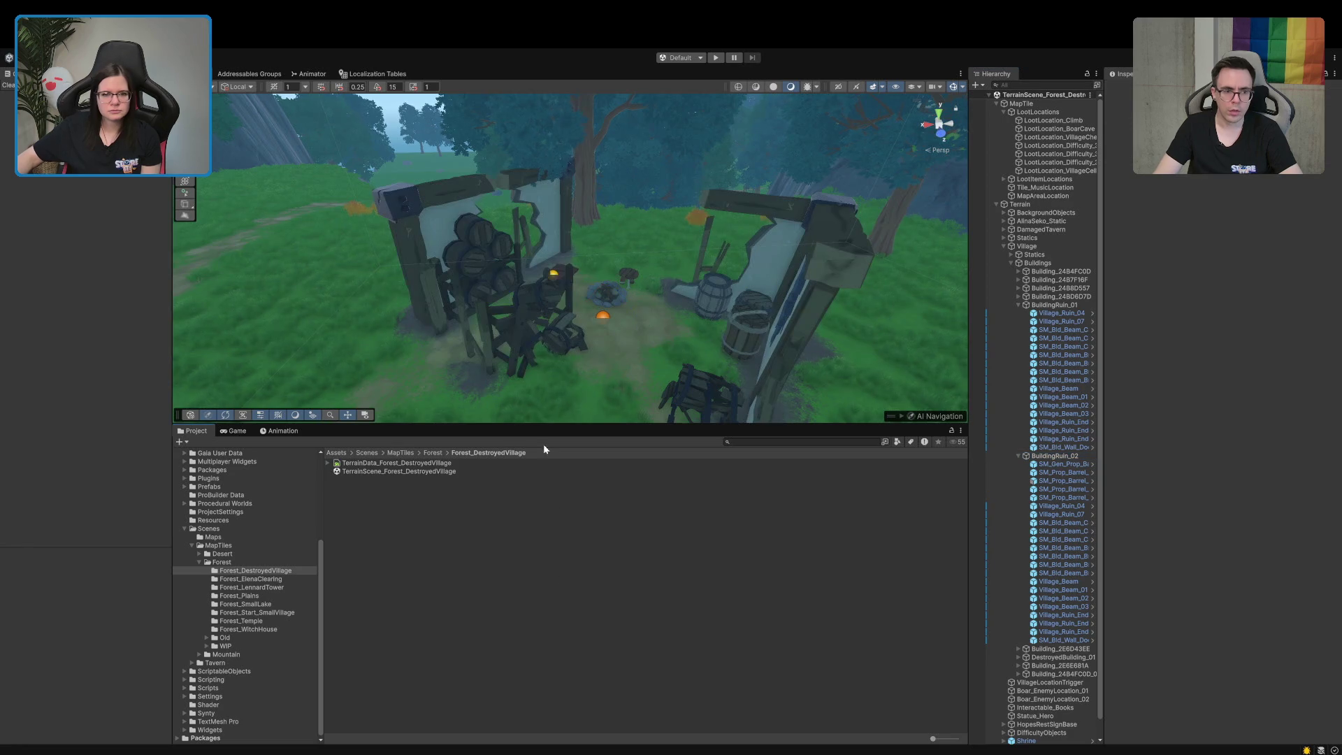
# Fly into the ruined building to inspect its wall shelf, then reselect BuildingRuin_02
pyautogui.moveTo(825, 288)
pyautogui.mouseDown()
pyautogui.moveTo(740, 260)
pyautogui.moveTo(585, 390)
pyautogui.moveTo(801, 291)
pyautogui.moveTo(1071, 287)
pyautogui.moveTo(1121, 217)
pyautogui.moveTo(949, 355)
pyautogui.moveTo(899, 375)
pyautogui.moveTo(863, 326)
pyautogui.moveTo(624, 312)
pyautogui.moveTo(588, 276)
pyautogui.moveTo(516, 266)
pyautogui.moveTo(98, 271)
pyautogui.moveTo(1246, 237)
pyautogui.moveTo(1183, 216)
pyautogui.moveTo(1077, 269)
pyautogui.moveTo(1041, 268)
pyautogui.mouseUp()
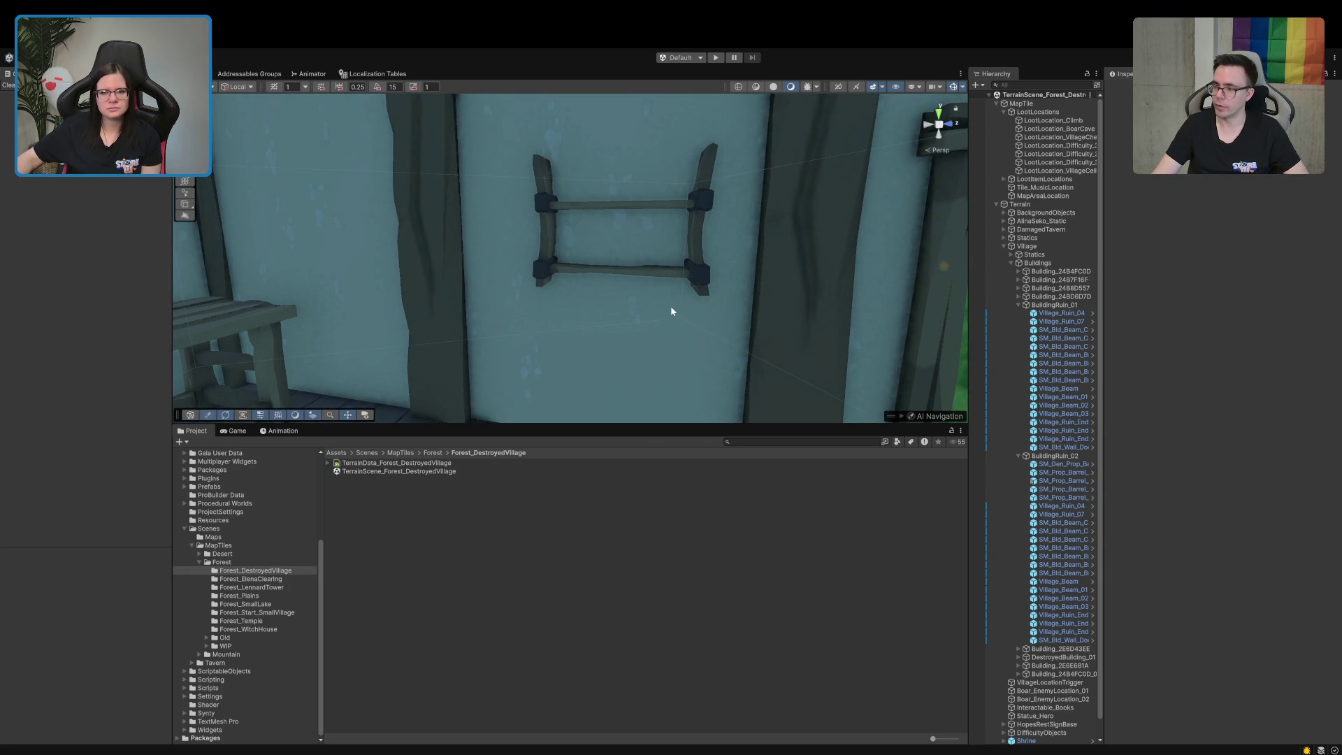
pyautogui.click(694, 241)
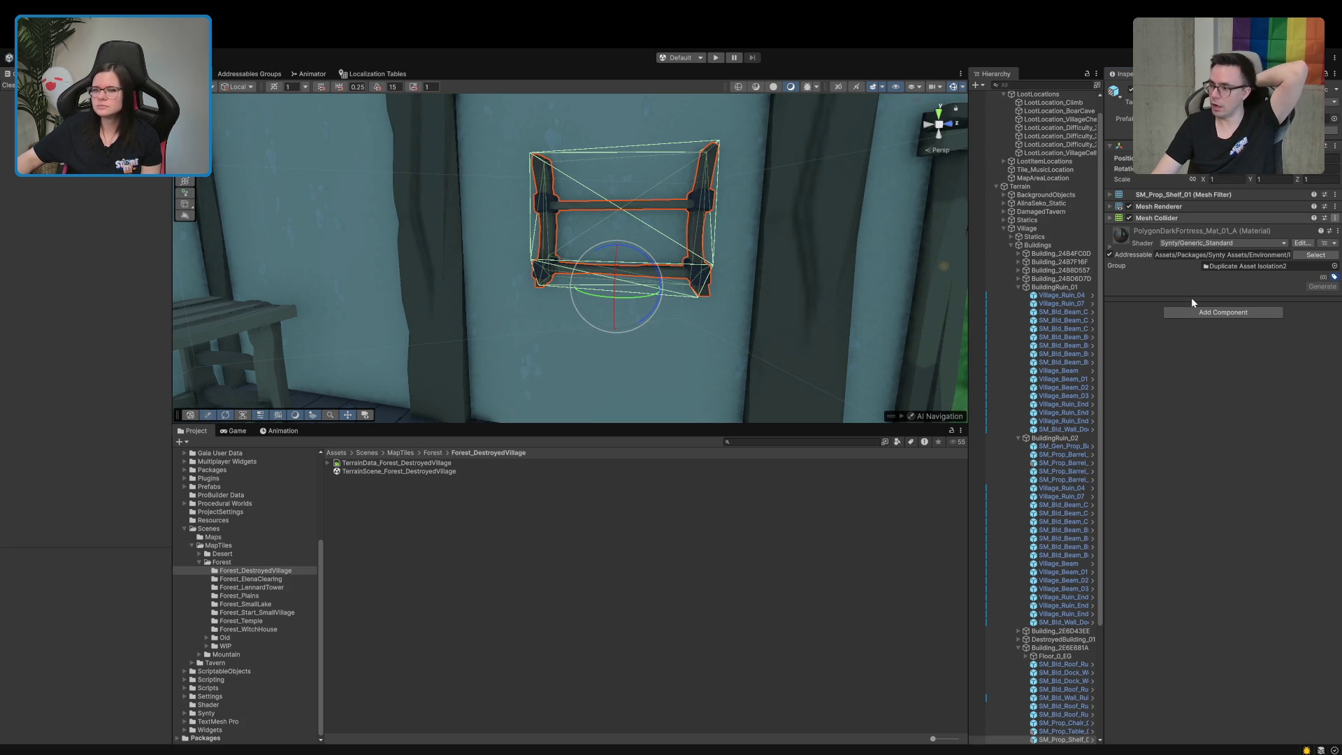
pyautogui.click(620, 566)
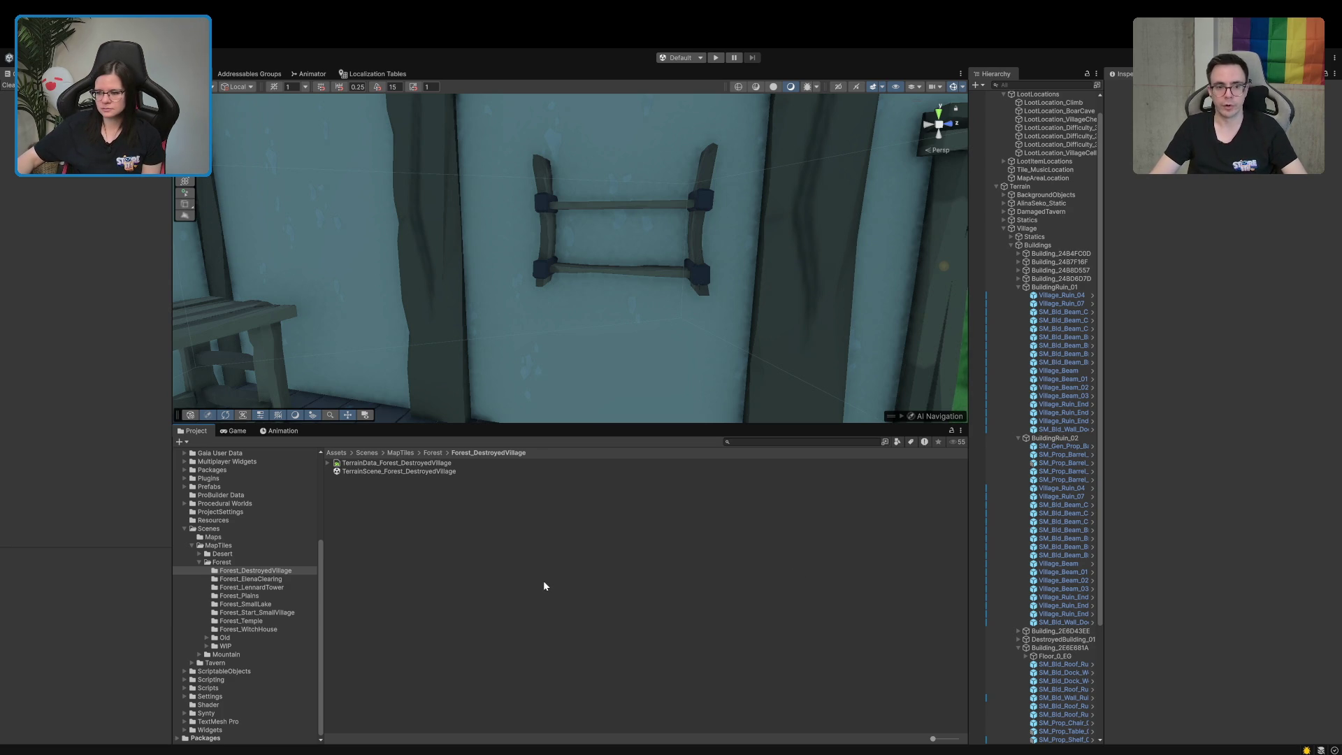
pyautogui.moveTo(517, 287)
pyautogui.mouseDown()
pyautogui.moveTo(473, 299)
pyautogui.moveTo(383, 231)
pyautogui.moveTo(548, 260)
pyautogui.moveTo(855, 235)
pyautogui.moveTo(699, 315)
pyautogui.moveTo(551, 239)
pyautogui.moveTo(978, 296)
pyautogui.moveTo(1001, 275)
pyautogui.moveTo(1269, 249)
pyautogui.moveTo(47, 231)
pyautogui.moveTo(72, 248)
pyautogui.mouseUp()
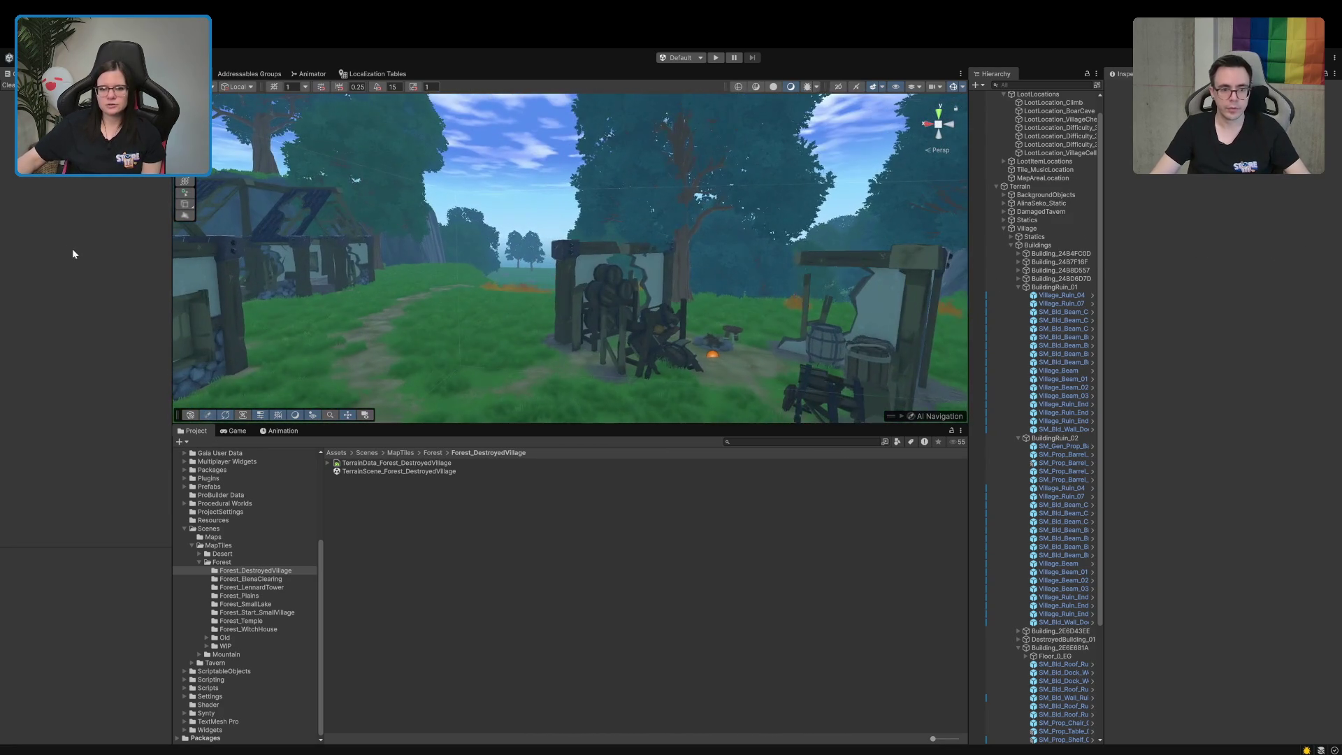
pyautogui.click(566, 251)
pyautogui.click(1047, 440)
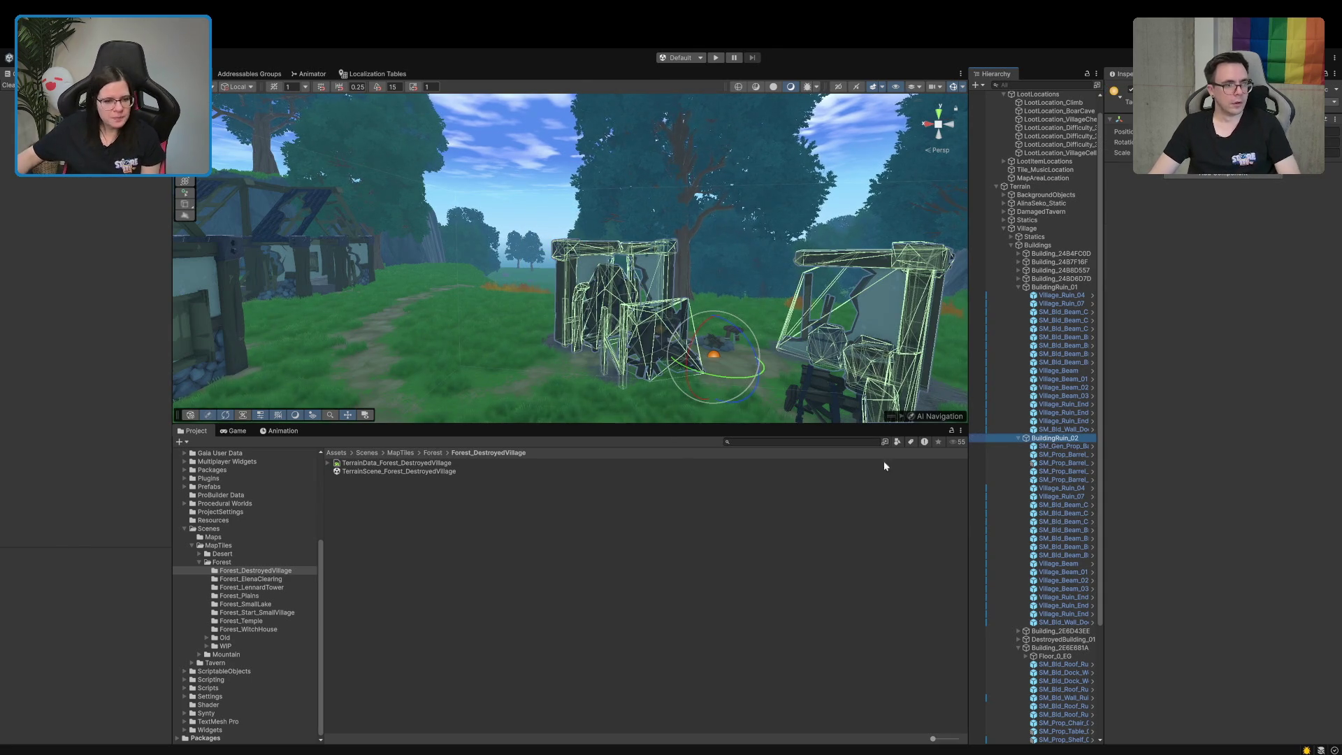
pyautogui.click(216, 629)
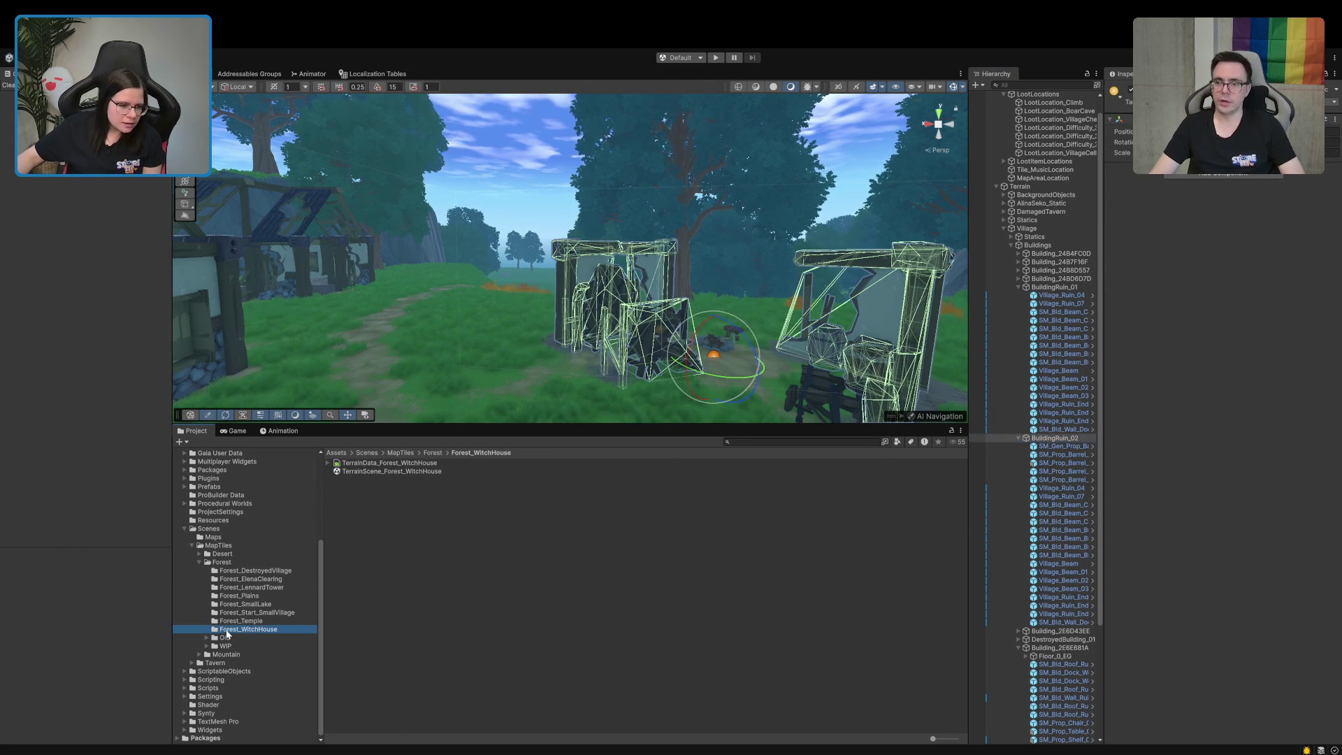
pyautogui.click(383, 472)
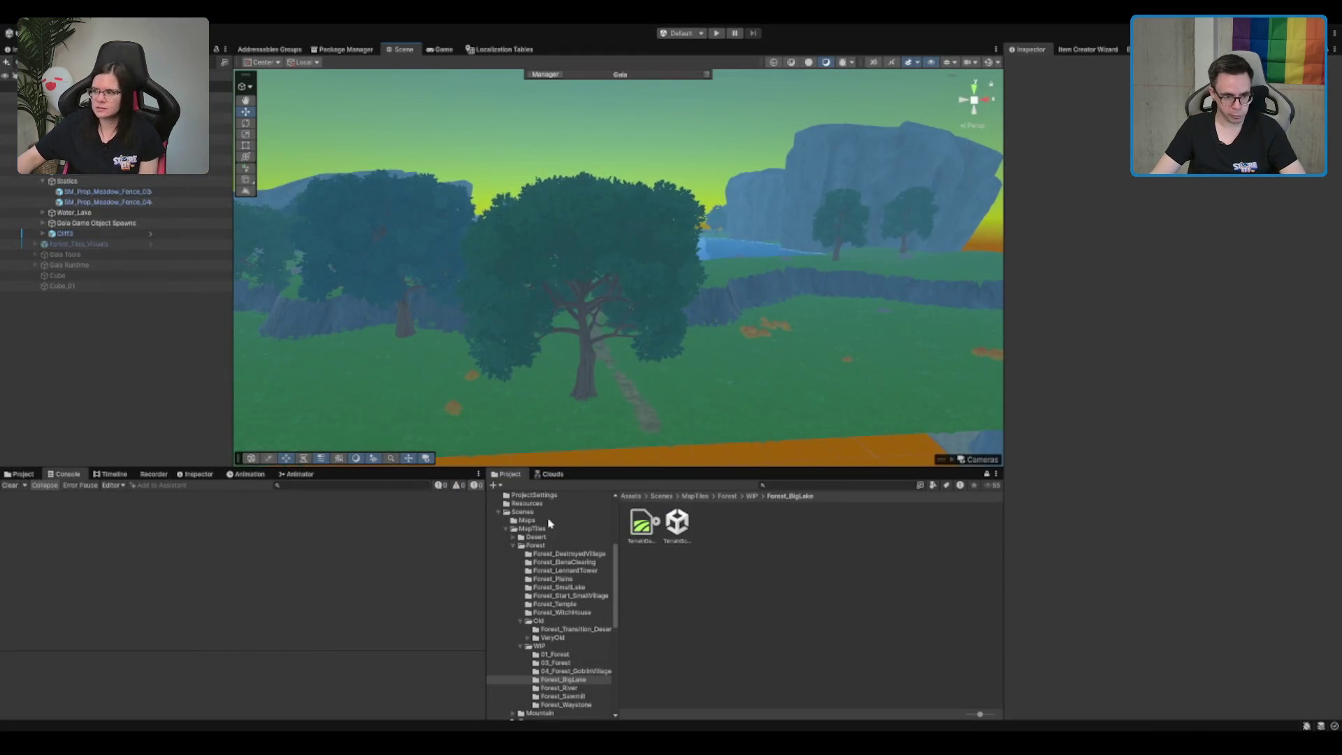
# Open the Boot scene and run it in play mode to show the Early Access welcome
pyautogui.doubleClick(748, 523)
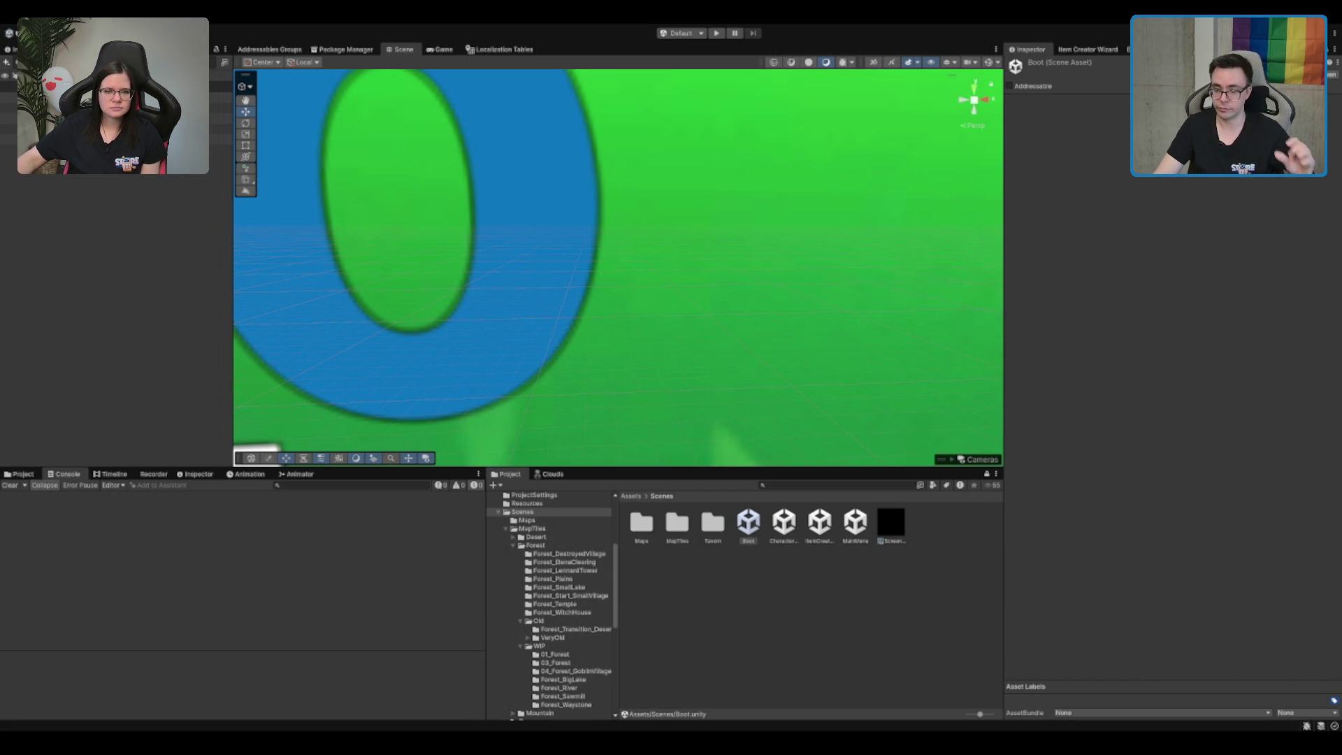
pyautogui.hotkey('ctrl', 'p')
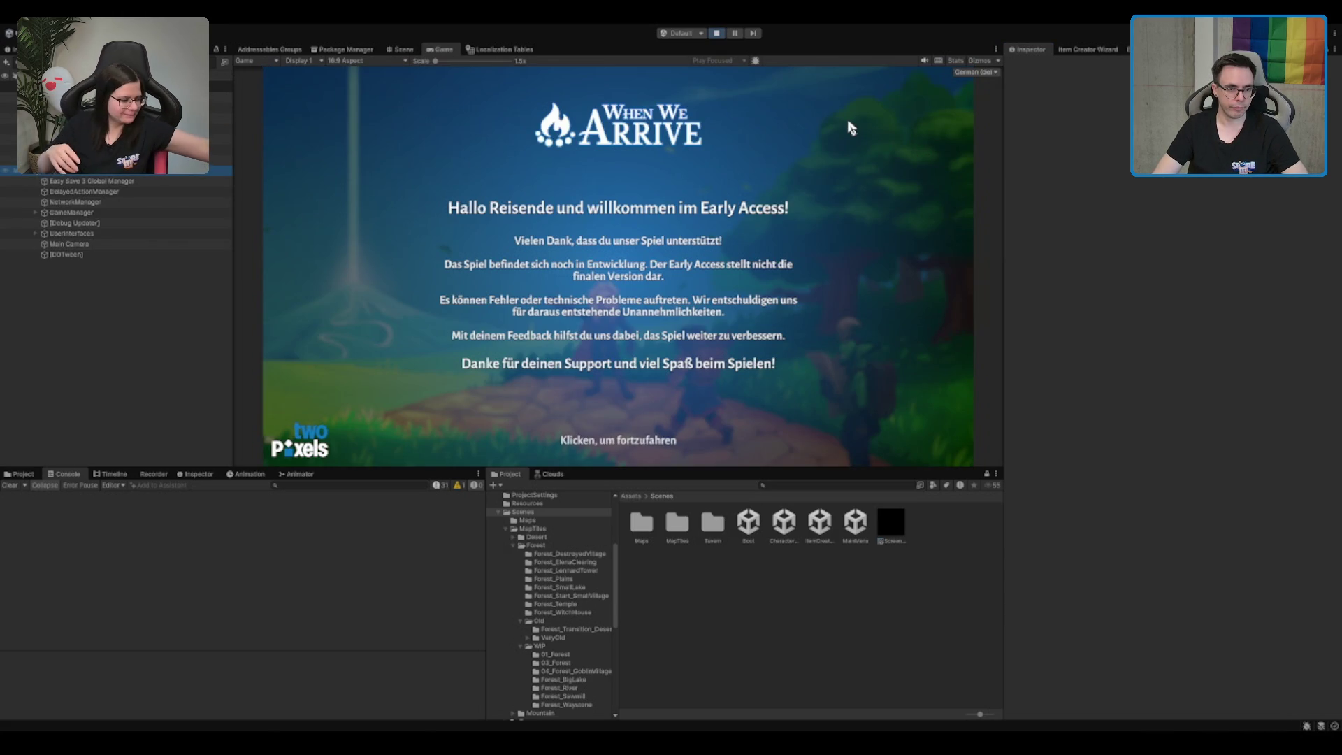
# Dismiss the Early Access welcome, start a game, walk through the tavern and teleport
pyautogui.click(846, 193)
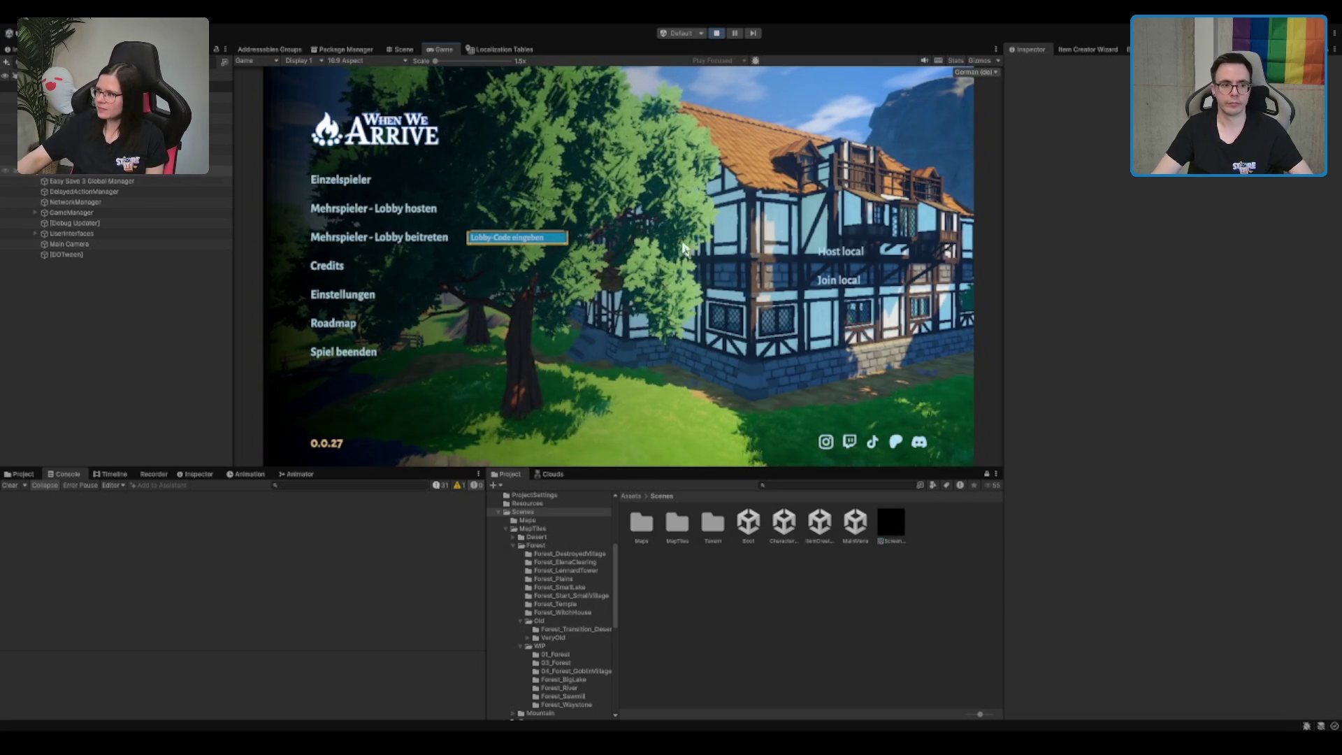
pyautogui.click(346, 186)
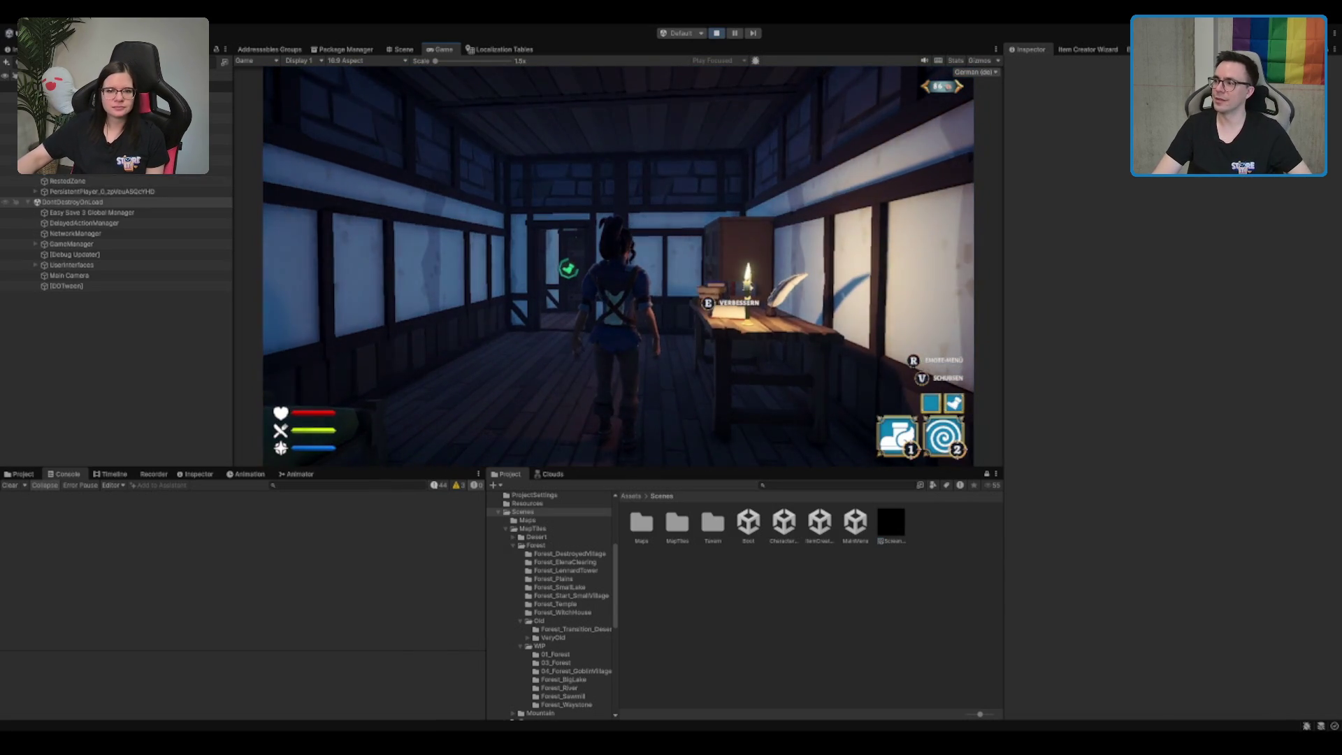
pyautogui.press('w')
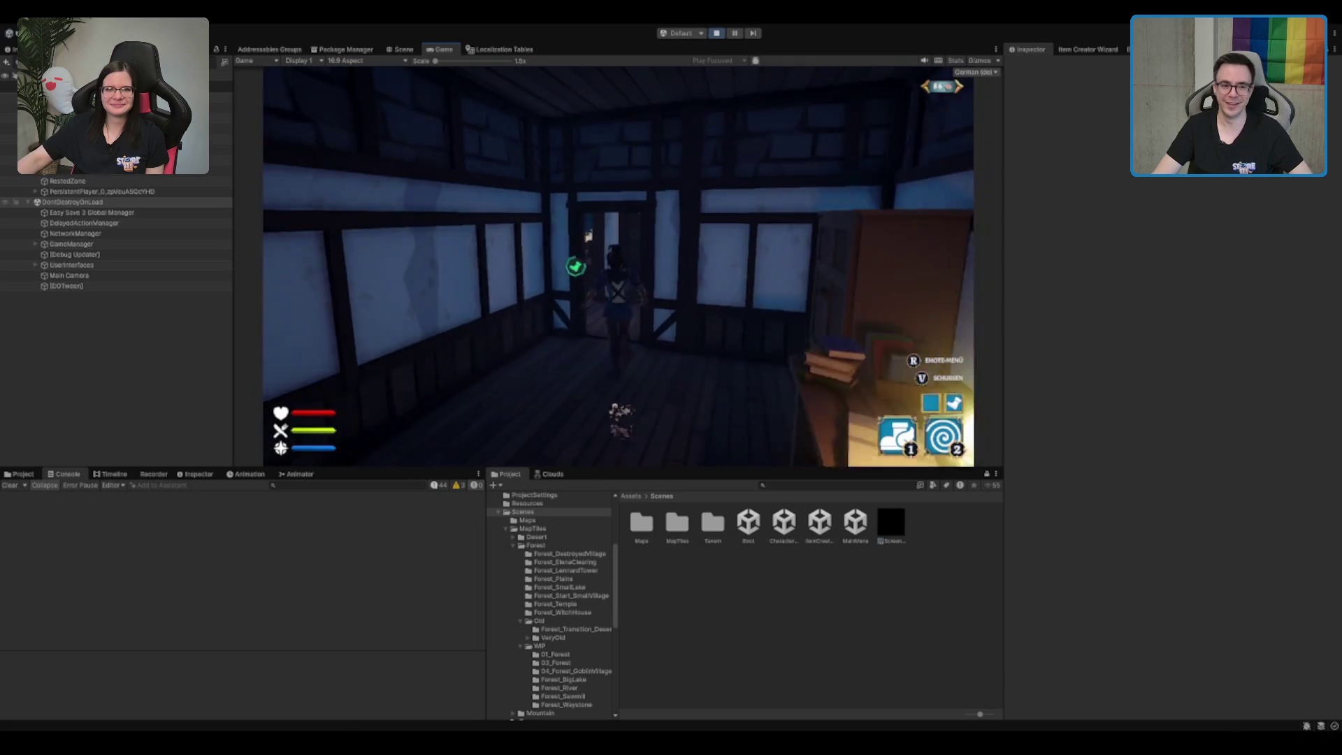
pyautogui.press('w')
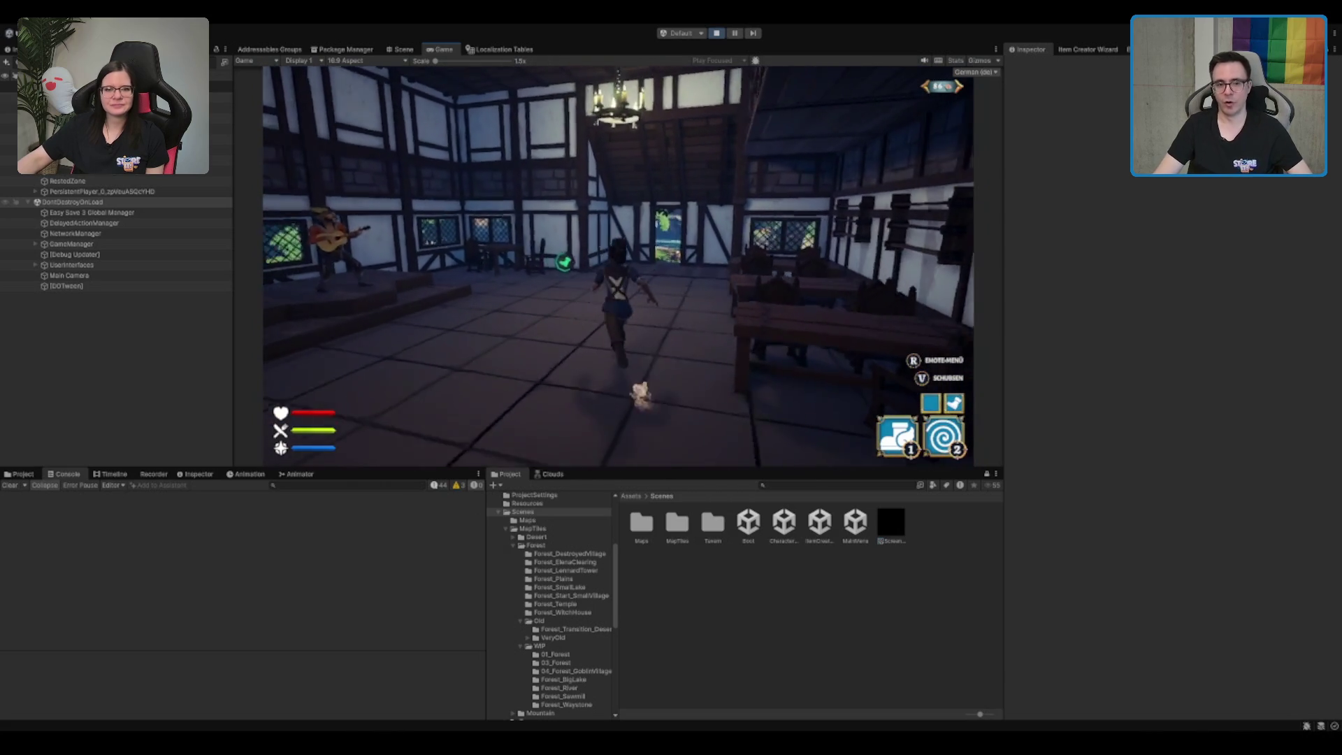
pyautogui.press('w')
pyautogui.press('2')
pyautogui.press('2')
pyautogui.press('2')
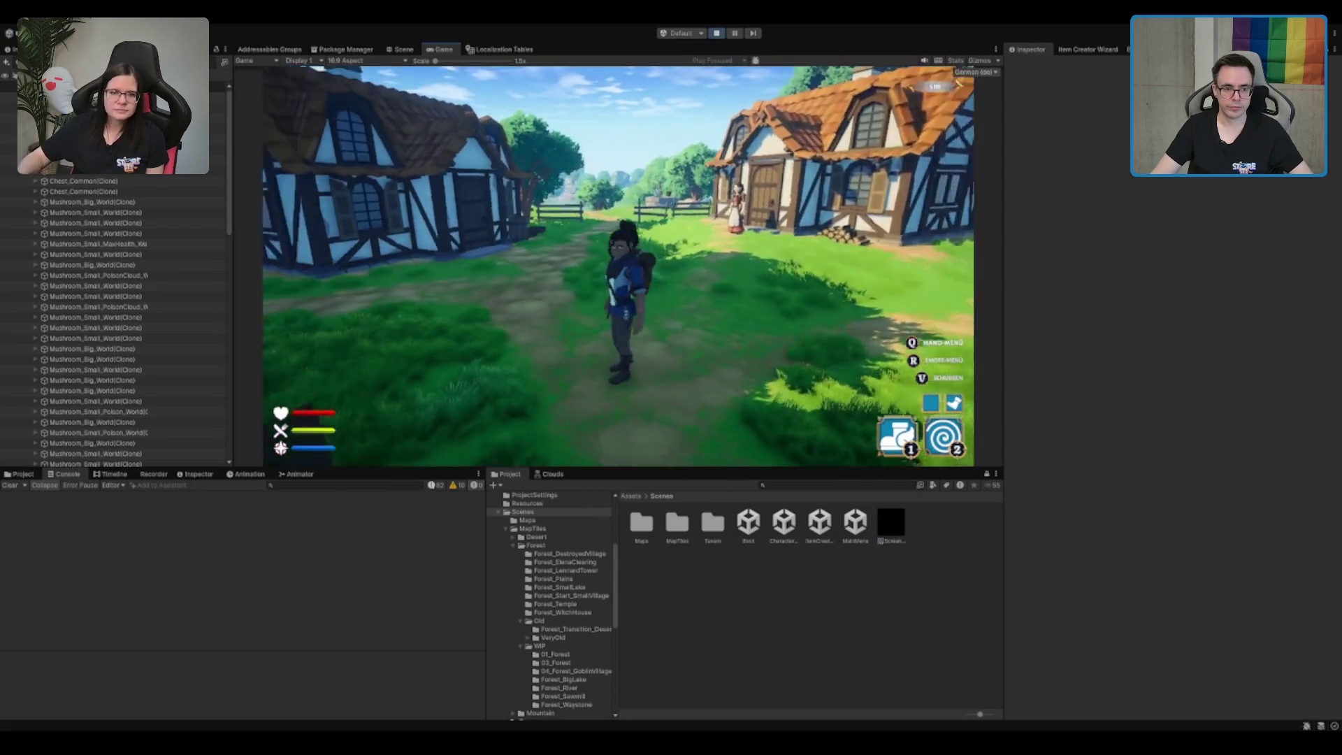
# Run the character down the village path past the houses toward the meadow
pyautogui.press('w')
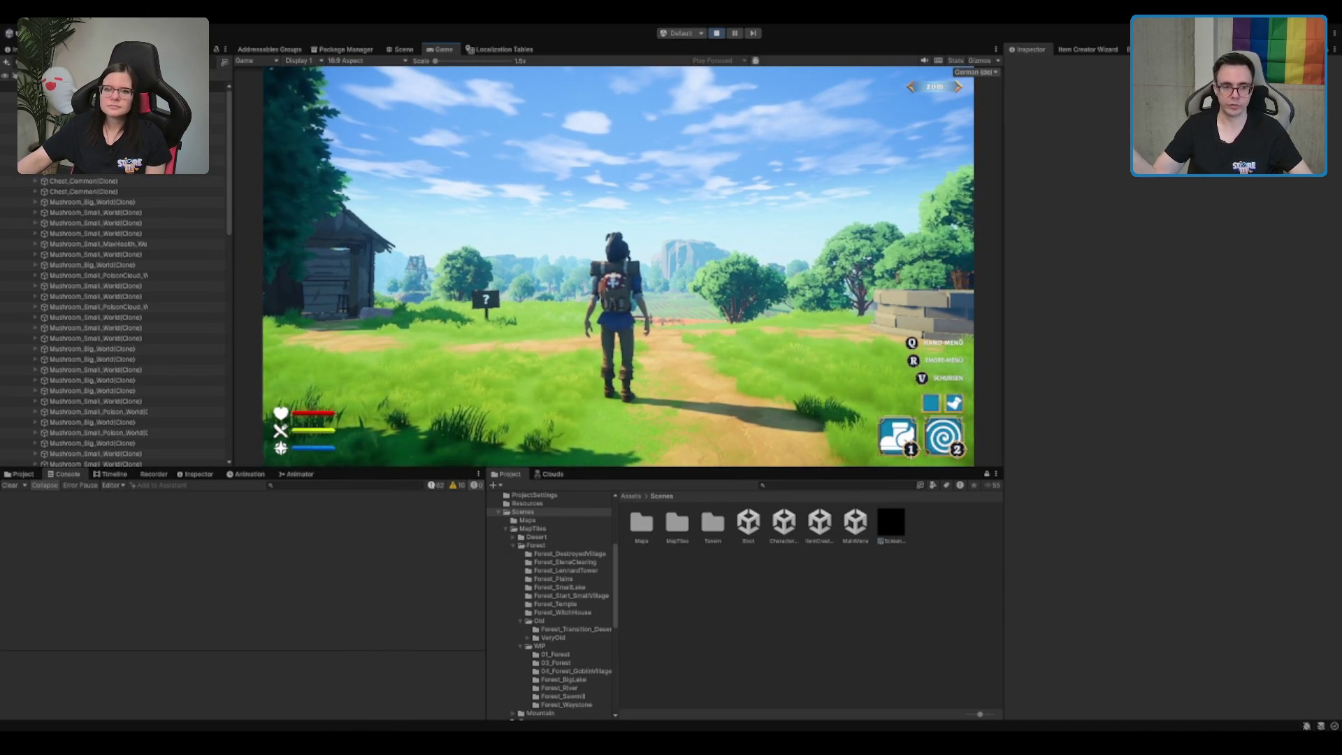
pyautogui.press('w')
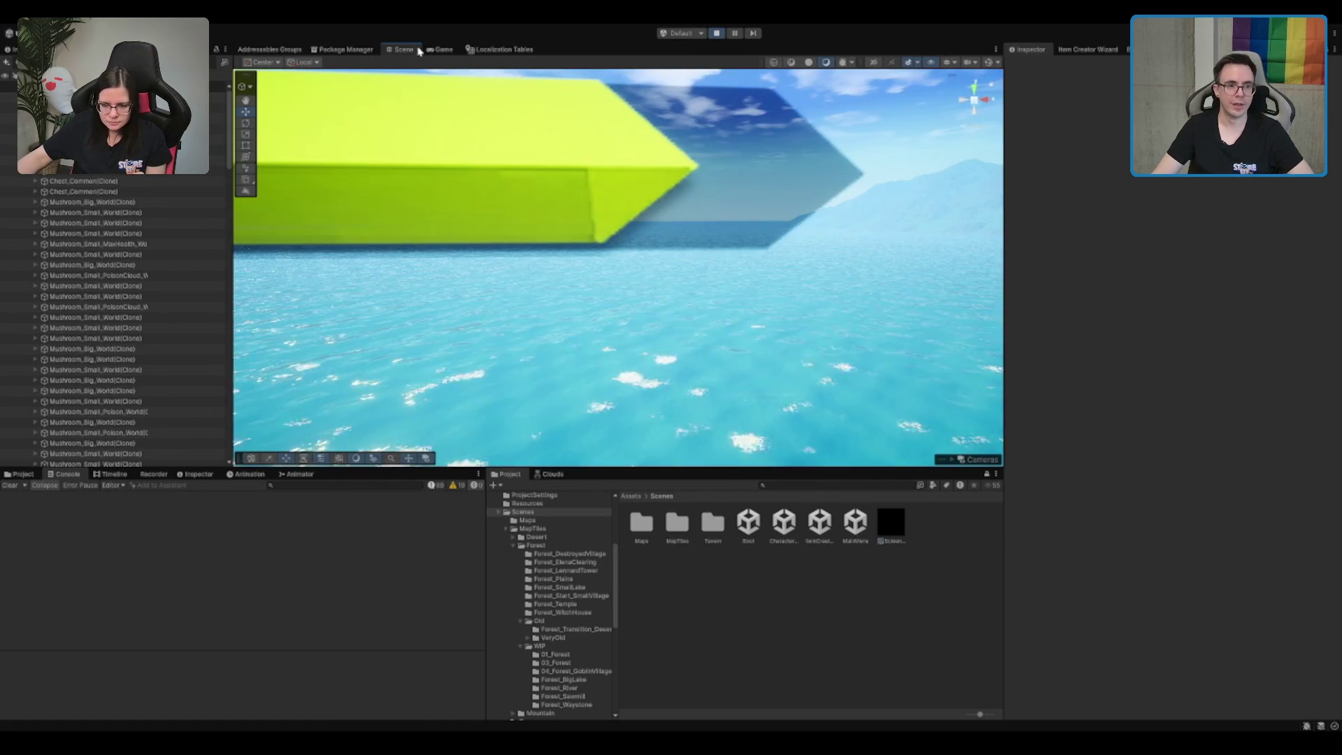
# Frame PersistentPlayer, select the Terrain, then return to the Game view and run ahead
pyautogui.doubleClick(105, 118)
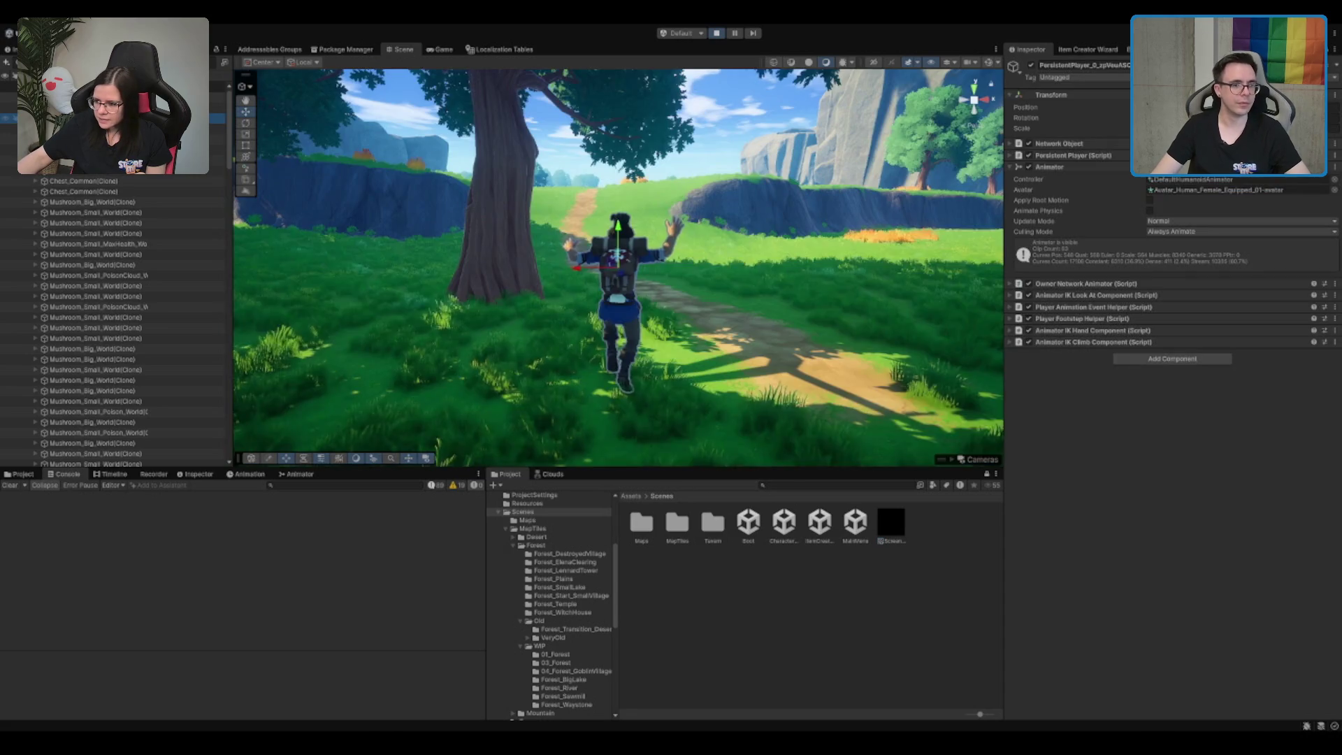
pyautogui.click(808, 265)
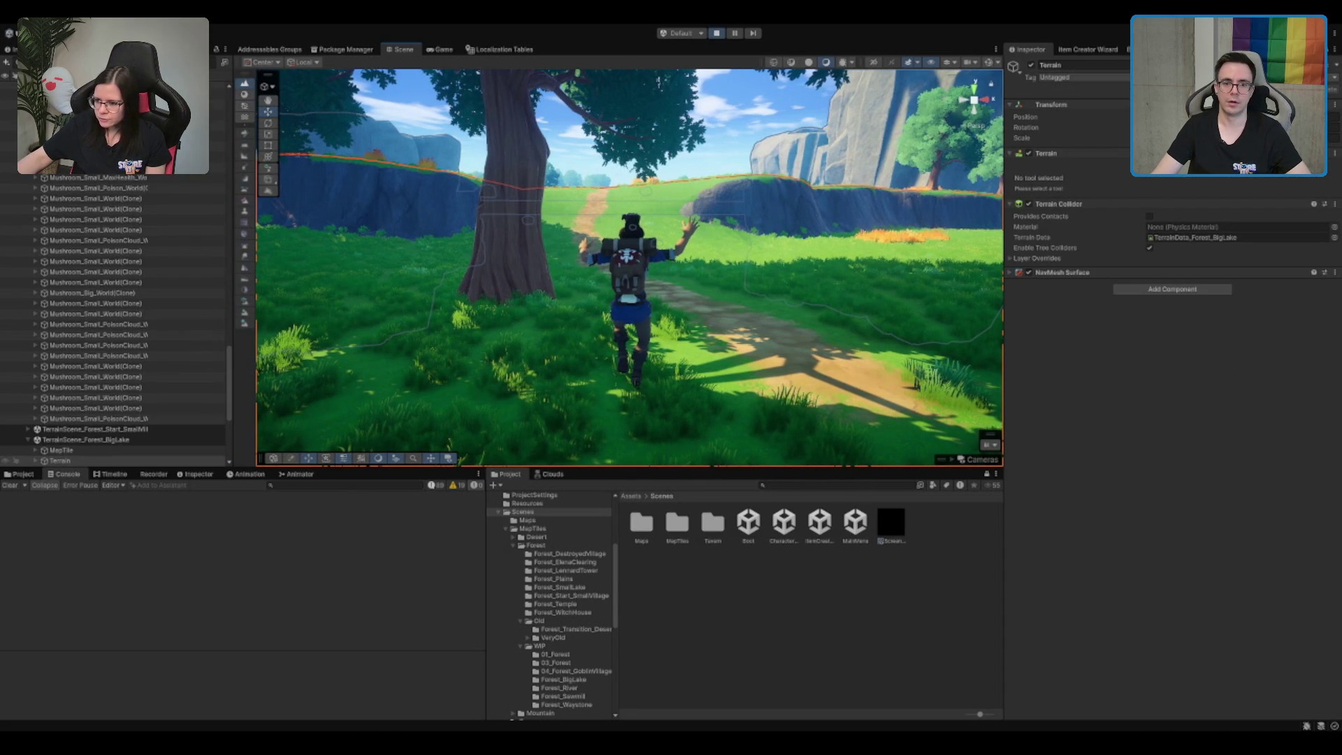
pyautogui.click(443, 49)
pyautogui.press('w')
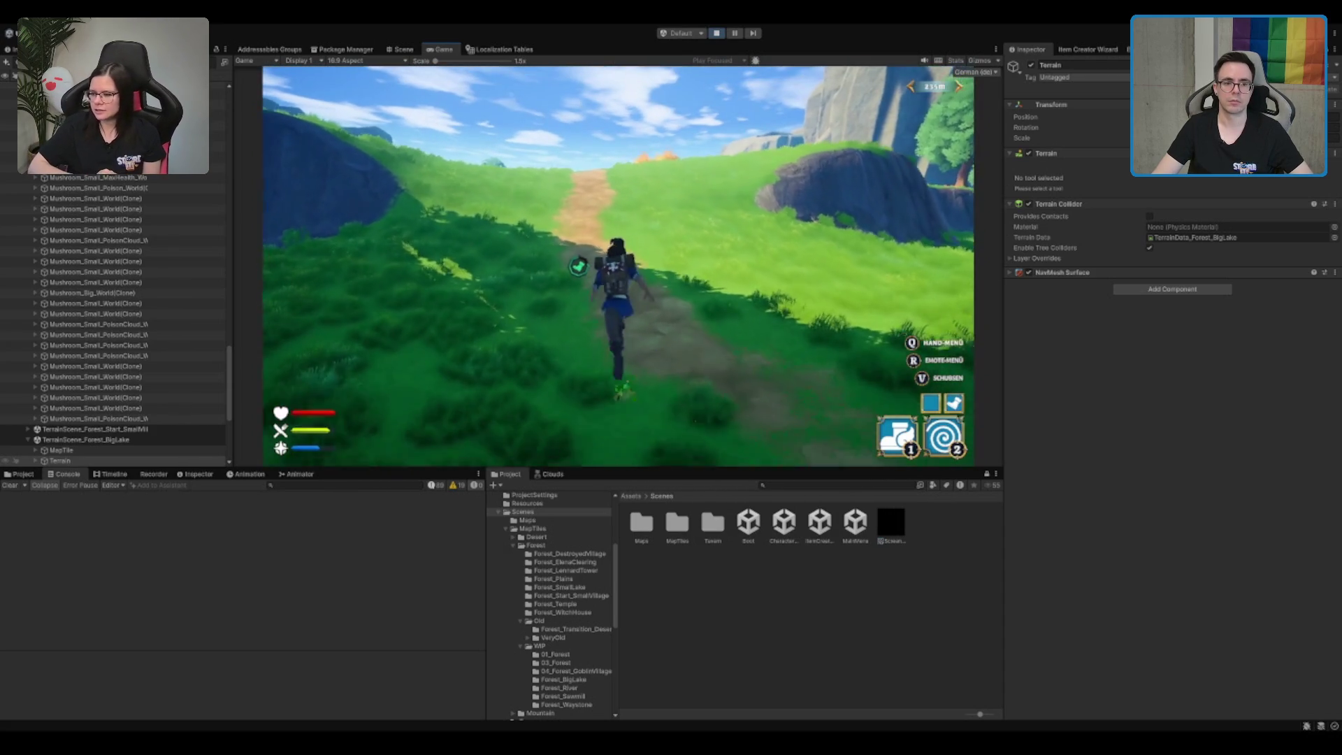
# Run along the path to the big lake, wade in, swim underwater and turn back
pyautogui.press('w')
pyautogui.press('w')
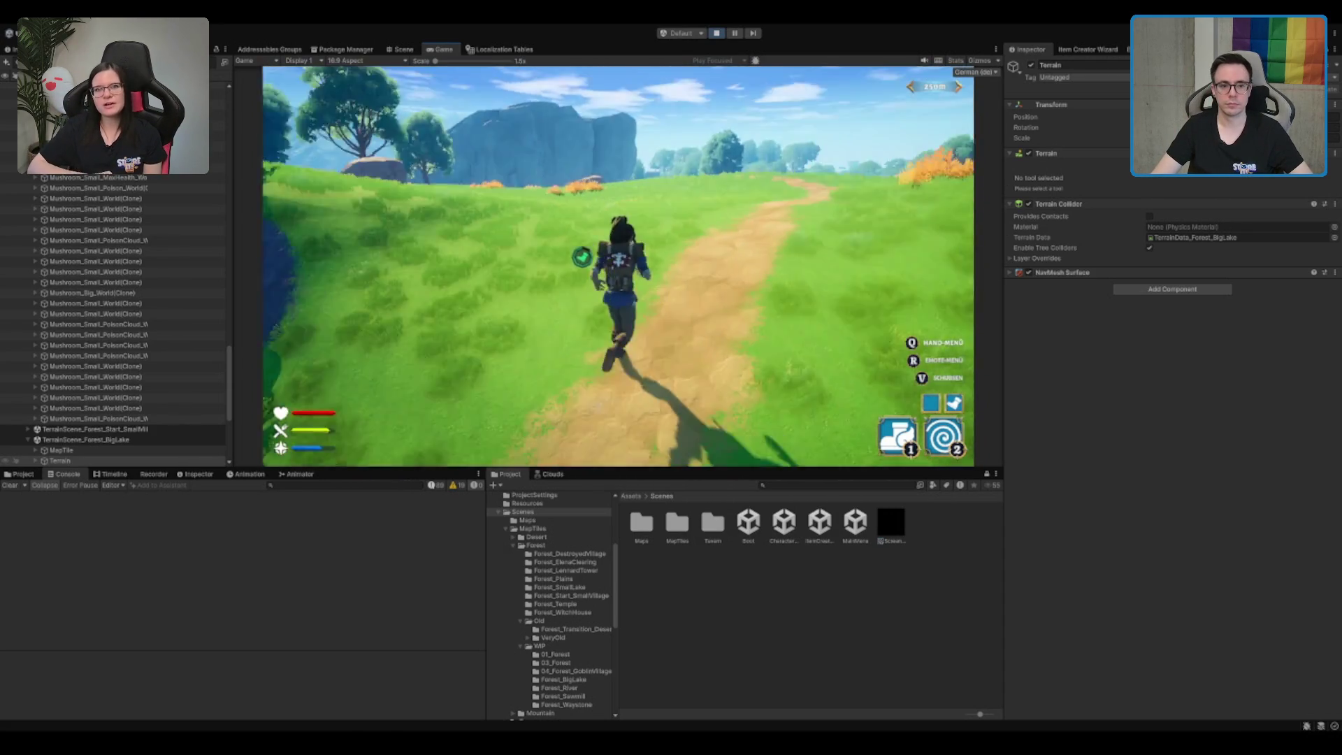
pyautogui.press('w')
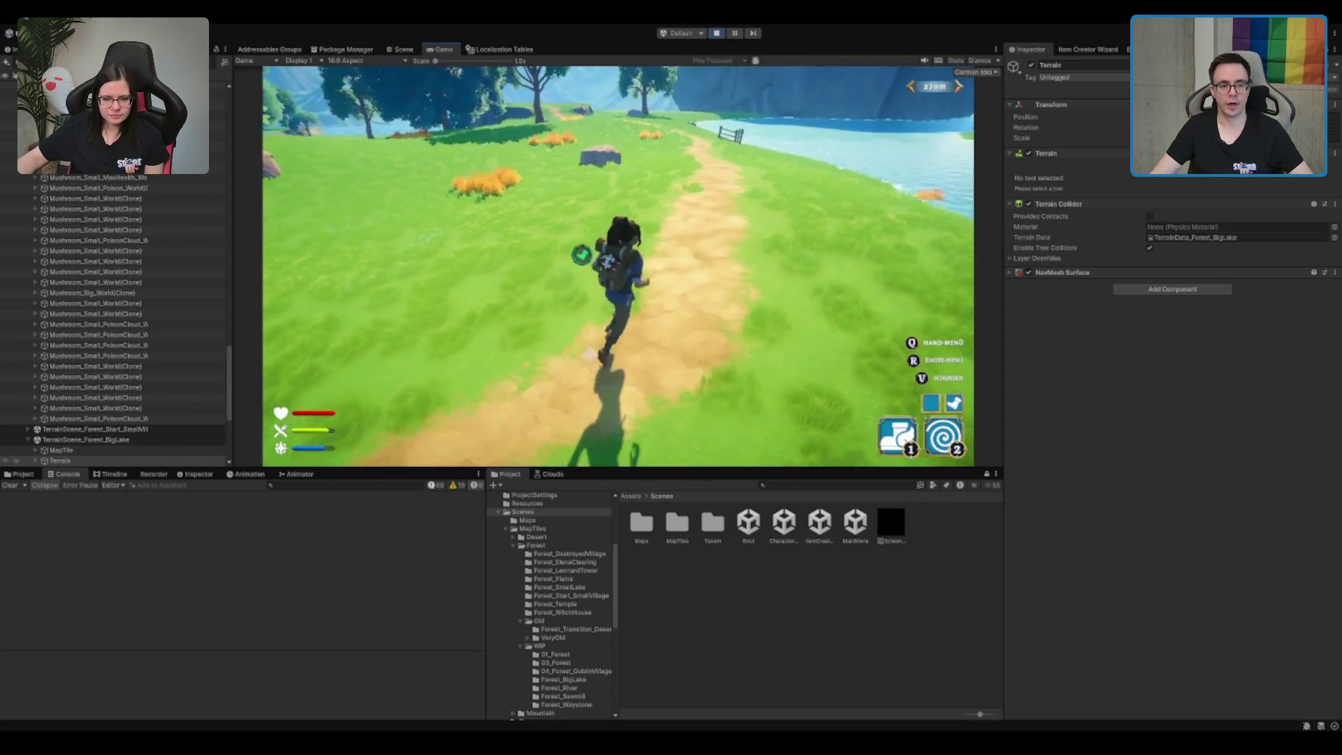
pyautogui.press('w')
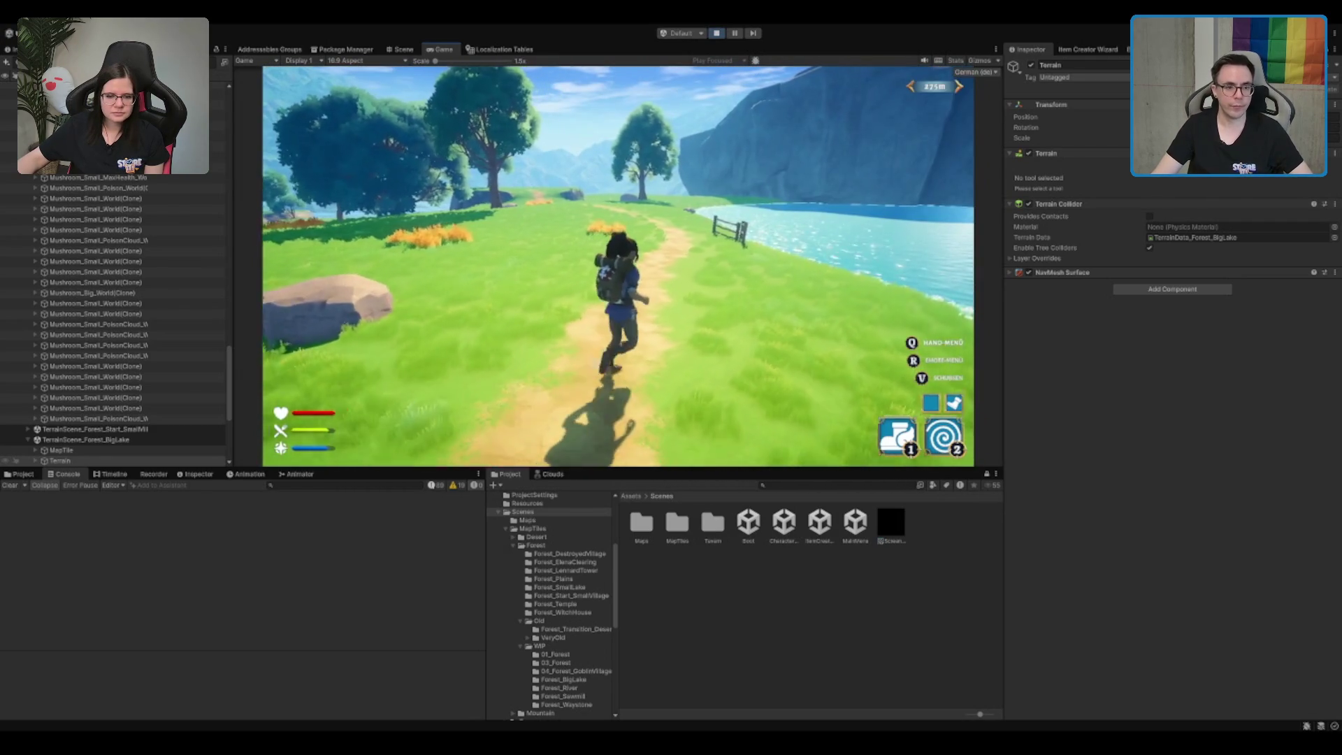
pyautogui.press('a')
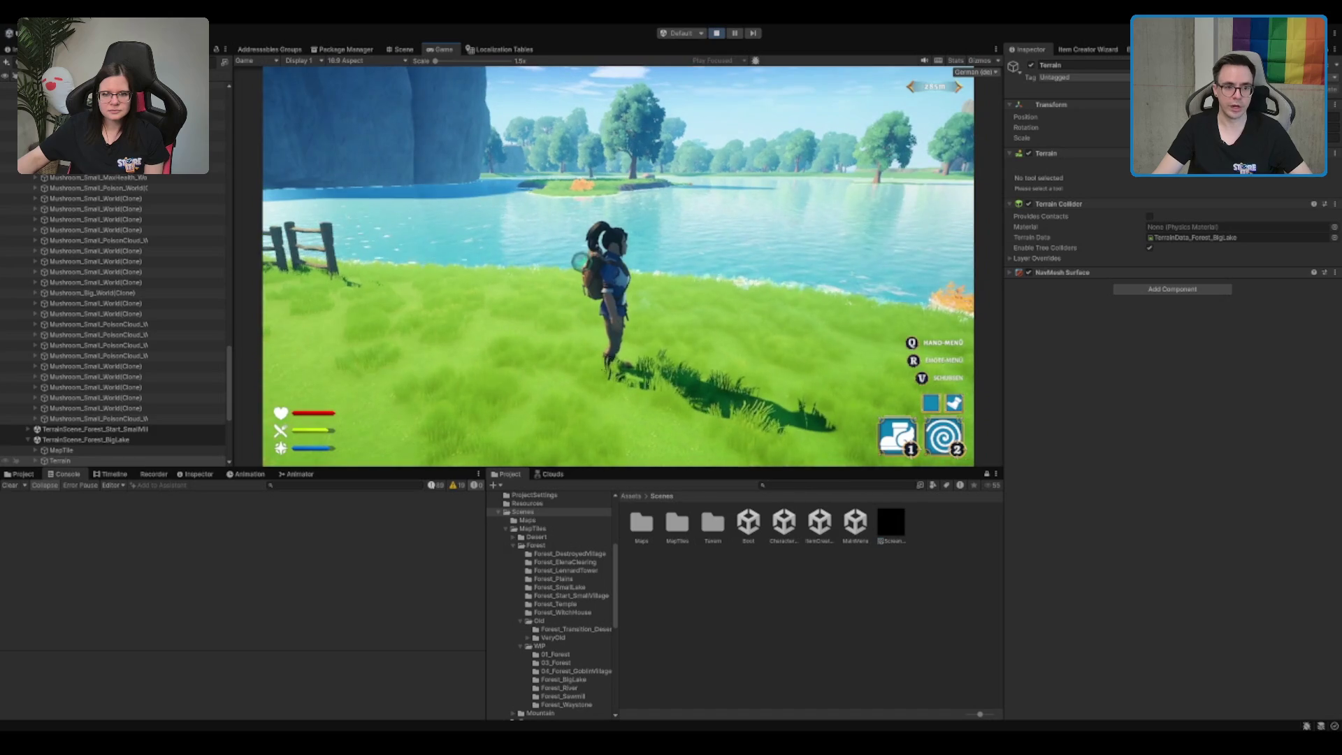
pyautogui.press('w')
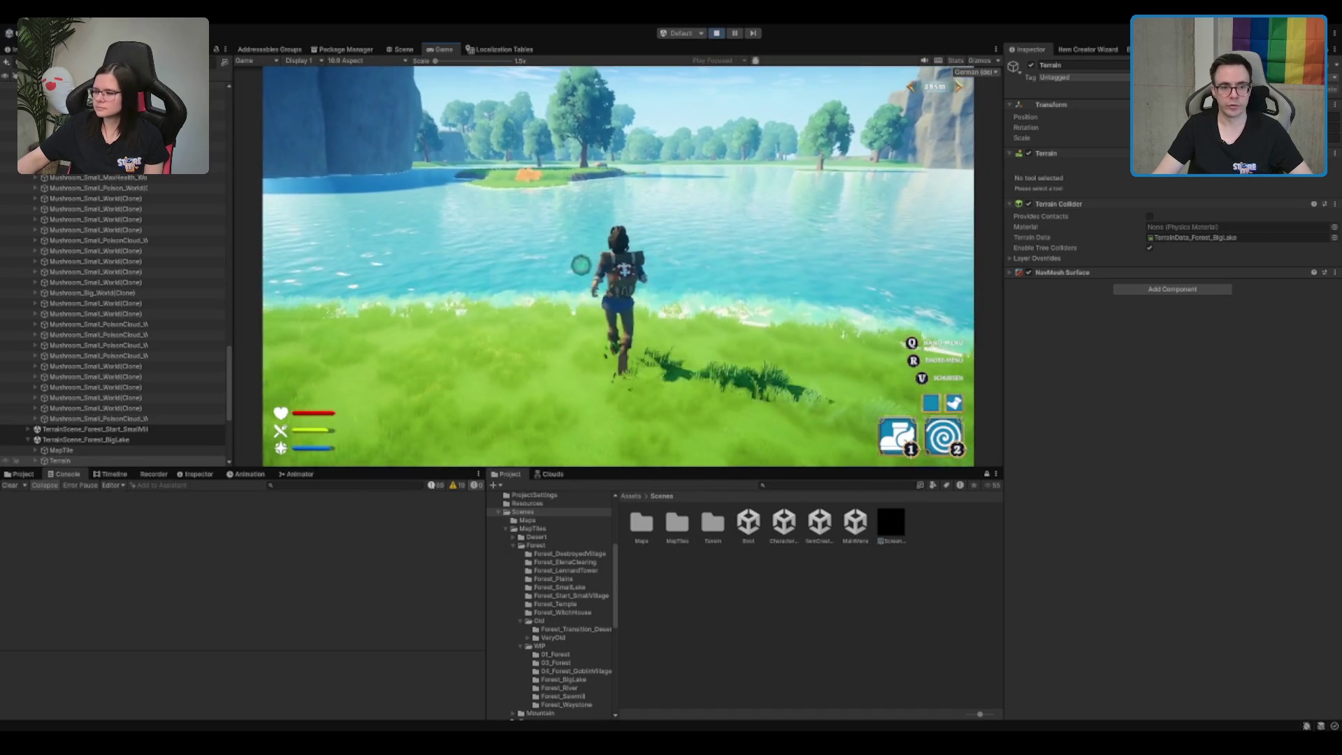
pyautogui.press('w')
pyautogui.press('w')
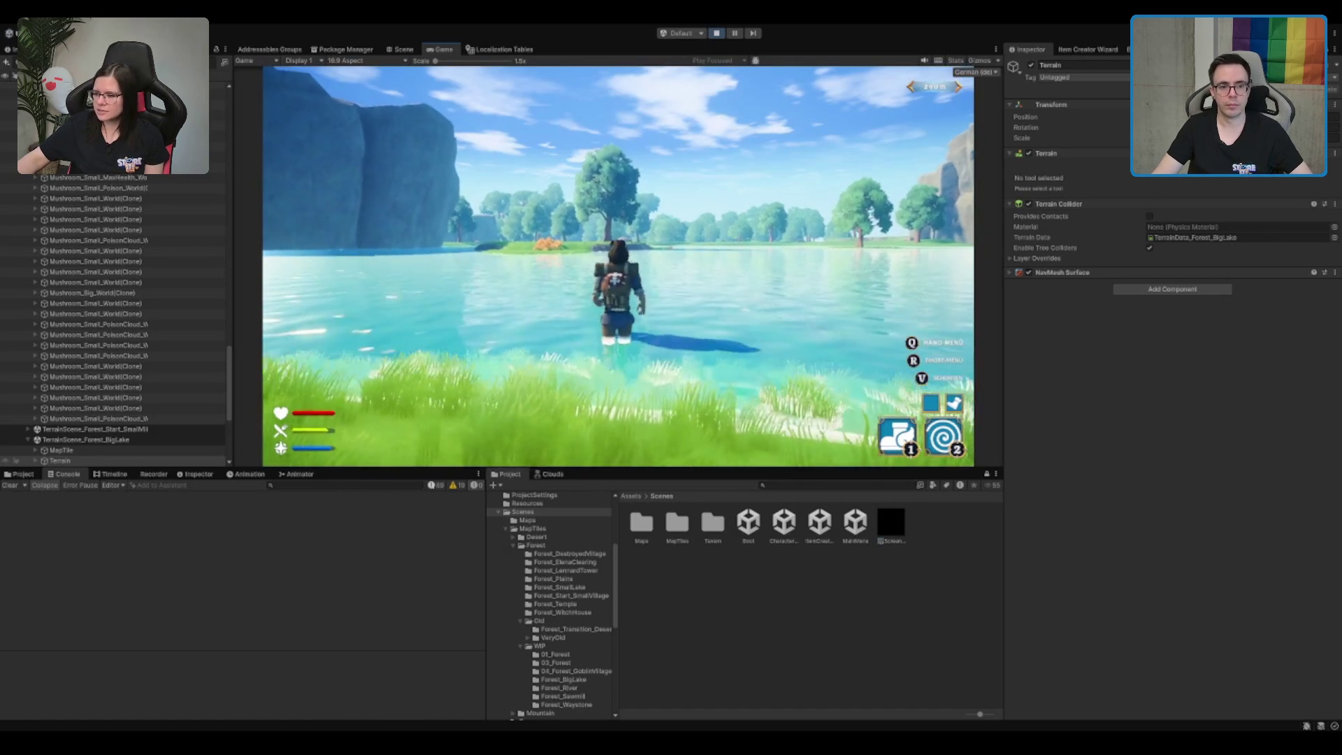
pyautogui.press('w')
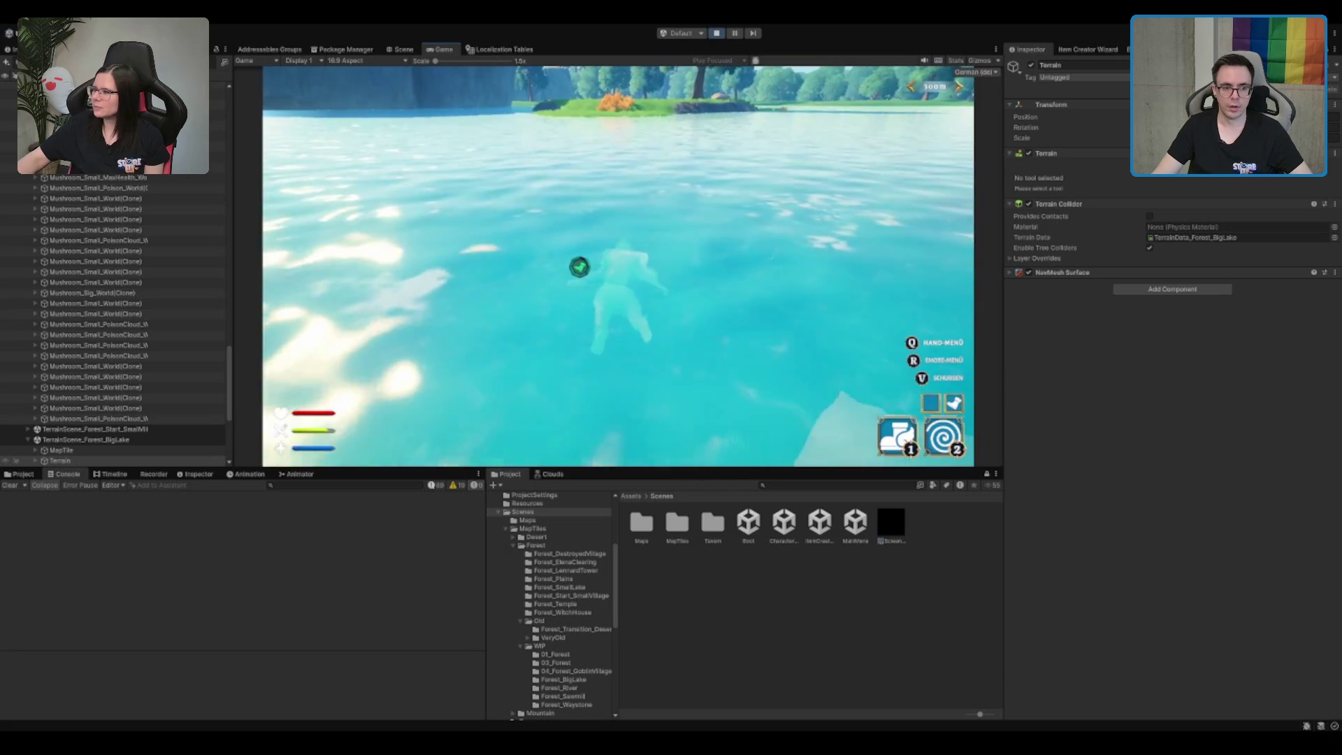
pyautogui.press('w')
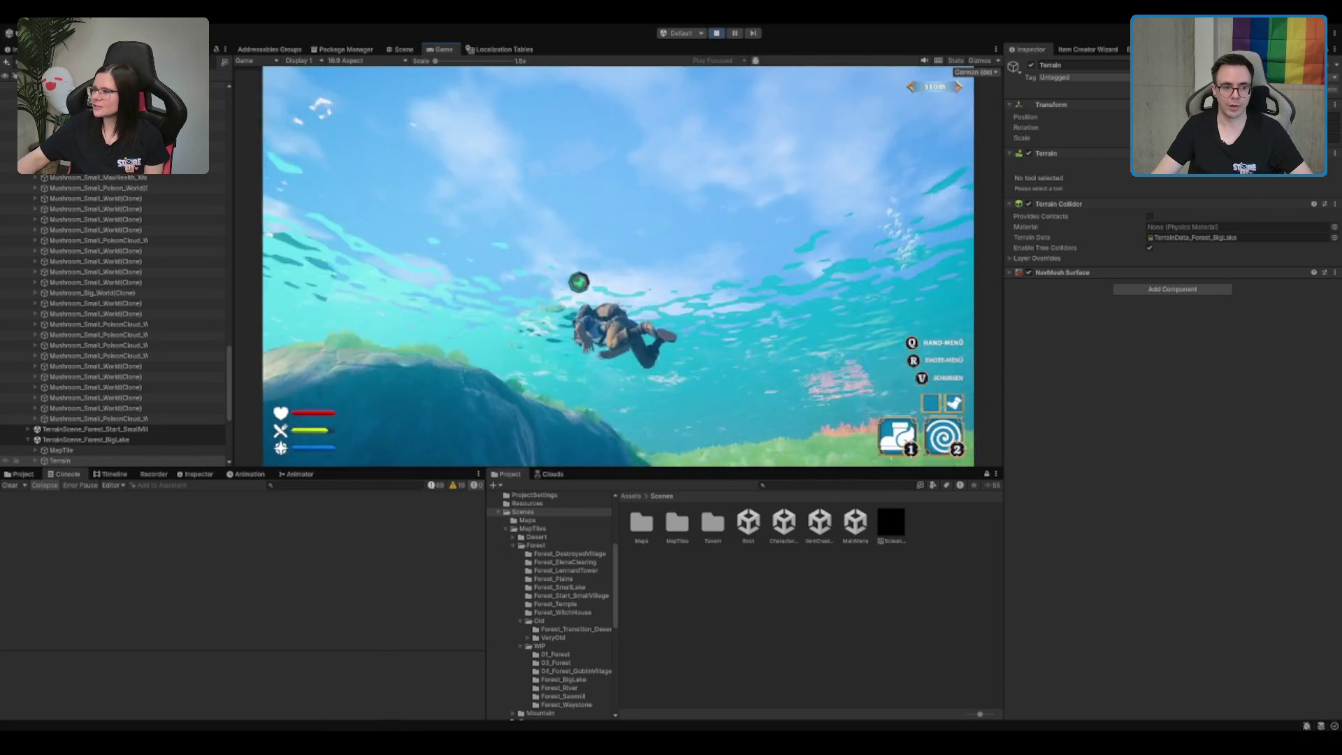
pyautogui.press('w')
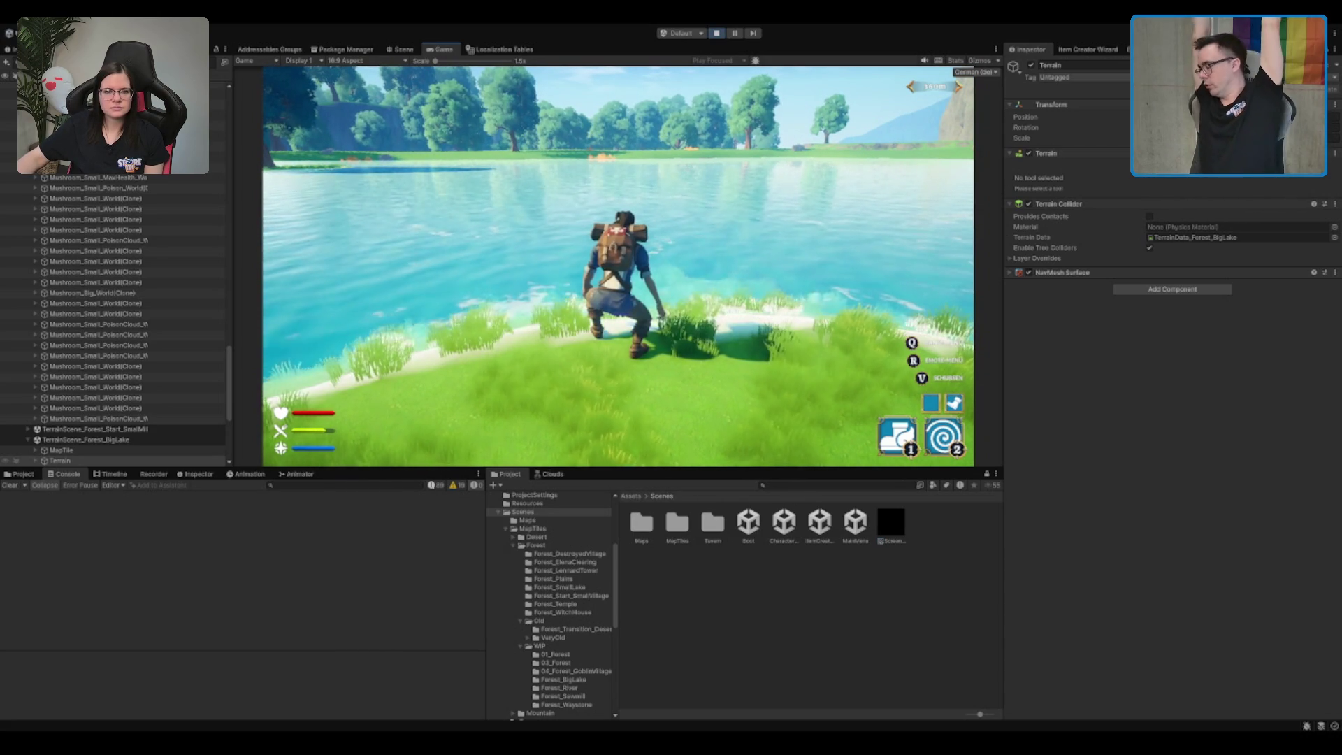
# Wade deeper into the lake and try abilities 1 and 2, cancelling the teleport
pyautogui.press('w')
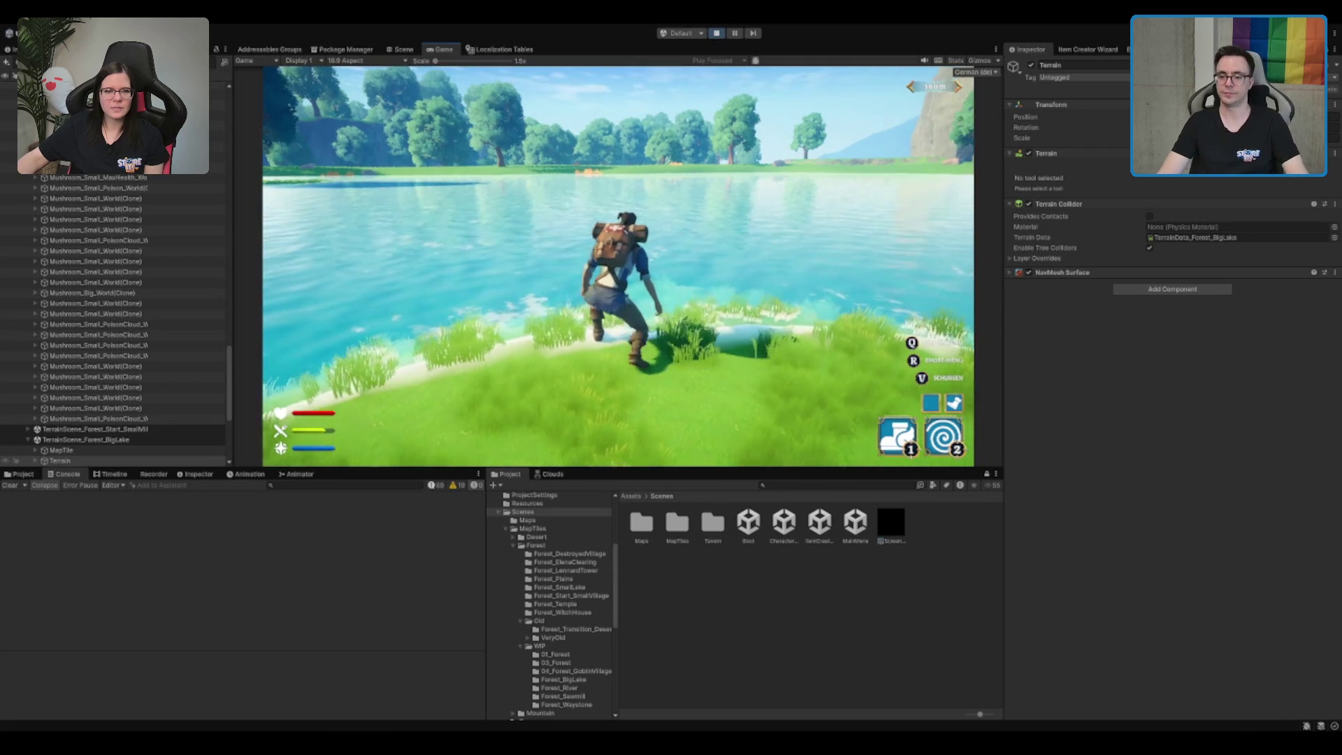
pyautogui.press('w')
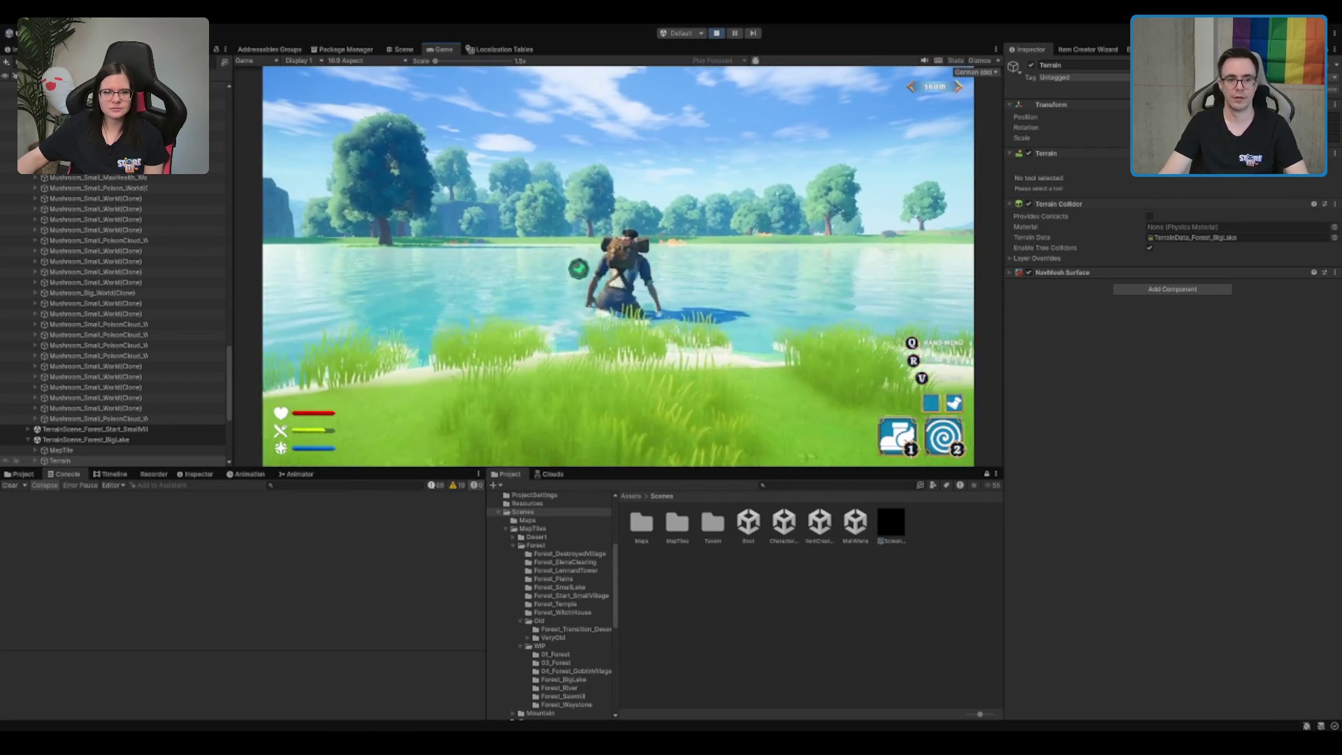
pyautogui.press('w')
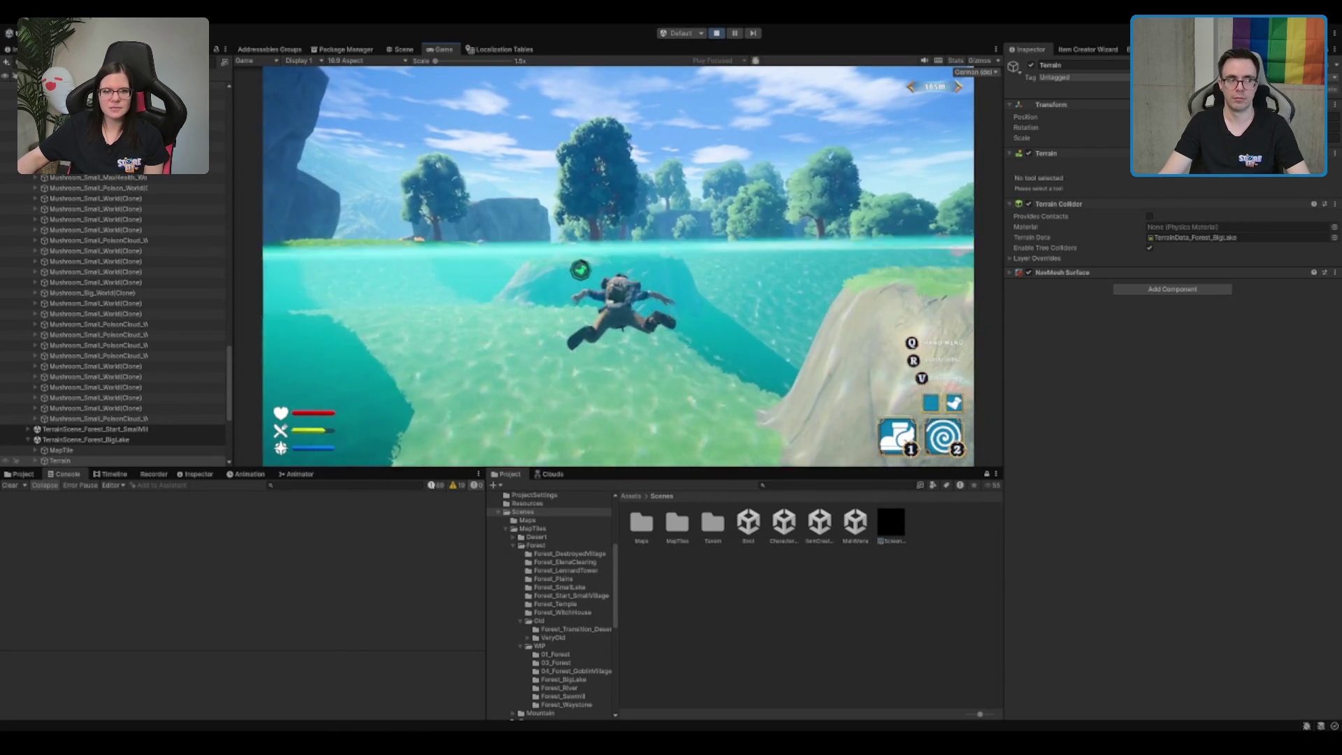
pyautogui.press('1')
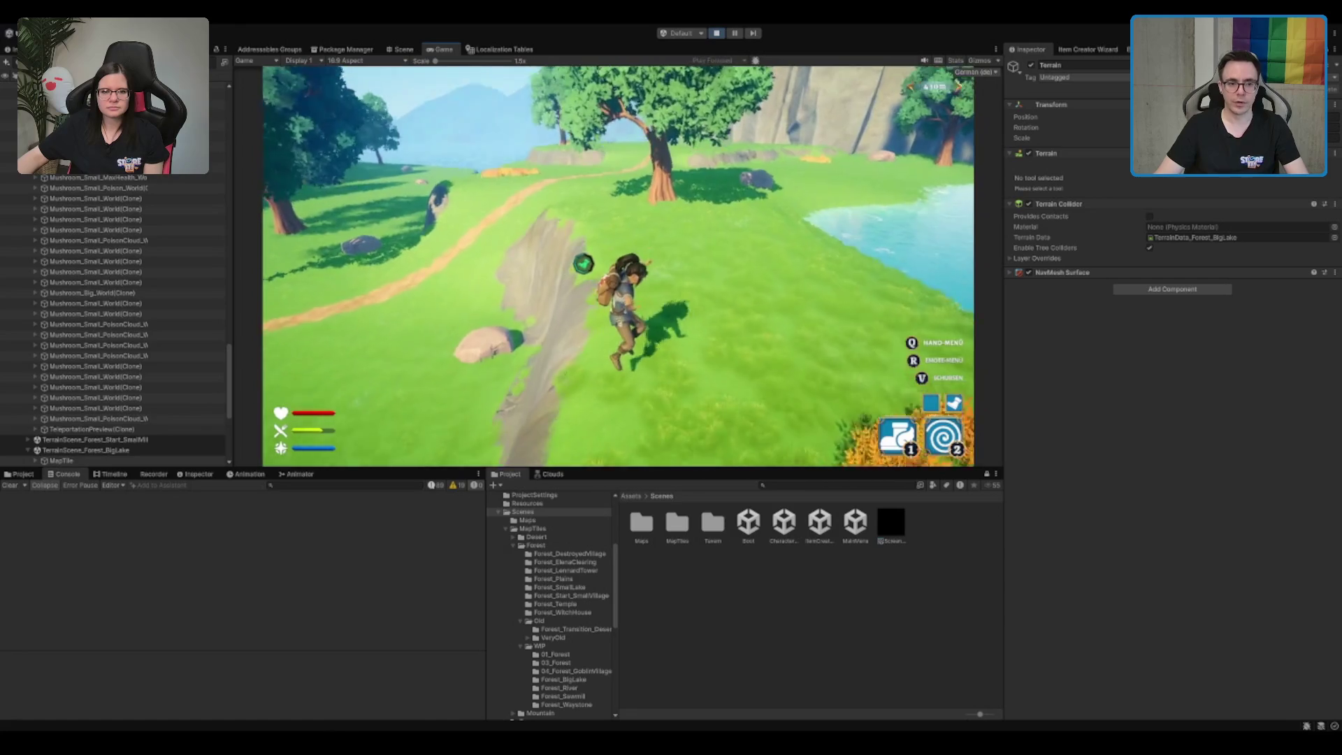
pyautogui.press('2')
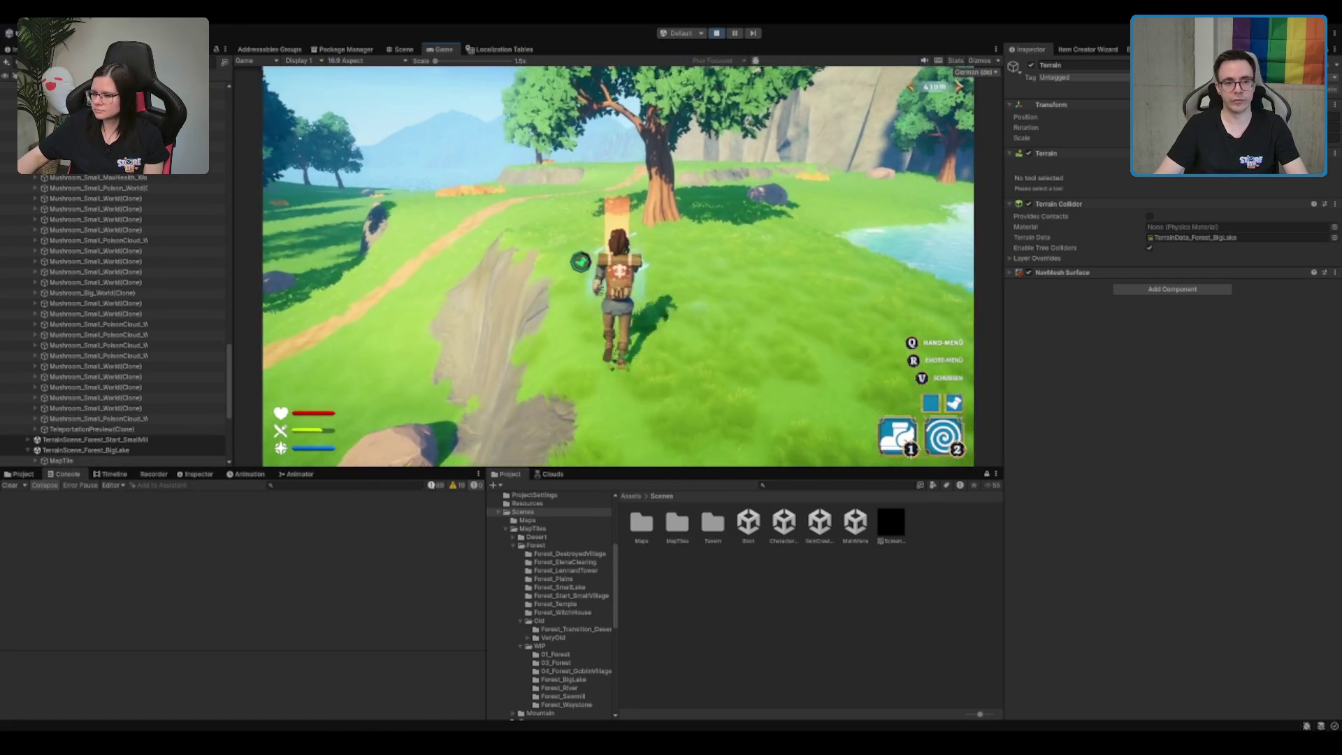
pyautogui.press('2')
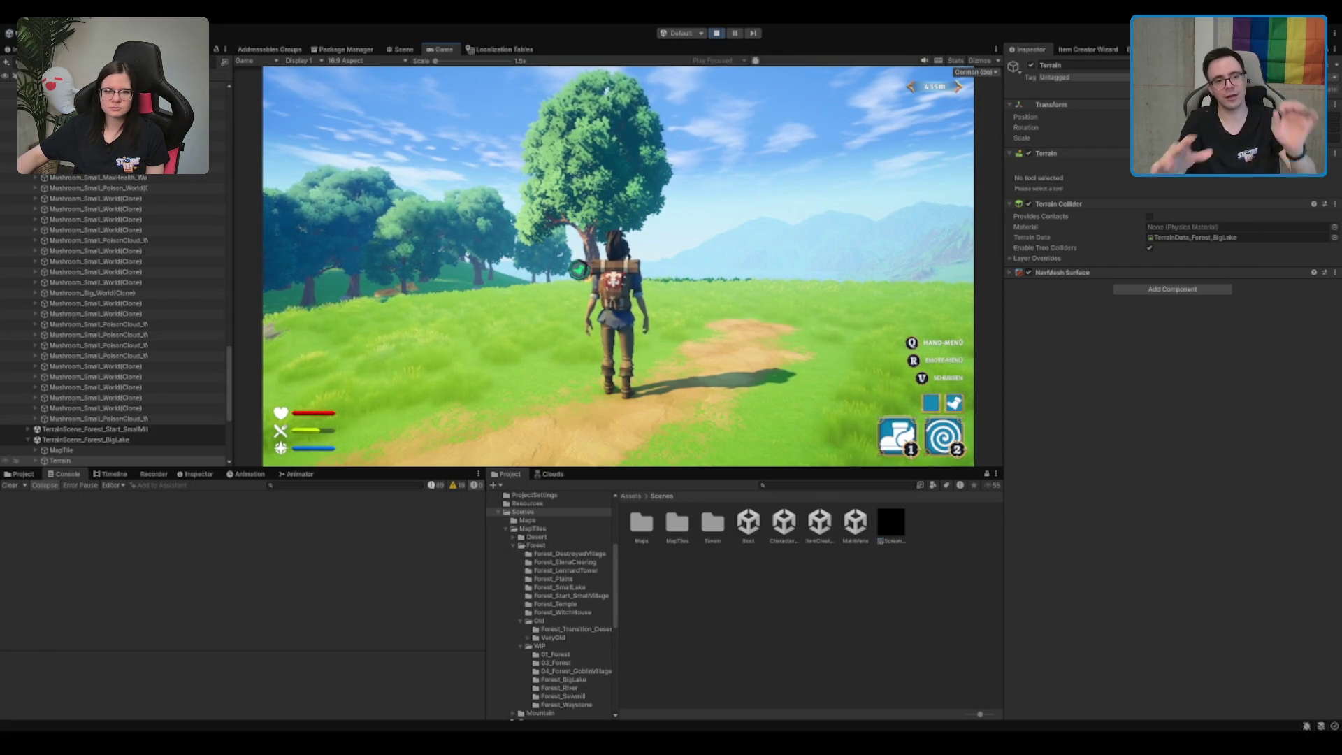
# Run along the cliff path and through the grass toward the lake
pyautogui.press('w')
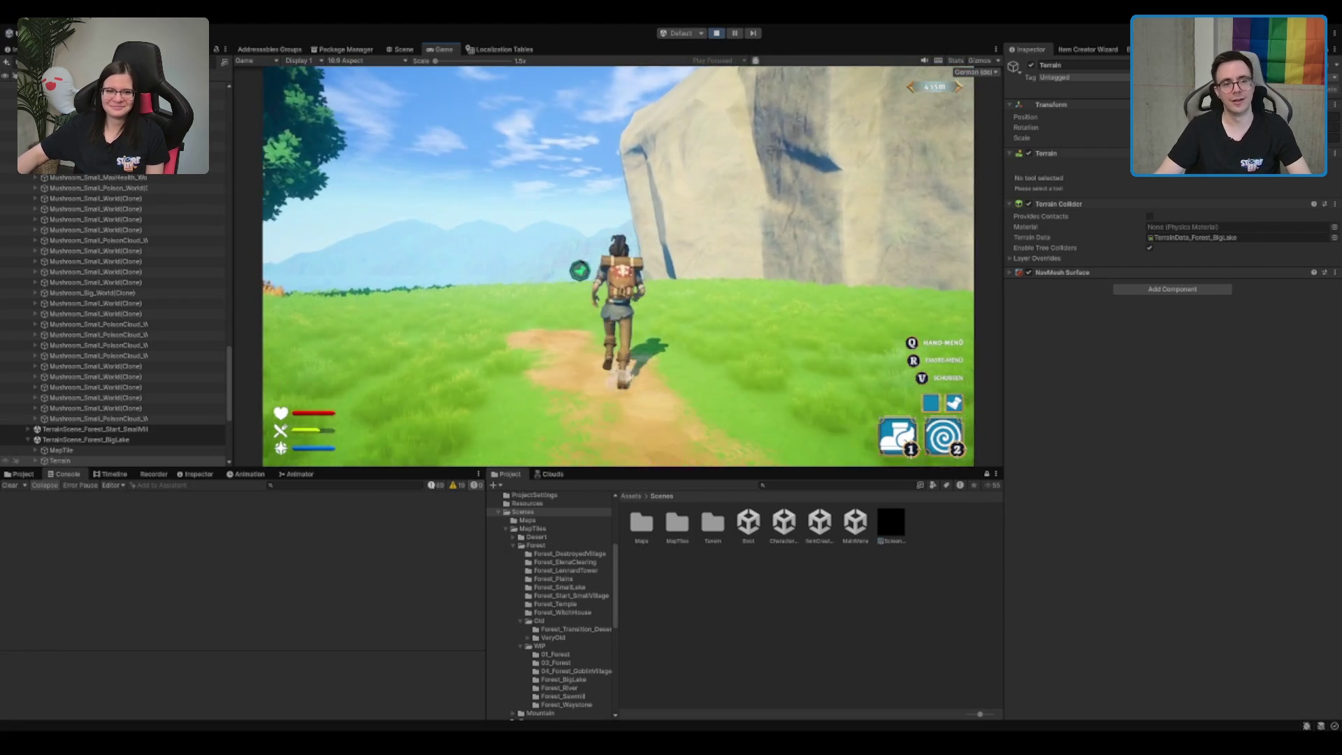
pyautogui.press('a')
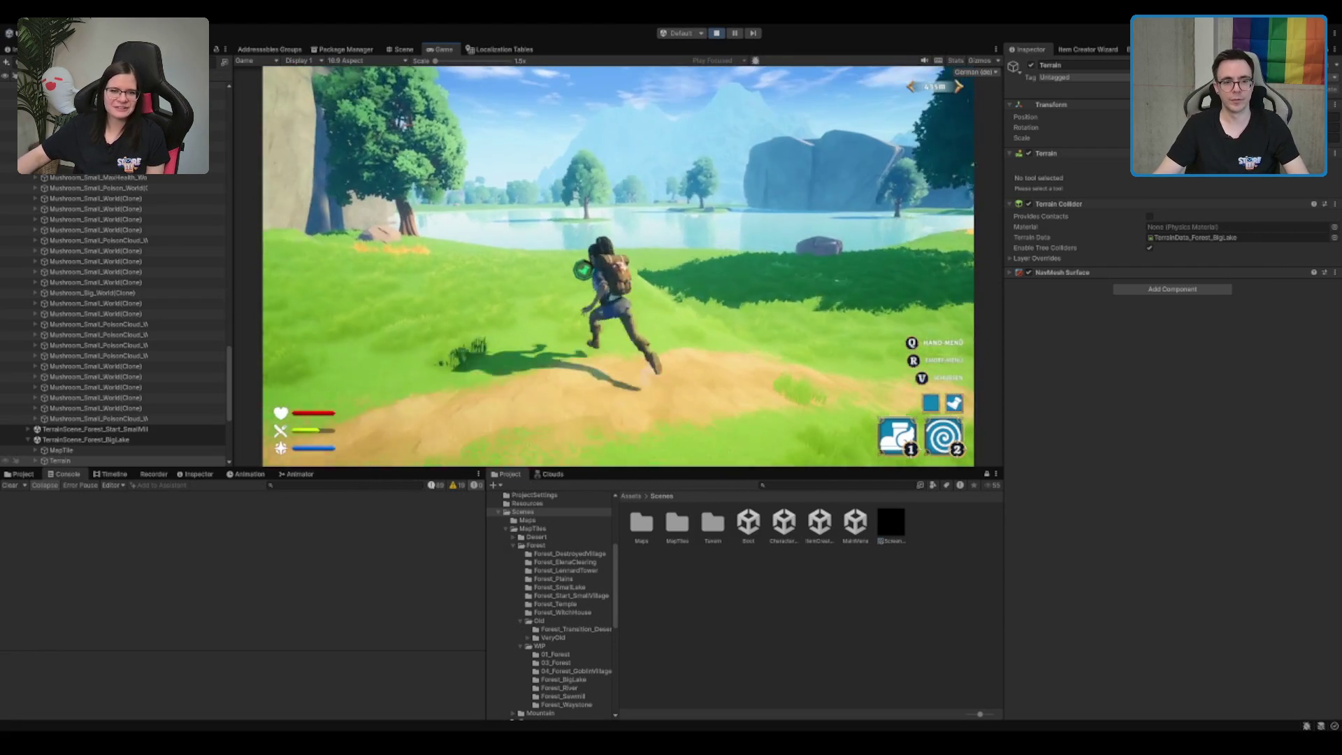
pyautogui.press('w')
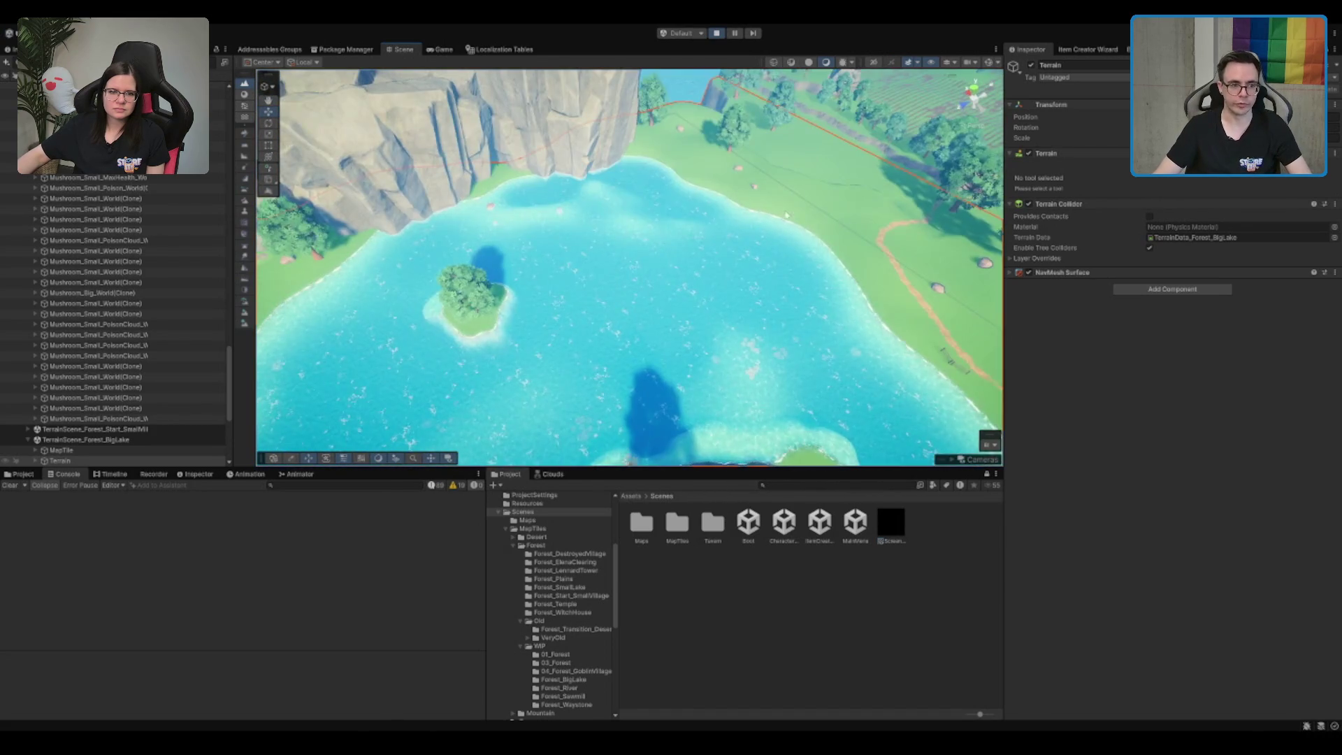
# Turn the Scene view toward the island and frame the rock SM_Rock_07_LOD2
pyautogui.moveTo(927, 221); pyautogui.dragTo(706, 271)
pyautogui.click(775, 296)
pyautogui.press('f')
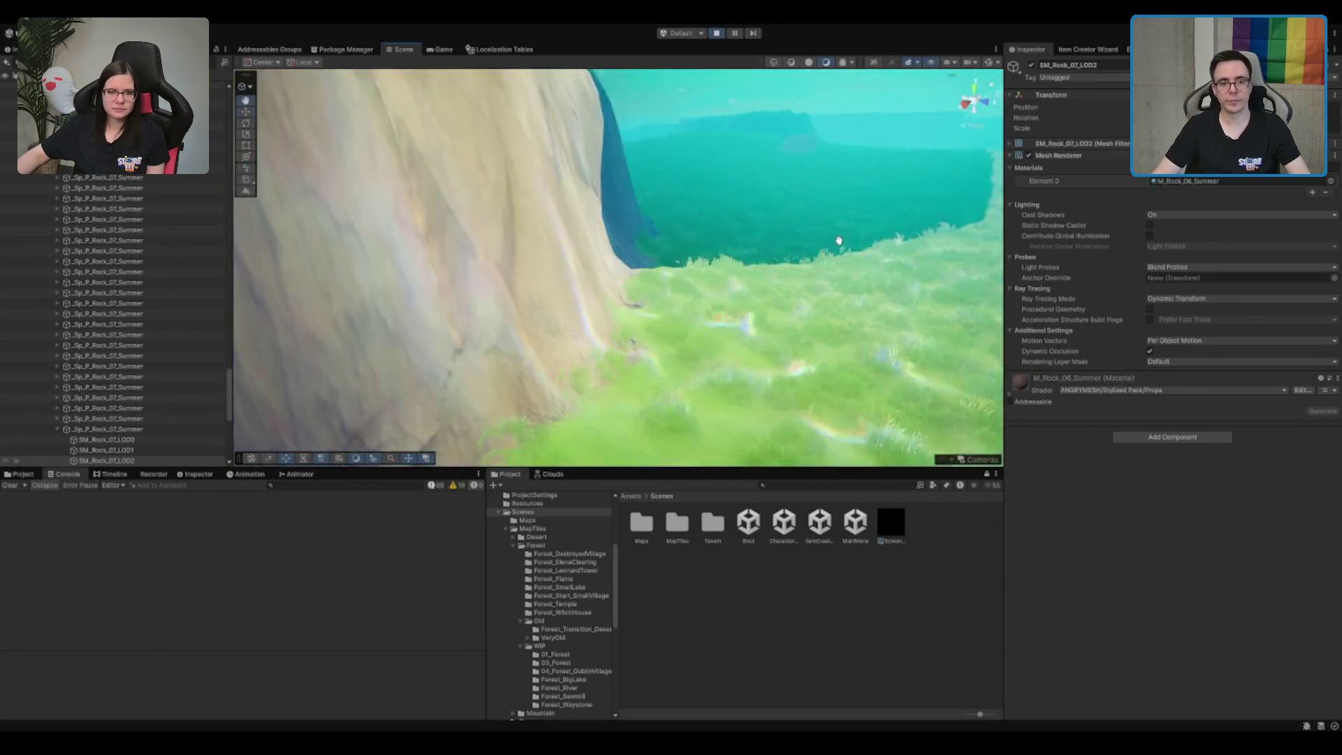
pyautogui.moveTo(815, 268)
pyautogui.mouseDown()
pyautogui.moveTo(680, 337)
pyautogui.moveTo(725, 273)
pyautogui.mouseUp()
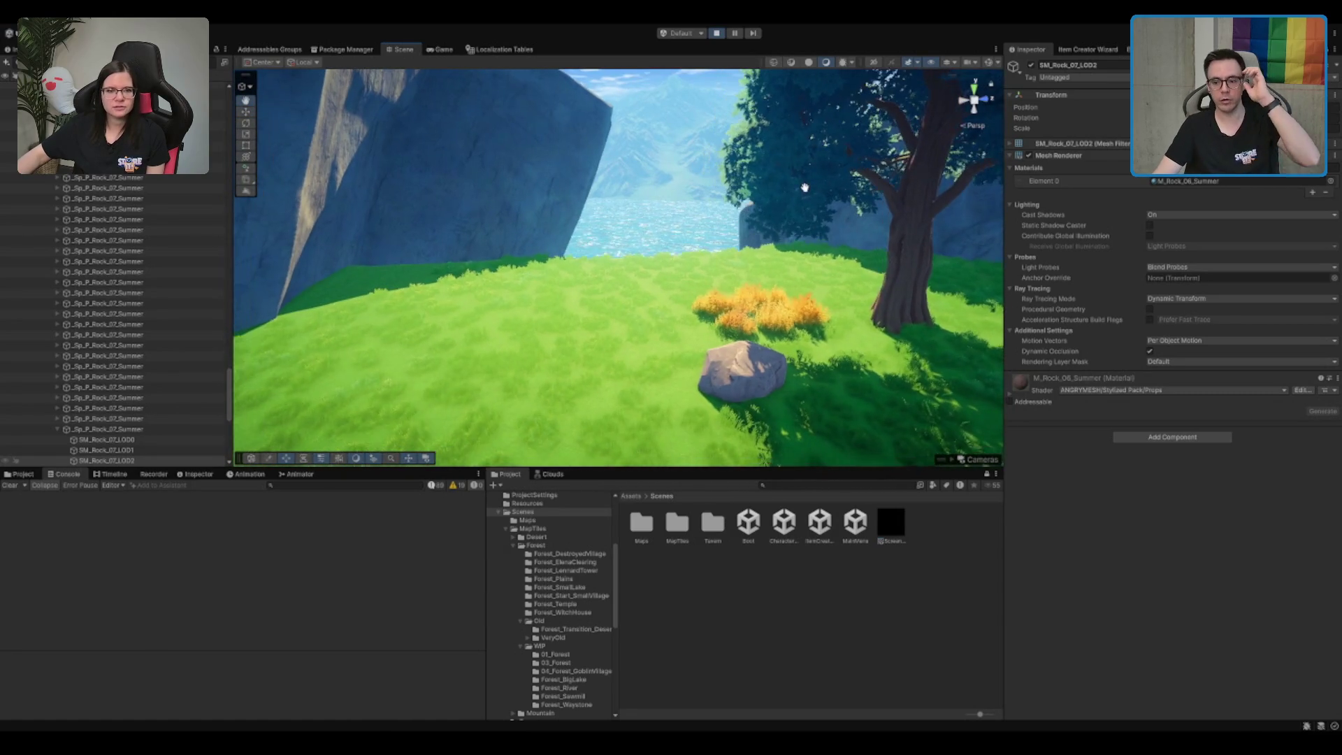
pyautogui.press('a')
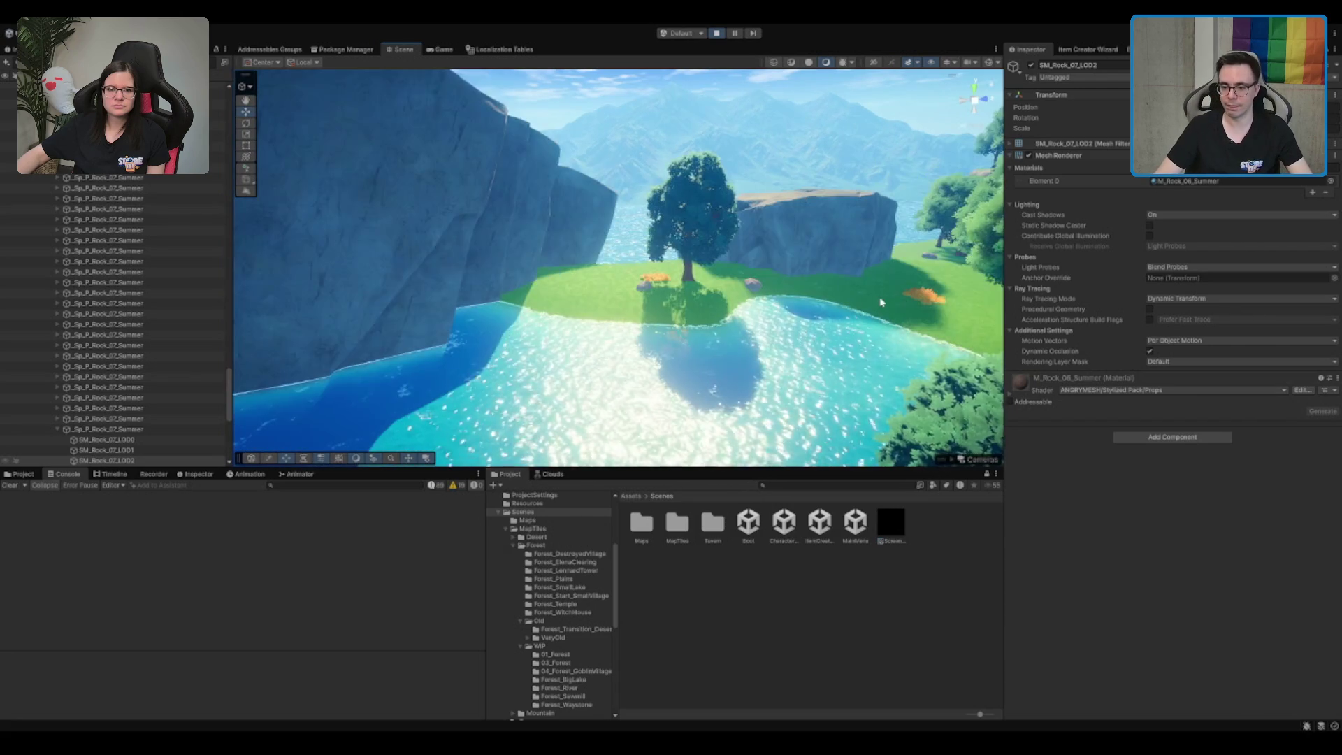
pyautogui.moveTo(667, 262)
pyautogui.mouseDown()
pyautogui.moveTo(778, 226)
pyautogui.moveTo(744, 223)
pyautogui.moveTo(706, 240)
pyautogui.moveTo(784, 242)
pyautogui.mouseUp()
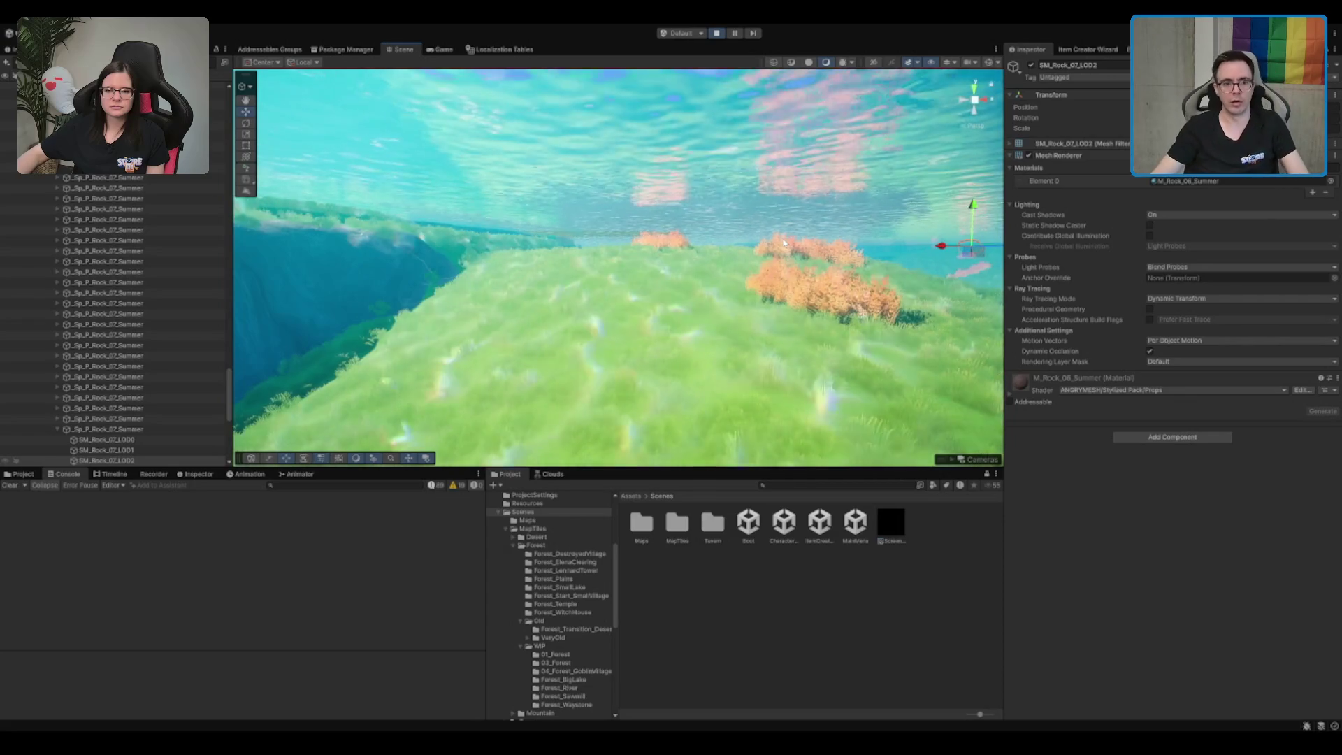
pyautogui.moveTo(852, 162)
pyautogui.mouseDown()
pyautogui.moveTo(701, 294)
pyautogui.moveTo(745, 259)
pyautogui.moveTo(788, 270)
pyautogui.moveTo(647, 254)
pyautogui.mouseUp()
pyautogui.moveTo(834, 239)
pyautogui.mouseDown()
pyautogui.moveTo(758, 324)
pyautogui.moveTo(523, 333)
pyautogui.moveTo(902, 256)
pyautogui.mouseUp()
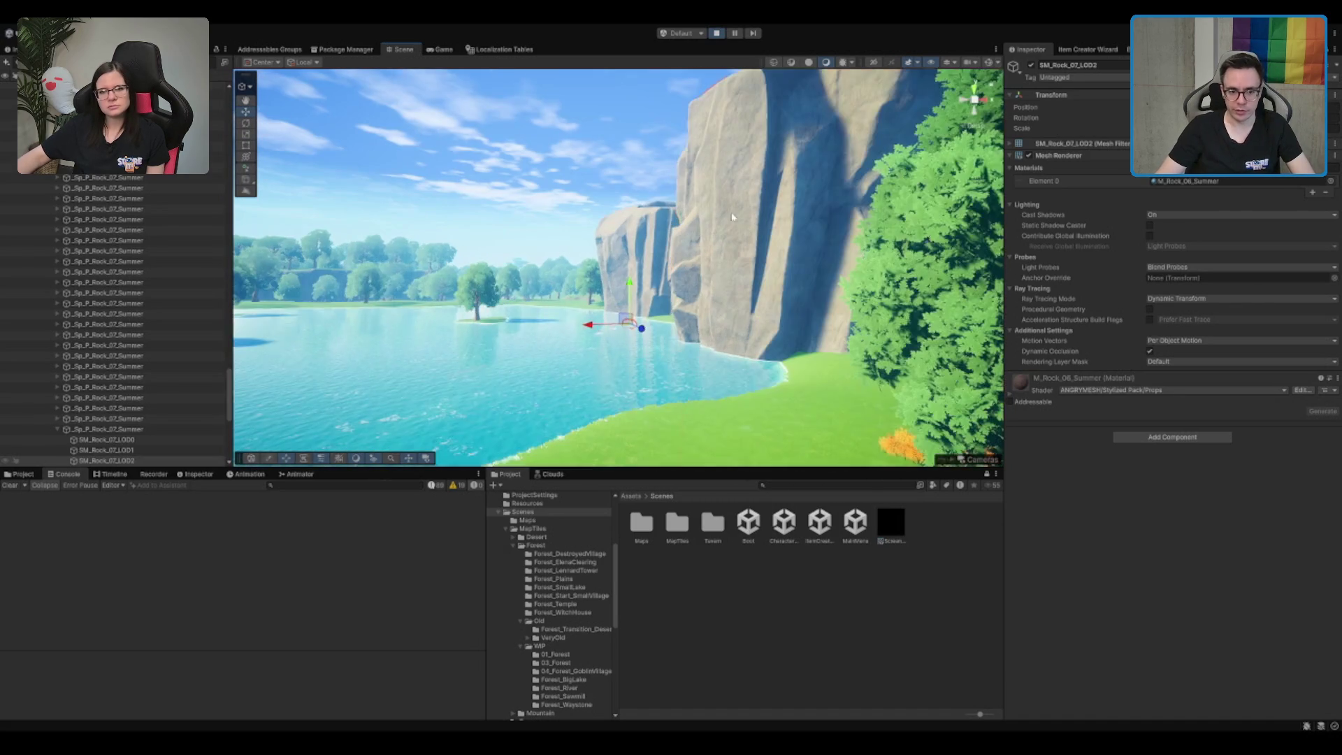
pyautogui.click(691, 220)
pyautogui.moveTo(692, 220); pyautogui.dragTo(644, 283)
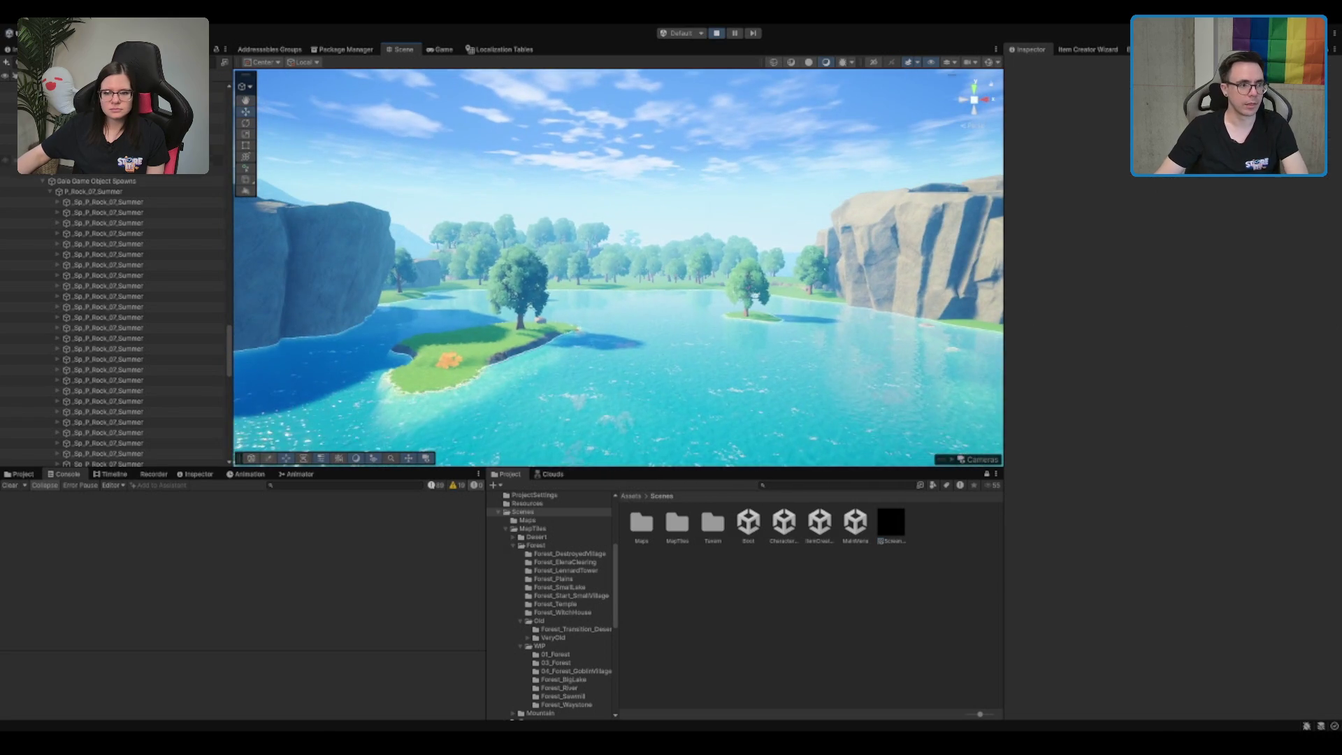
pyautogui.click(819, 487)
pyautogui.write('Cliff')
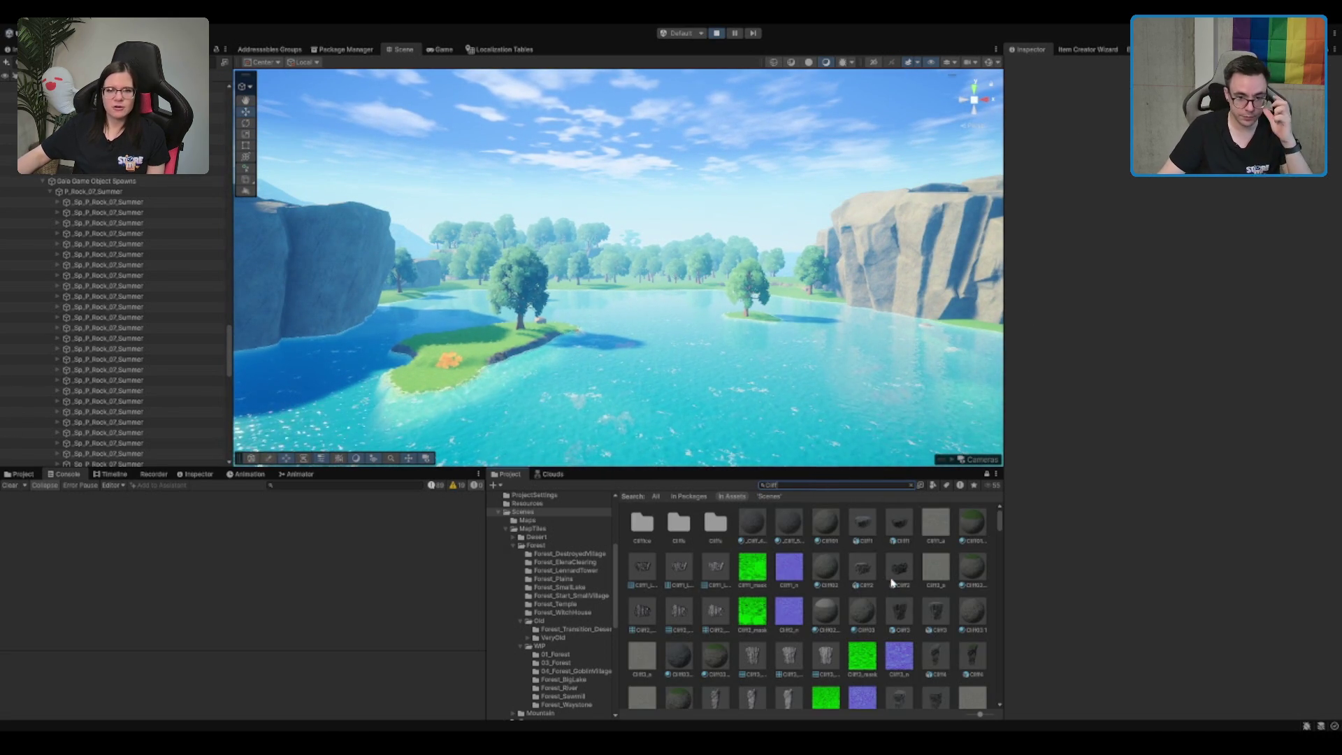
# Drag the Cliff4 rock asset into the lake
pyautogui.click(971, 666)
pyautogui.moveTo(971, 665); pyautogui.dragTo(741, 420)
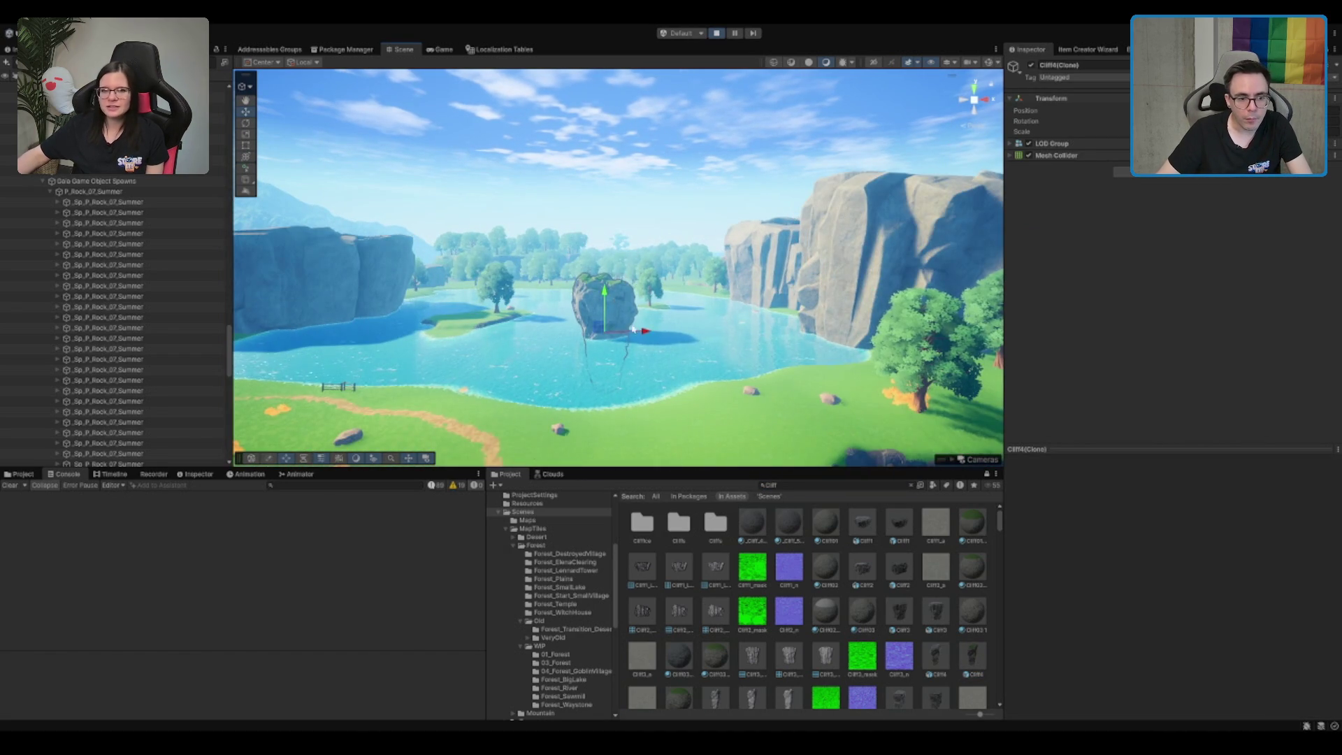
pyautogui.scroll(5, 661, 390)
pyautogui.scroll(6, 661, 389)
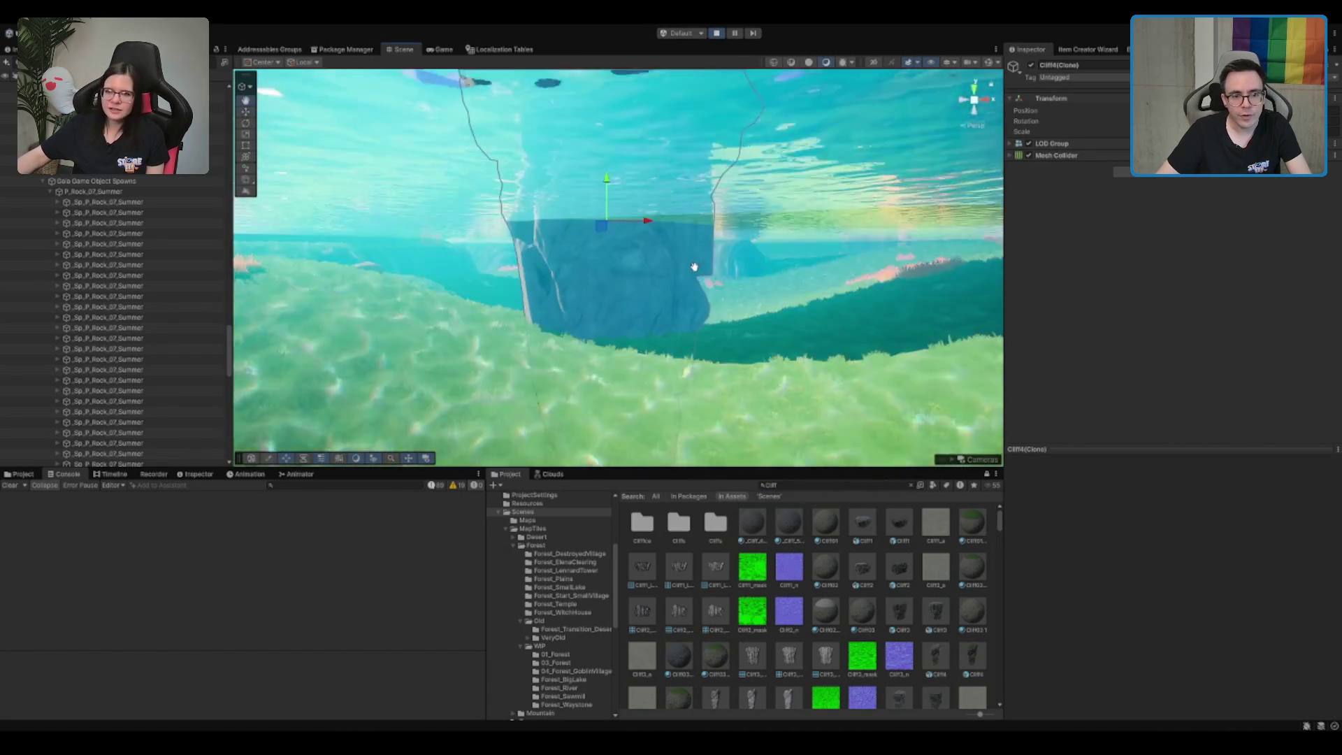
pyautogui.scroll(-10, 692, 268)
pyautogui.scroll(3, 615, 258)
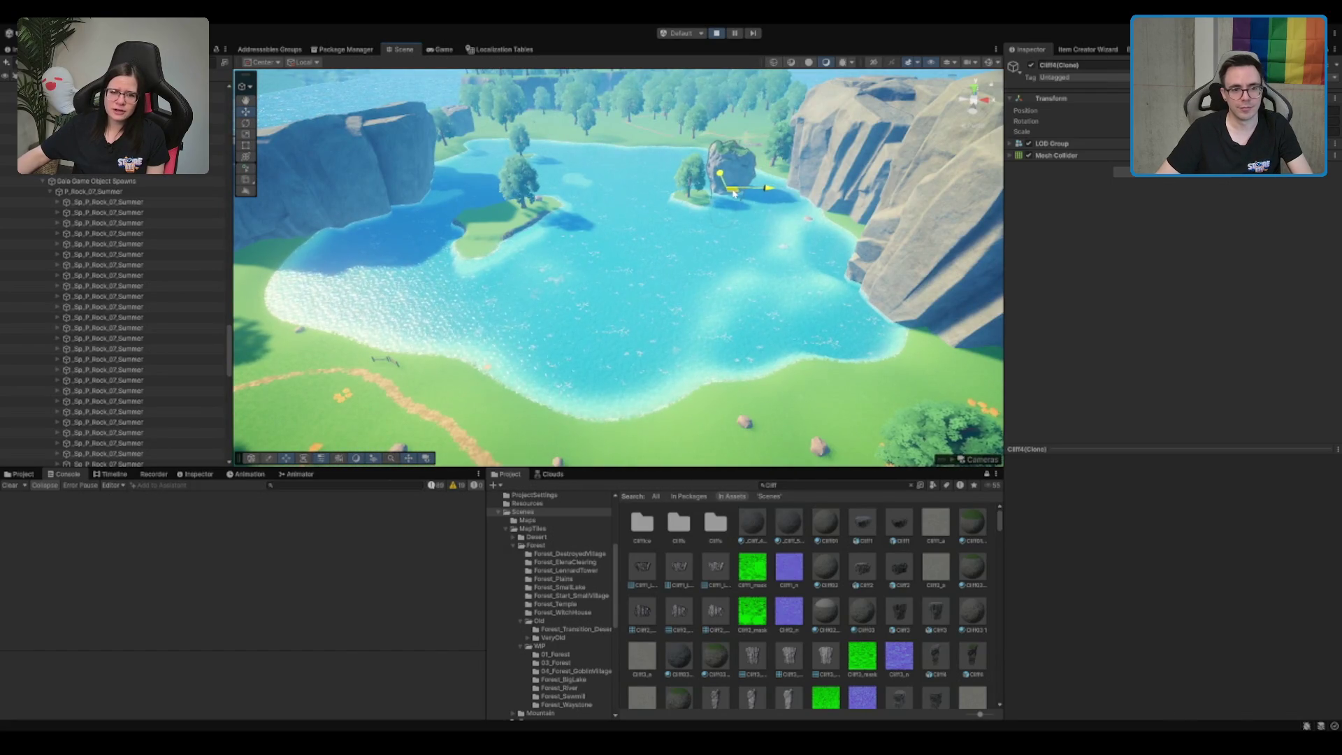
pyautogui.scroll(5, 646, 269)
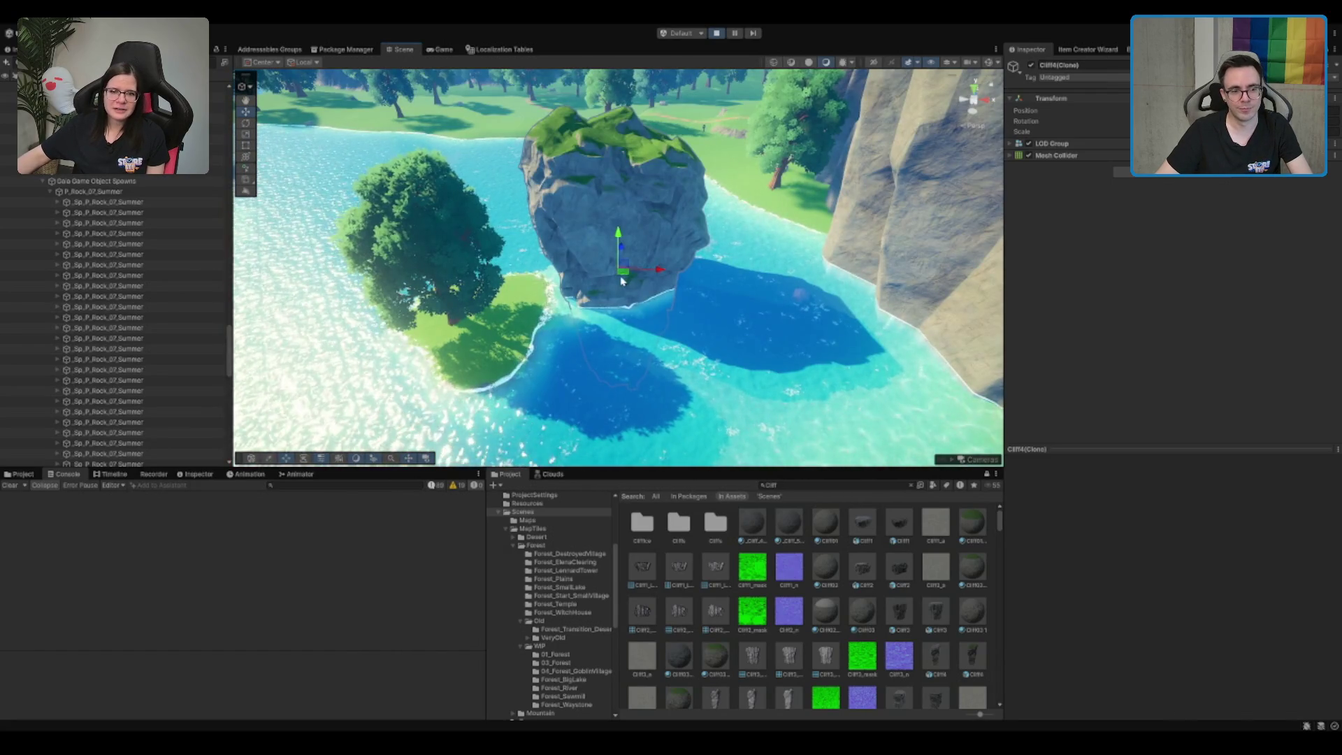
# Move the Cliff4 rock up-left beside the island and rotate it around its vertical axis
pyautogui.moveTo(621, 281)
pyautogui.mouseDown()
pyautogui.moveTo(619, 183)
pyautogui.moveTo(612, 252)
pyautogui.moveTo(599, 234)
pyautogui.moveTo(580, 246)
pyautogui.moveTo(593, 239)
pyautogui.mouseUp()
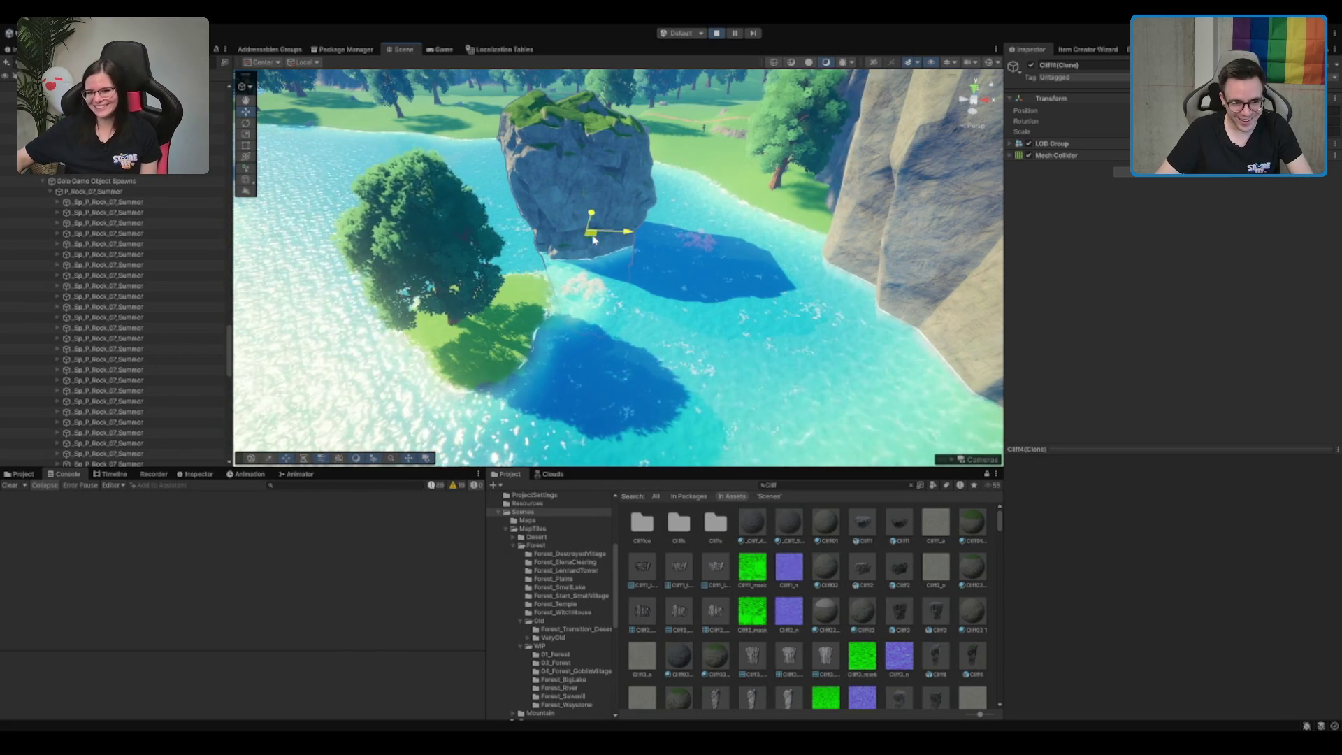
pyautogui.press('e')
pyautogui.moveTo(614, 232)
pyautogui.mouseDown()
pyautogui.moveTo(656, 240)
pyautogui.moveTo(542, 238)
pyautogui.mouseUp()
pyautogui.press('w')
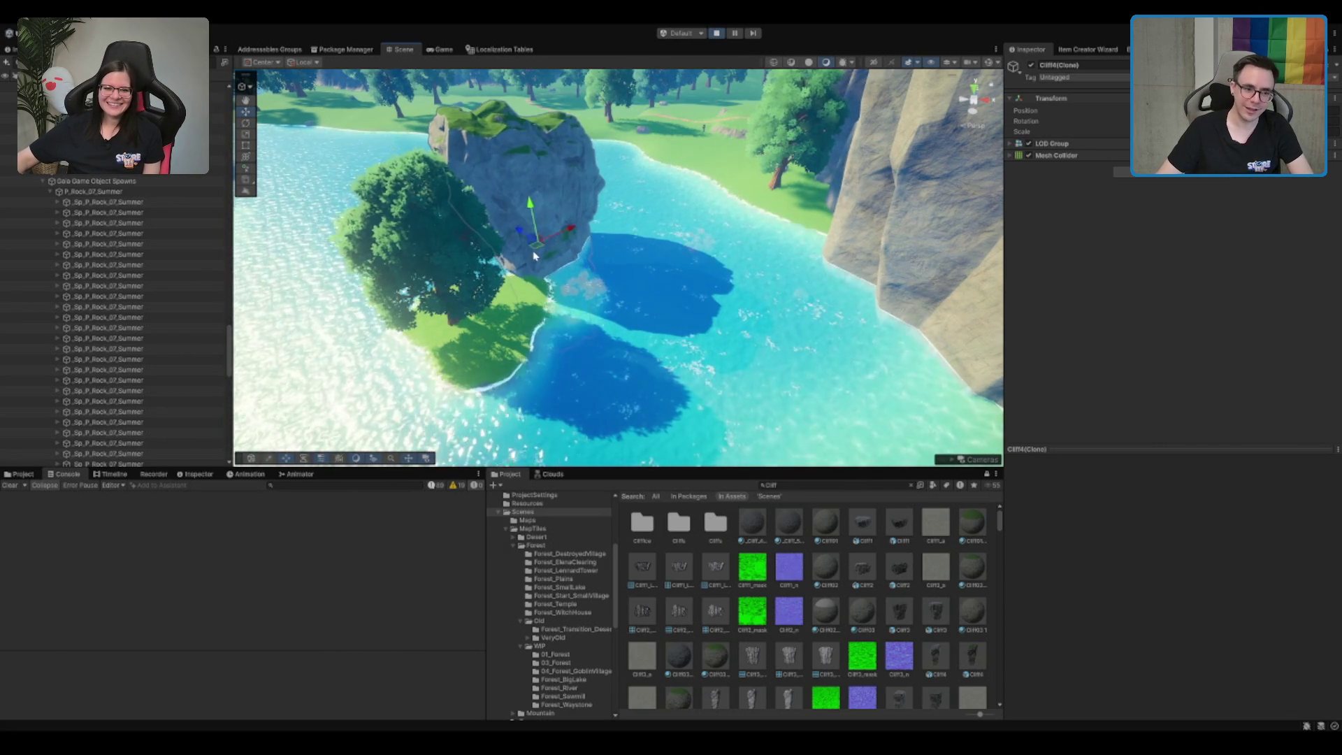
pyautogui.click(543, 237)
pyautogui.scroll(-5, 553, 241)
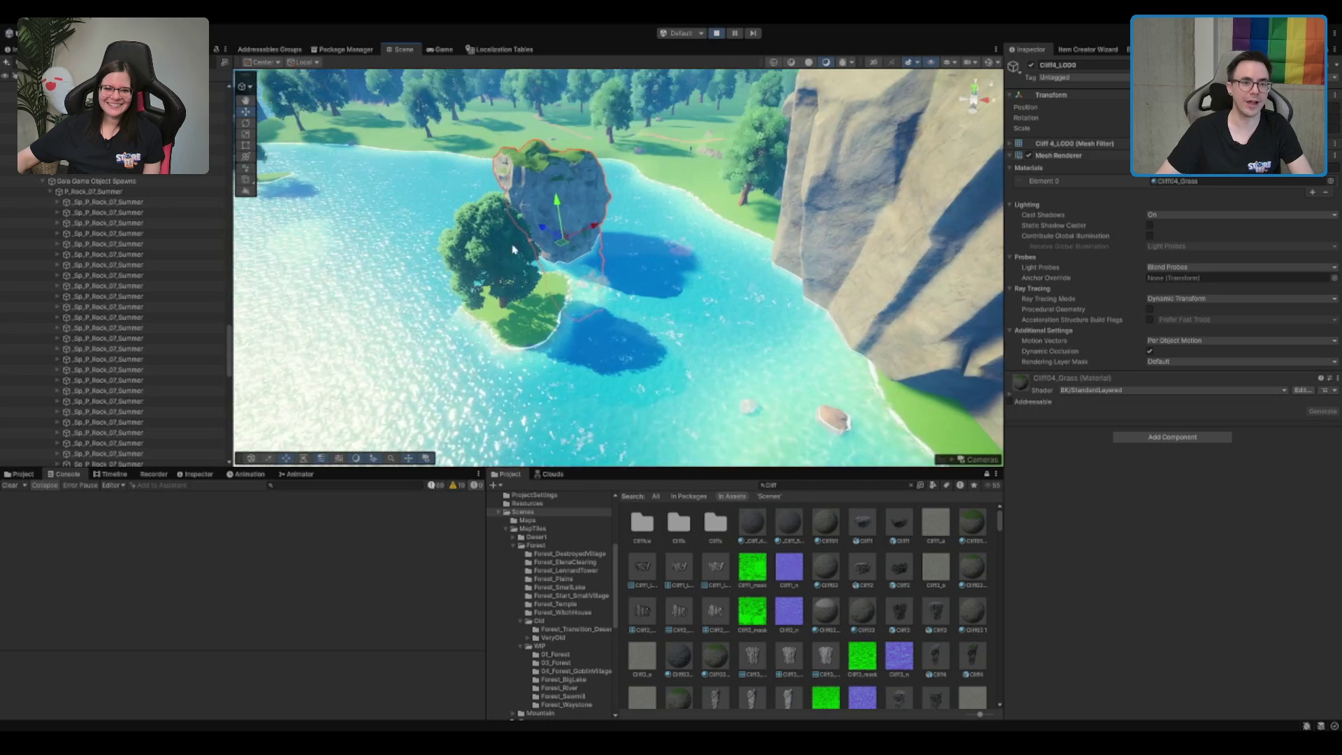
# Select Cliff4_LOD0 and rotate it to a new orientation, then look down over the lake
pyautogui.scroll(5, 566, 231)
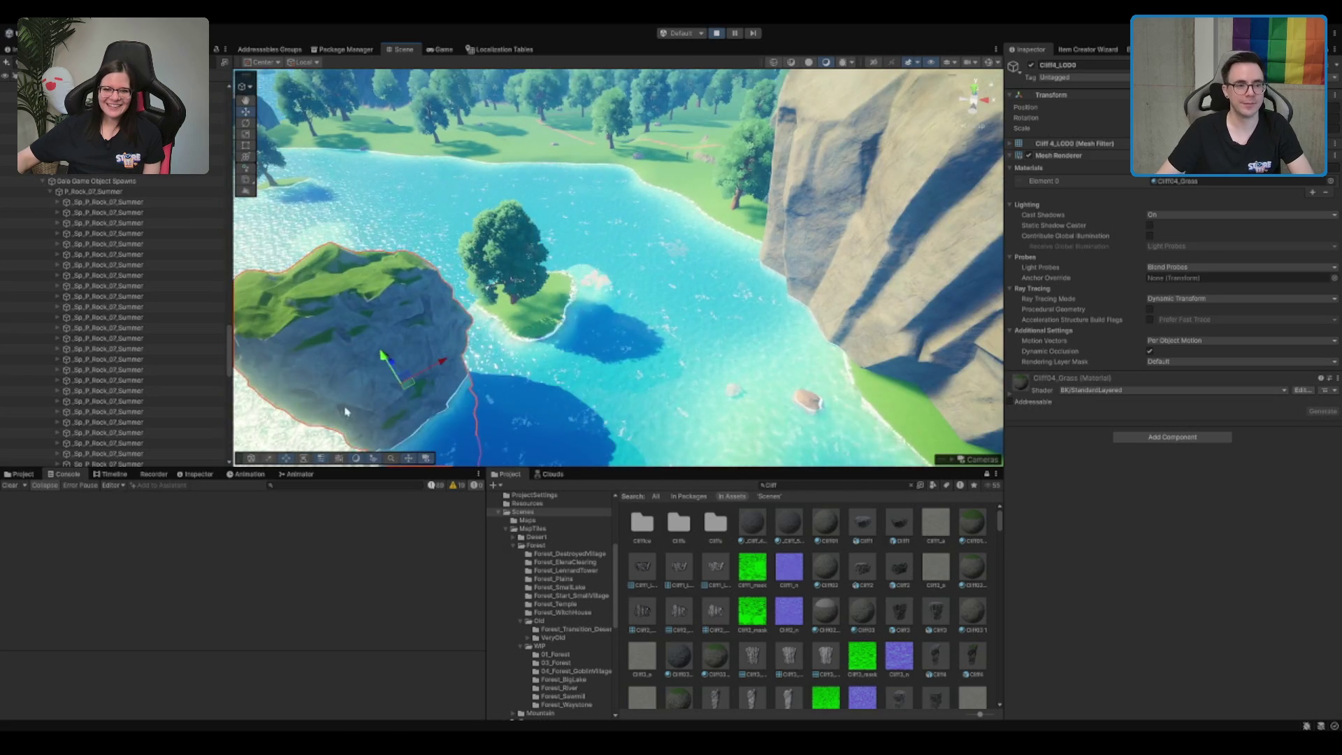
pyautogui.moveTo(586, 202)
pyautogui.mouseDown()
pyautogui.moveTo(744, 282)
pyautogui.moveTo(584, 274)
pyautogui.mouseUp()
pyautogui.click(620, 295)
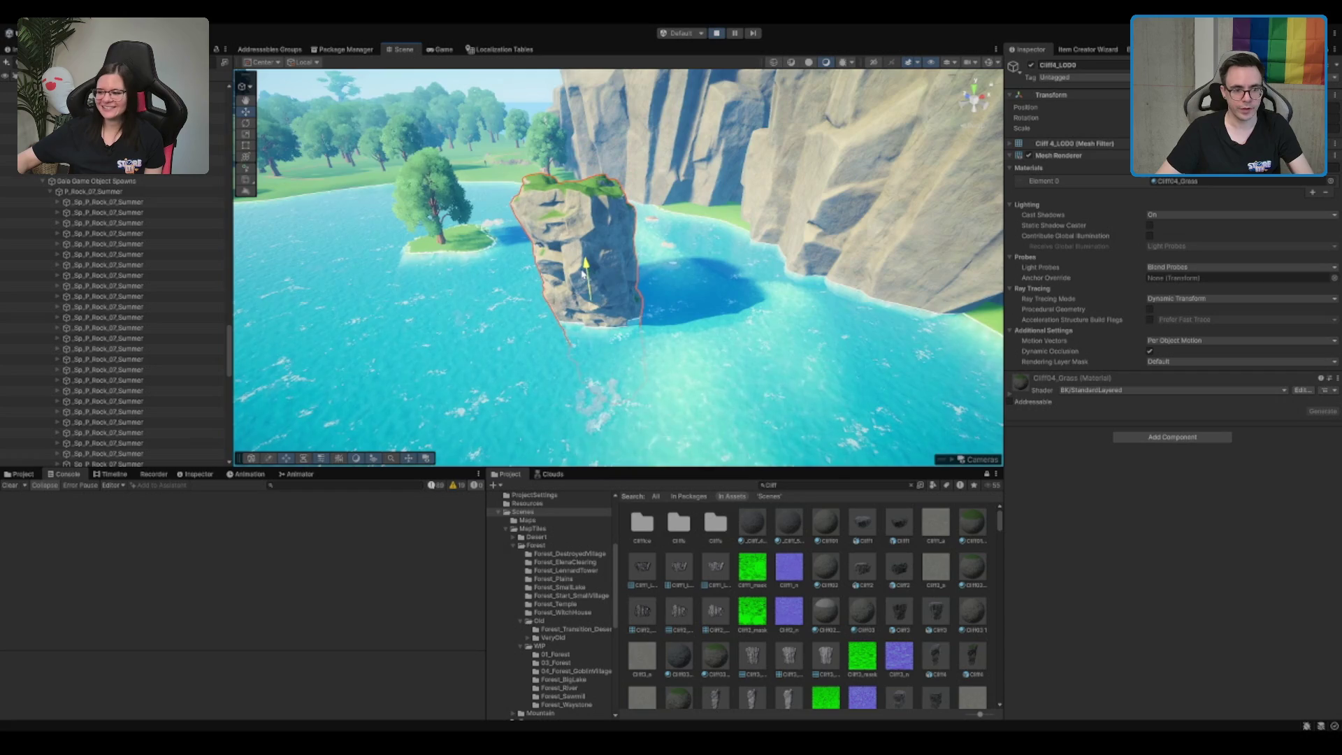
pyautogui.moveTo(620, 331); pyautogui.dragTo(610, 319)
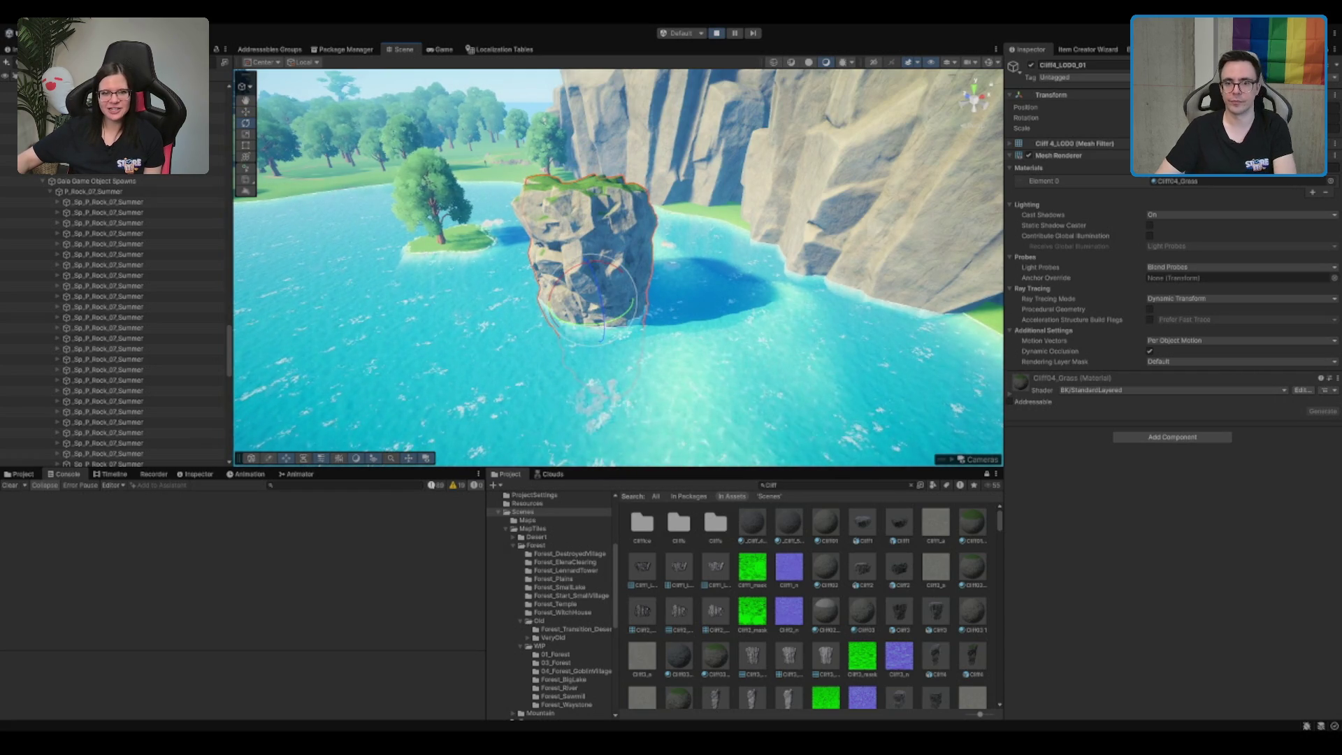
pyautogui.scroll(3, 628, 334)
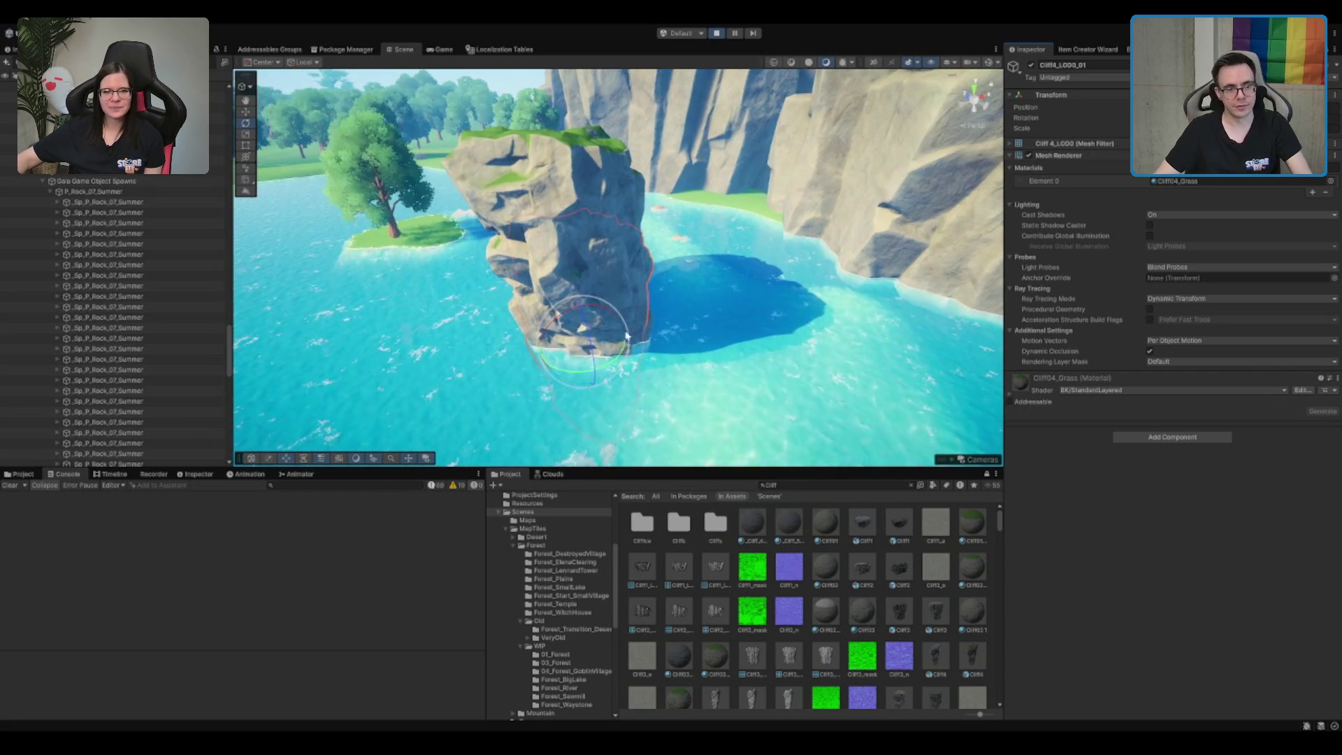
pyautogui.scroll(-5, 690, 263)
pyautogui.moveTo(690, 262)
pyautogui.mouseDown()
pyautogui.moveTo(707, 349)
pyautogui.moveTo(664, 254)
pyautogui.mouseUp()
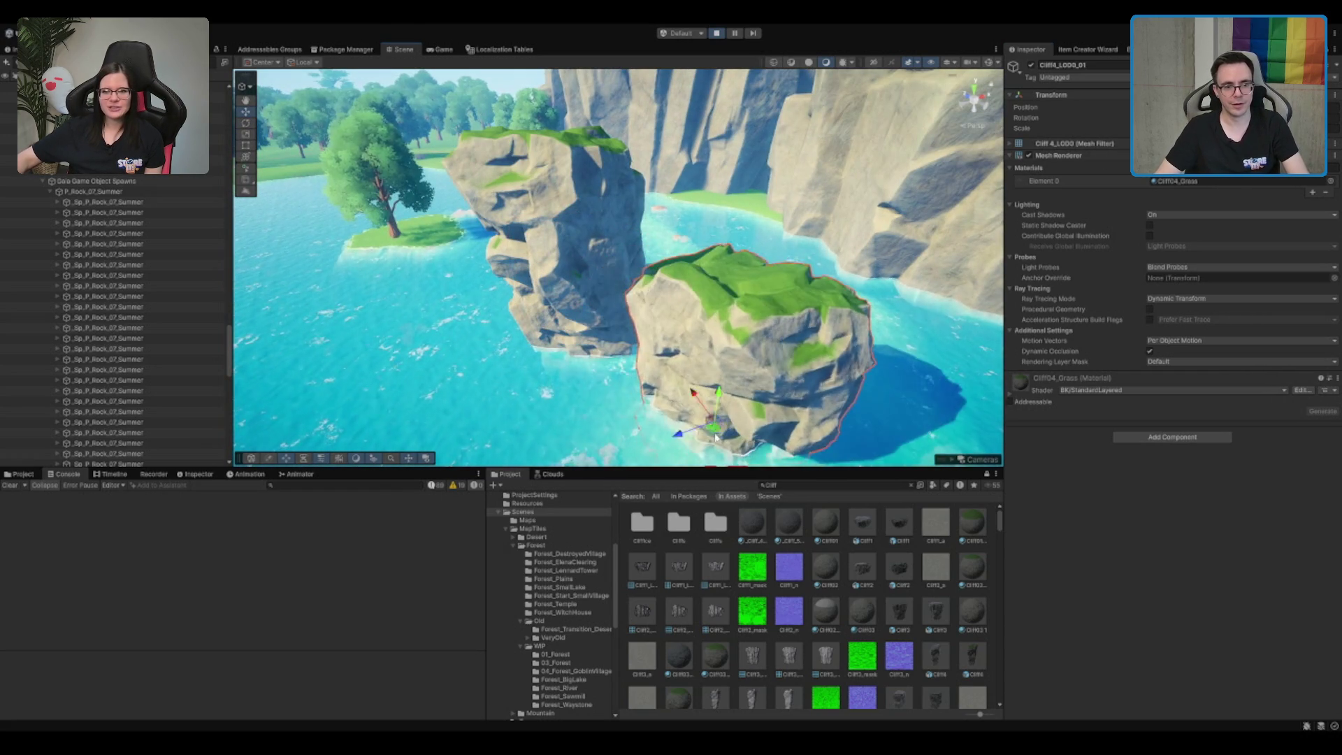
pyautogui.scroll(3, 663, 254)
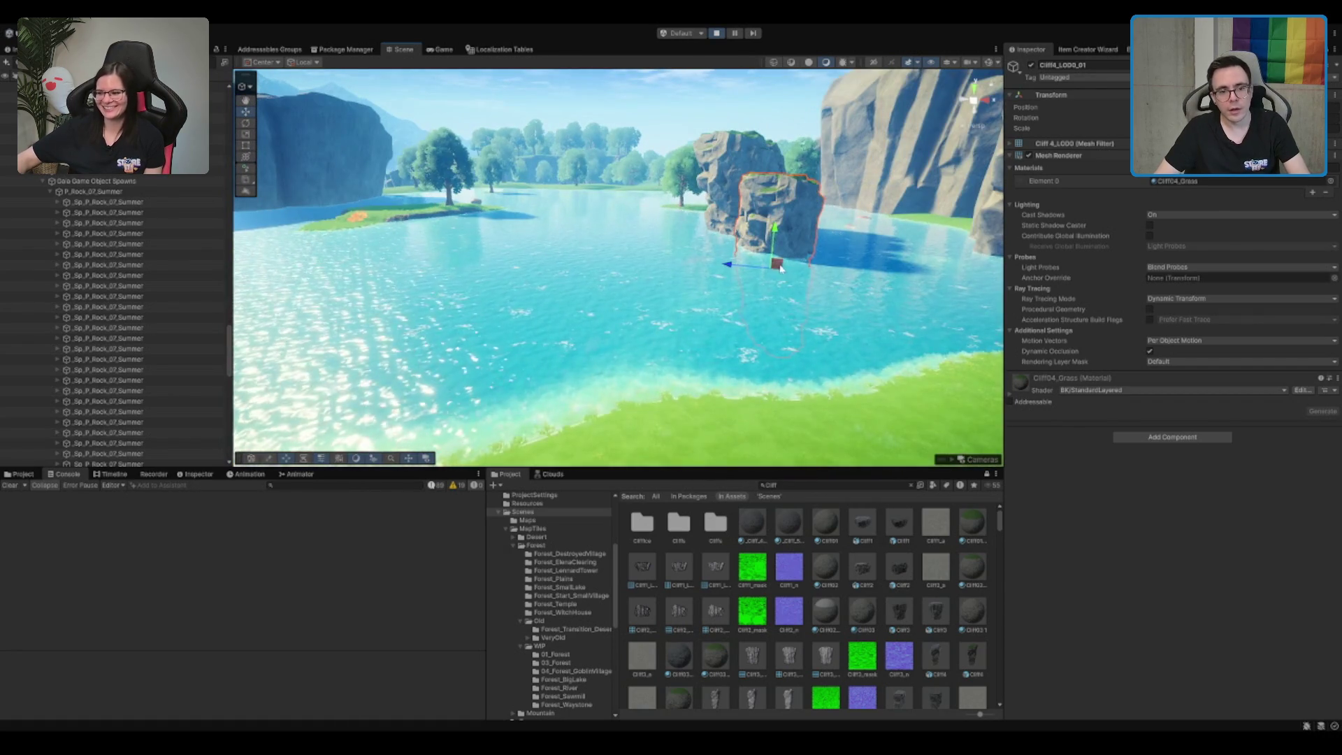
# Move Cliff4_LOD0_01 left away from the back rock and raise it slightly
pyautogui.scroll(3, 780, 267)
pyautogui.click(644, 310)
pyautogui.click(777, 311)
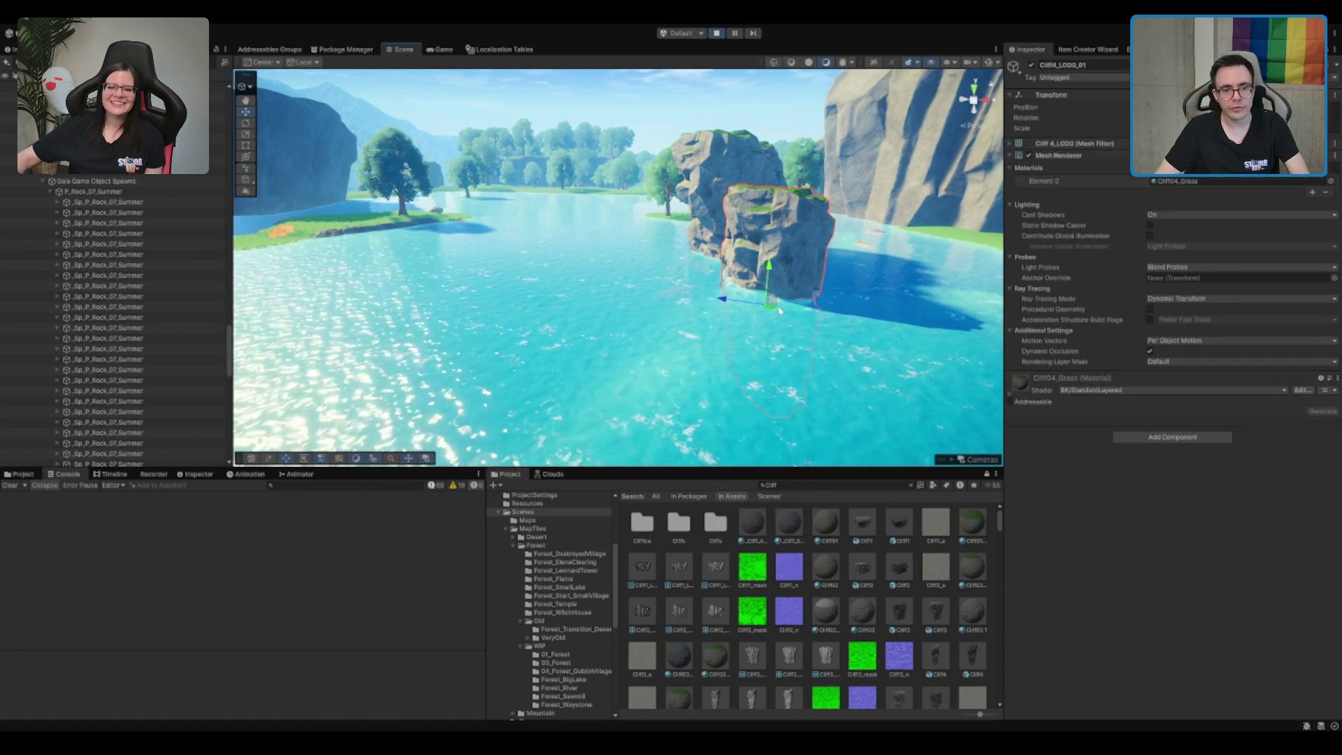
pyautogui.moveTo(778, 311)
pyautogui.mouseDown()
pyautogui.moveTo(570, 301)
pyautogui.moveTo(627, 295)
pyautogui.moveTo(598, 294)
pyautogui.moveTo(596, 260)
pyautogui.moveTo(616, 304)
pyautogui.mouseUp()
pyautogui.press('e')
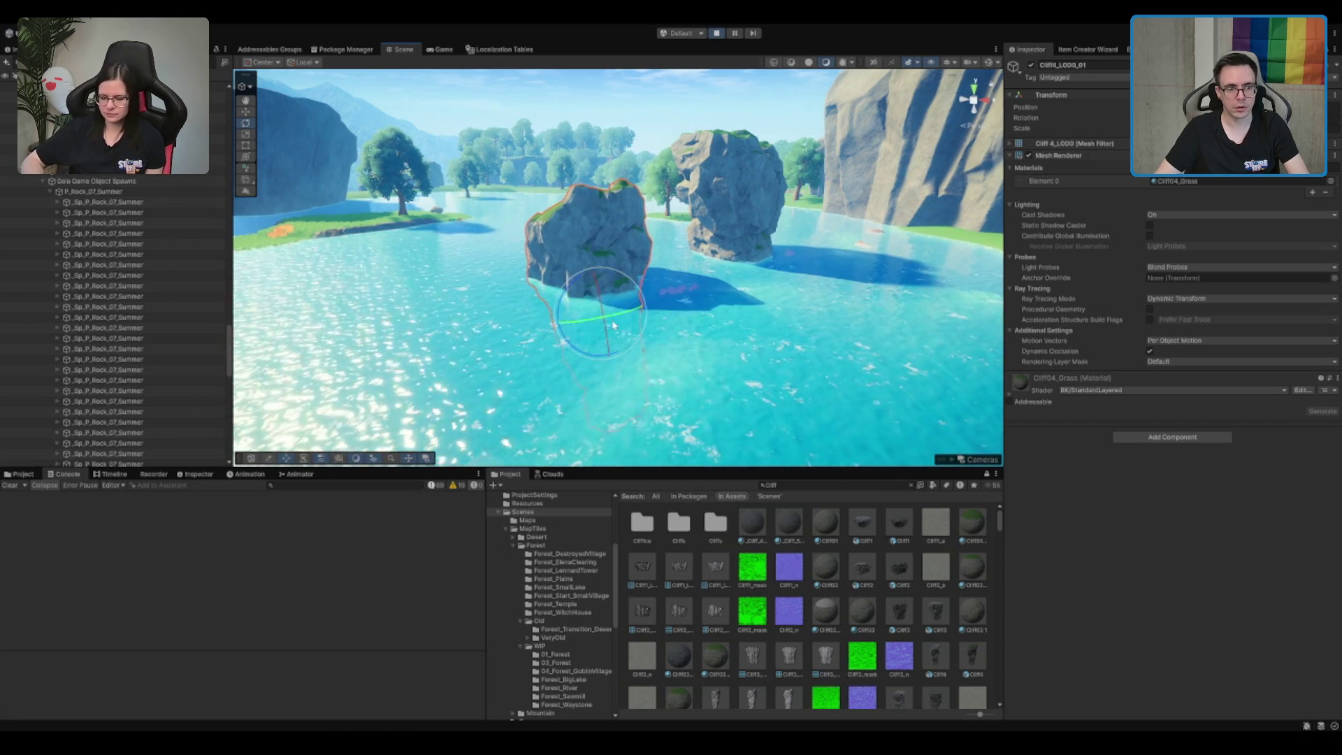
pyautogui.scroll(-5, 599, 318)
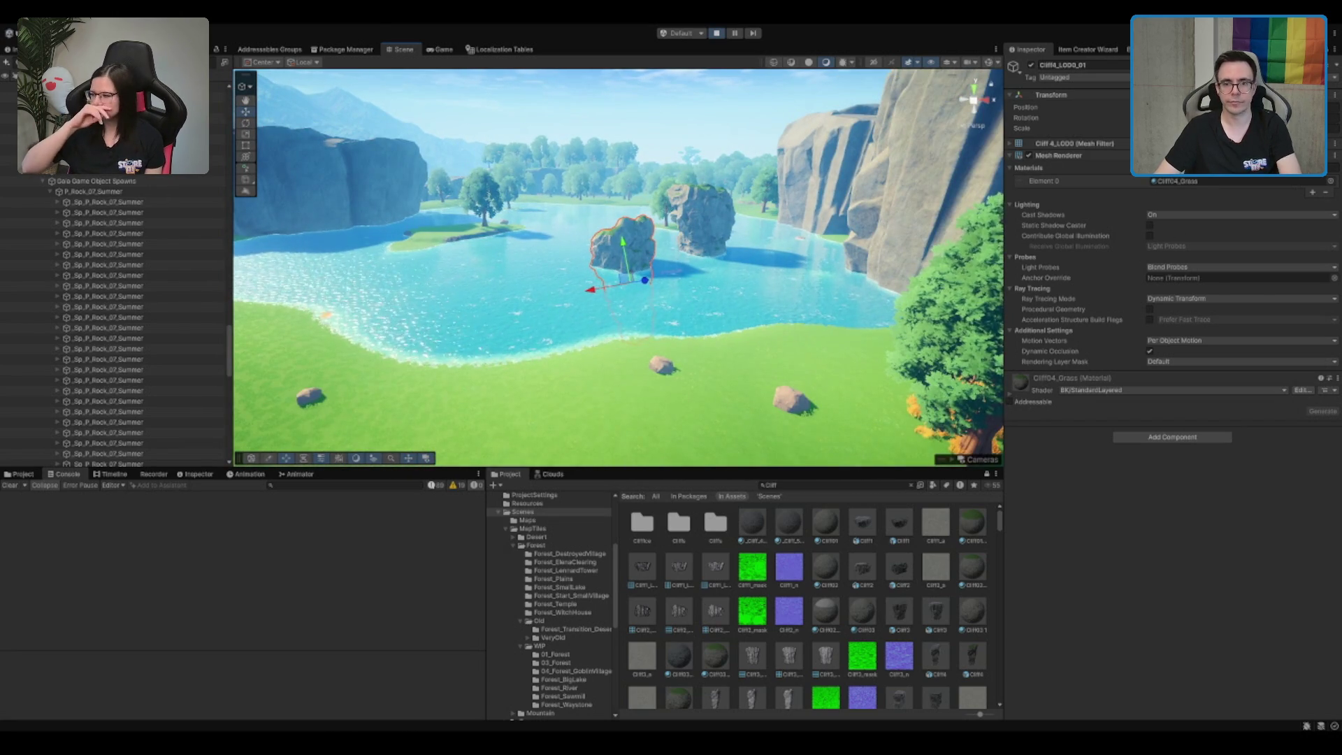
pyautogui.scroll(3, 641, 283)
pyautogui.moveTo(628, 259)
pyautogui.mouseDown()
pyautogui.moveTo(626, 239)
pyautogui.moveTo(665, 265)
pyautogui.moveTo(743, 244)
pyautogui.moveTo(877, 241)
pyautogui.moveTo(848, 252)
pyautogui.moveTo(790, 231)
pyautogui.moveTo(762, 287)
pyautogui.moveTo(769, 276)
pyautogui.moveTo(516, 305)
pyautogui.moveTo(660, 310)
pyautogui.mouseUp()
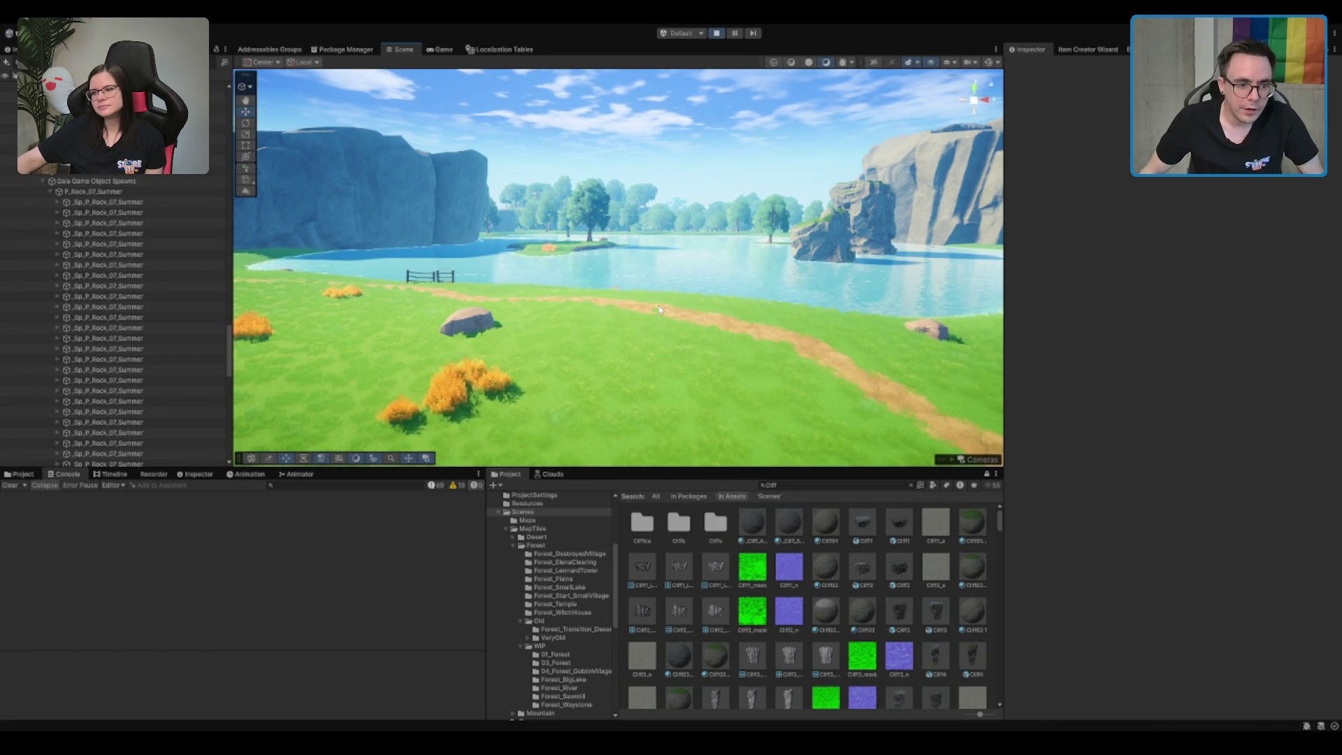
# Frame the right-hand cliff rock, move the view to the shore, then stop play mode
pyautogui.click(845, 219)
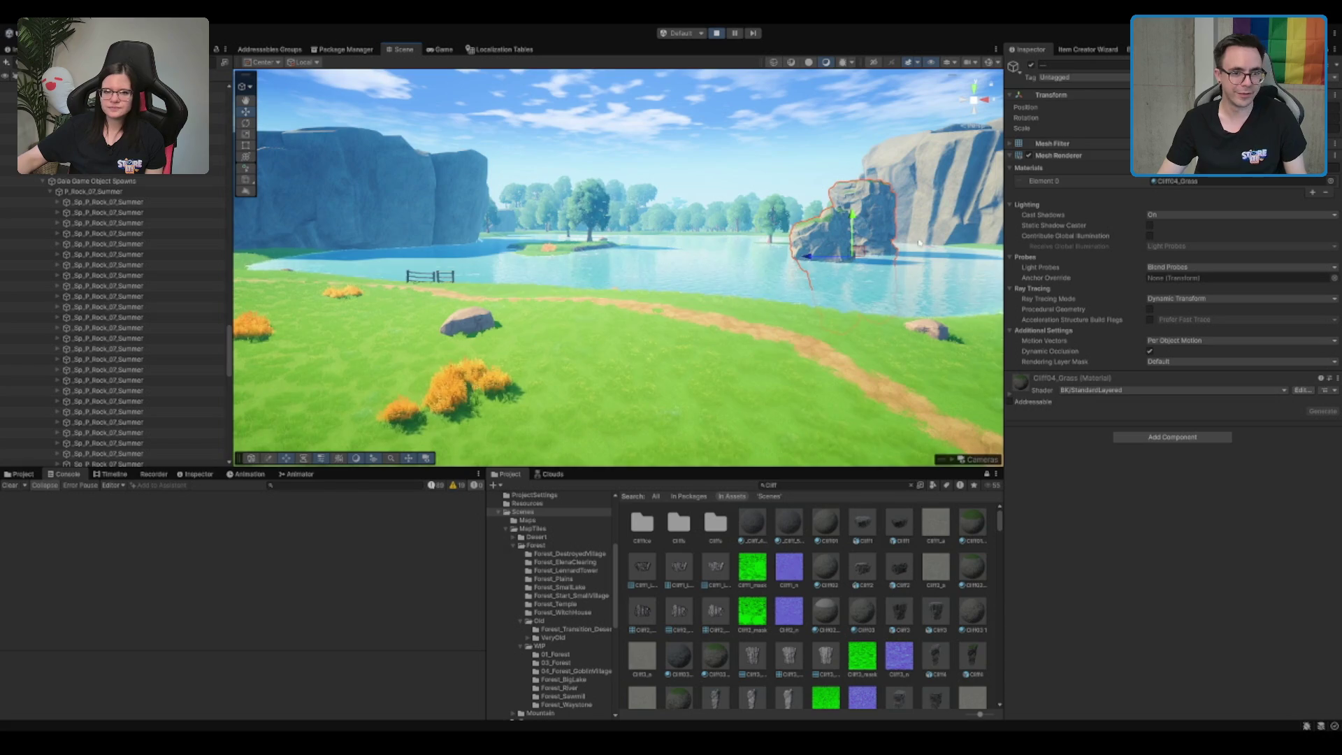
pyautogui.press('f')
pyautogui.scroll(-5, 781, 306)
pyautogui.click(632, 165)
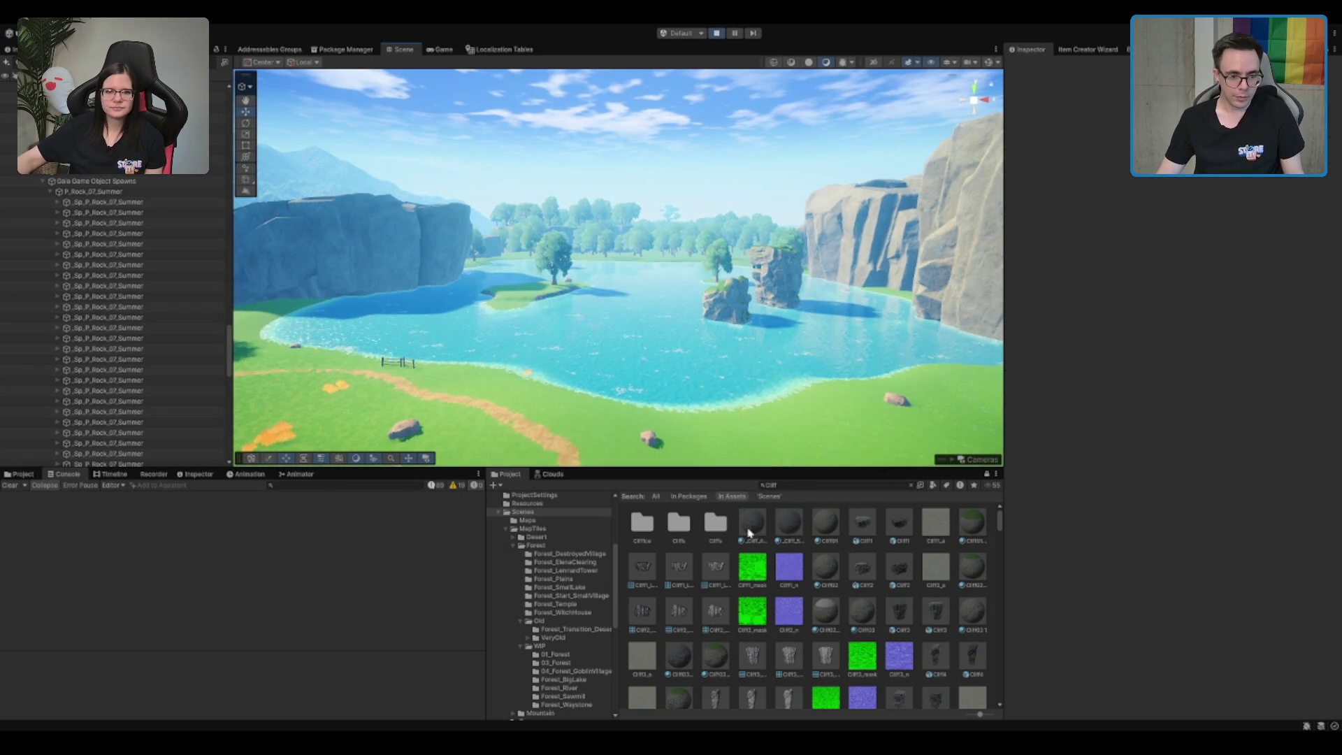
pyautogui.moveTo(631, 166); pyautogui.dragTo(573, 419)
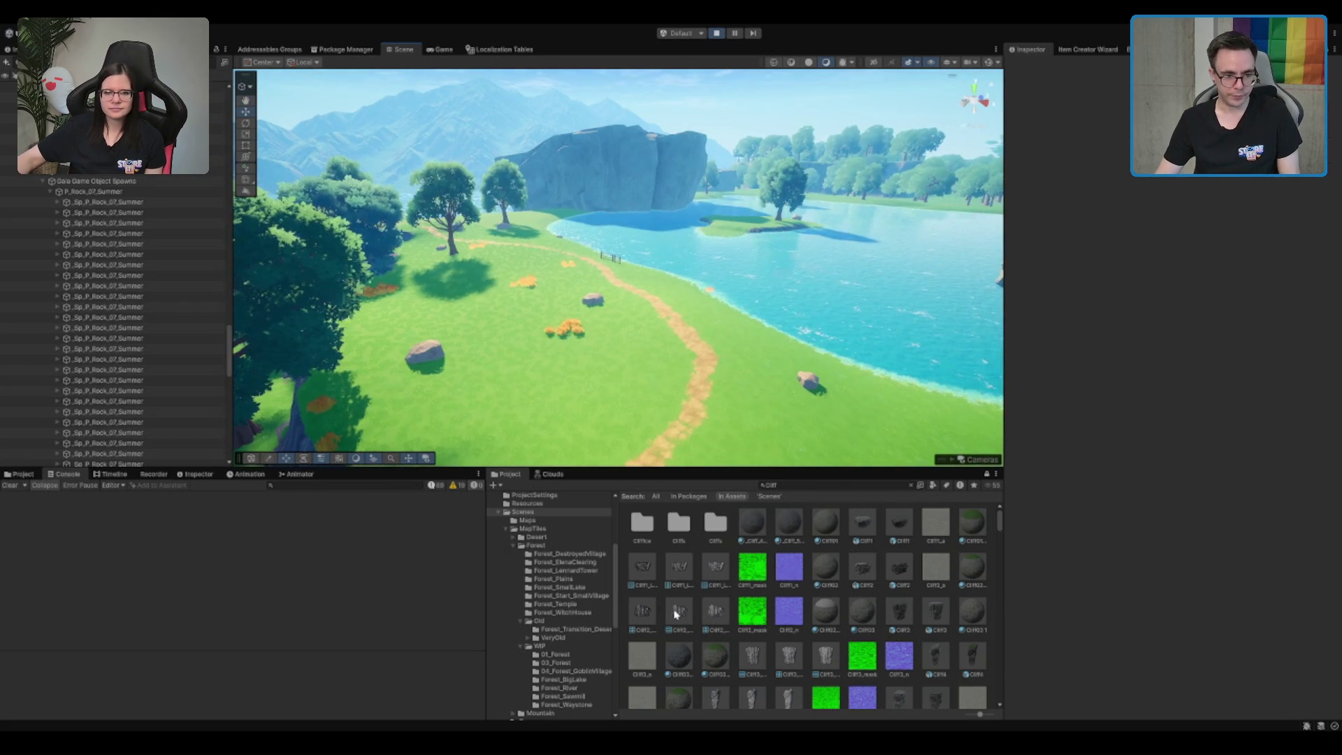
pyautogui.click(561, 513)
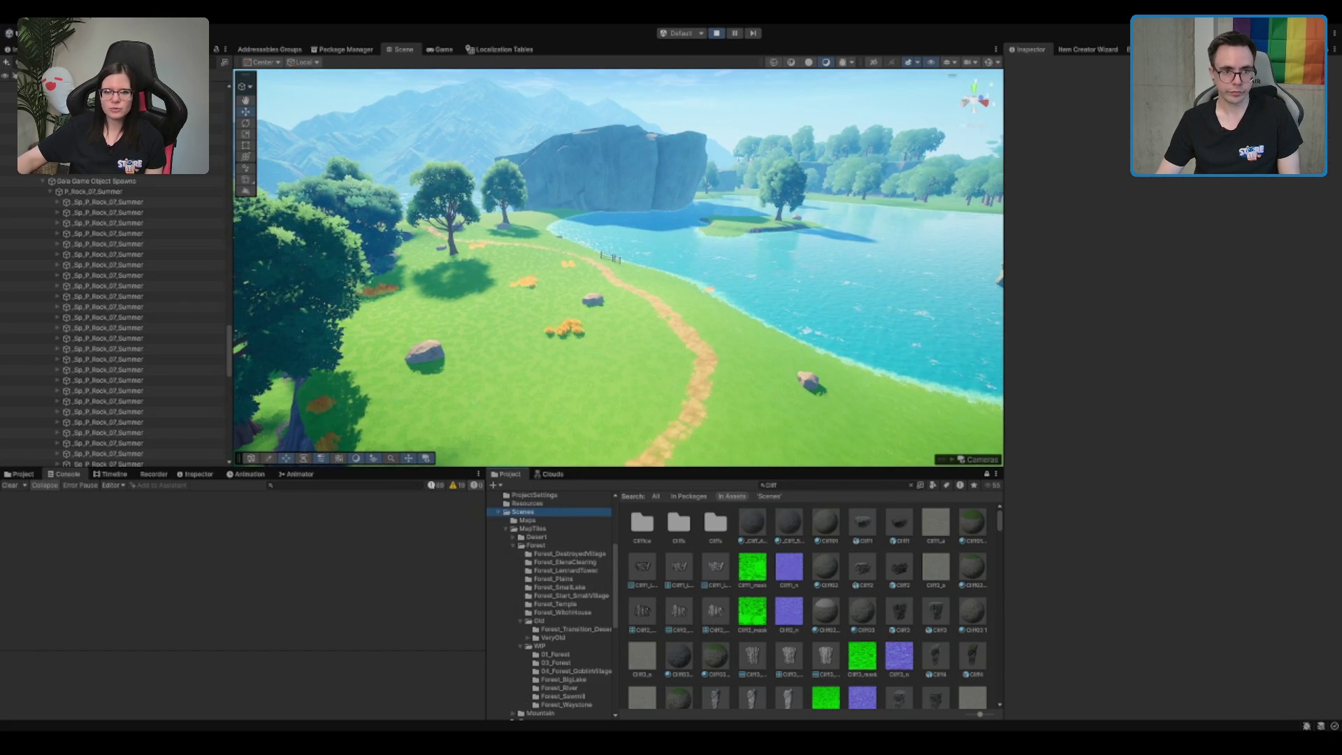
pyautogui.click(716, 34)
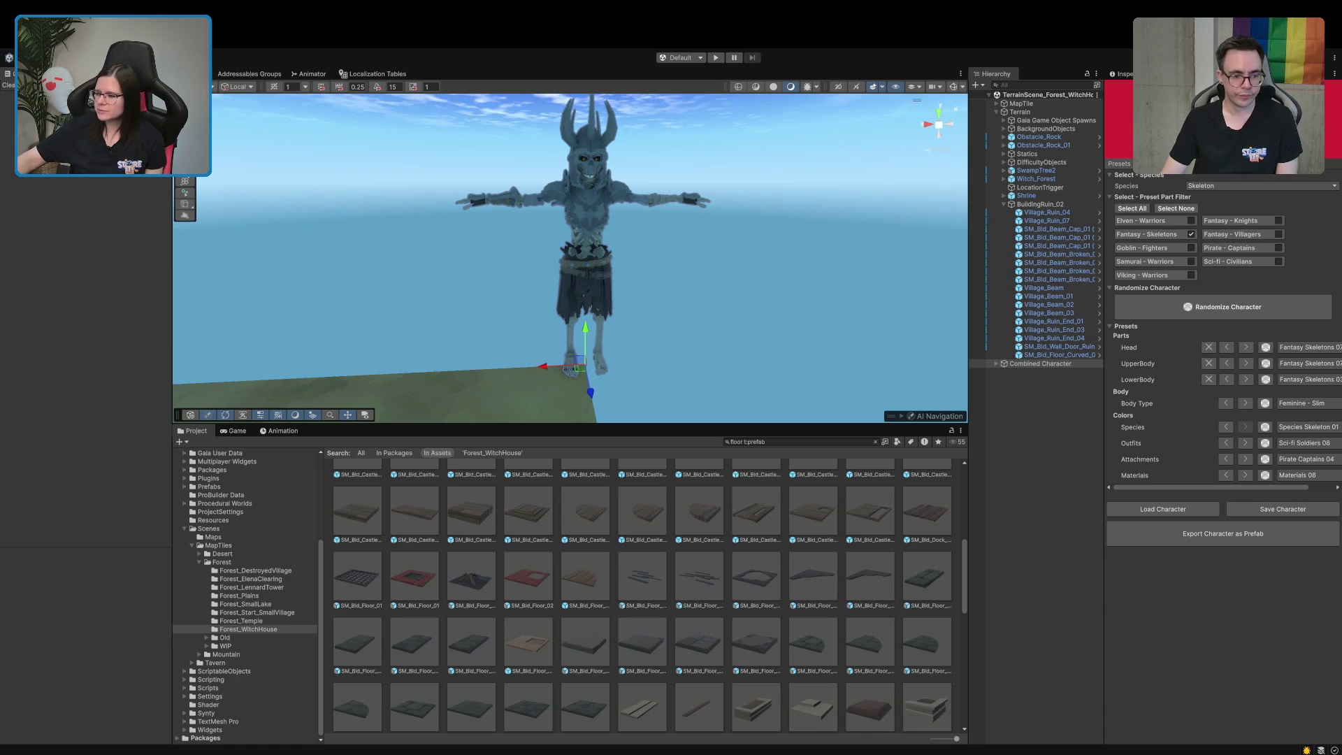
# Check the skeleton's body settings, enlarge and frame the Scene view, then return to presets
pyautogui.moveTo(776, 301); pyautogui.dragTo(736, 274)
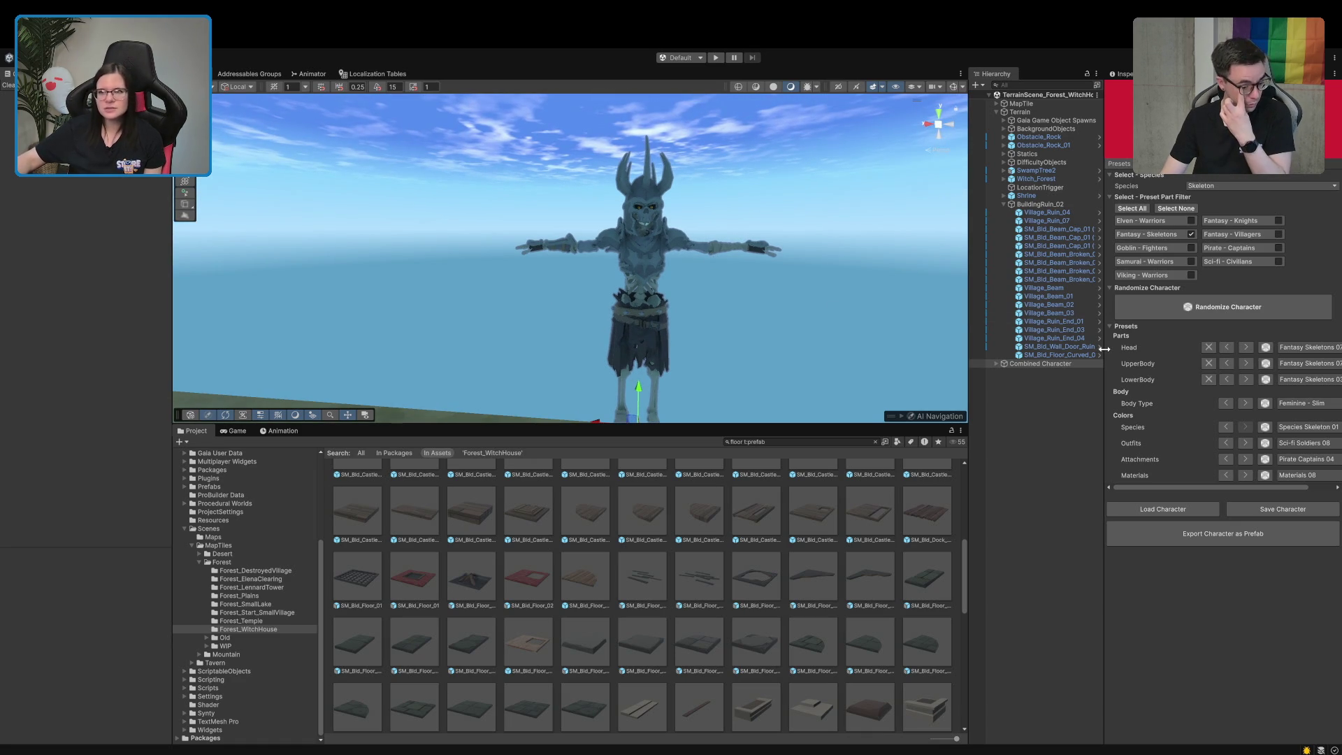
pyautogui.click(1167, 168)
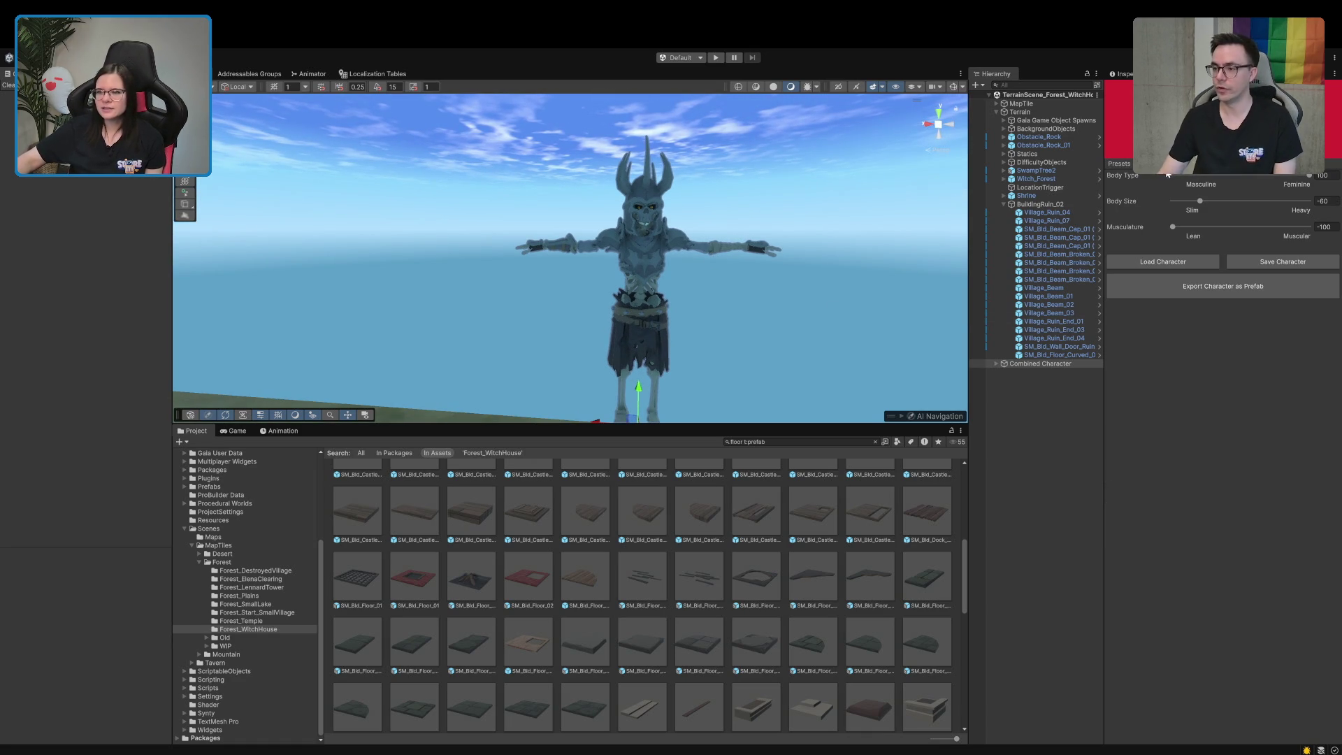
pyautogui.moveTo(673, 423); pyautogui.dragTo(673, 525)
pyautogui.press('f')
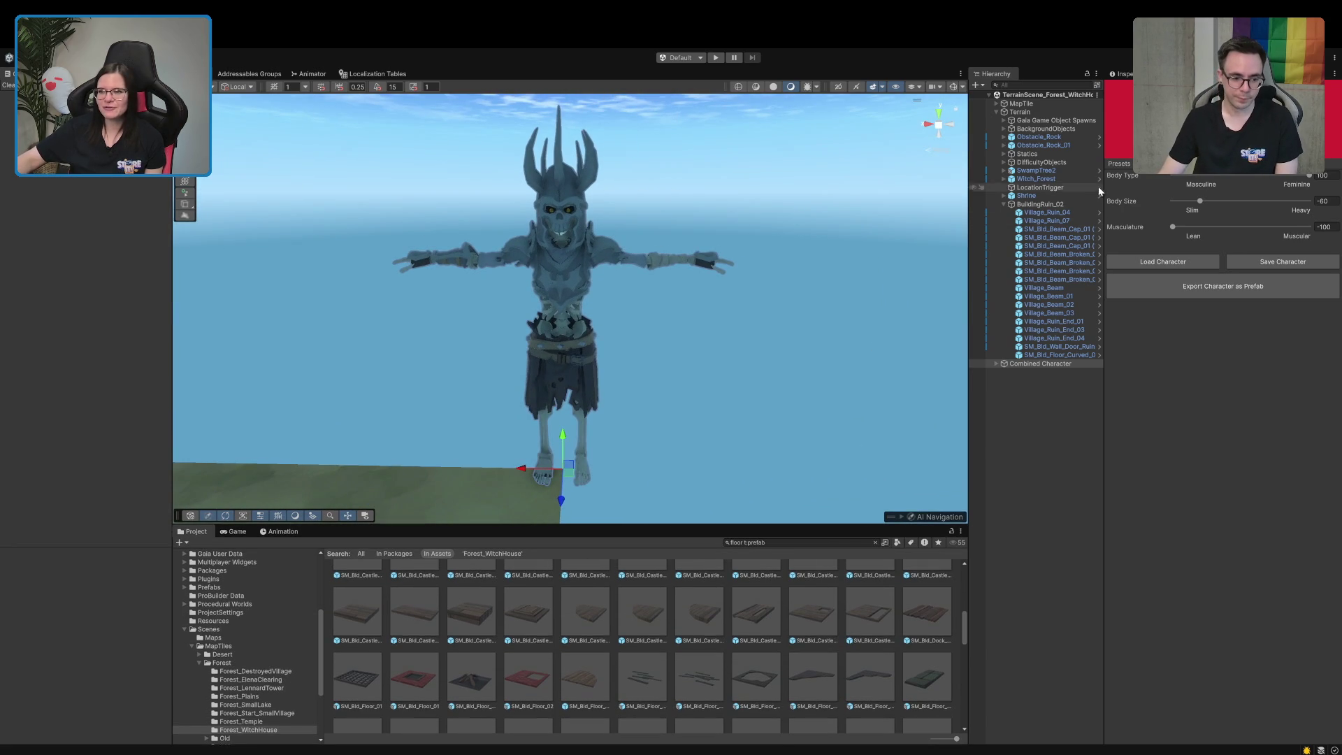
pyautogui.click(1166, 168)
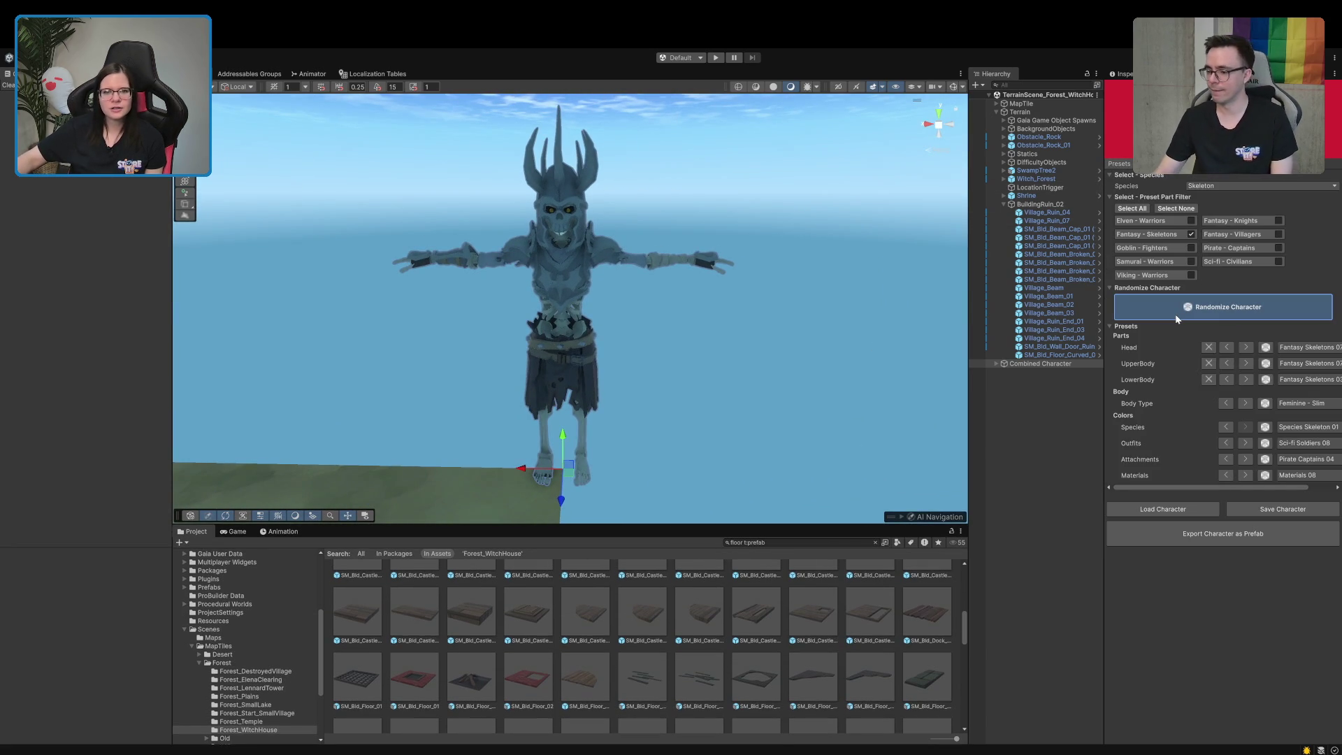
# Randomise the skeleton into an armoured character with Body Size -14.3 and Musculature -6.9
pyautogui.click(1176, 314)
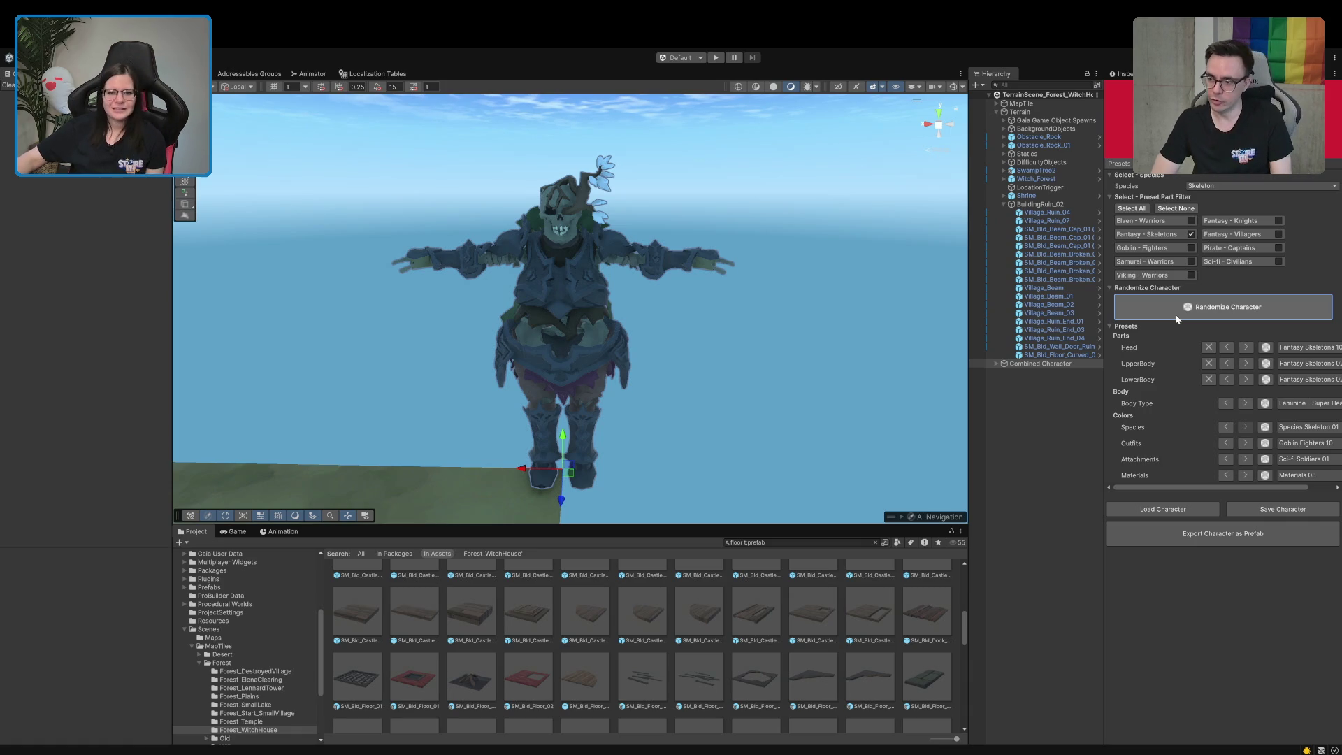
pyautogui.click(1181, 172)
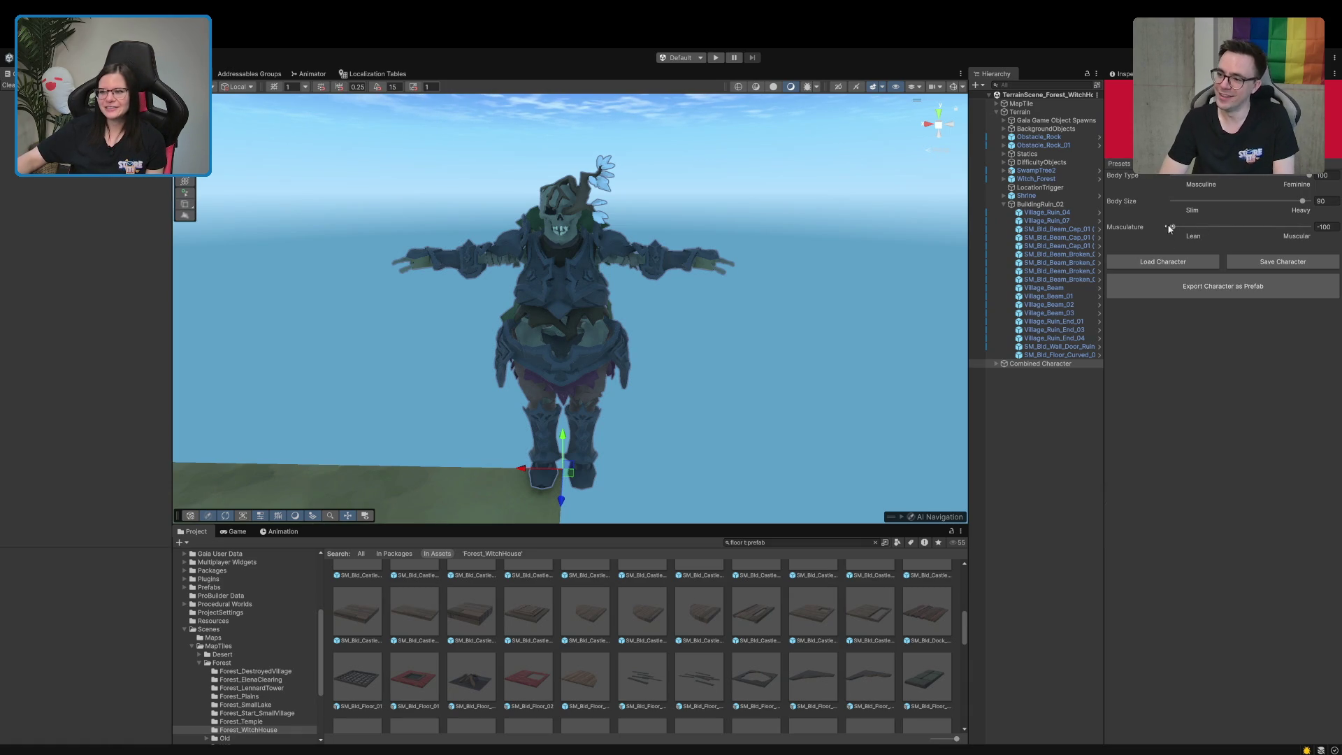
pyautogui.moveTo(1172, 226)
pyautogui.mouseDown()
pyautogui.moveTo(1244, 228)
pyautogui.moveTo(1233, 208)
pyautogui.mouseUp()
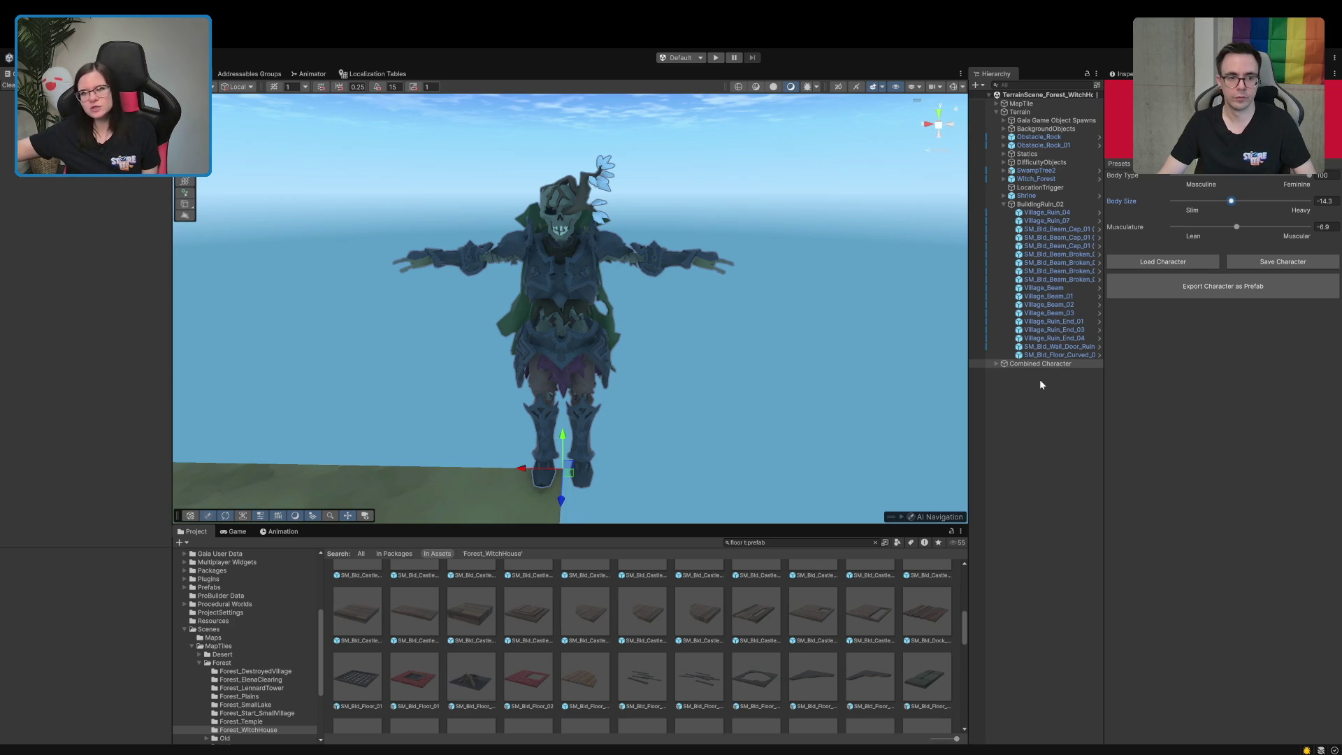
# Orbit and zoom the Scene view onto the T-posed armoured skeleton, collapsing BuildingRuin_02
pyautogui.moveTo(719, 443)
pyautogui.mouseDown()
pyautogui.moveTo(638, 476)
pyautogui.moveTo(686, 443)
pyautogui.moveTo(632, 440)
pyautogui.moveTo(650, 459)
pyautogui.moveTo(627, 464)
pyautogui.moveTo(644, 447)
pyautogui.mouseUp()
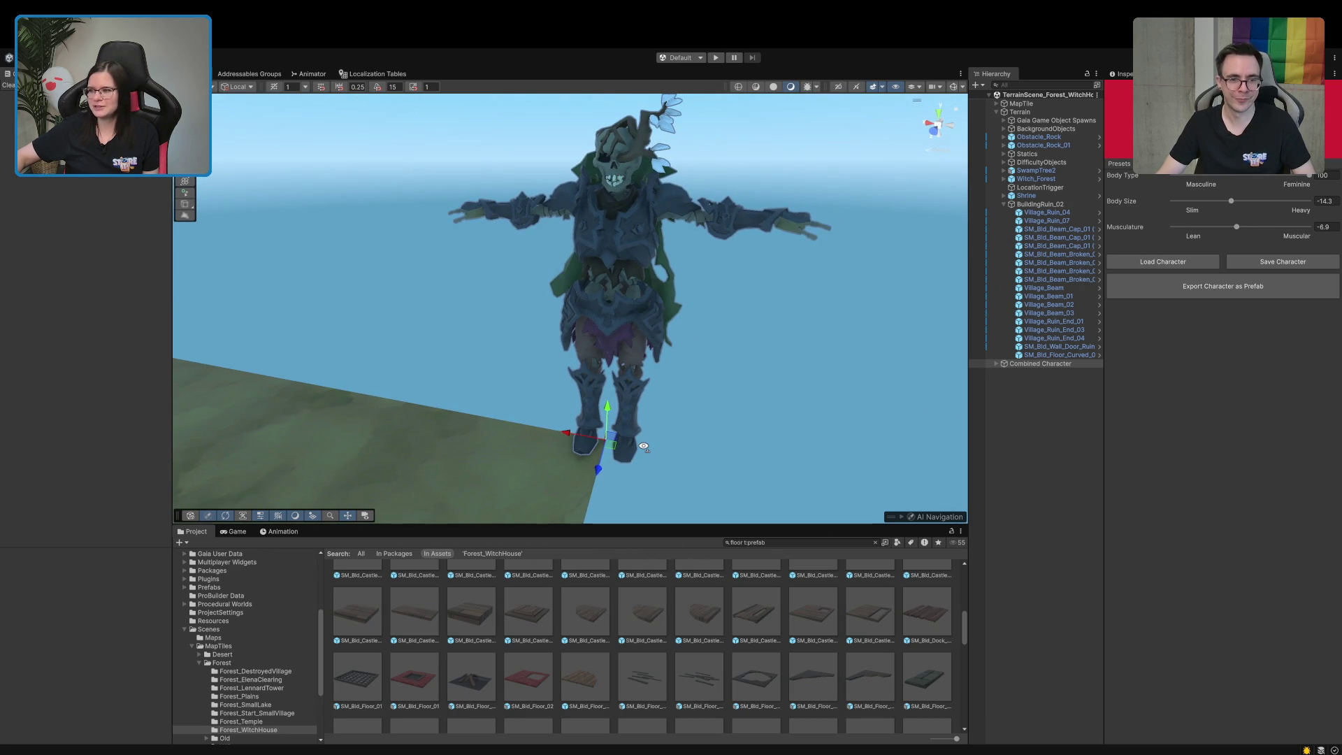
pyautogui.moveTo(644, 448)
pyautogui.mouseDown()
pyautogui.moveTo(722, 441)
pyautogui.moveTo(653, 461)
pyautogui.moveTo(656, 437)
pyautogui.mouseUp()
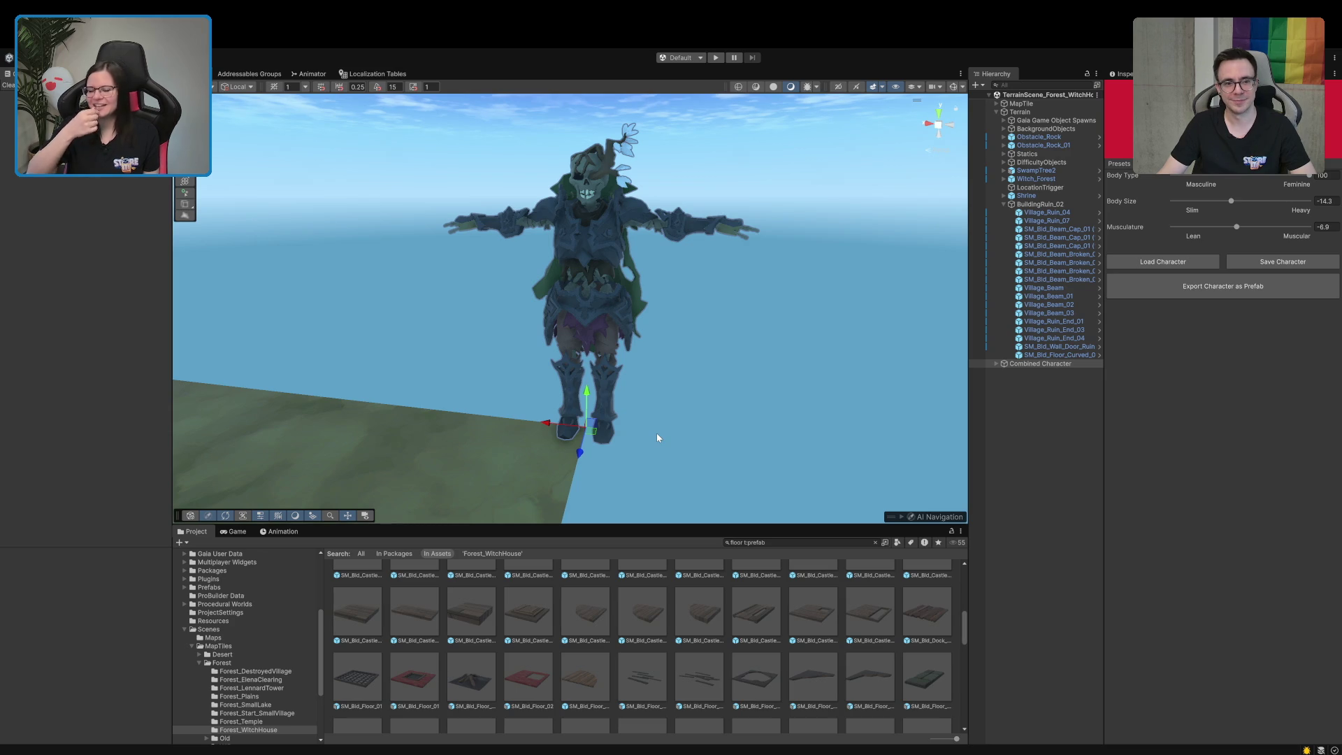
pyautogui.moveTo(649, 353)
pyautogui.mouseDown()
pyautogui.moveTo(685, 398)
pyautogui.moveTo(677, 388)
pyautogui.mouseUp()
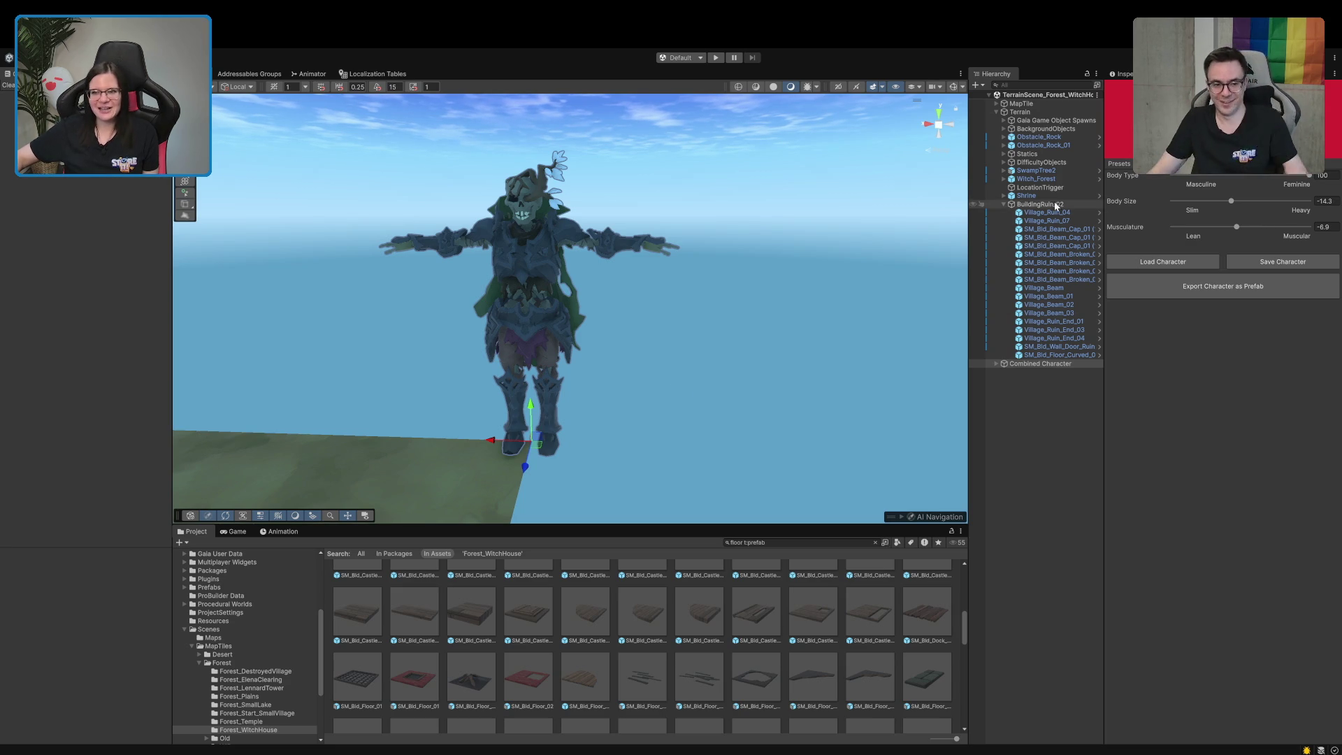
pyautogui.click(1007, 207)
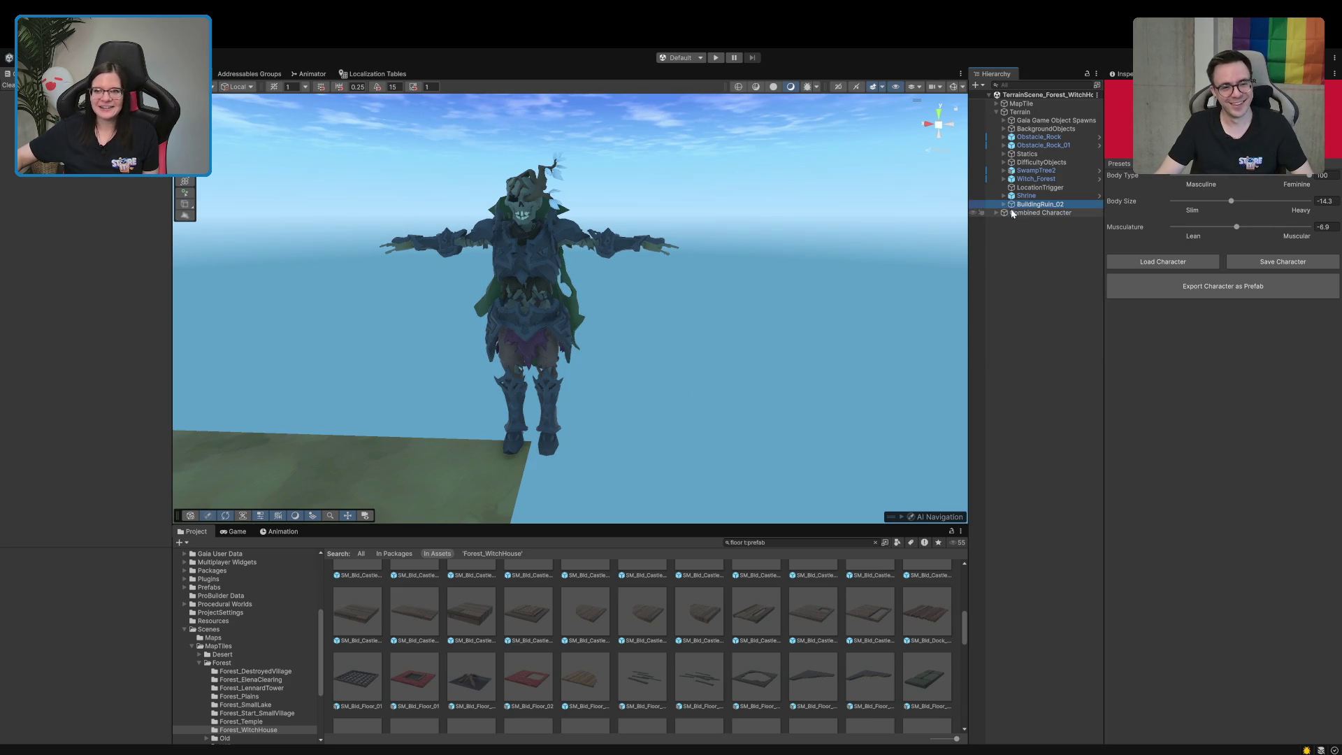
pyautogui.moveTo(769, 349)
pyautogui.mouseDown()
pyautogui.moveTo(804, 388)
pyautogui.moveTo(872, 353)
pyautogui.moveTo(568, 428)
pyautogui.moveTo(584, 420)
pyautogui.moveTo(580, 369)
pyautogui.moveTo(639, 362)
pyautogui.mouseUp()
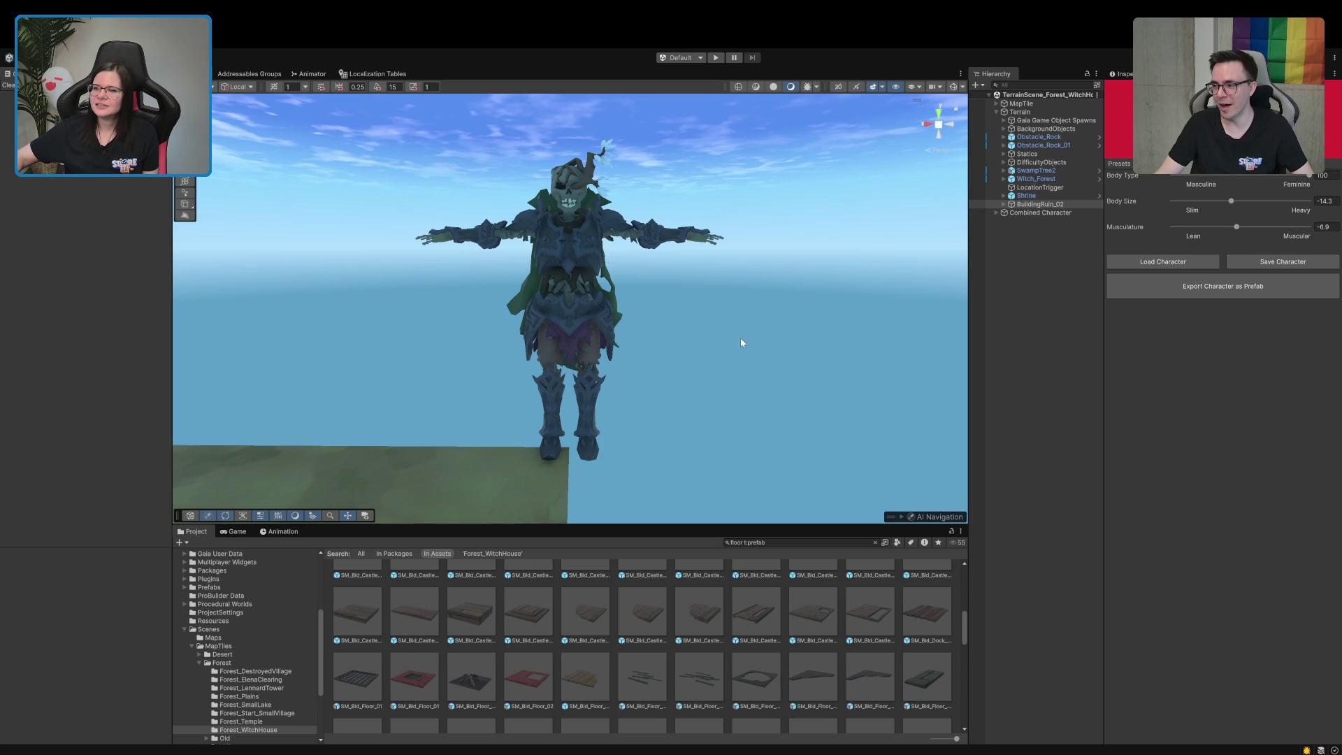
pyautogui.moveTo(644, 287)
pyautogui.mouseDown()
pyautogui.moveTo(848, 330)
pyautogui.moveTo(931, 291)
pyautogui.moveTo(559, 311)
pyautogui.mouseUp()
pyautogui.scroll(5, 559, 311)
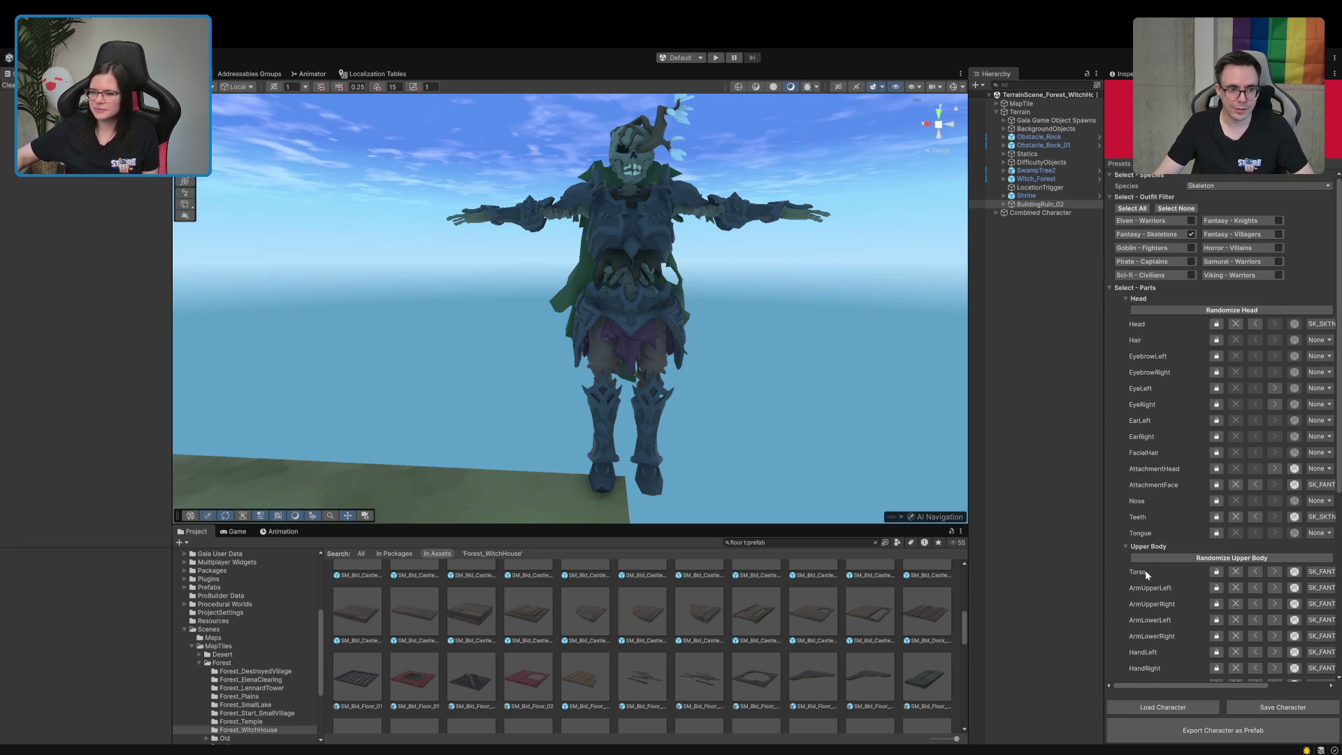
# Widen the Sidekick Character Tool panel so full Upper and Lower Body part names show
pyautogui.scroll(-8, 1151, 559)
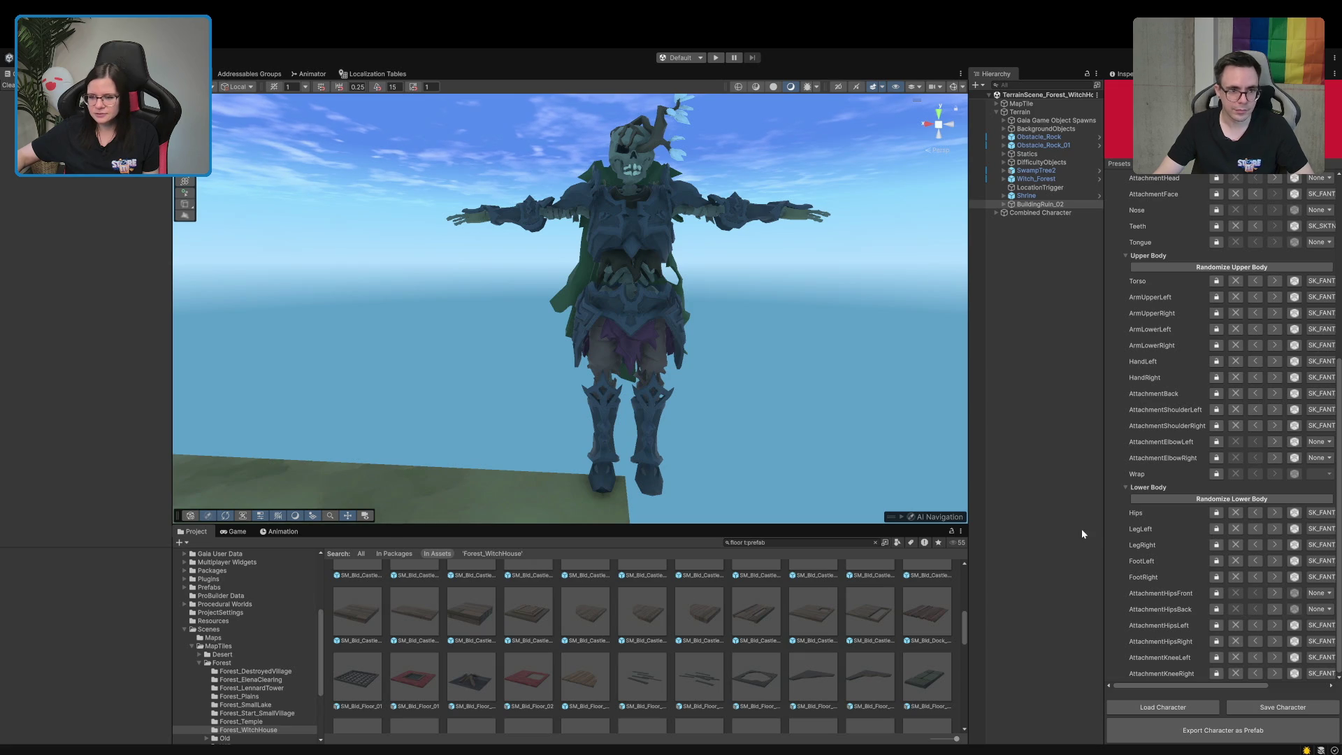
pyautogui.moveTo(1103, 525); pyautogui.dragTo(1046, 533)
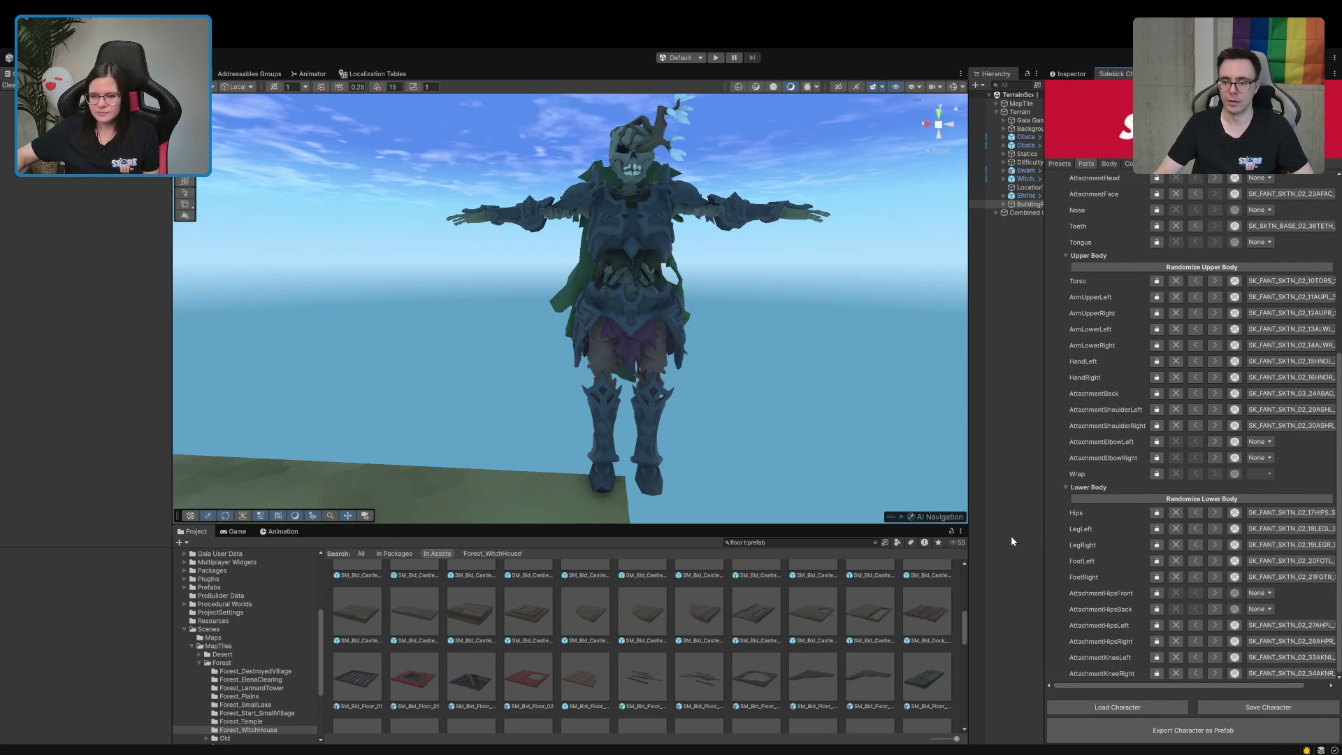
pyautogui.moveTo(969, 473); pyautogui.dragTo(886, 494)
pyautogui.moveTo(1043, 483); pyautogui.dragTo(976, 493)
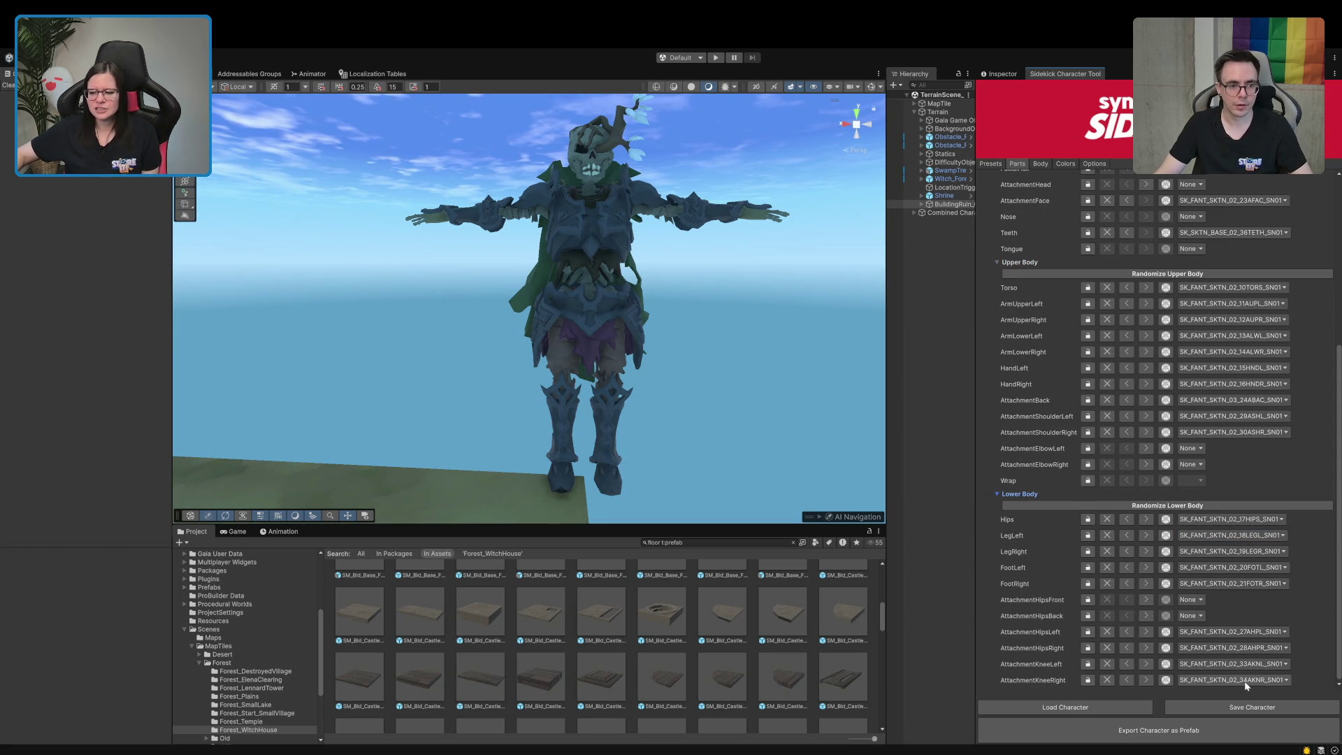
# Clear both hip and both knee attachments to None
pyautogui.click(1225, 633)
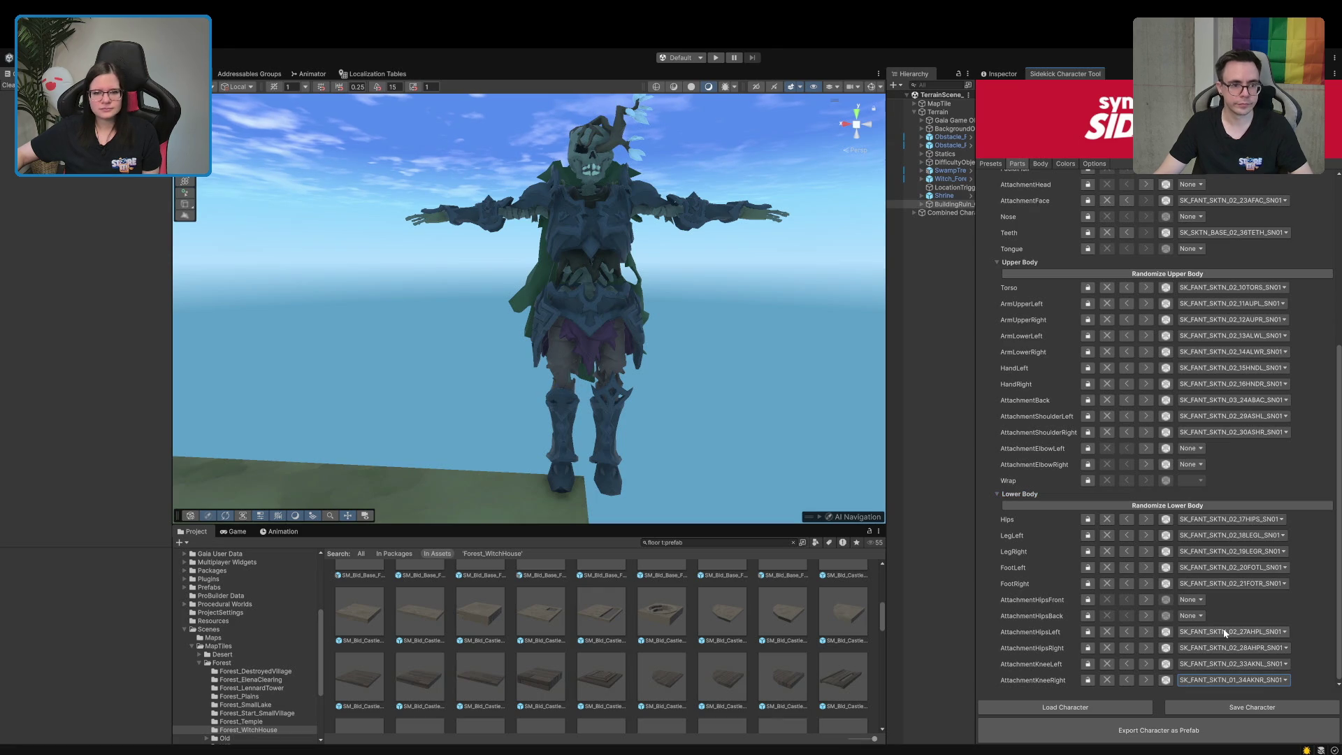
pyautogui.click(1106, 680)
pyautogui.click(1107, 663)
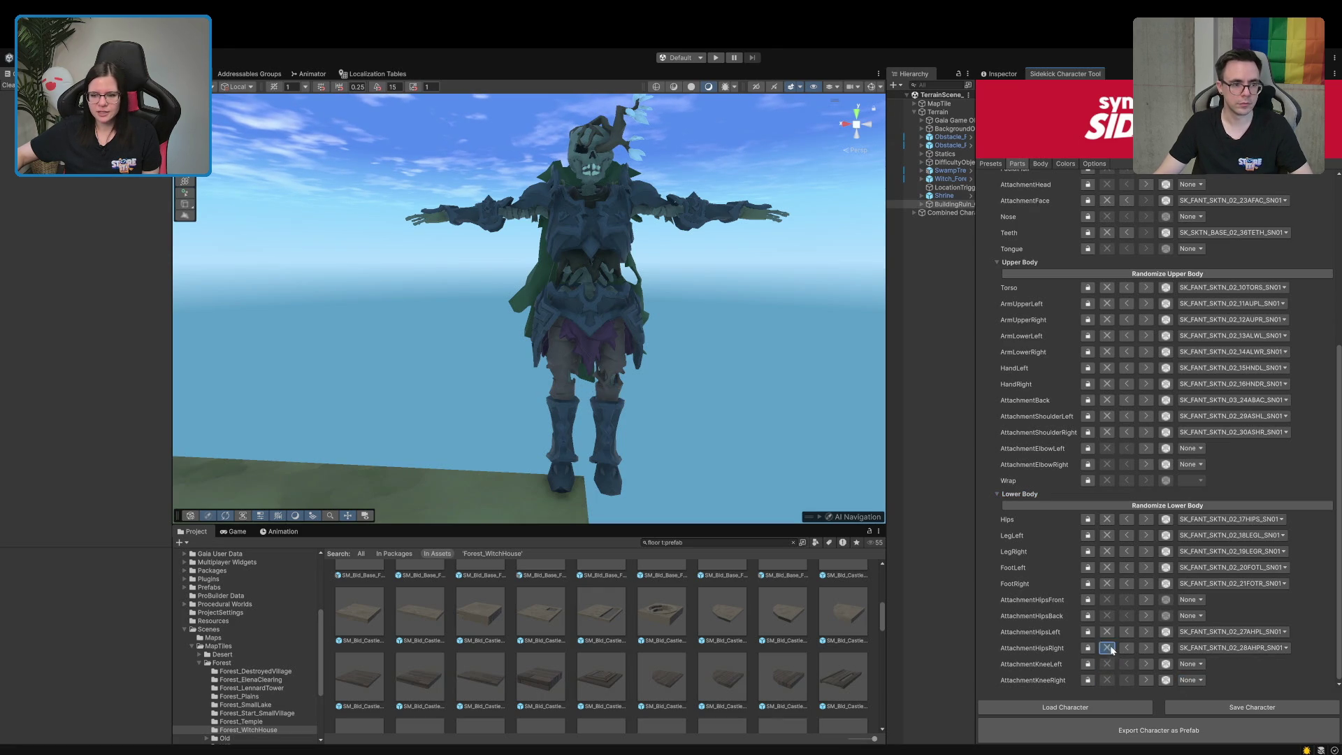
pyautogui.click(1110, 647)
pyautogui.click(1108, 632)
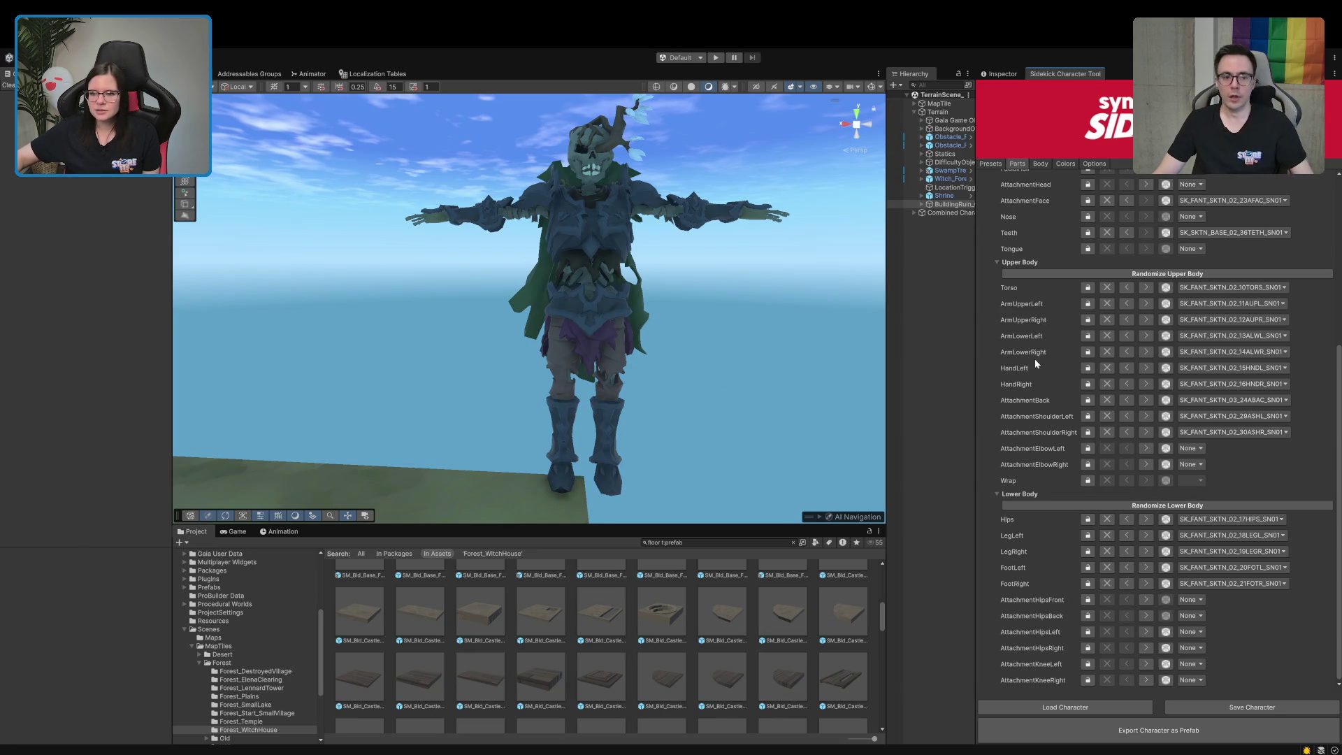
# Remove the left shoulder piece and set the right shoulder to SK_FANT_SKTN_01_30ASHR_SN01
pyautogui.click(1107, 417)
pyautogui.click(1108, 432)
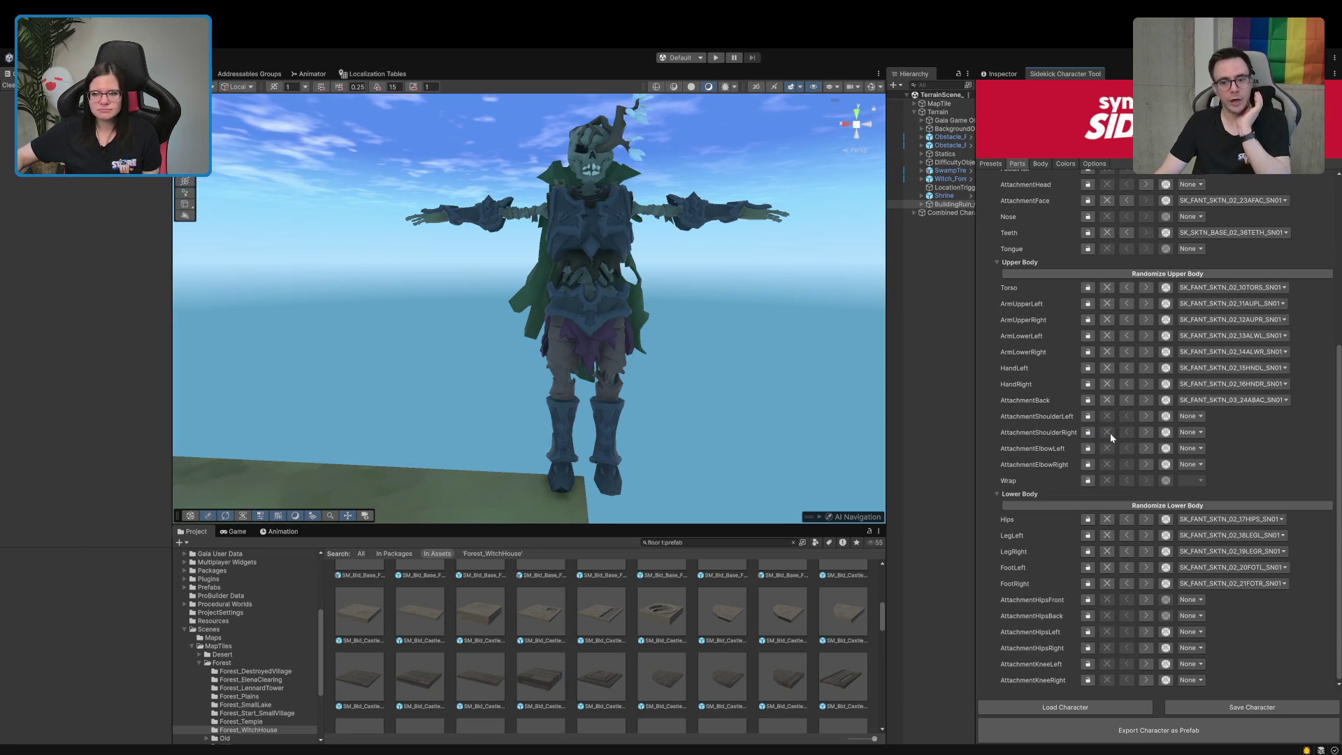
pyautogui.click(1146, 432)
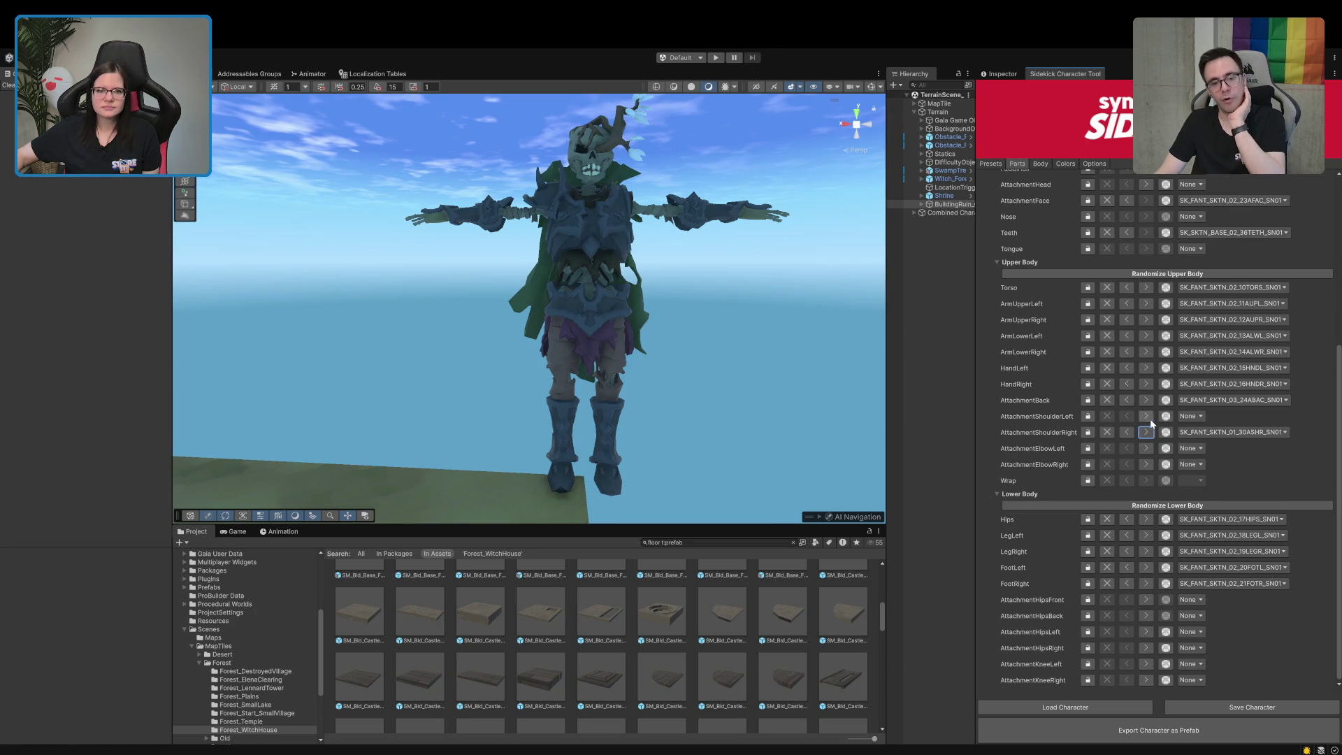
# Set matching SKTN_04 shoulders: 29ASHL_SN01 on the left, 30ASHR_SN01 on the right
pyautogui.click(1146, 417)
pyautogui.click(1146, 417)
pyautogui.click(1147, 432)
pyautogui.click(1146, 432)
pyautogui.click(1146, 432)
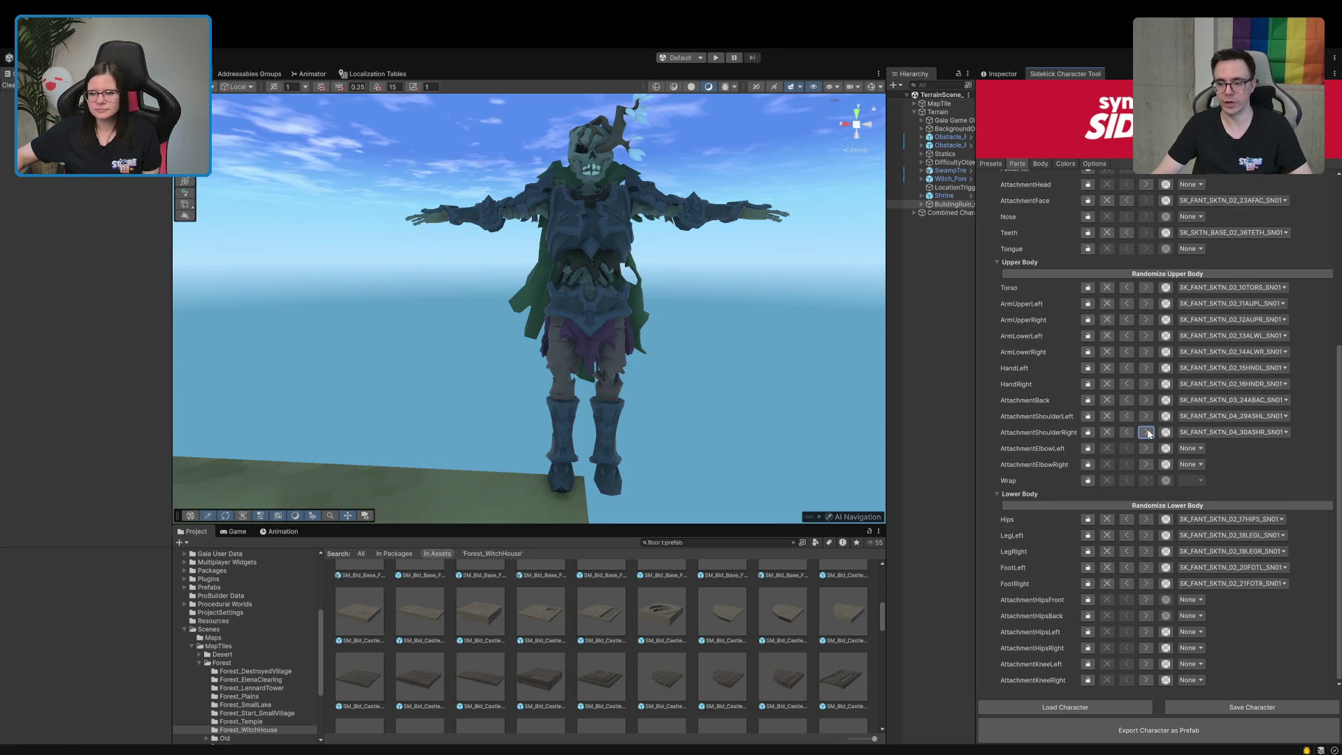
pyautogui.moveTo(699, 297)
pyautogui.mouseDown()
pyautogui.moveTo(674, 288)
pyautogui.moveTo(615, 318)
pyautogui.moveTo(717, 246)
pyautogui.moveTo(701, 357)
pyautogui.moveTo(711, 377)
pyautogui.moveTo(756, 390)
pyautogui.moveTo(674, 371)
pyautogui.moveTo(657, 353)
pyautogui.moveTo(654, 312)
pyautogui.moveTo(645, 335)
pyautogui.moveTo(599, 309)
pyautogui.mouseUp()
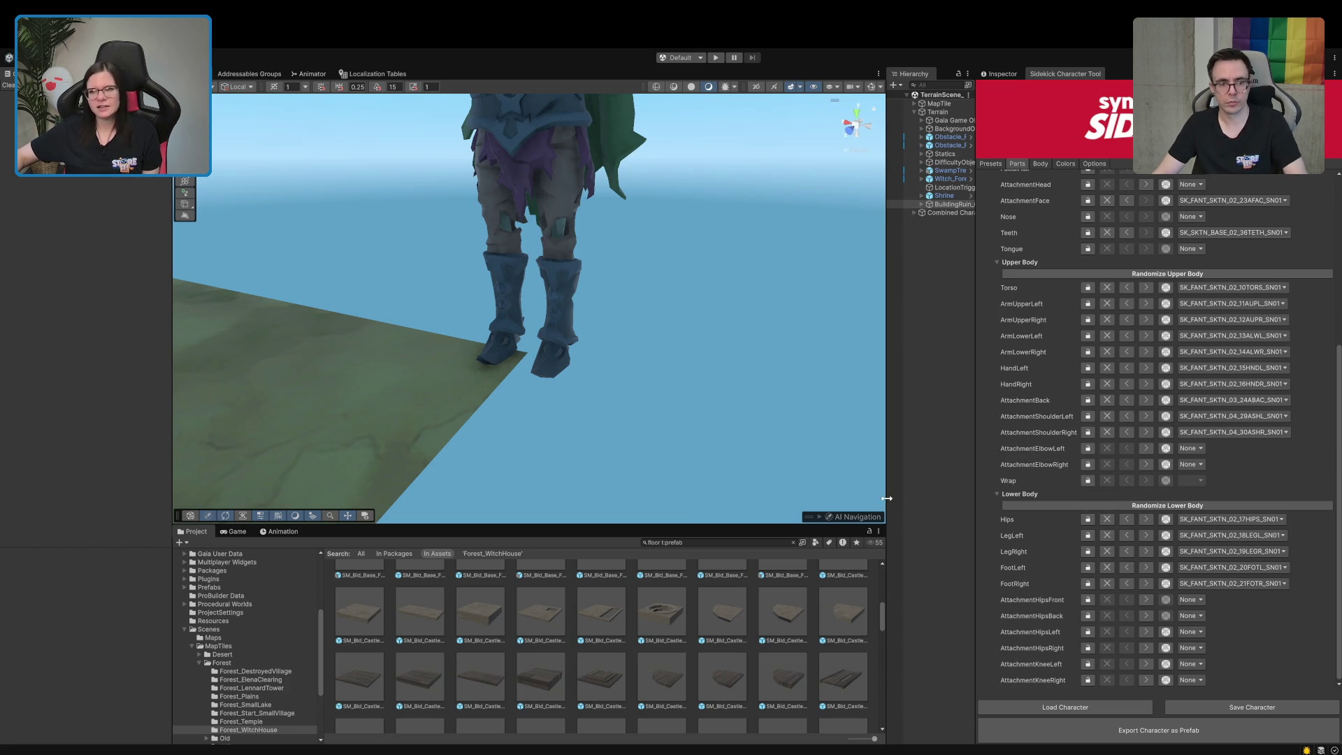
pyautogui.moveTo(976, 469); pyautogui.dragTo(986, 460)
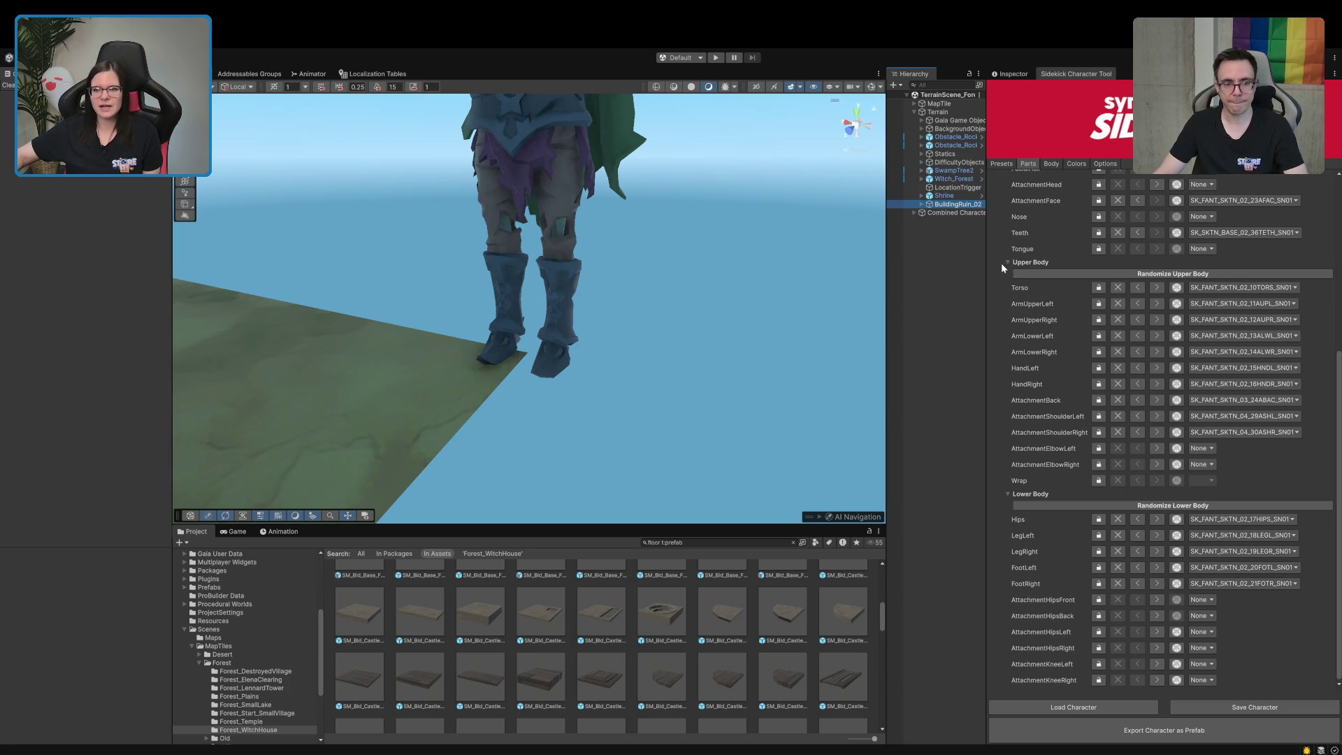
pyautogui.click(1025, 262)
pyautogui.click(1029, 483)
pyautogui.scroll(-3, 1071, 446)
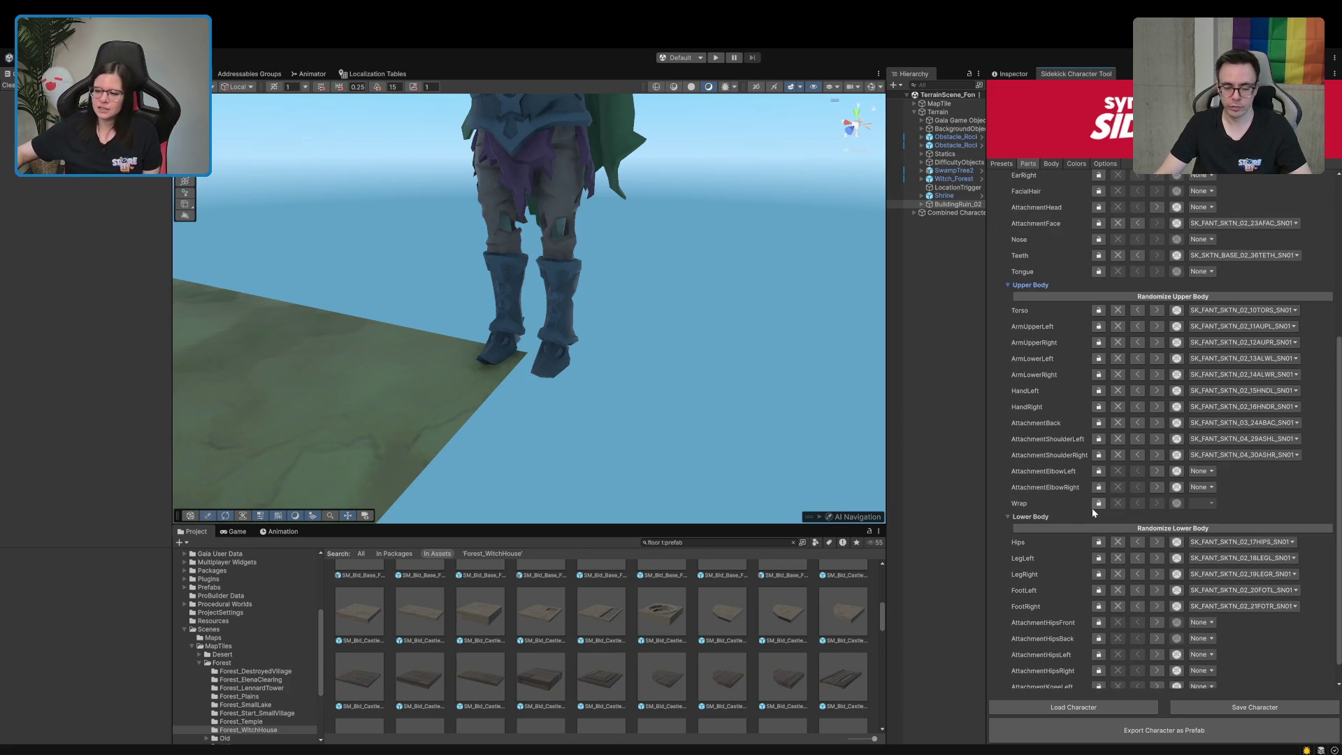
pyautogui.scroll(-1, 1093, 509)
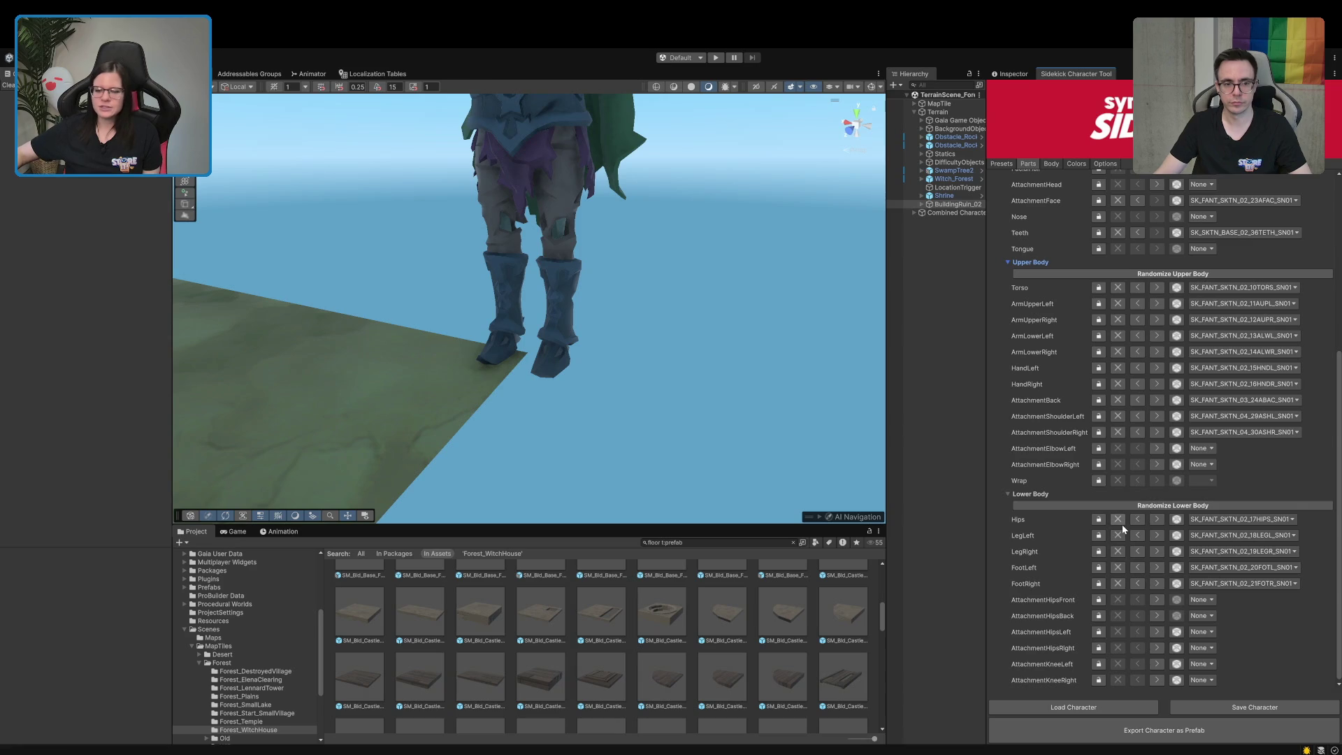
pyautogui.scroll(10, 1103, 280)
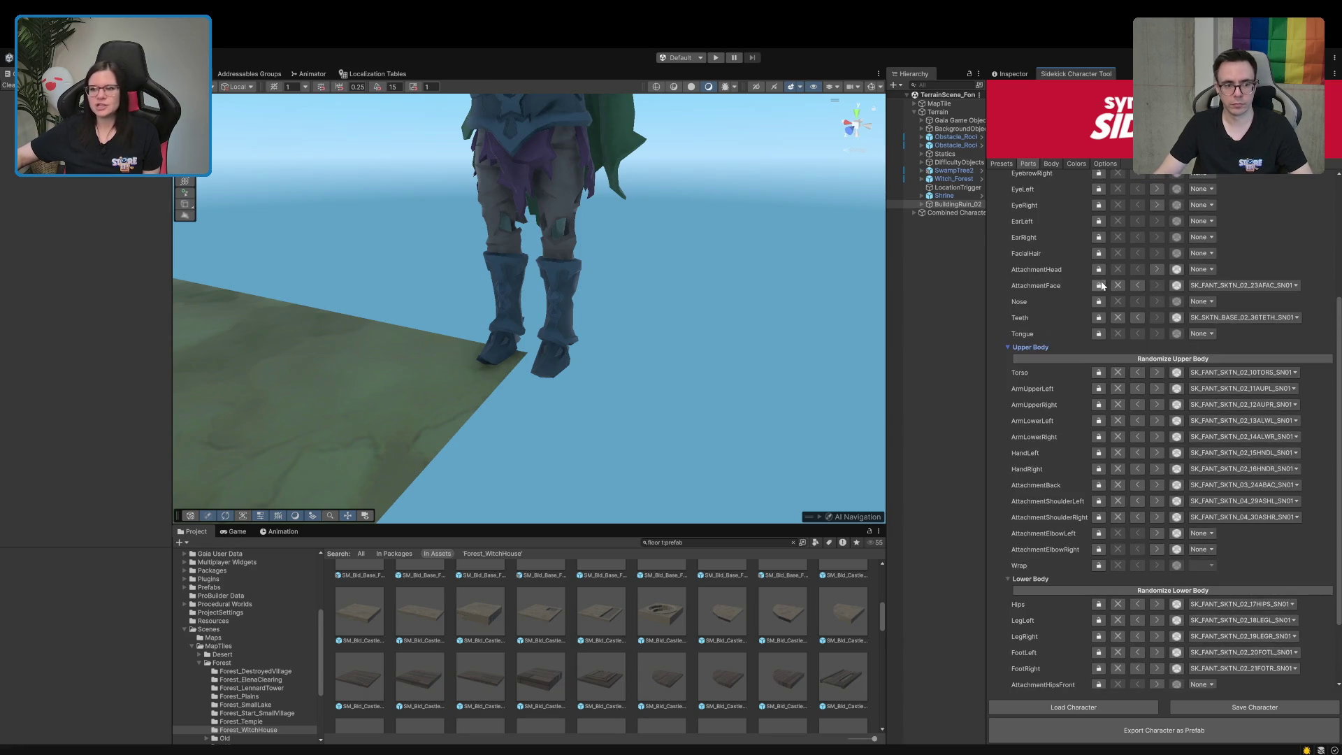
pyautogui.scroll(-10, 1105, 288)
pyautogui.moveTo(627, 428)
pyautogui.mouseDown()
pyautogui.moveTo(608, 418)
pyautogui.moveTo(620, 401)
pyautogui.mouseUp()
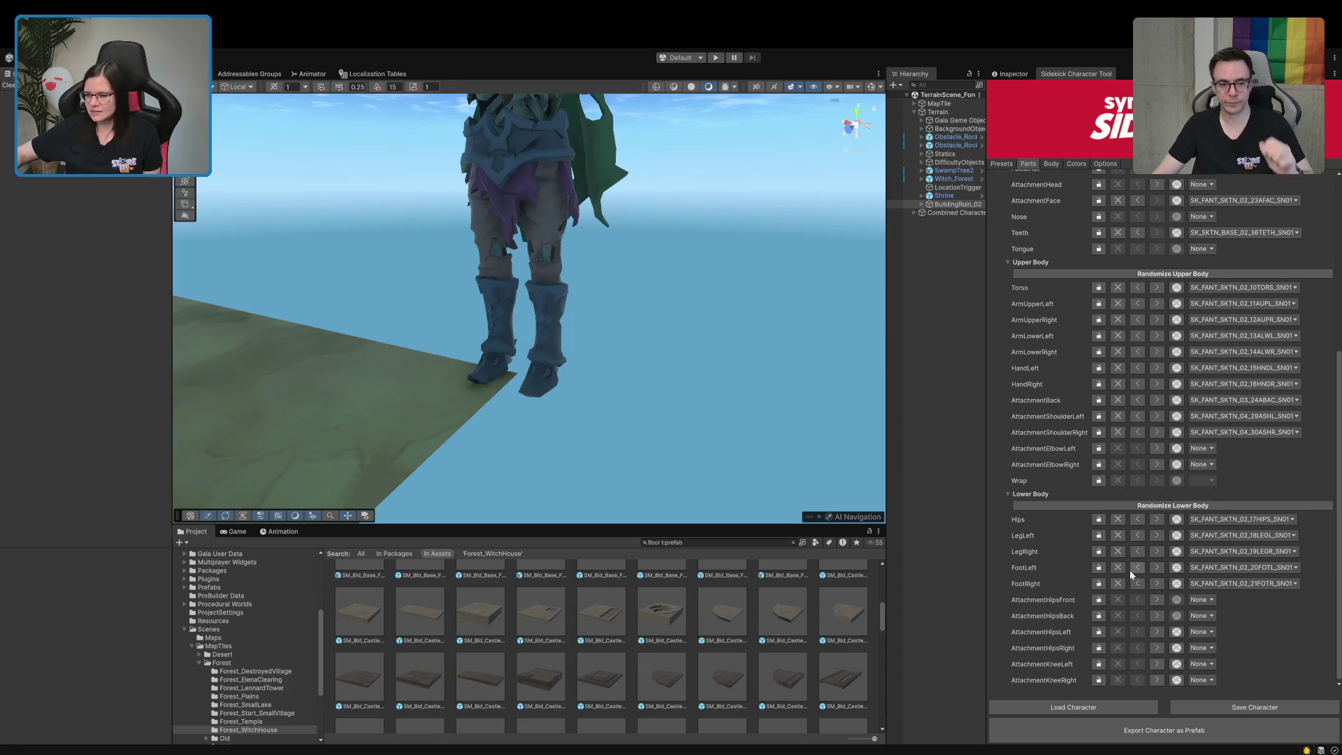
pyautogui.scroll(5, 1132, 569)
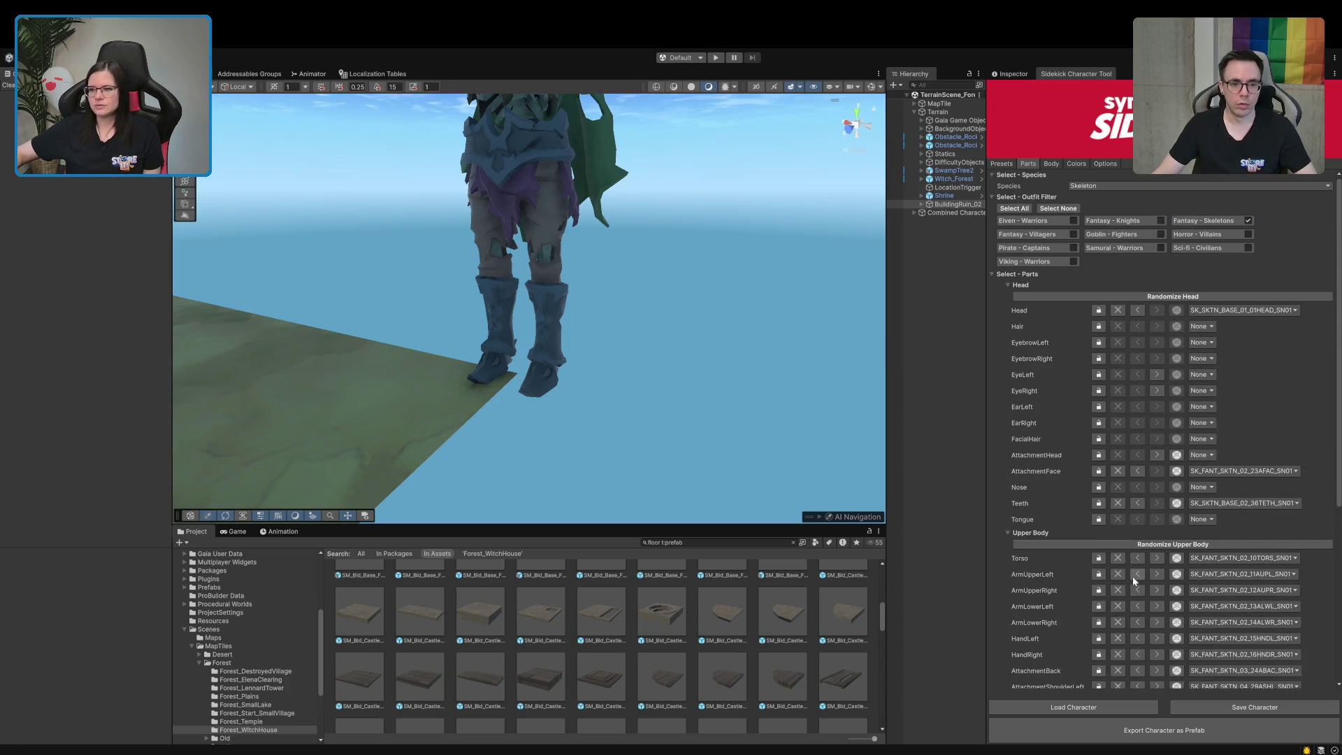
pyautogui.scroll(-5, 1038, 313)
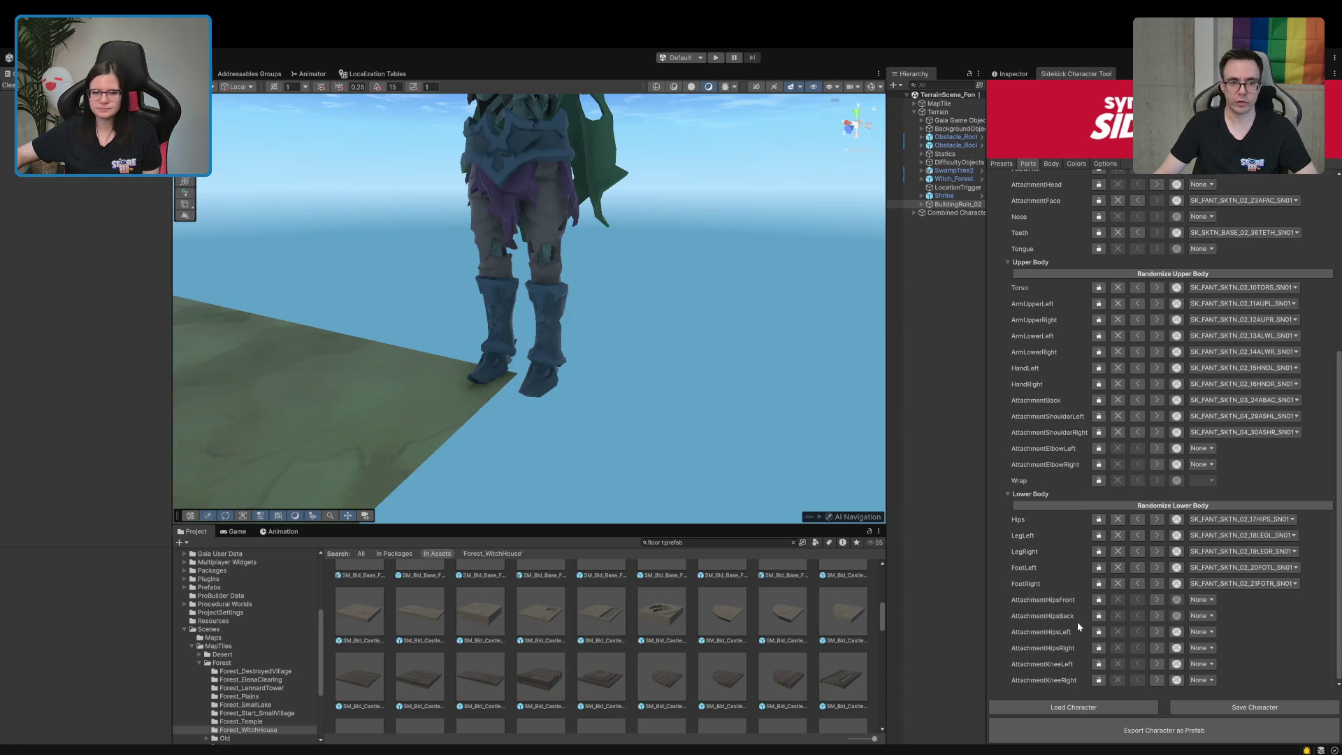
# Fly the Scene camera back and around to bring the whole skeleton into view
pyautogui.press('s')
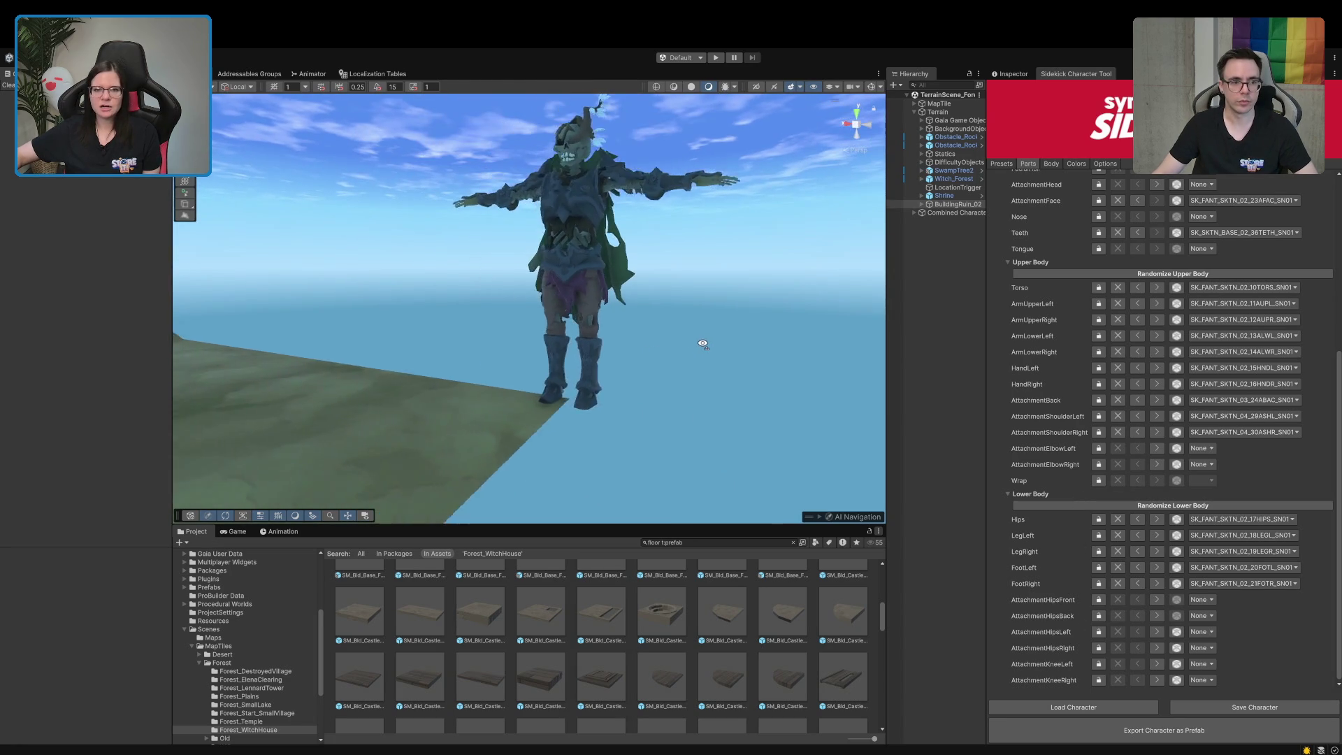
pyautogui.press('w')
pyautogui.press('s')
pyautogui.press('w')
pyautogui.press('s')
pyautogui.press('d')
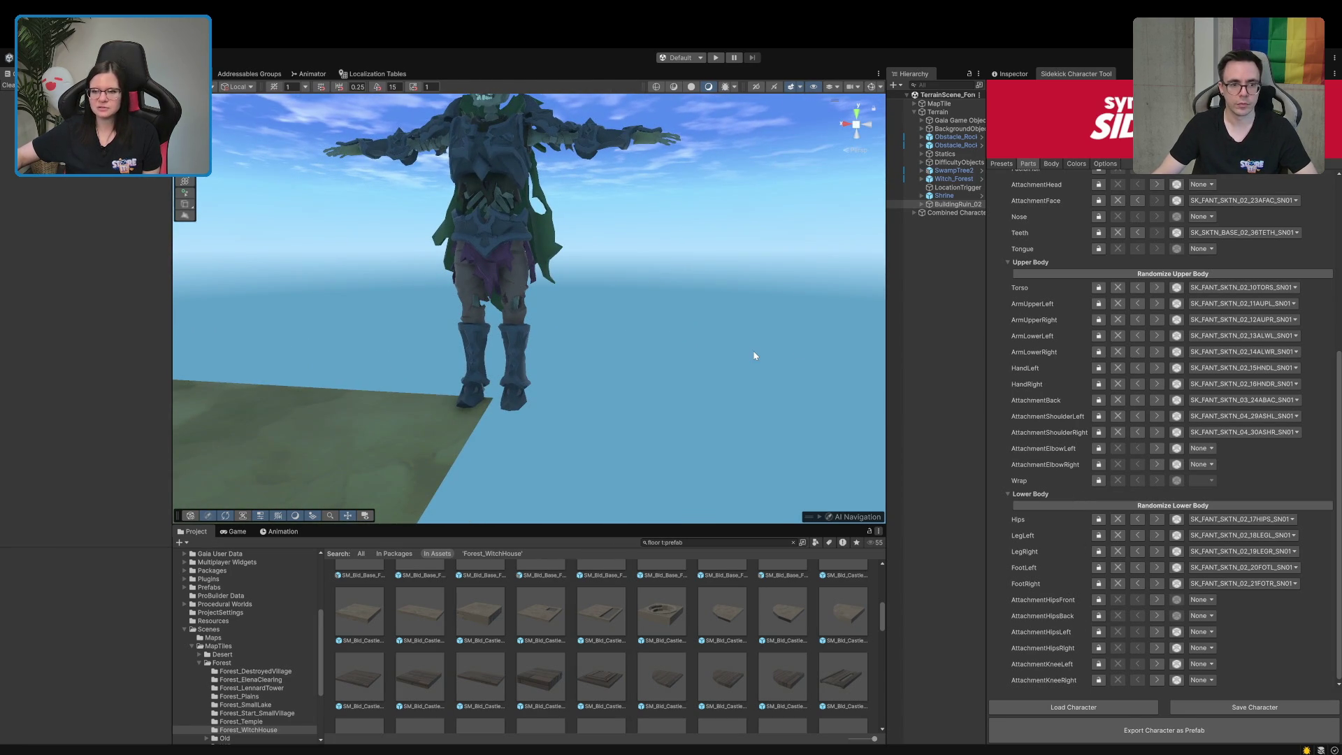
pyautogui.scroll(2, 1095, 340)
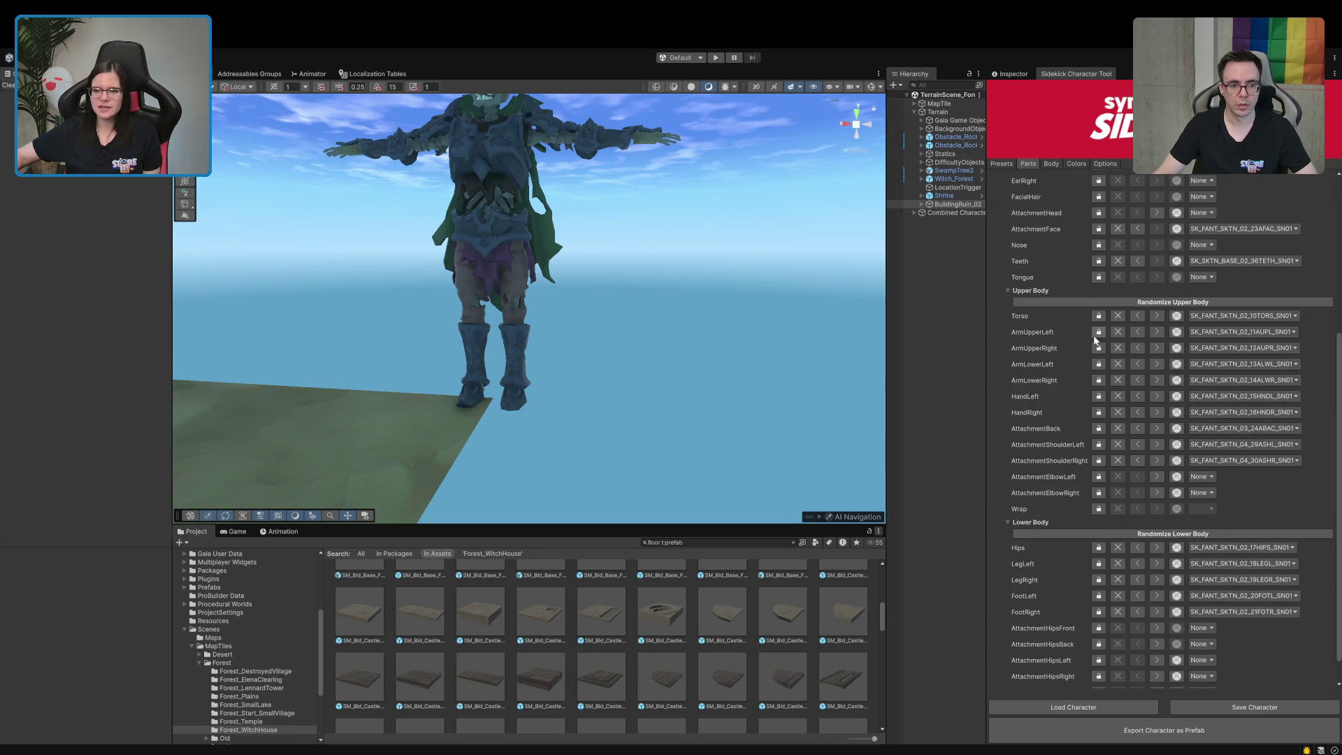
pyautogui.scroll(-2, 1096, 341)
pyautogui.press('w')
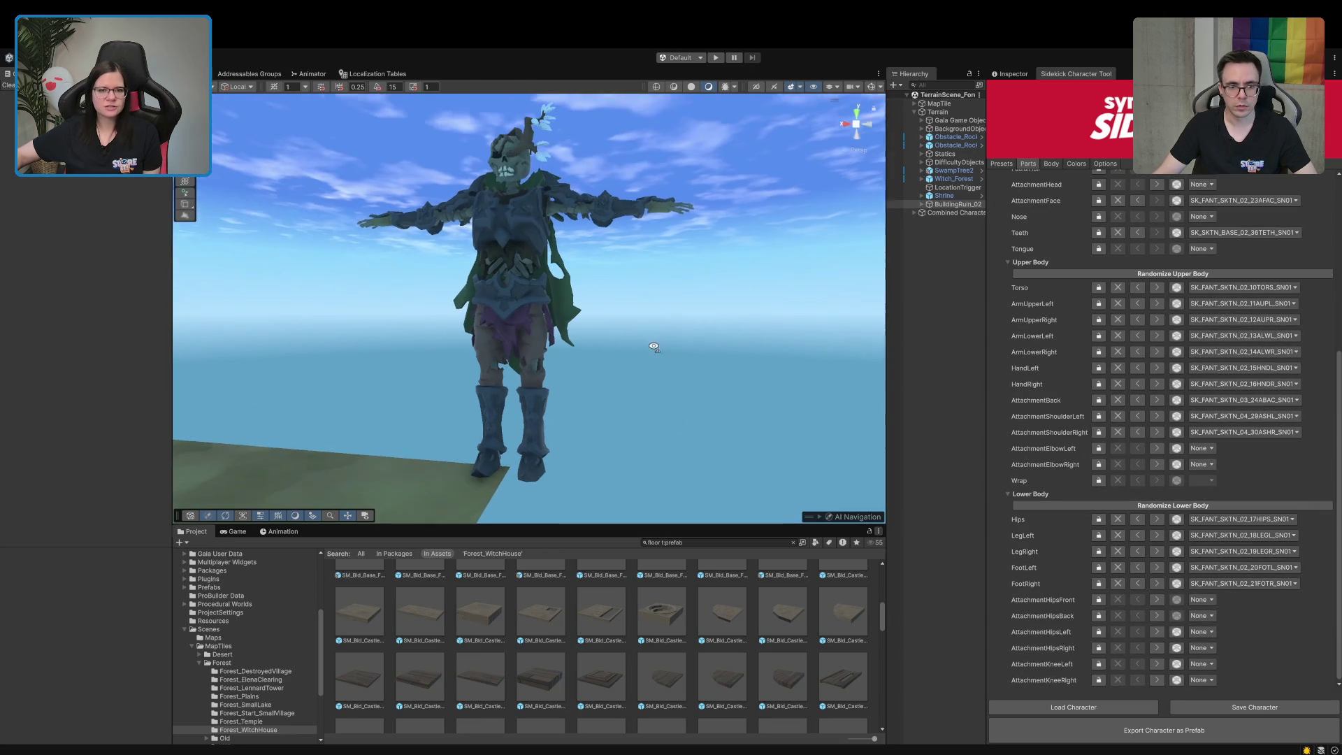
pyautogui.press('a')
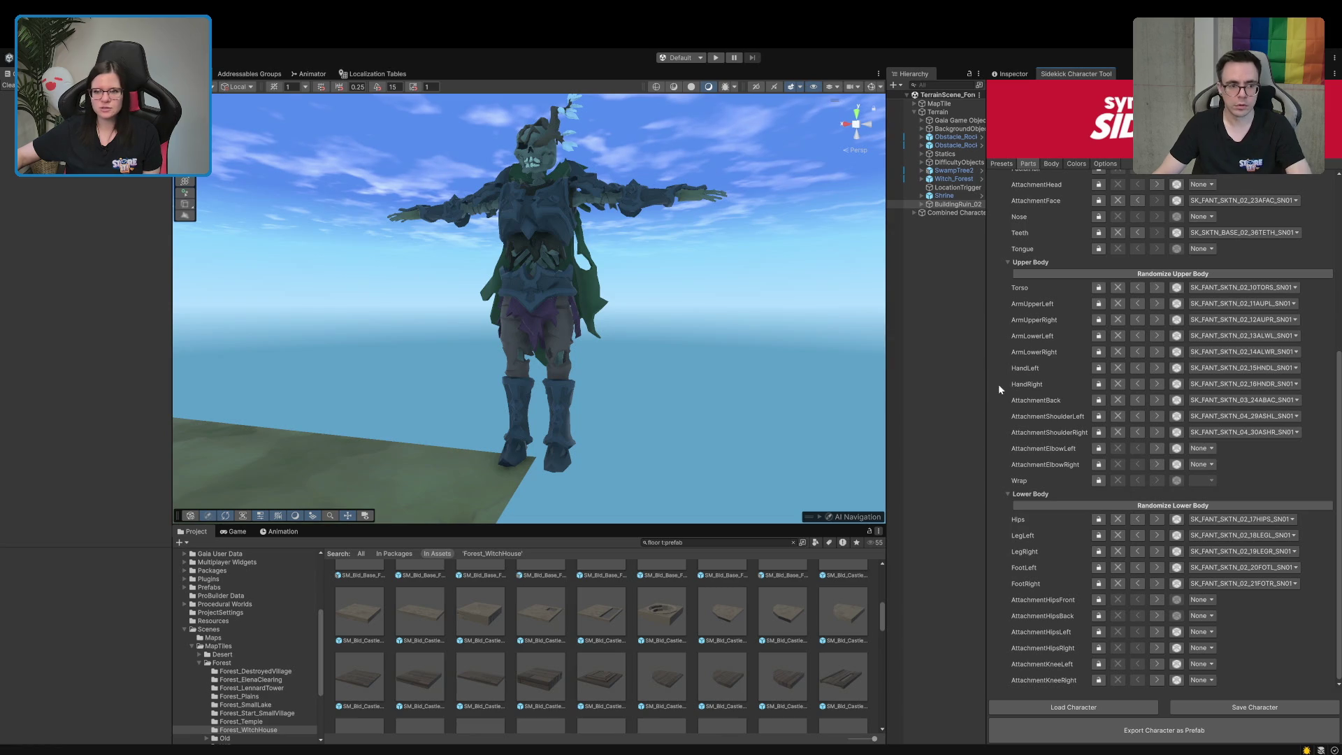
# Widen the hierarchy slightly, then pan and orbit to frame the skeleton from the front
pyautogui.moveTo(987, 391); pyautogui.dragTo(996, 413)
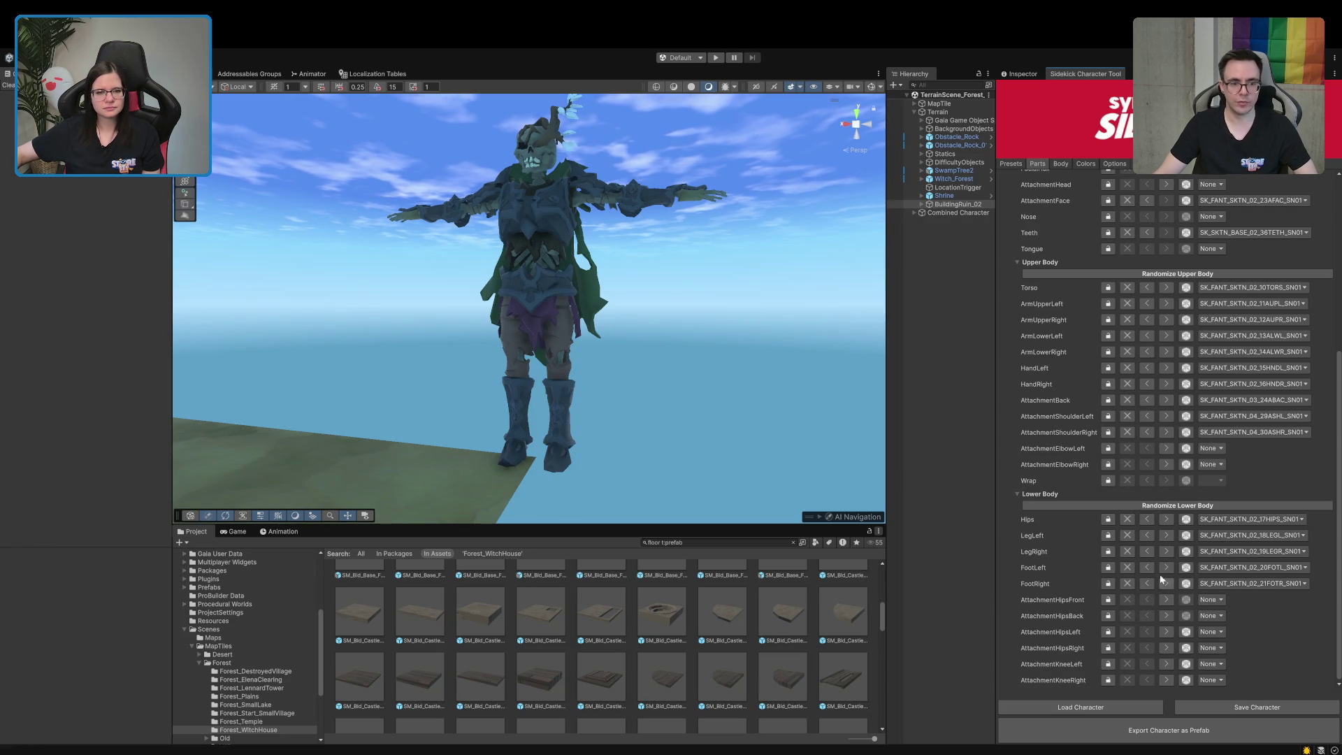
pyautogui.moveTo(785, 376)
pyautogui.mouseDown()
pyautogui.moveTo(782, 419)
pyautogui.moveTo(839, 475)
pyautogui.moveTo(828, 461)
pyautogui.mouseUp()
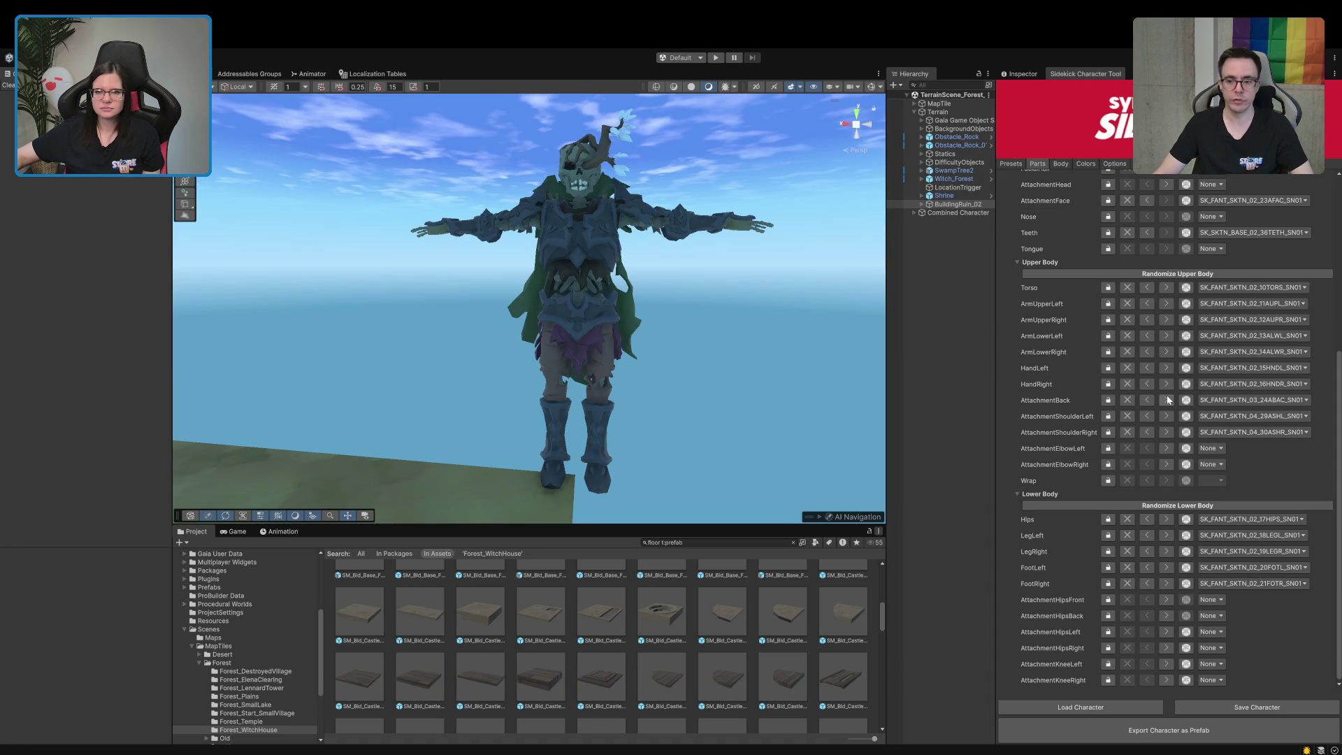
pyautogui.moveTo(490, 302)
pyautogui.mouseDown()
pyautogui.moveTo(624, 295)
pyautogui.moveTo(594, 371)
pyautogui.moveTo(543, 346)
pyautogui.moveTo(539, 362)
pyautogui.moveTo(508, 333)
pyautogui.moveTo(586, 340)
pyautogui.moveTo(573, 353)
pyautogui.moveTo(639, 329)
pyautogui.mouseUp()
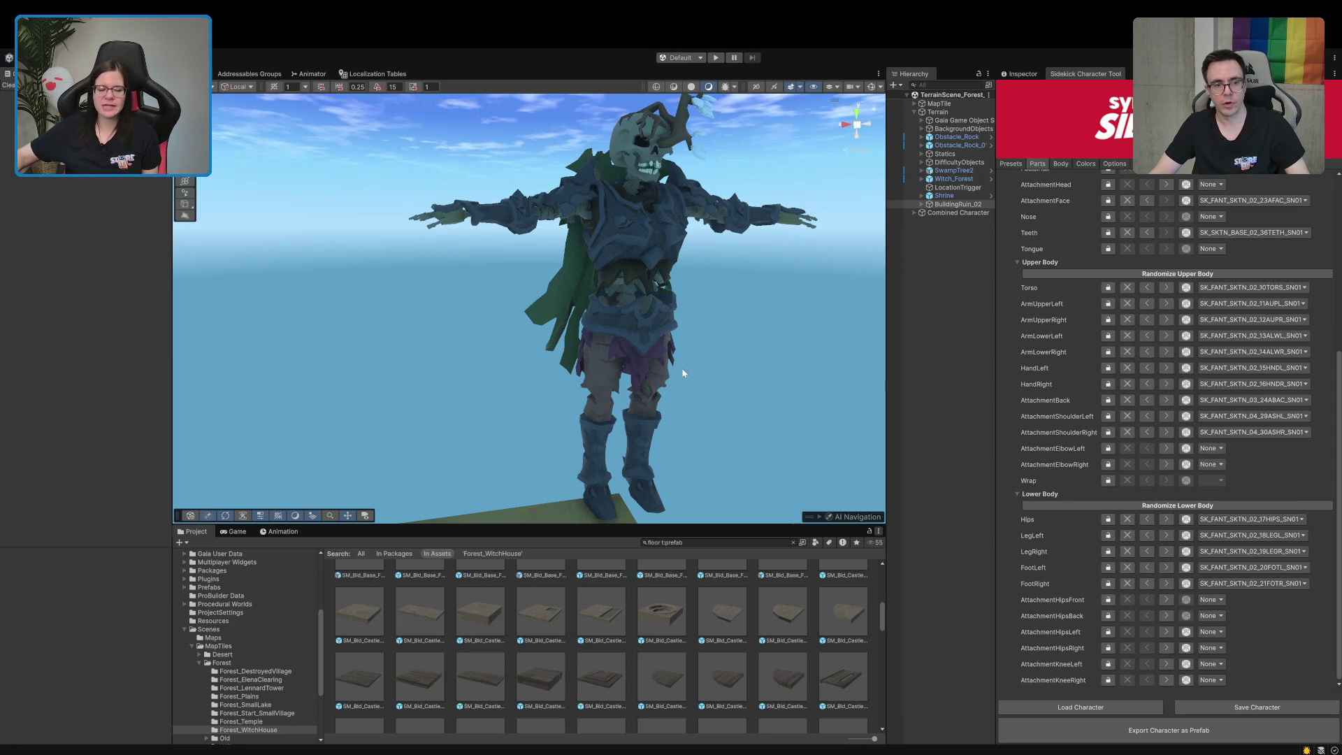
# Try other upper arm variants, keeping the original left arm and SKTN_02 right arm
pyautogui.scroll(2, 683, 368)
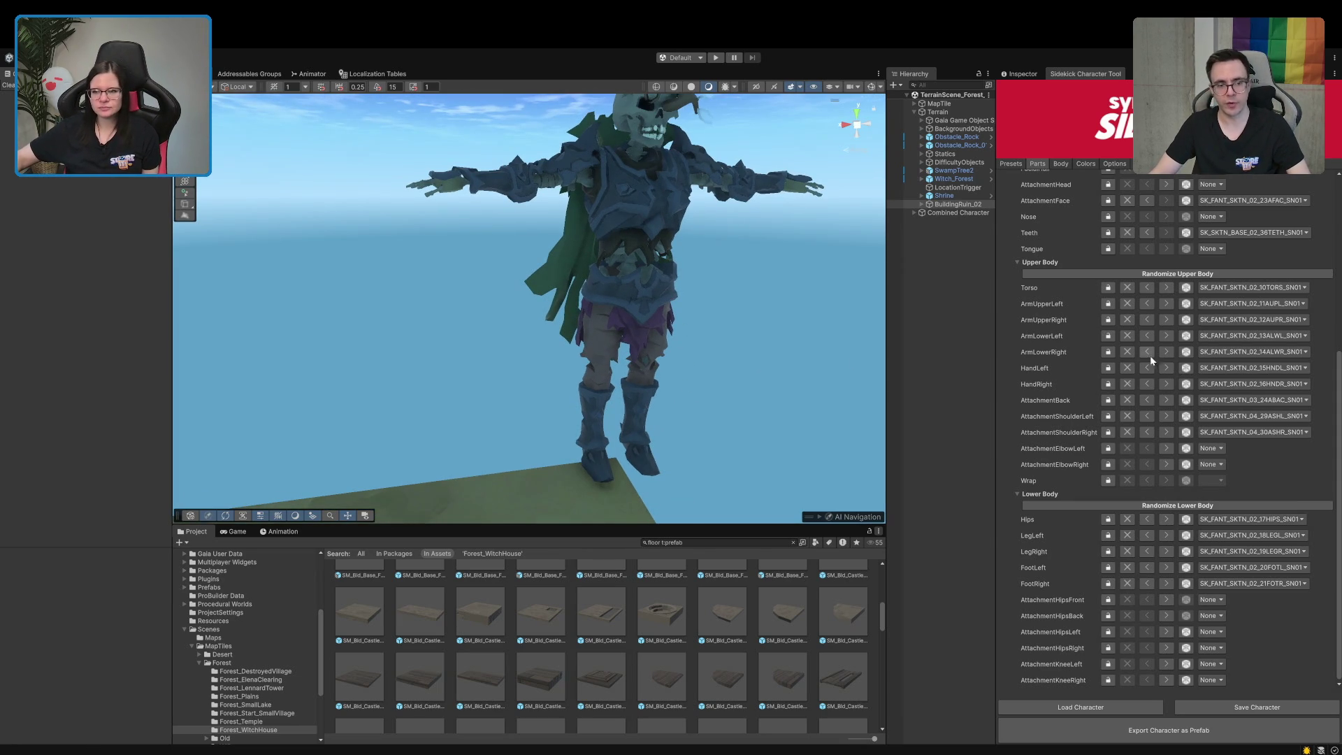
pyautogui.click(1166, 305)
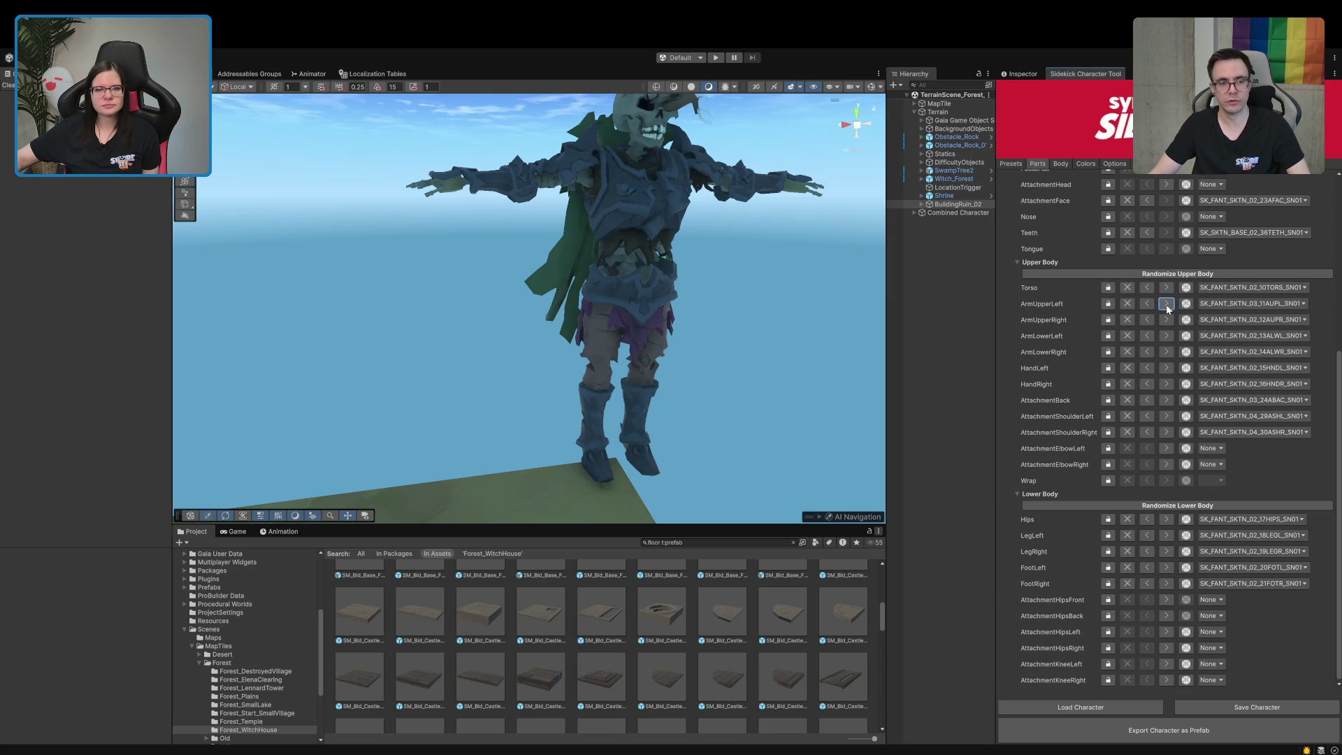
pyautogui.click(1150, 306)
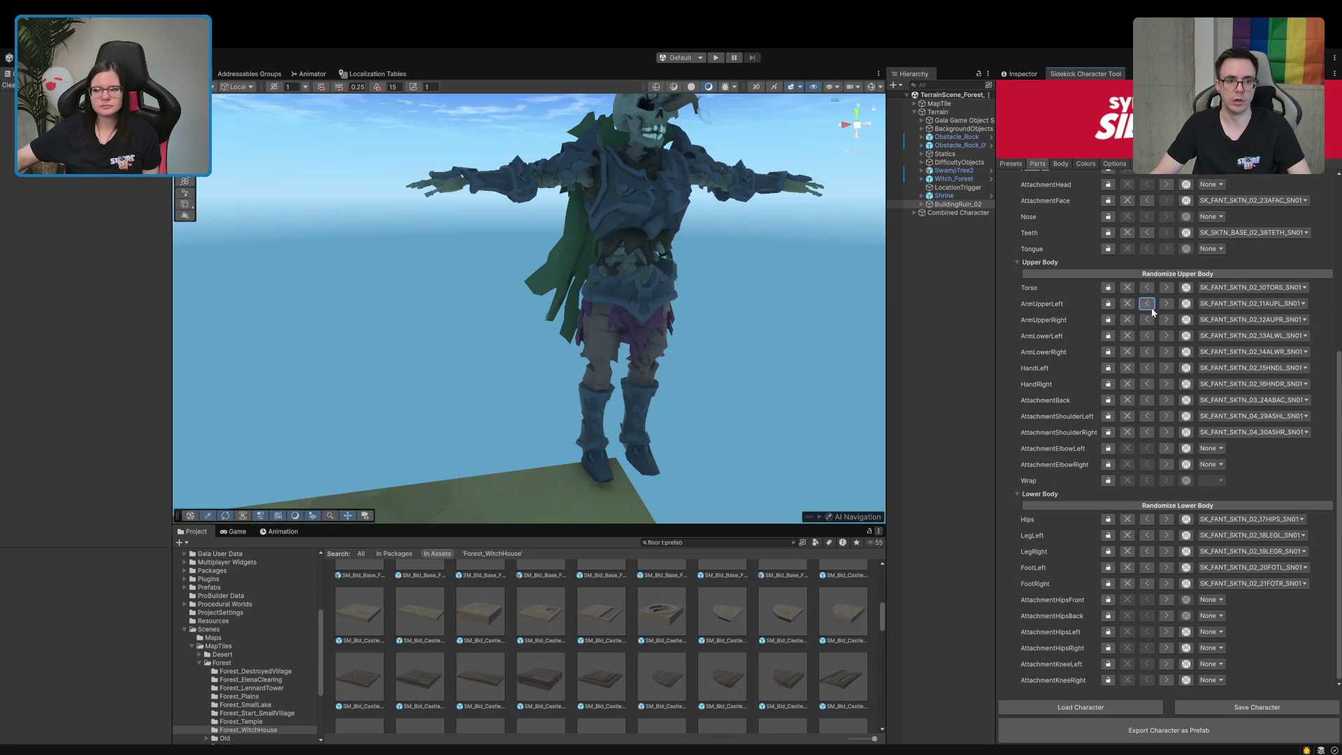
pyautogui.click(1171, 324)
pyautogui.click(1172, 323)
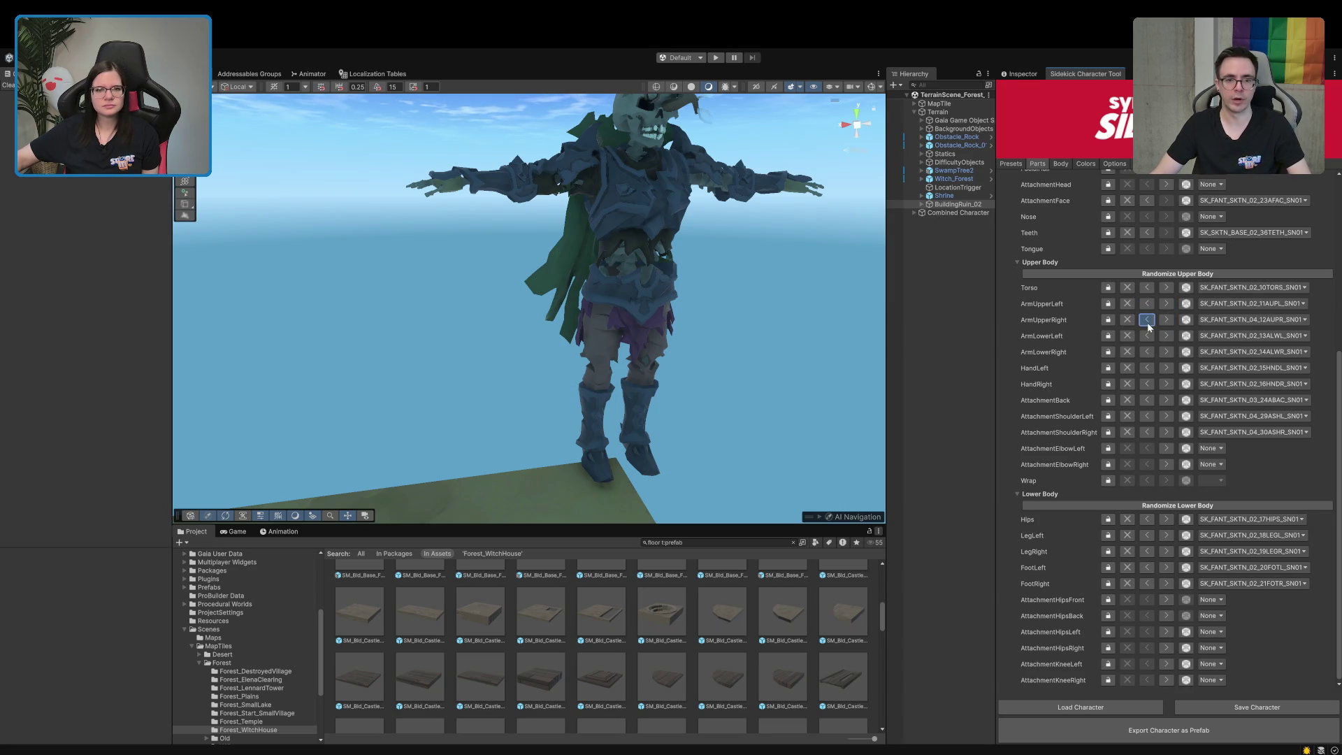
pyautogui.click(1148, 322)
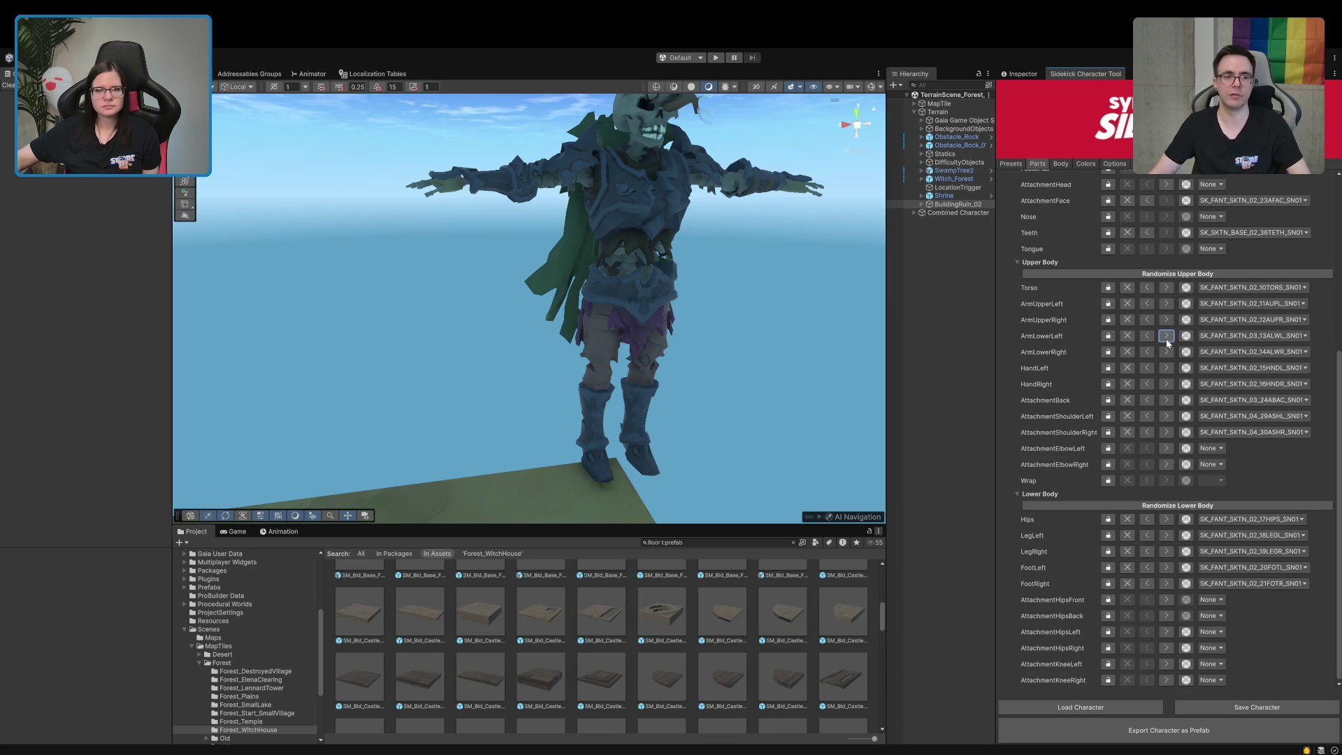
# Set both lower arms, ArmLowerLeft and ArmLowerRight, to the SKTN_04 variants
pyautogui.click(1148, 336)
pyautogui.click(1166, 351)
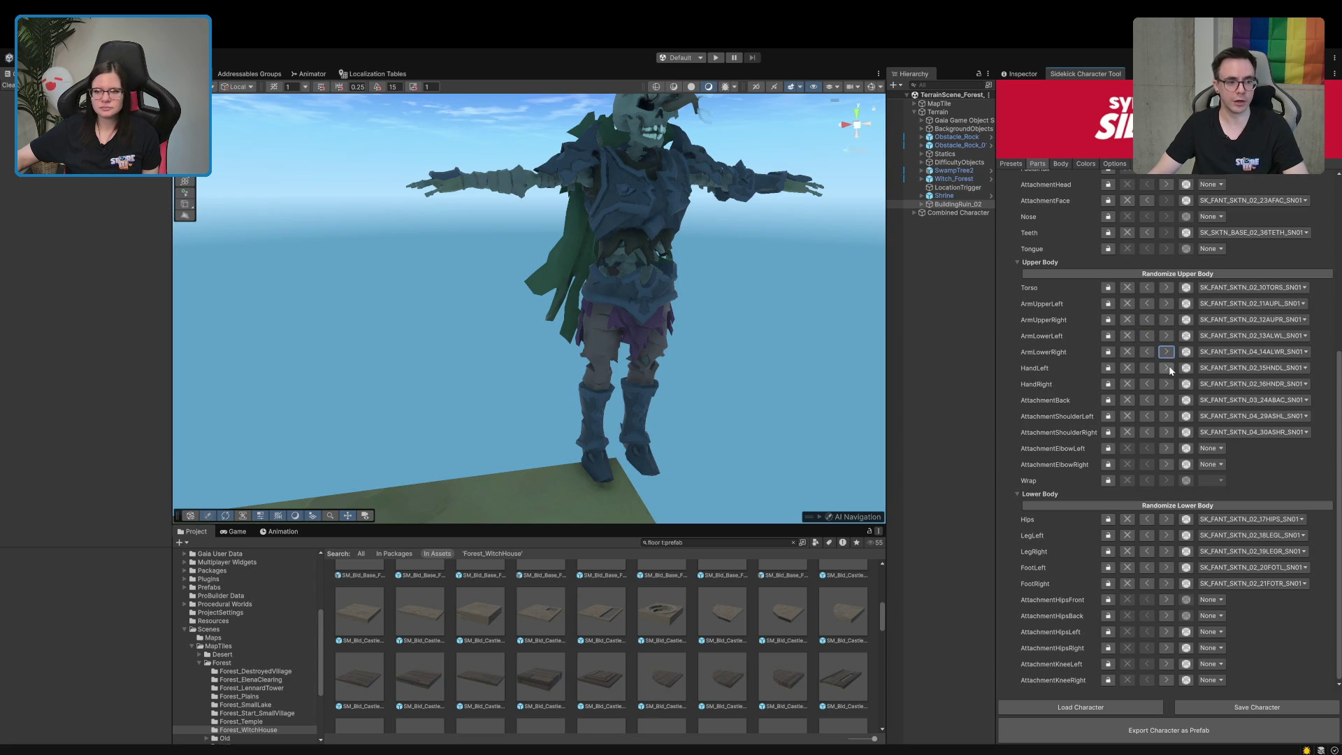
pyautogui.click(1166, 337)
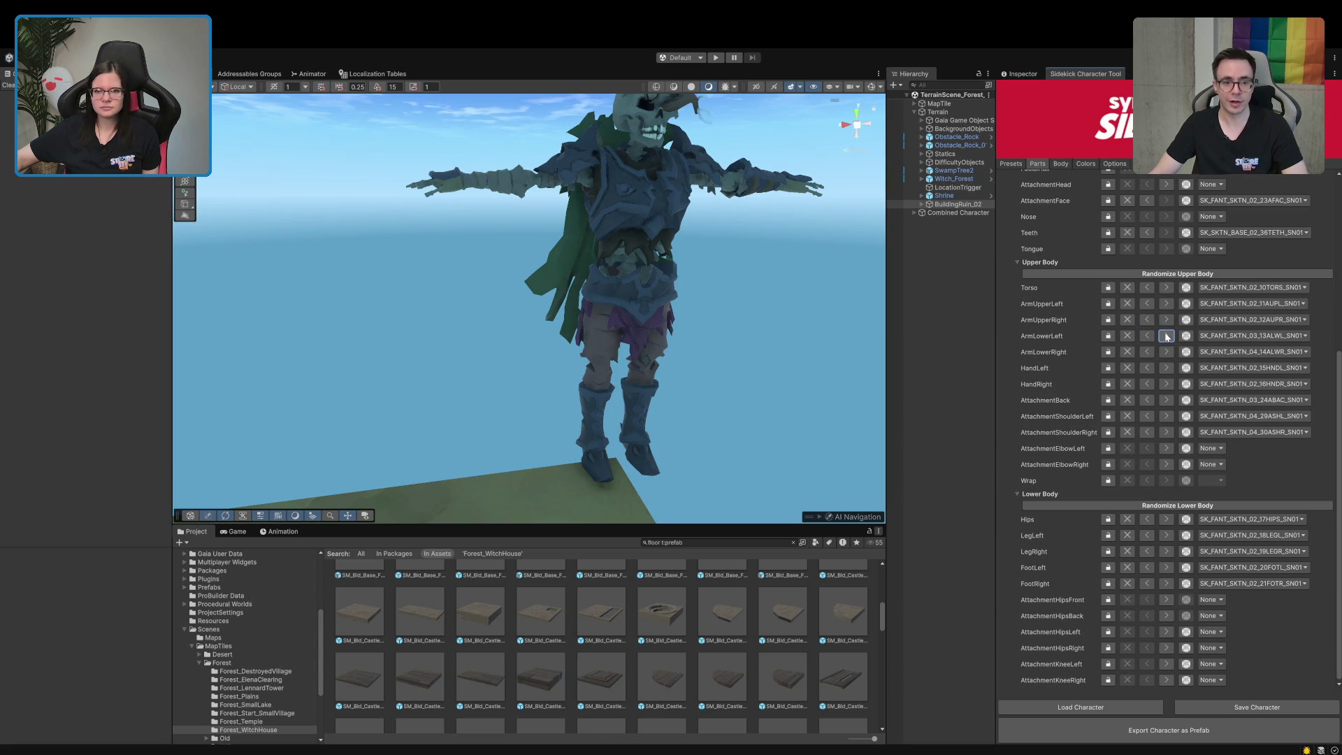
pyautogui.click(1166, 336)
pyautogui.moveTo(741, 300)
pyautogui.mouseDown()
pyautogui.moveTo(750, 307)
pyautogui.moveTo(613, 302)
pyautogui.mouseUp()
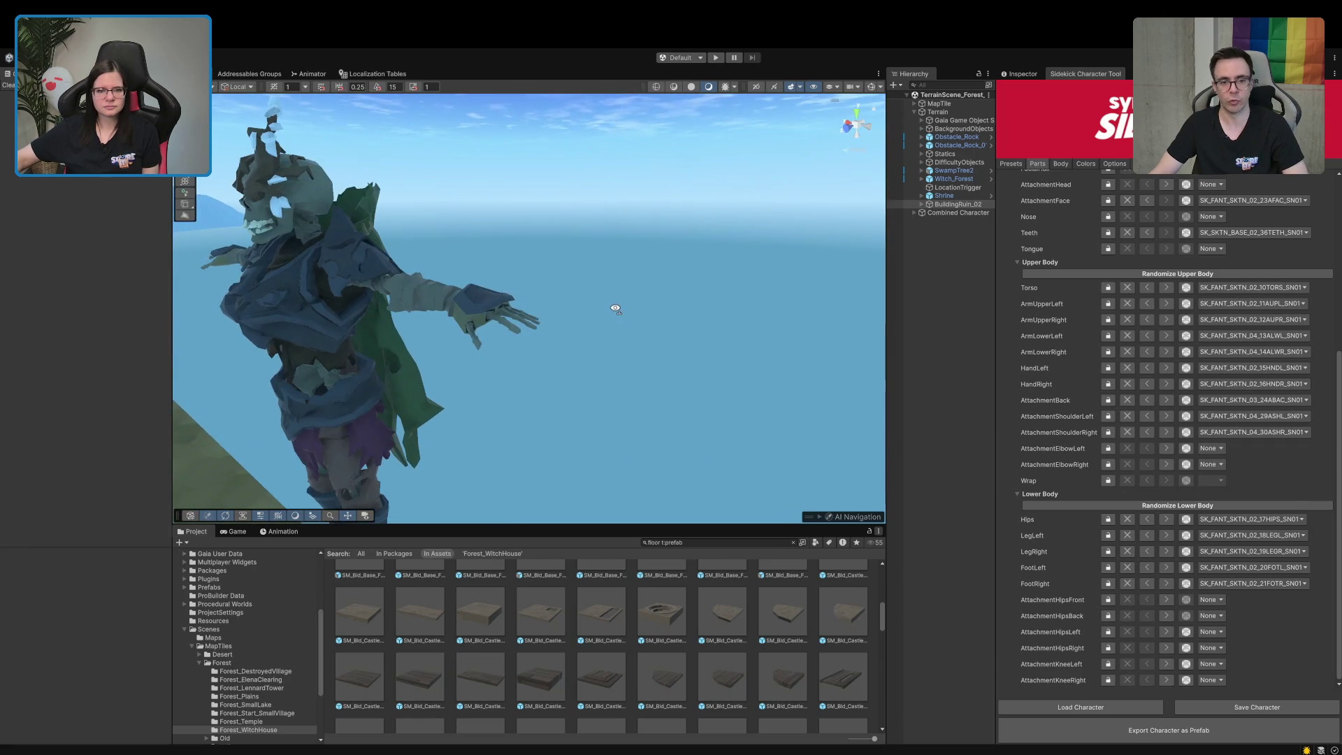
# Set the hands to SK_FANT_SKTN_01_15HNDL_SN01 and SK_FANT_SKTN_01_16HNDR_SN01, turning the skeleton toward the camera
pyautogui.click(1147, 368)
pyautogui.click(1145, 385)
pyautogui.moveTo(804, 392); pyautogui.dragTo(494, 366)
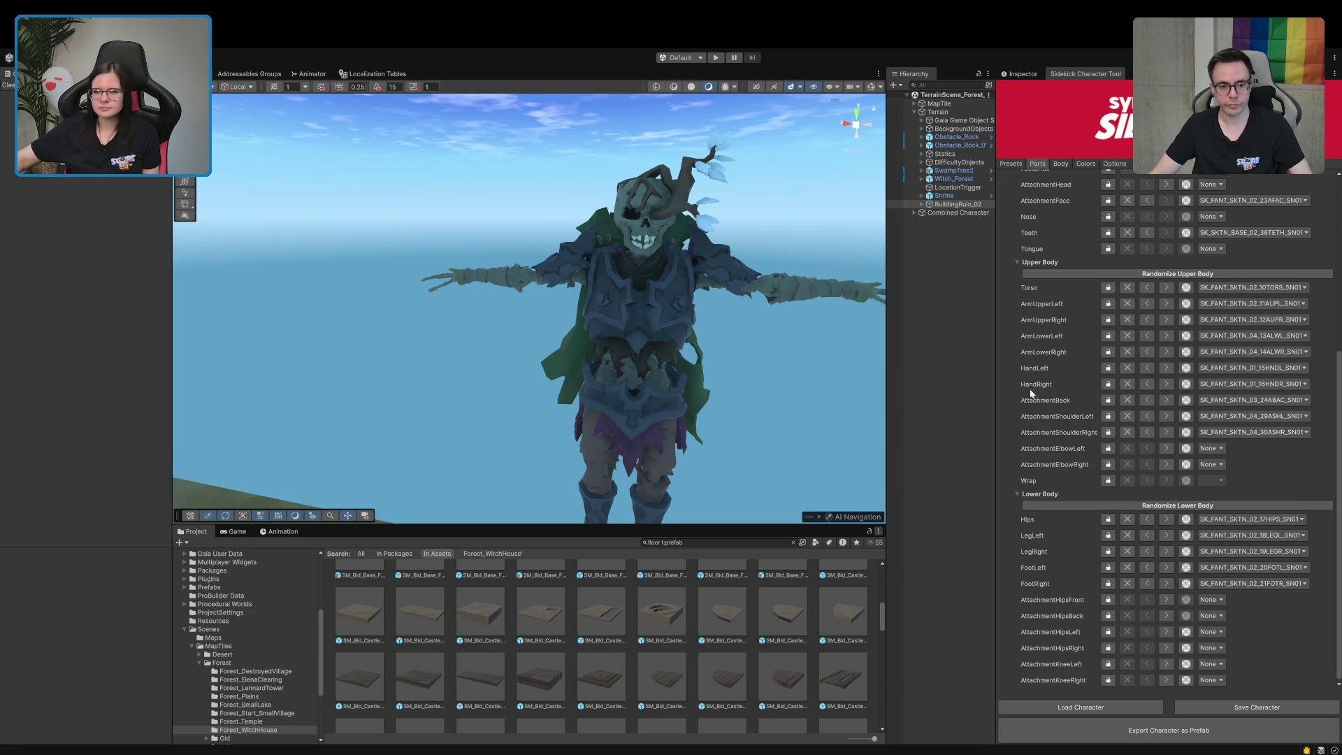
pyautogui.scroll(10, 1080, 314)
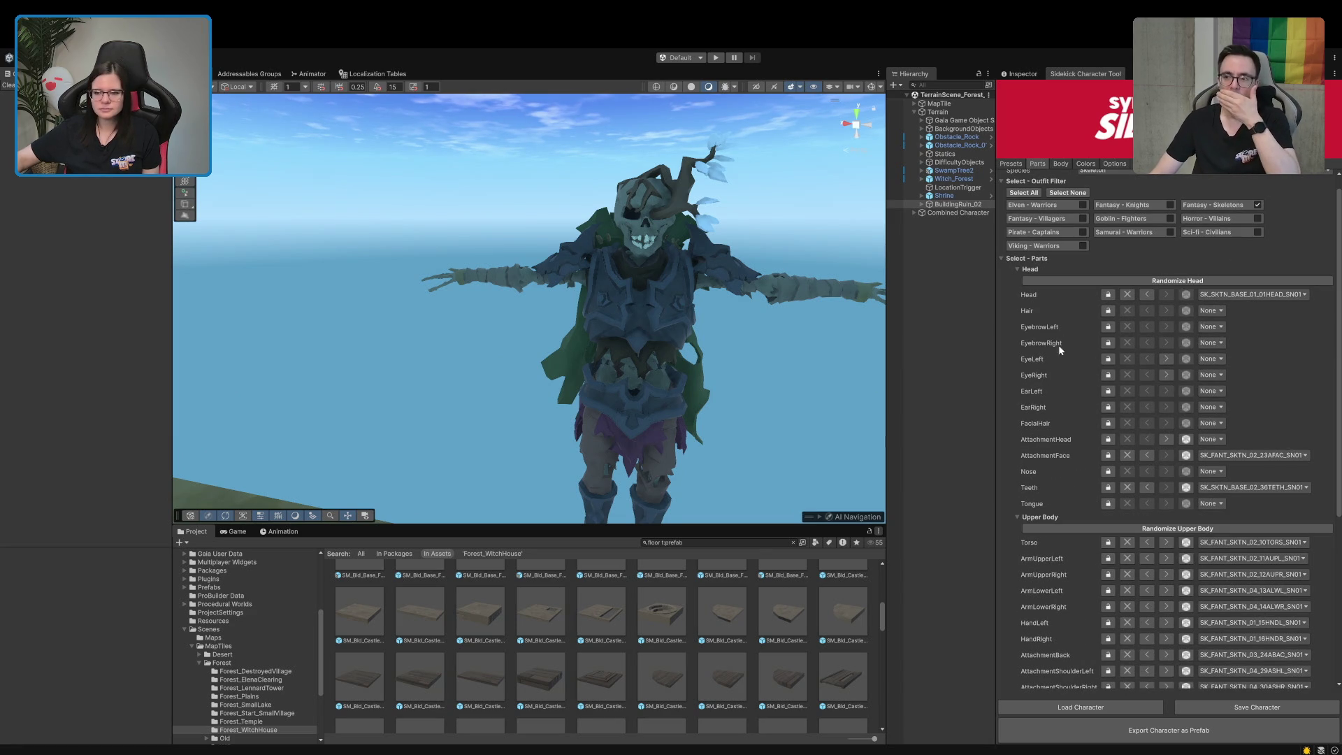
pyautogui.scroll(-10, 1050, 511)
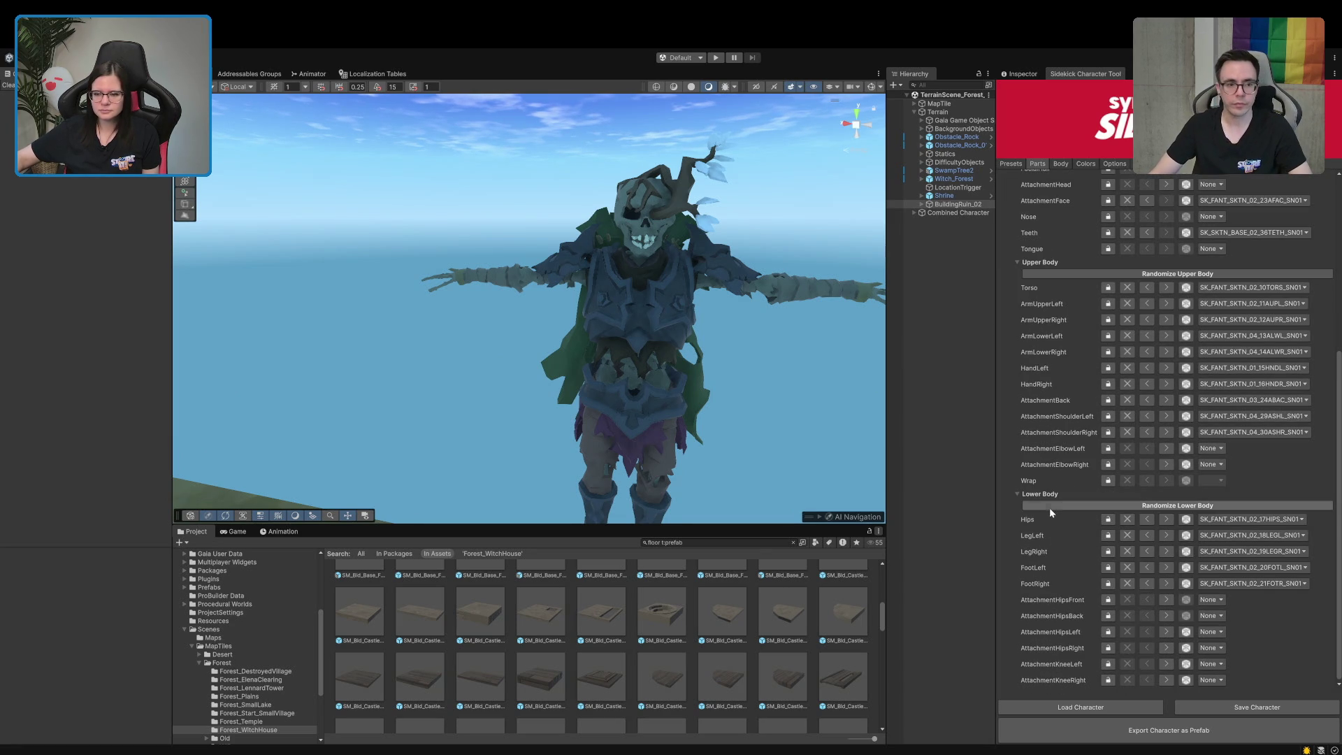
pyautogui.moveTo(762, 503)
pyautogui.mouseDown()
pyautogui.moveTo(664, 423)
pyautogui.moveTo(661, 363)
pyautogui.moveTo(683, 350)
pyautogui.mouseUp()
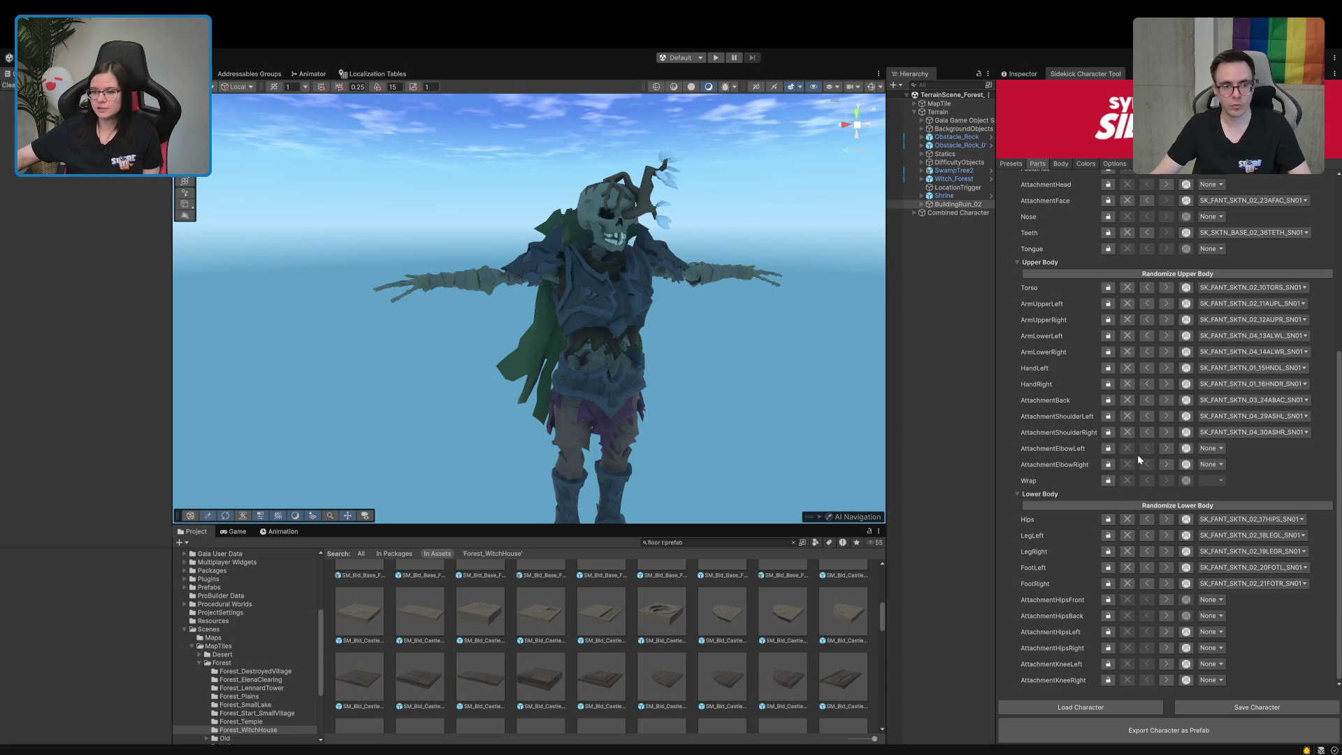
pyautogui.scroll(2, 683, 424)
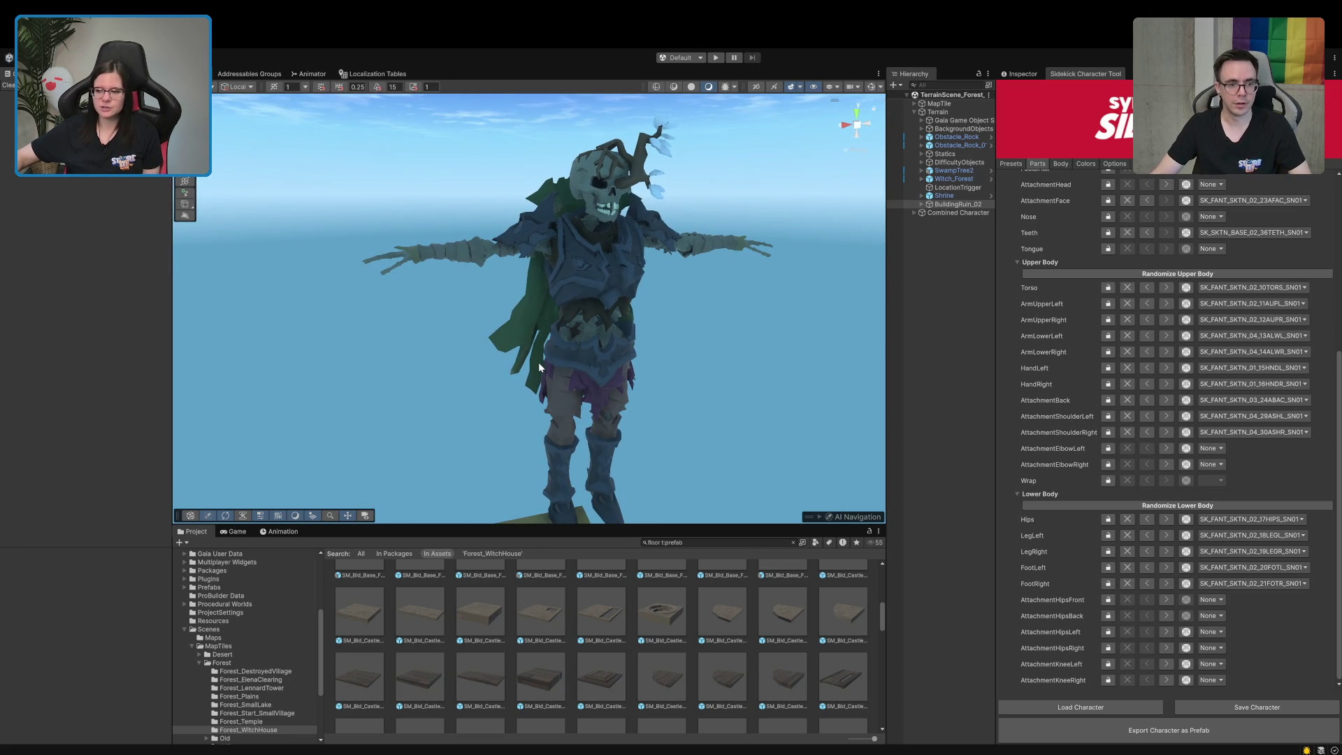
pyautogui.scroll(-3, 539, 367)
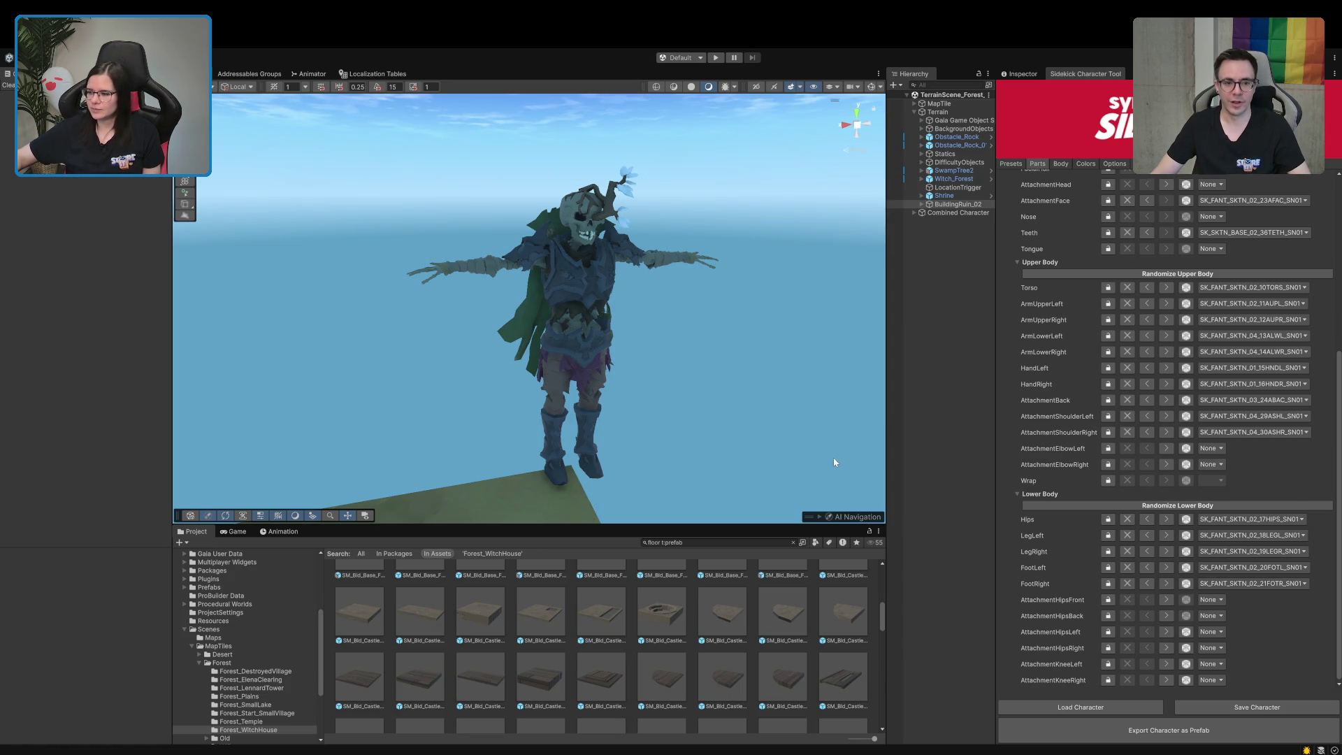
pyautogui.moveTo(608, 360)
pyautogui.mouseDown()
pyautogui.moveTo(592, 370)
pyautogui.moveTo(562, 339)
pyautogui.mouseUp()
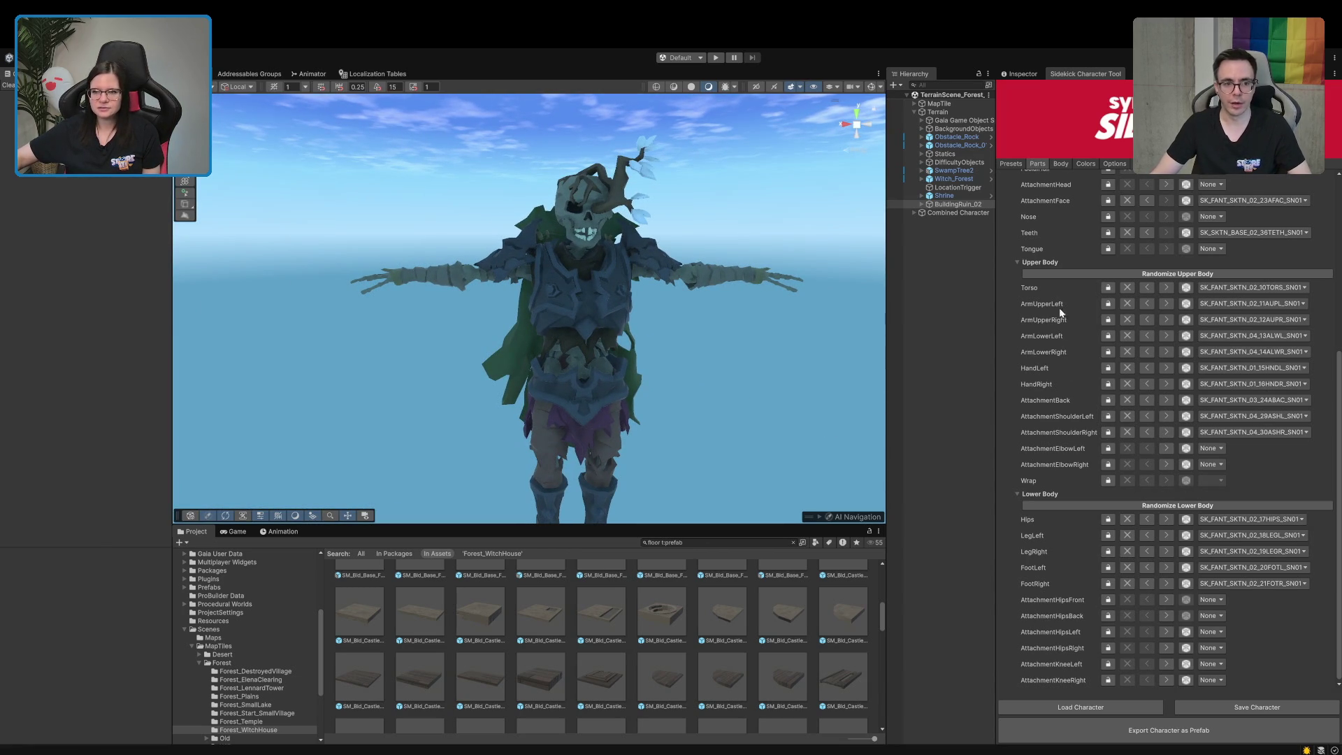
# Change the torso to the exposed-ribs SKTN_03 variant
pyautogui.click(1165, 288)
pyautogui.click(1165, 288)
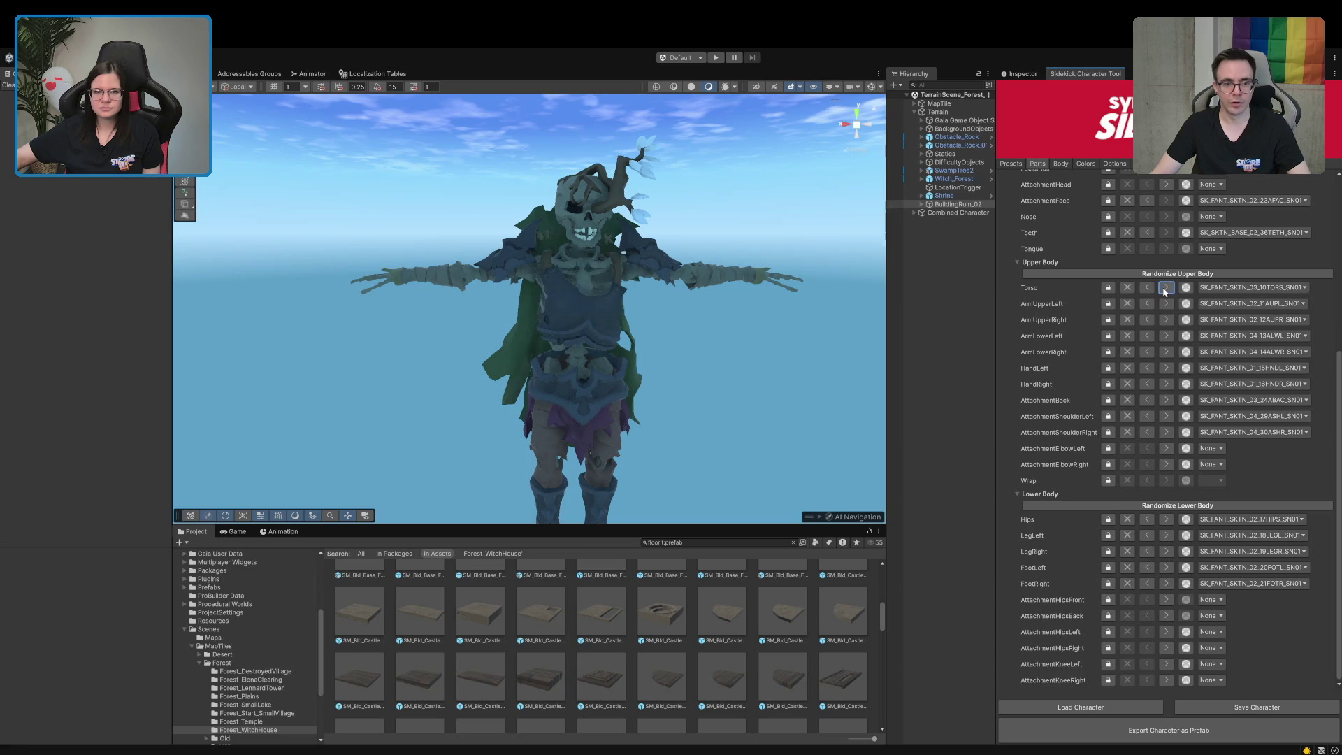
pyautogui.moveTo(731, 358)
pyautogui.mouseDown()
pyautogui.moveTo(611, 282)
pyautogui.moveTo(643, 298)
pyautogui.mouseUp()
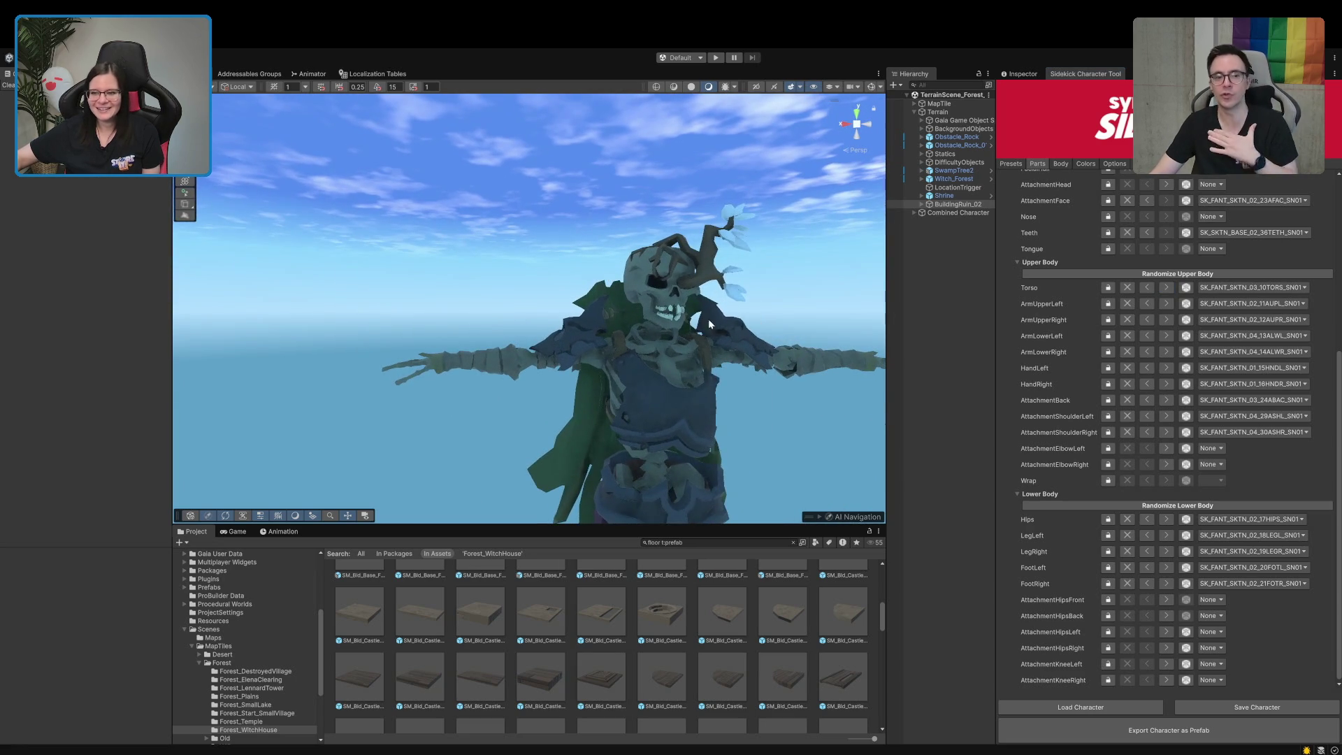
# Set both AttachmentShoulderLeft and AttachmentShoulderRight to None
pyautogui.click(1163, 417)
pyautogui.click(1146, 416)
pyautogui.click(1146, 417)
pyautogui.click(1146, 416)
pyautogui.click(1146, 417)
pyautogui.click(1145, 417)
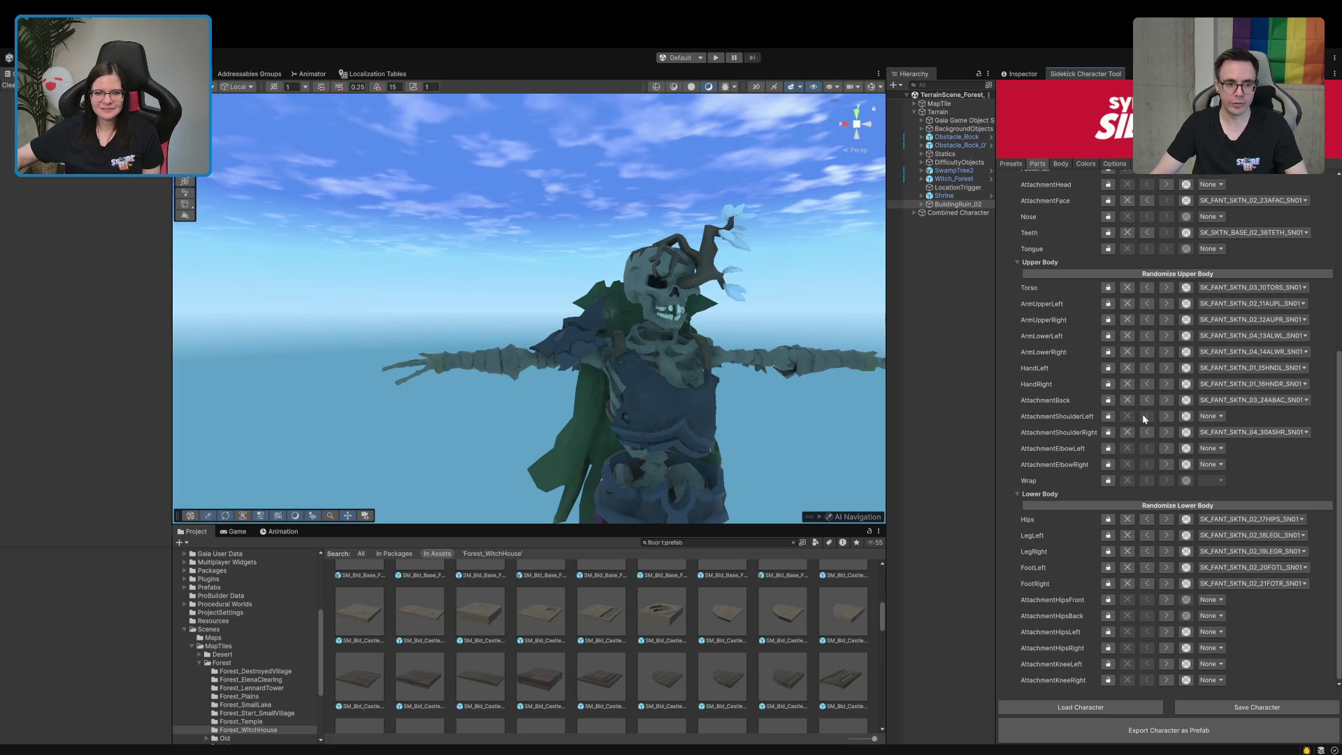
pyautogui.click(1146, 433)
pyautogui.click(1146, 433)
pyautogui.click(1146, 433)
pyautogui.click(1146, 433)
# Orbit around the skeleton and collapse the Upper Body part slots
pyautogui.scroll(-5, 735, 461)
pyautogui.scroll(2, 735, 461)
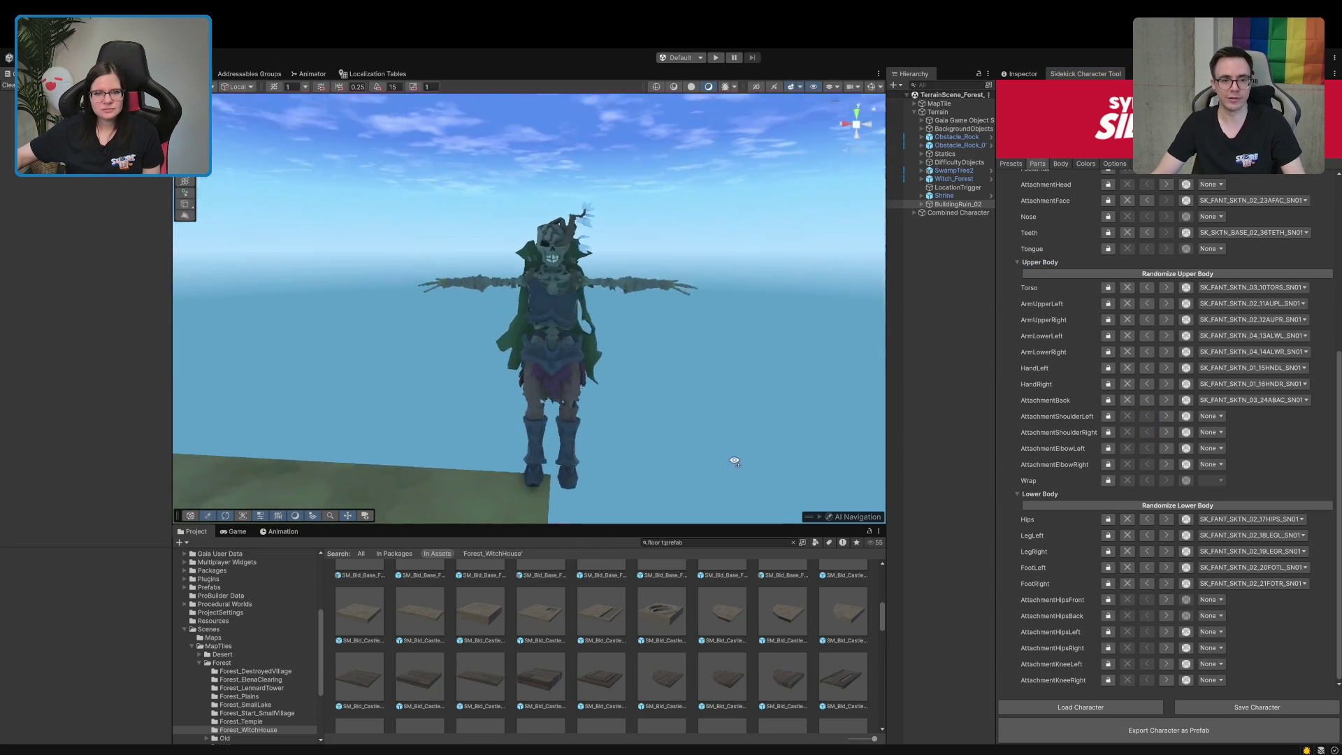
pyautogui.moveTo(735, 461)
pyautogui.mouseDown()
pyautogui.moveTo(569, 443)
pyautogui.moveTo(631, 448)
pyautogui.moveTo(732, 503)
pyautogui.mouseUp()
pyautogui.scroll(5, 710, 495)
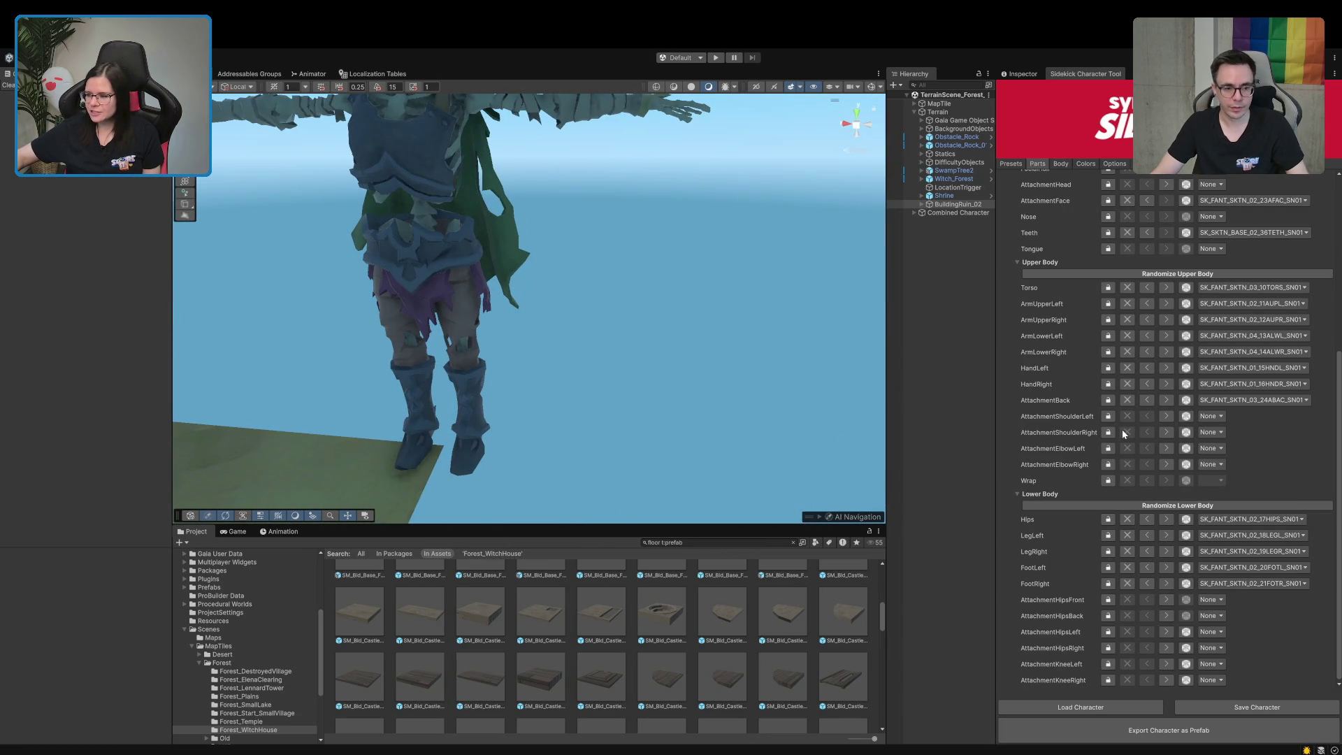
pyautogui.click(1021, 262)
pyautogui.scroll(5, 1040, 262)
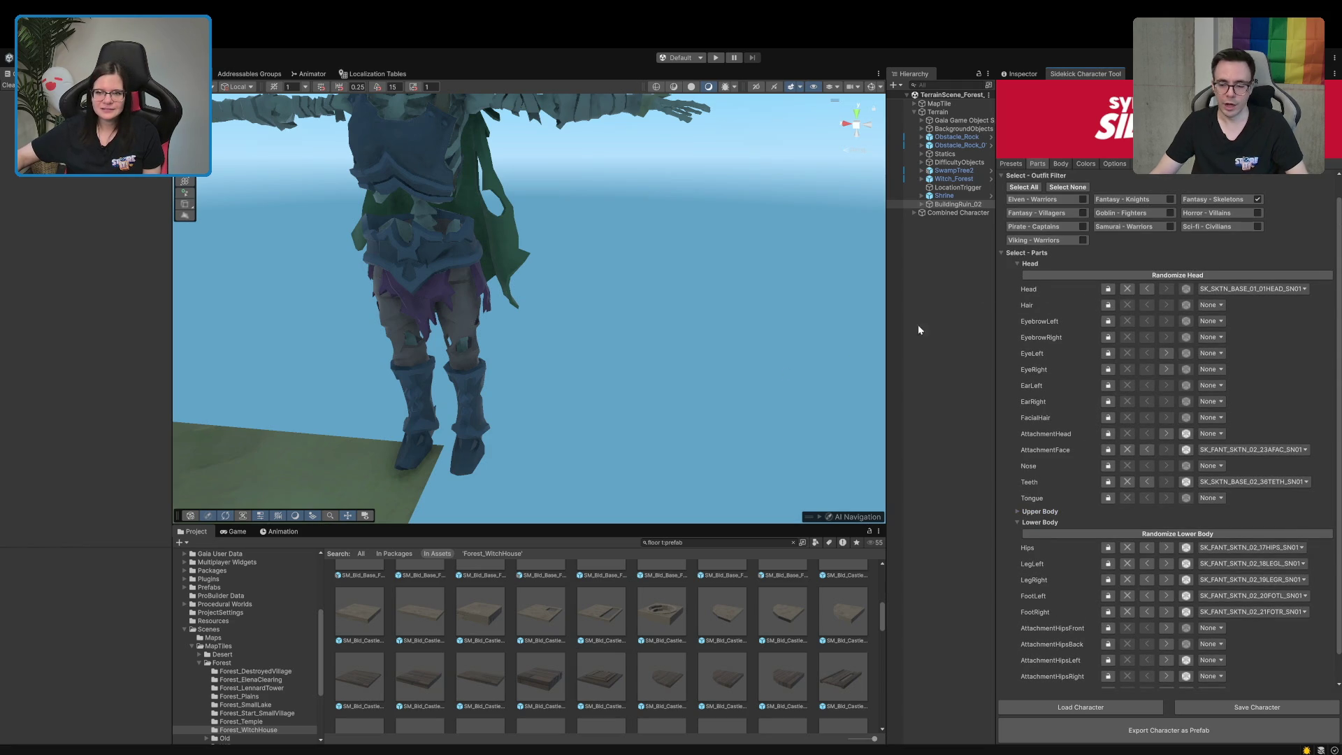
# Collapse the Head slots, keep LegRight at SKTN_04 and make LegLeft bare-bone SK_SKTN_BASE_01_18LEGL_SN01
pyautogui.click(1017, 264)
pyautogui.moveTo(676, 419)
pyautogui.mouseDown()
pyautogui.moveTo(476, 540)
pyautogui.moveTo(502, 531)
pyautogui.moveTo(563, 367)
pyautogui.mouseUp()
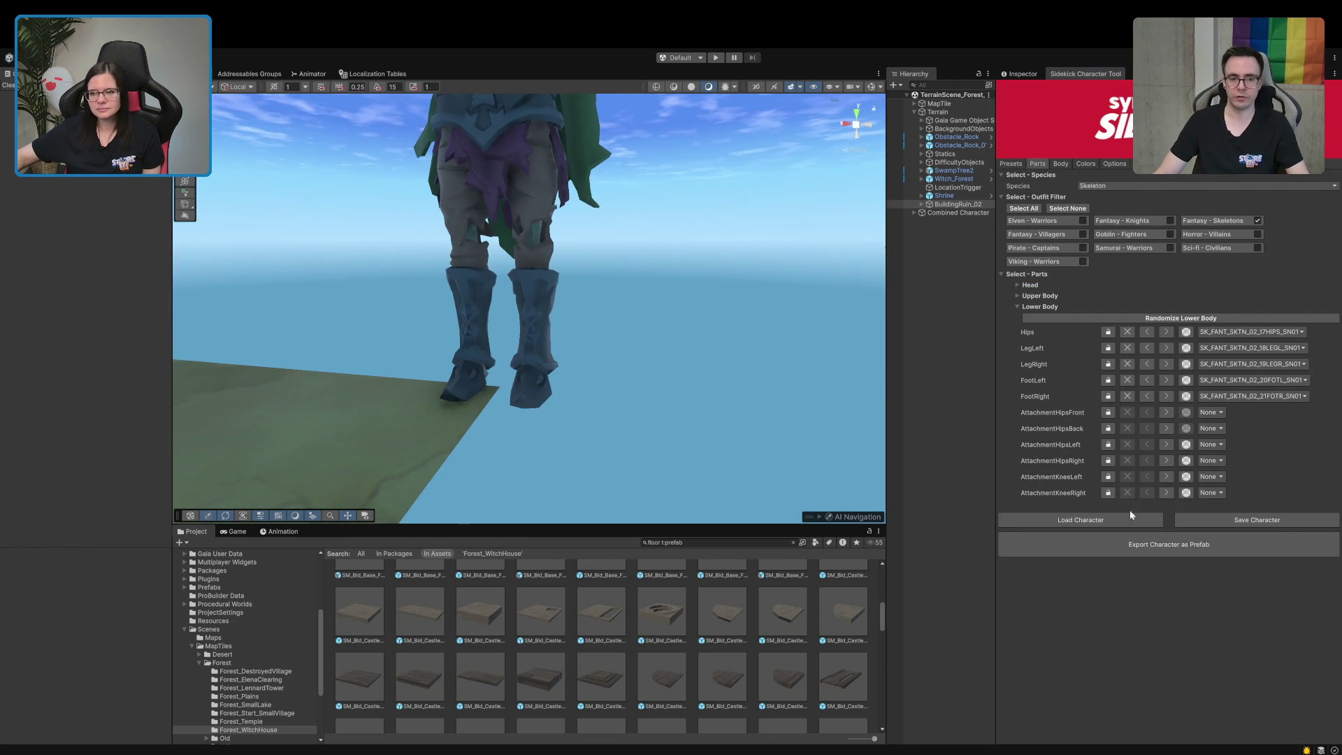
pyautogui.click(1166, 347)
pyautogui.click(1166, 347)
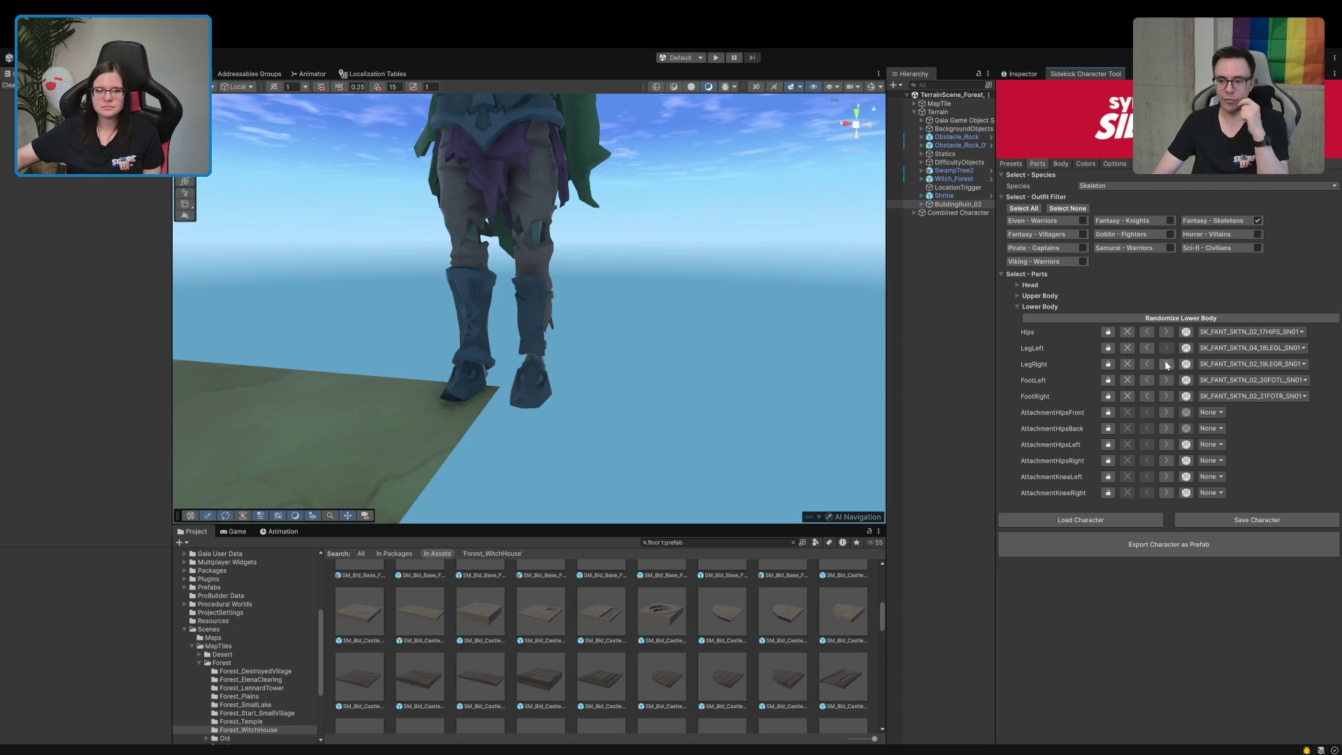
pyautogui.click(1166, 363)
pyautogui.click(1167, 363)
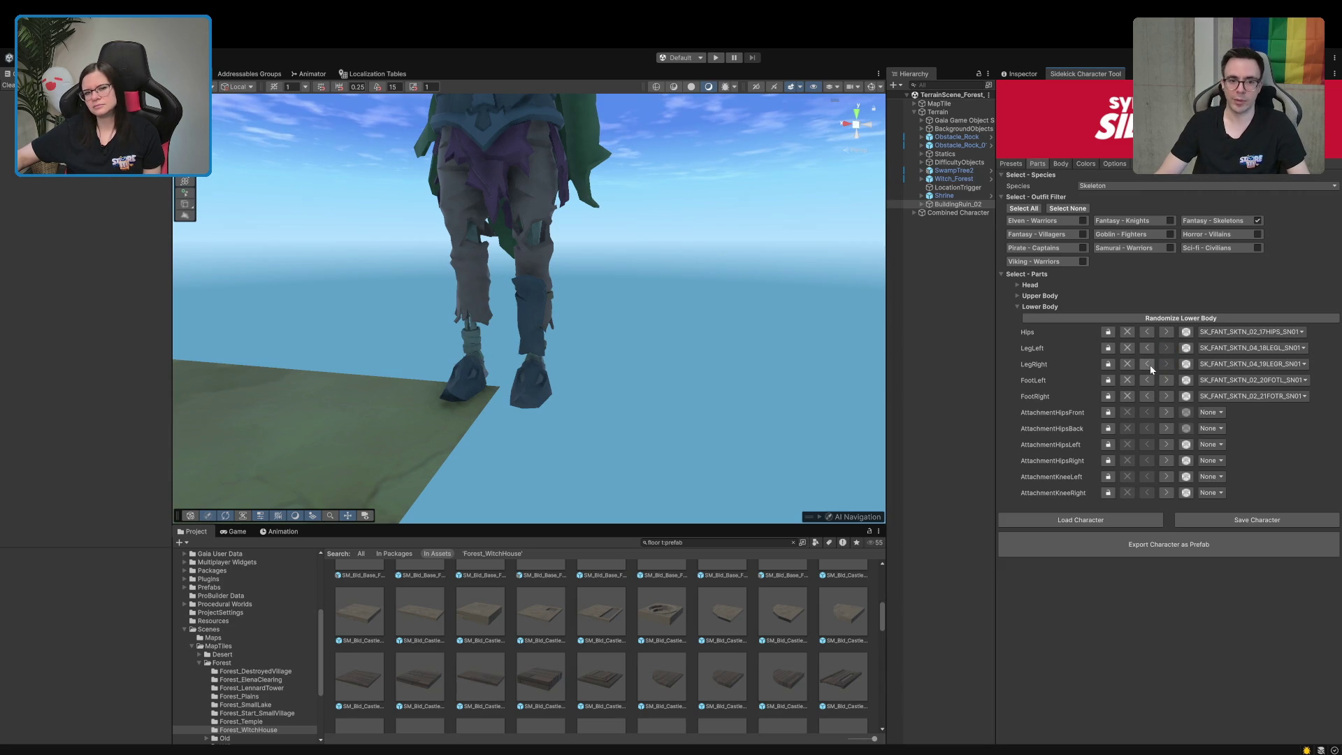
pyautogui.click(1150, 365)
pyautogui.click(1165, 364)
pyautogui.click(1148, 348)
pyautogui.click(1147, 348)
pyautogui.click(1147, 348)
pyautogui.click(1147, 348)
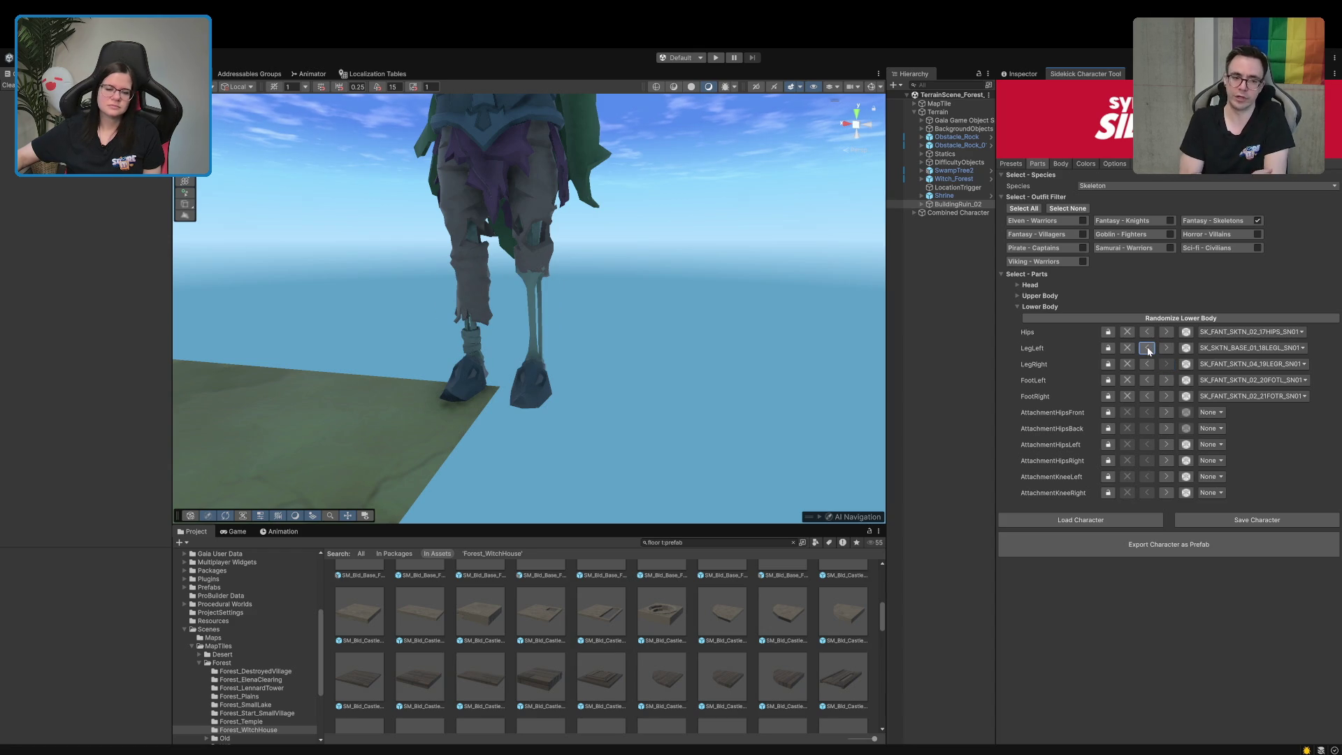
# Set both feet to the bare-bone SK_SKTN_BASE_01 parts
pyautogui.click(1165, 396)
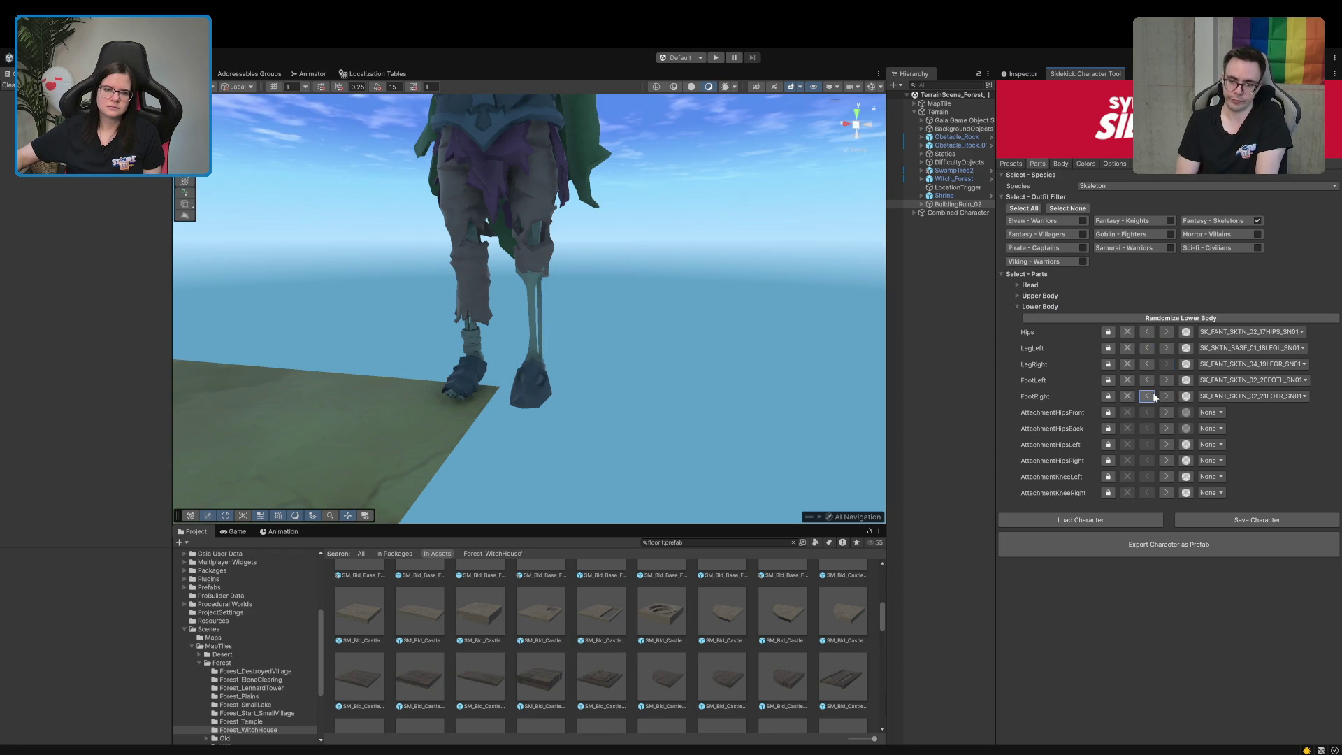
pyautogui.click(1147, 395)
pyautogui.click(1147, 396)
pyautogui.click(1147, 379)
pyautogui.click(1148, 380)
pyautogui.moveTo(552, 390)
pyautogui.mouseDown()
pyautogui.moveTo(516, 401)
pyautogui.moveTo(553, 358)
pyautogui.mouseUp()
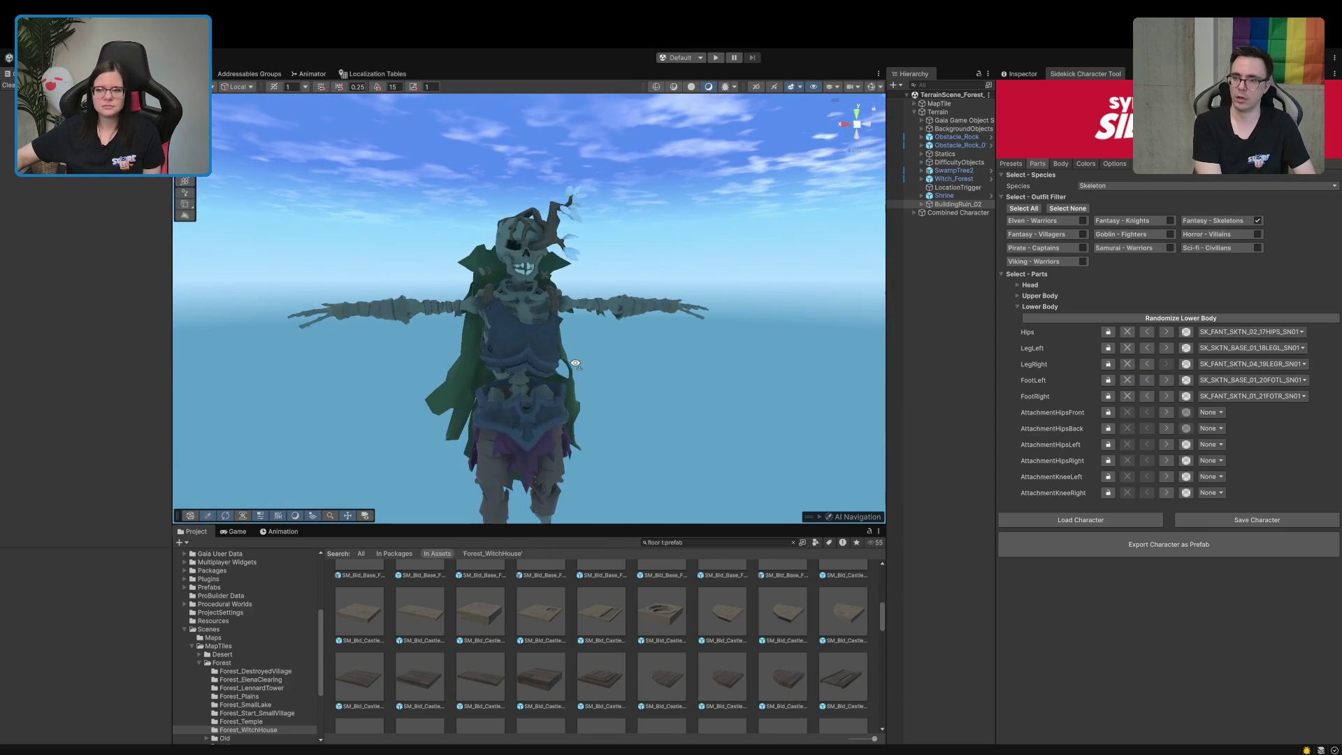
# Reopen the Upper Body slots and cycle the torso from none to SKTN_03
pyautogui.click(1020, 296)
pyautogui.click(1148, 321)
pyautogui.click(1148, 321)
pyautogui.click(1147, 321)
pyautogui.click(1148, 321)
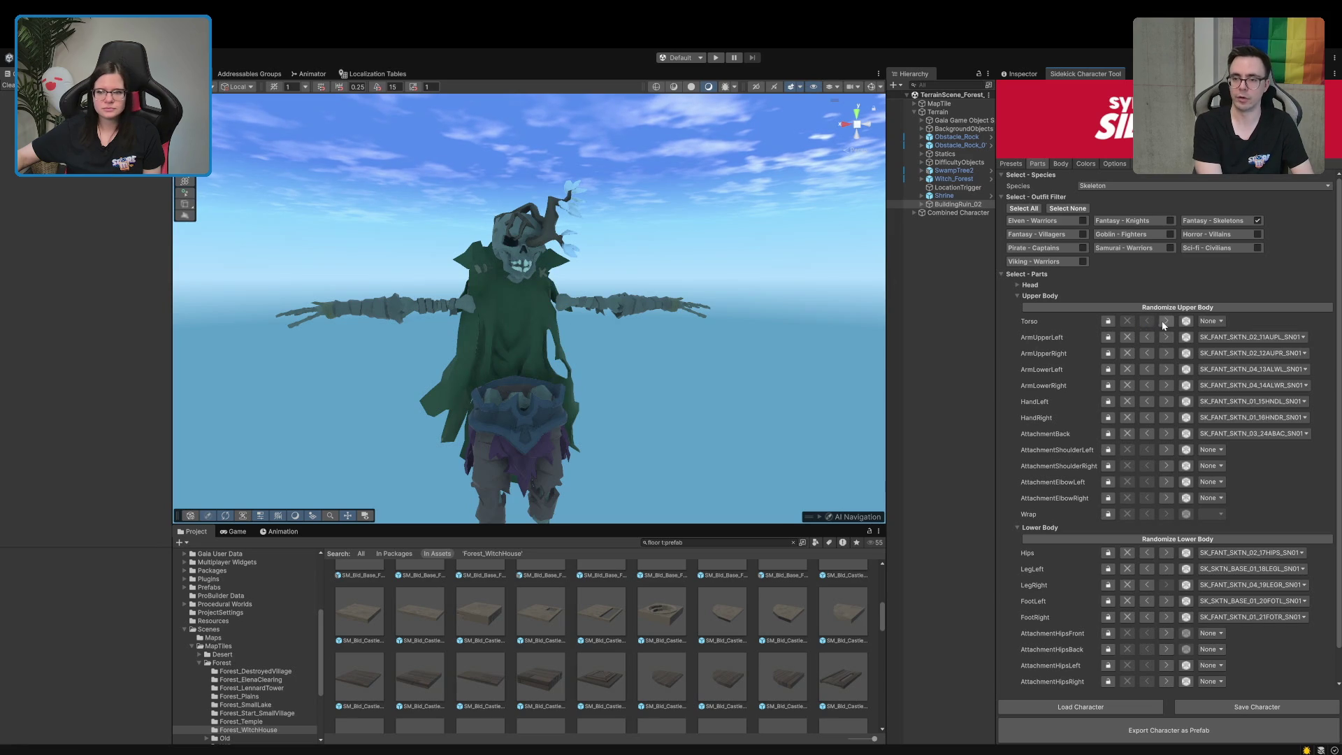
pyautogui.click(1165, 321)
pyautogui.click(1165, 321)
pyautogui.click(1165, 322)
pyautogui.click(1165, 321)
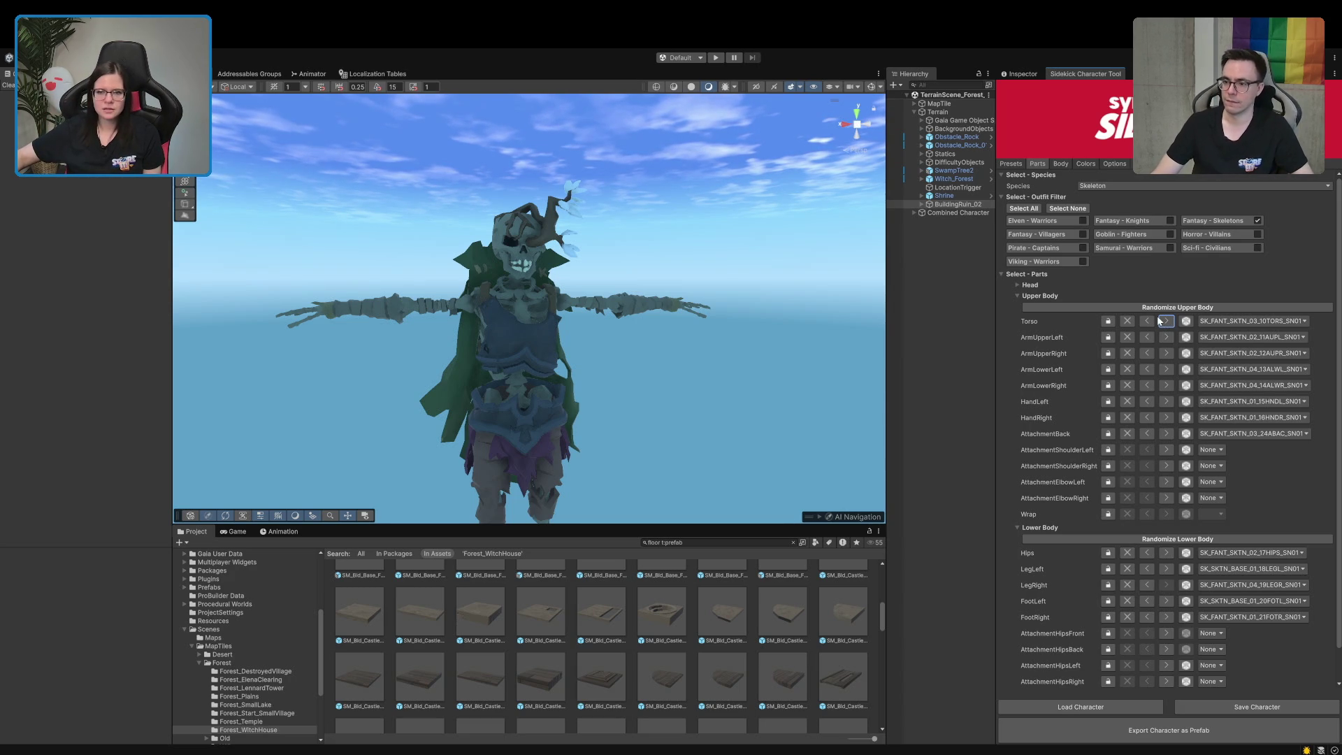
# Try torso variants SKTN_04 through SKTN_07, returning to SKTN_04
pyautogui.click(1165, 321)
pyautogui.click(1165, 321)
pyautogui.click(1165, 322)
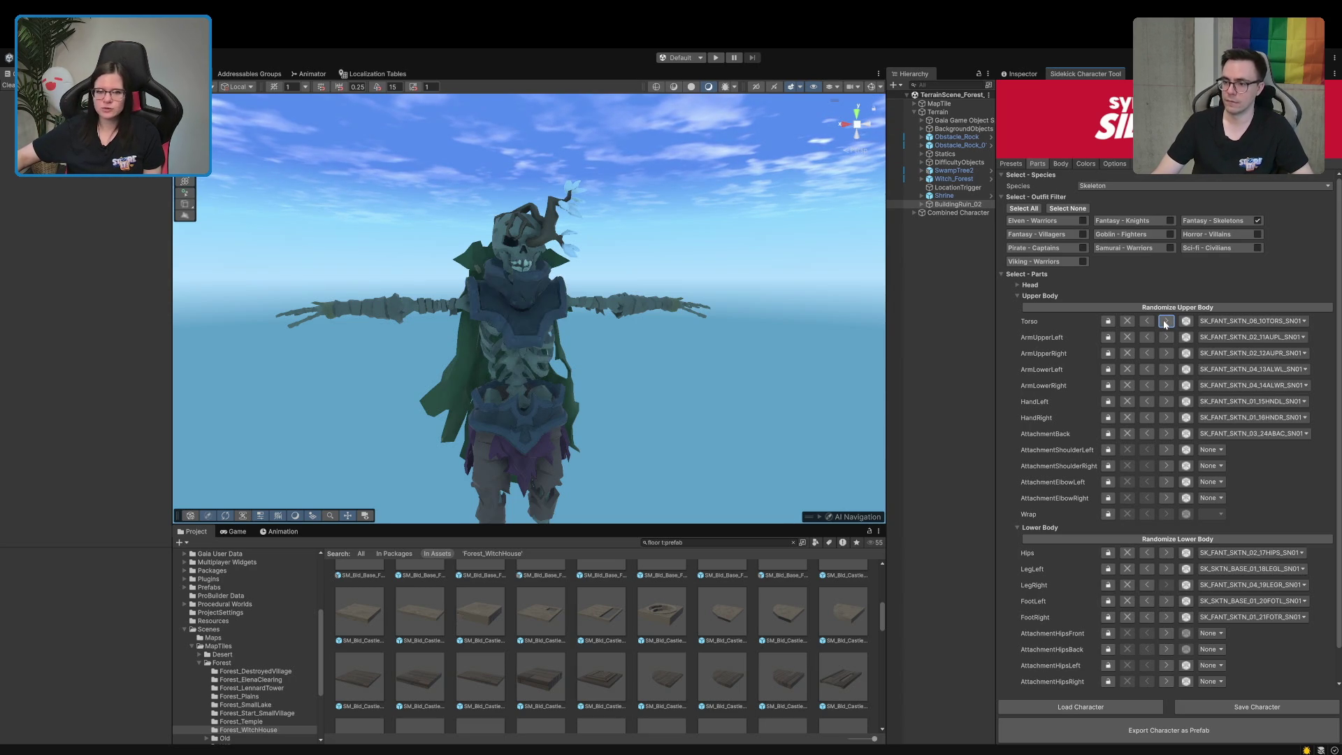
pyautogui.click(1166, 323)
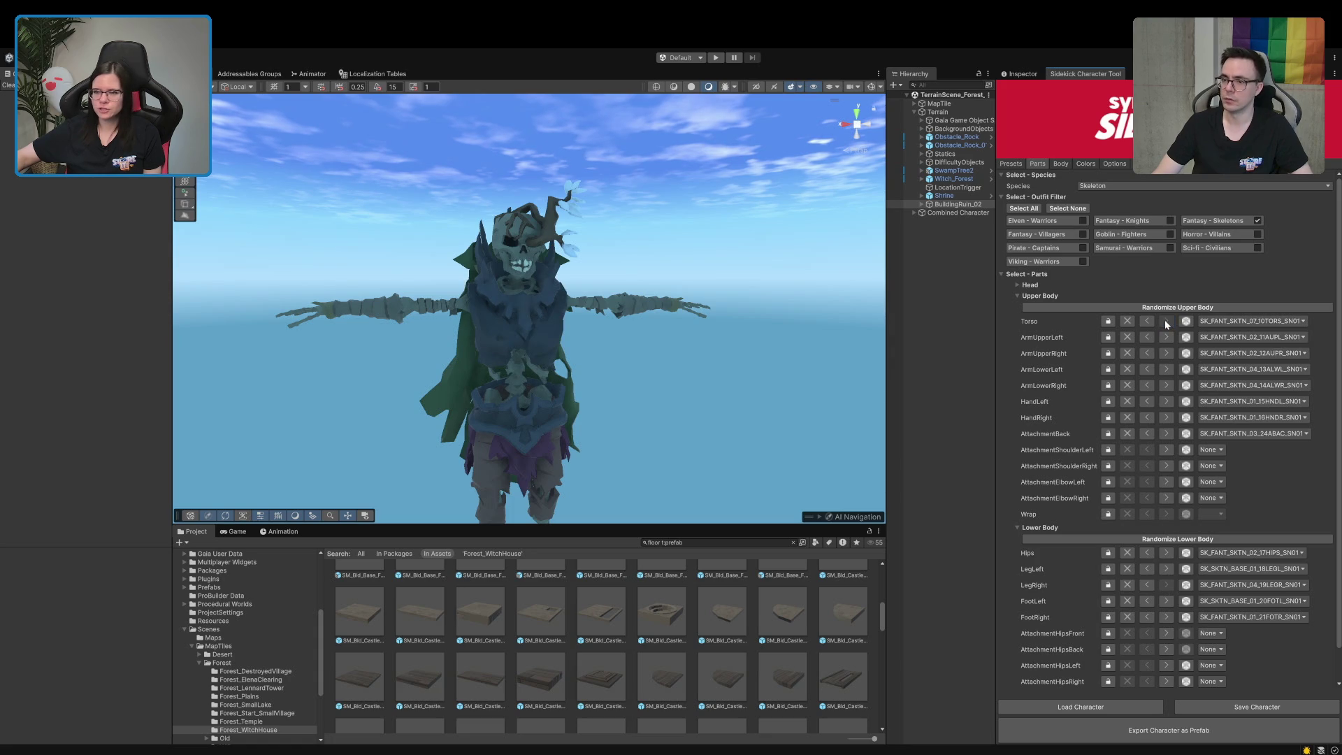
pyautogui.click(1165, 322)
pyautogui.click(1153, 323)
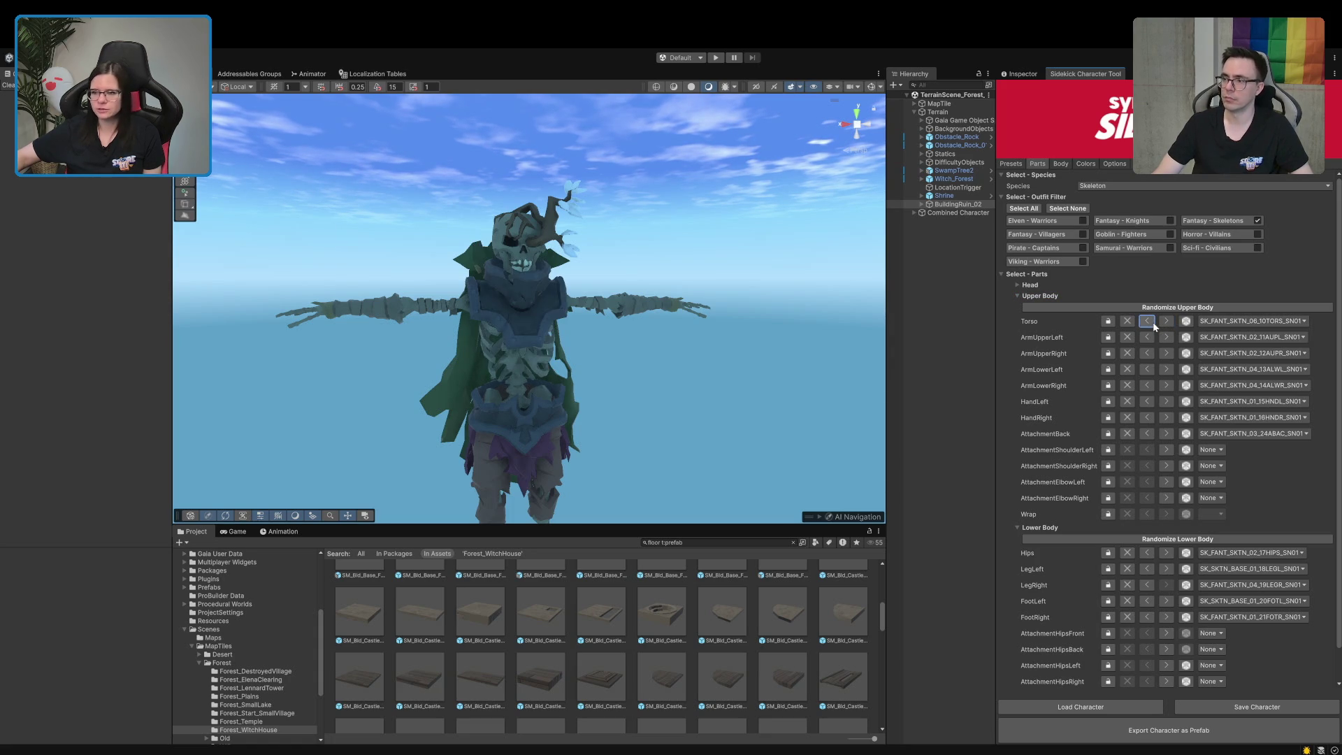
pyautogui.click(1153, 324)
pyautogui.click(1154, 324)
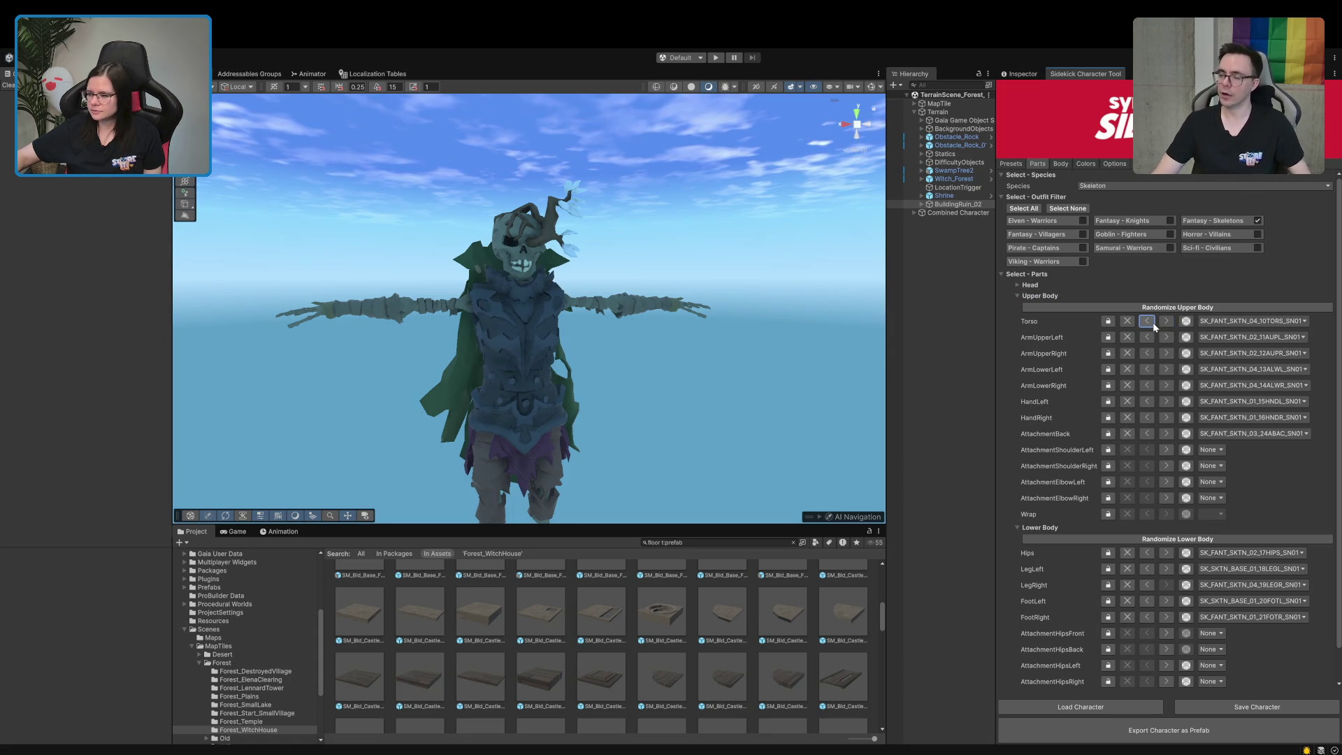
# Settle the torso on SKTN_03 after trying the bare chest, and view the colour settings
pyautogui.click(1153, 322)
pyautogui.click(1152, 321)
pyautogui.click(1153, 322)
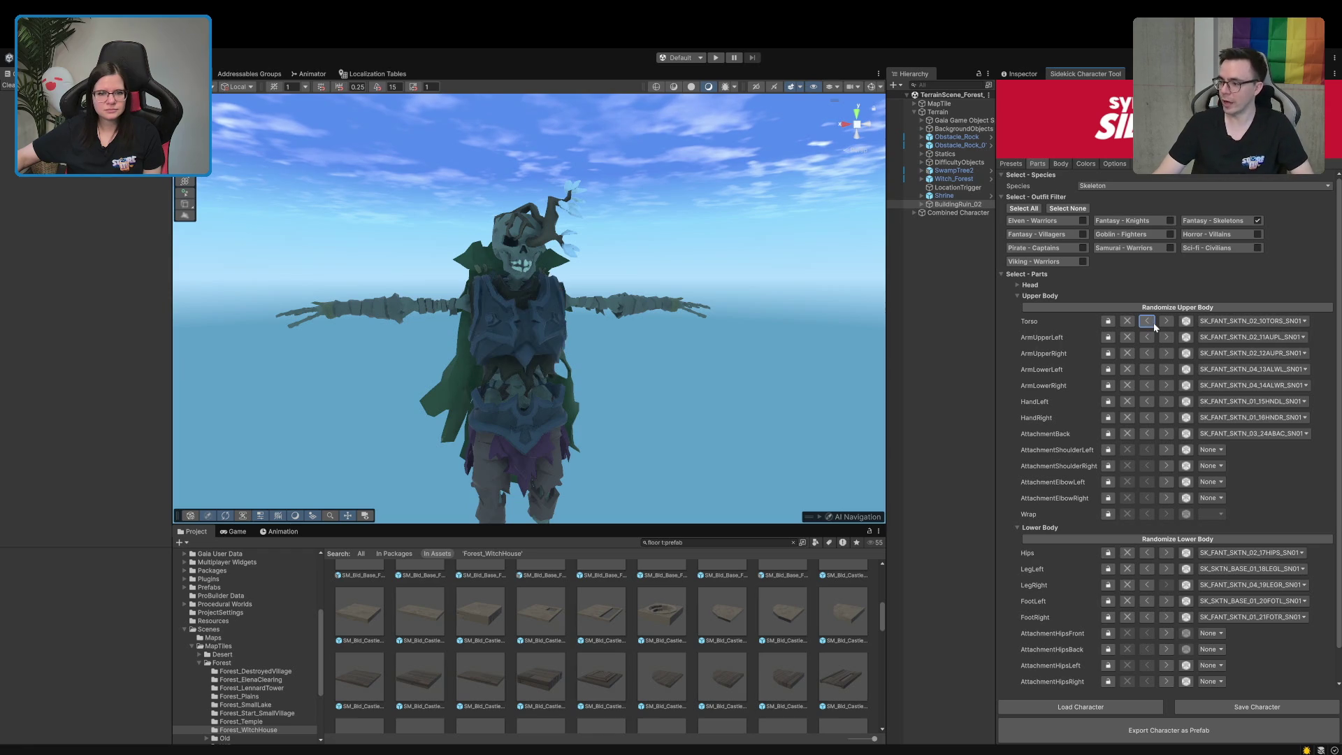
pyautogui.click(1152, 322)
pyautogui.click(1166, 322)
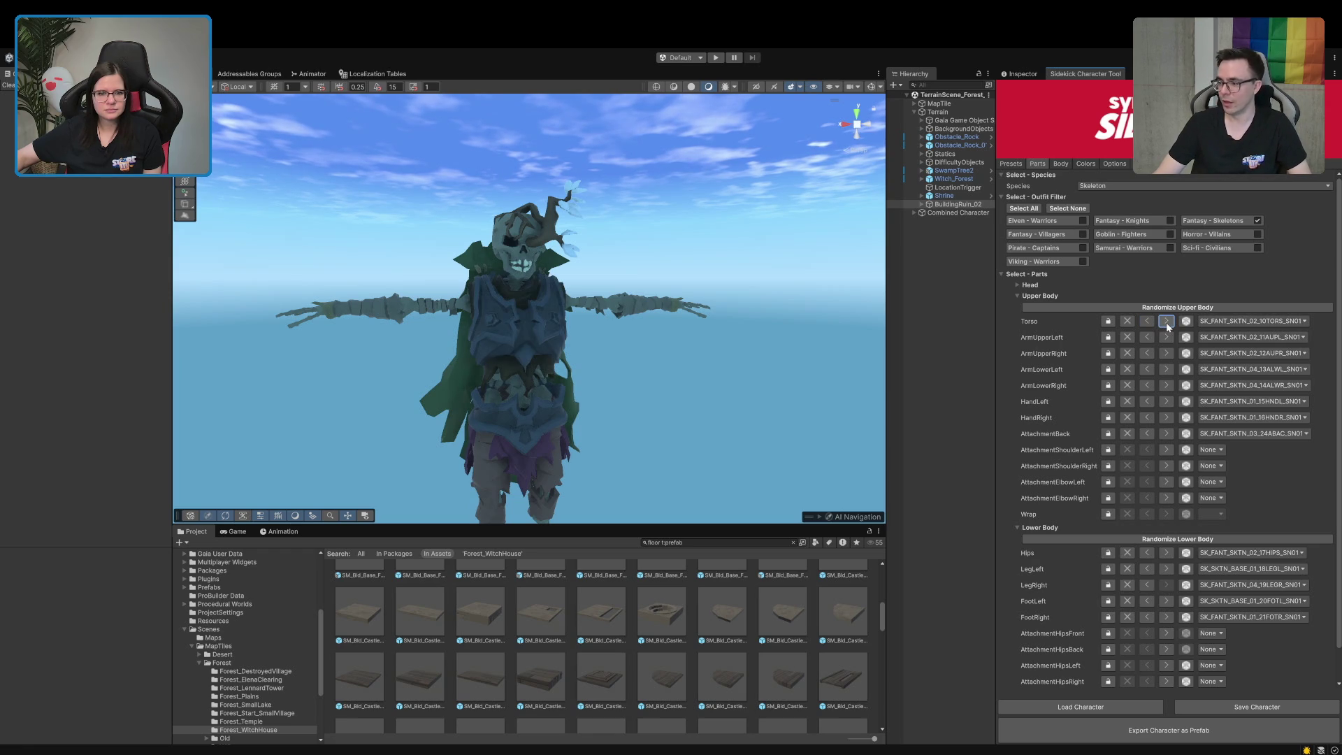
pyautogui.click(1166, 321)
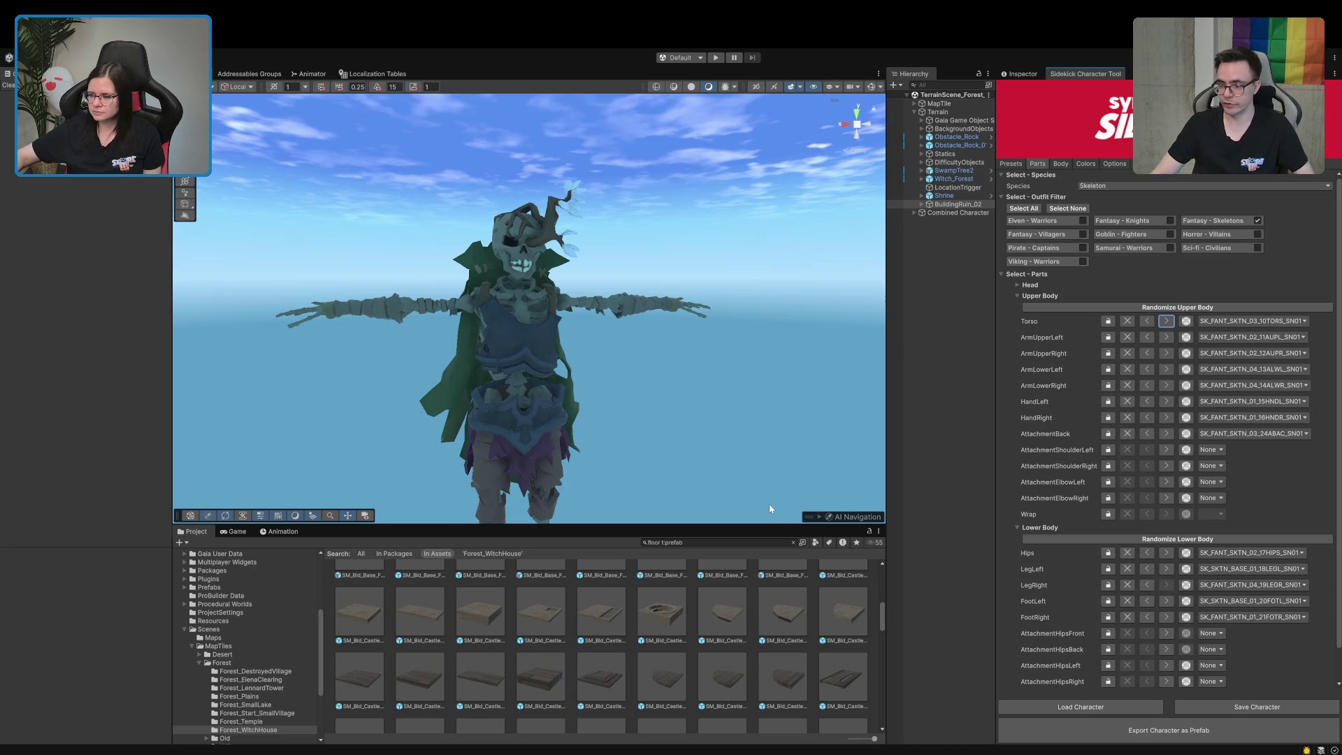
pyautogui.moveTo(610, 339)
pyautogui.mouseDown()
pyautogui.moveTo(627, 440)
pyautogui.moveTo(602, 383)
pyautogui.mouseUp()
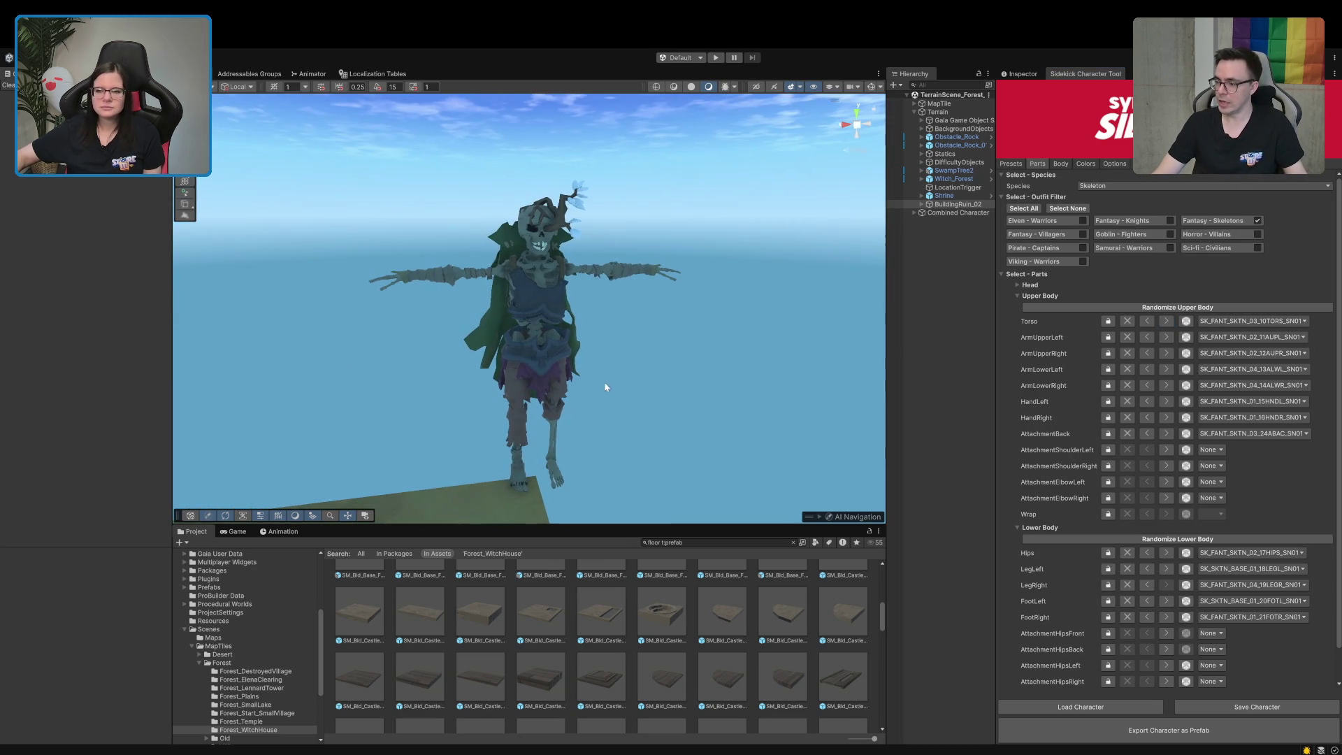
pyautogui.click(1093, 165)
# Copy the cape's Back Attachment 01 green onto Hips Outfit 02 and keep it a darker green
pyautogui.click(1099, 311)
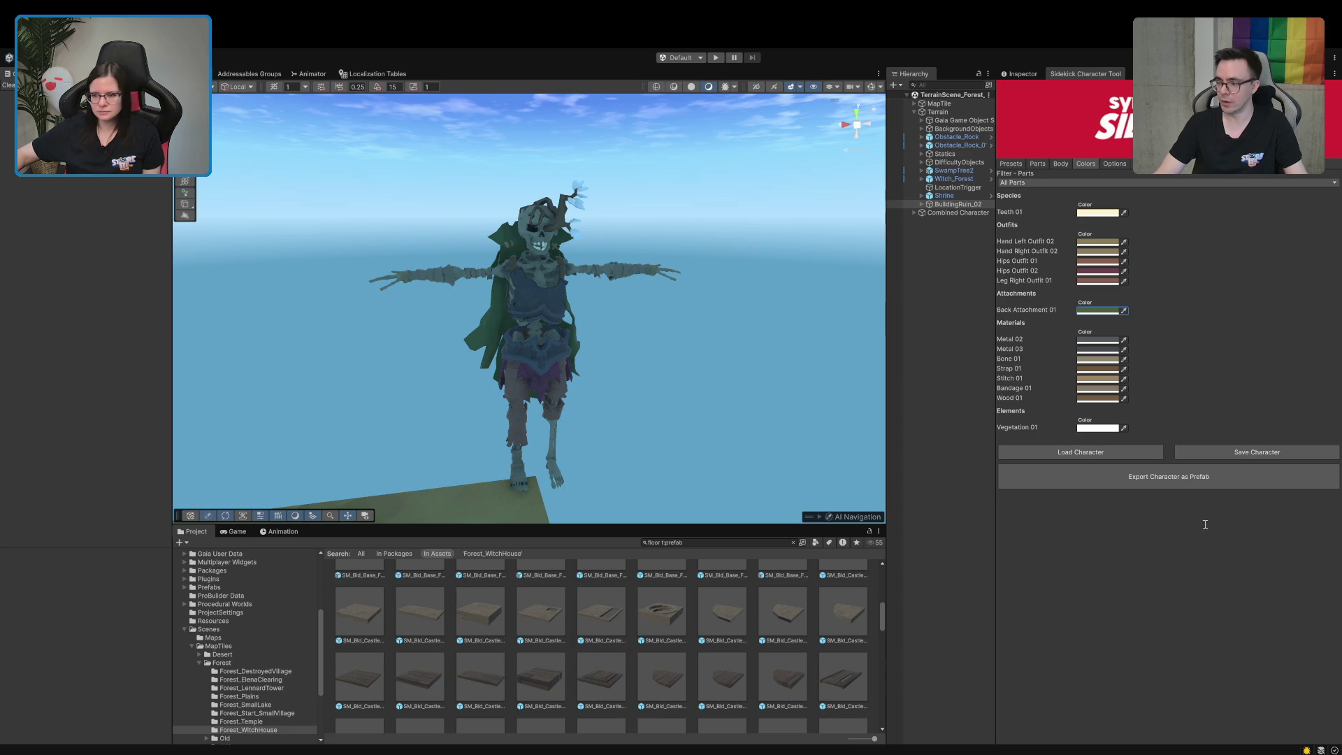
pyautogui.click(1098, 270)
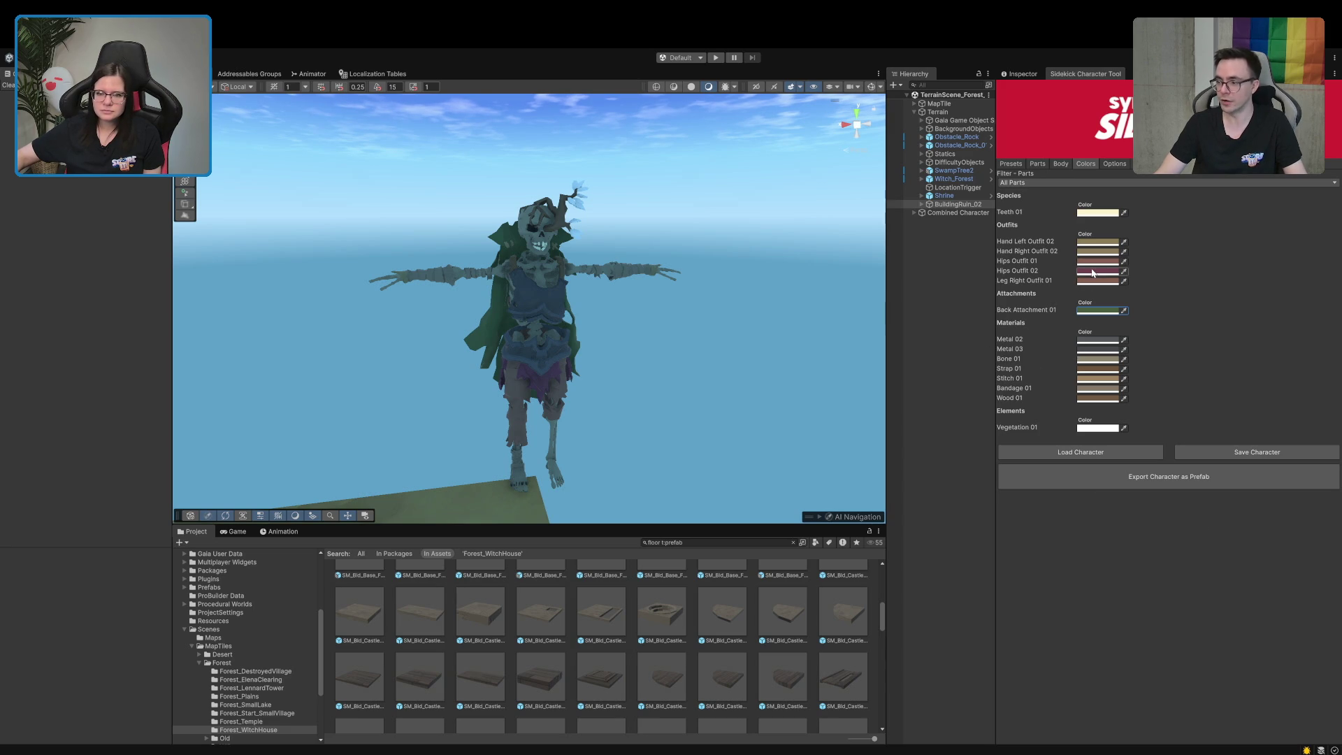
pyautogui.hotkey('ctrl', 'v')
pyautogui.scroll(5, 644, 377)
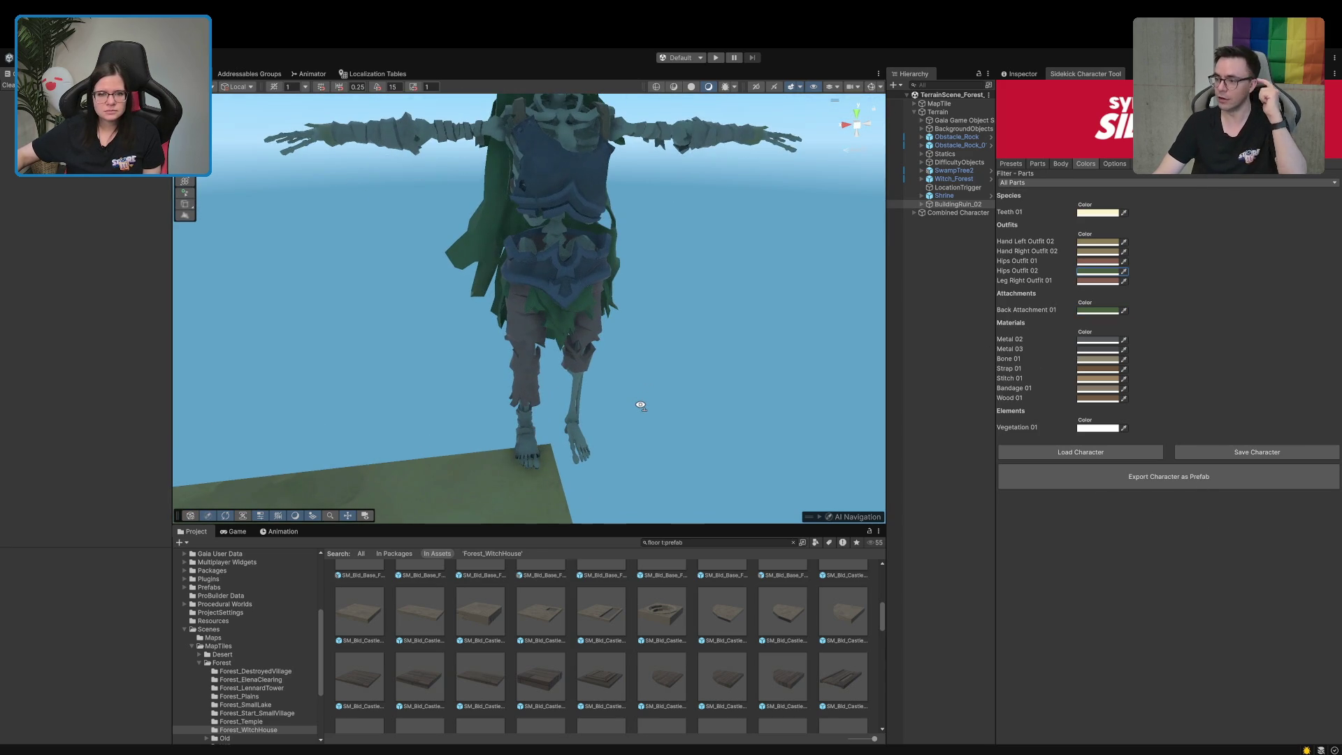
pyautogui.click(1107, 311)
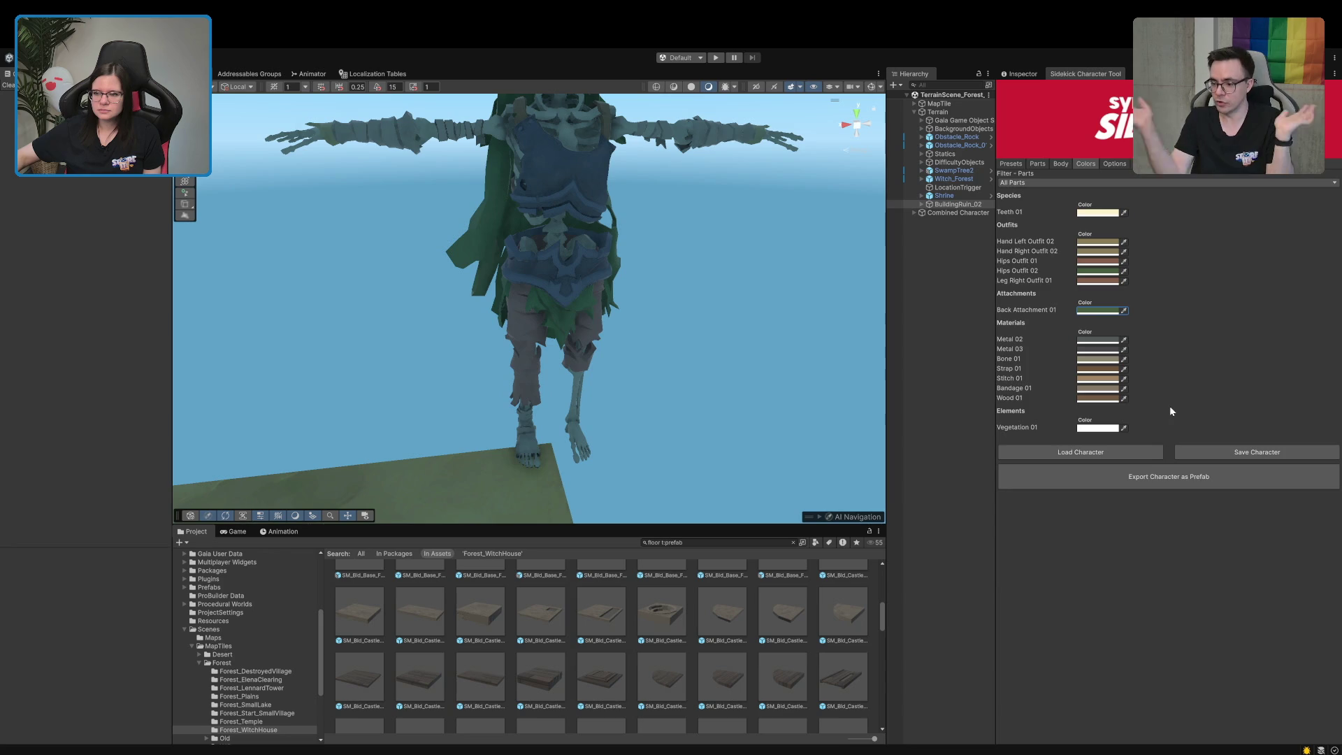
pyautogui.hotkey('ctrl', 'v')
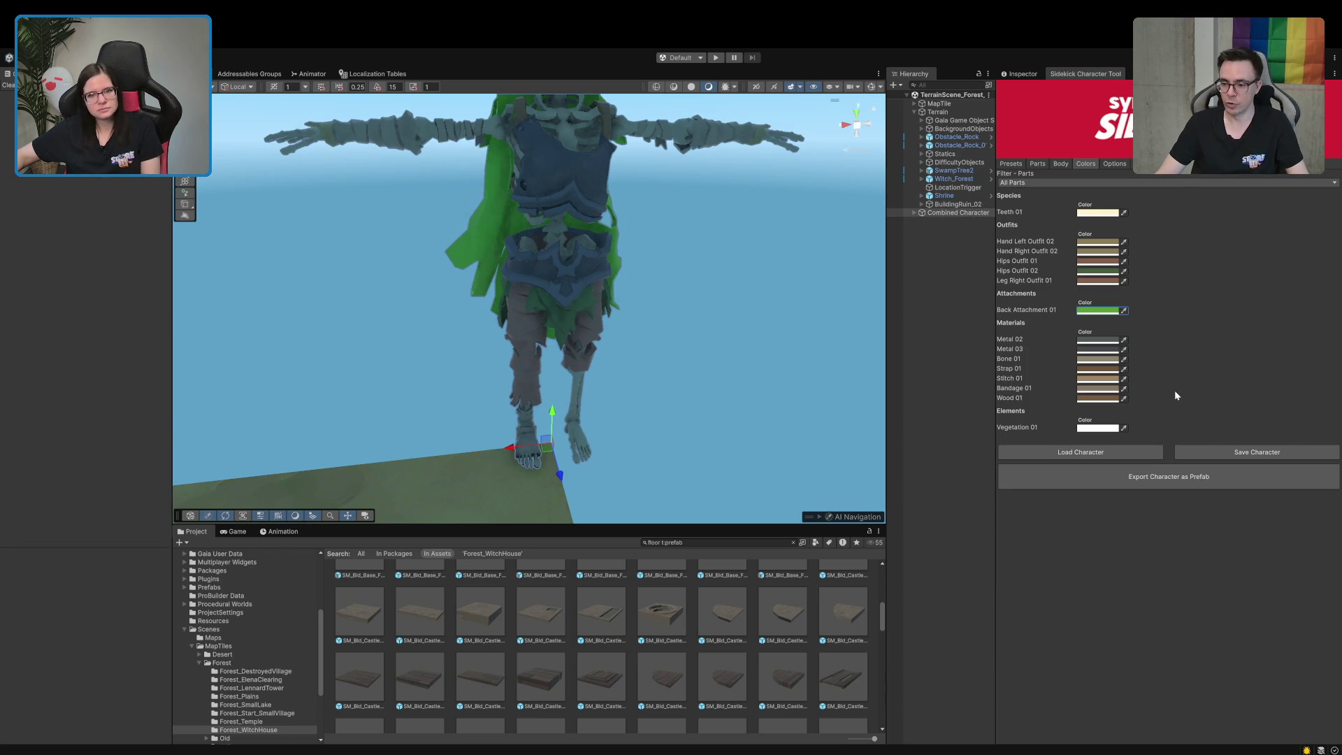
pyautogui.hotkey('ctrl', 'z')
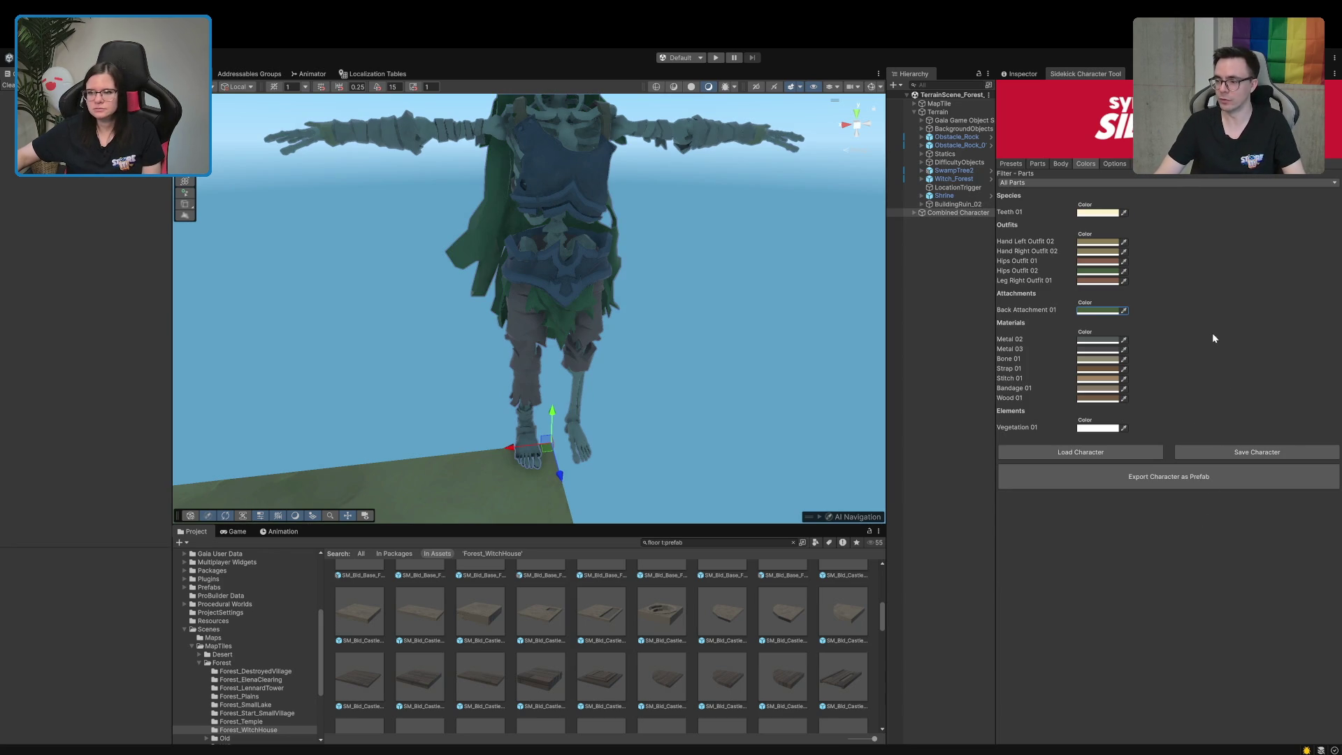
pyautogui.hotkey('ctrl', 'z')
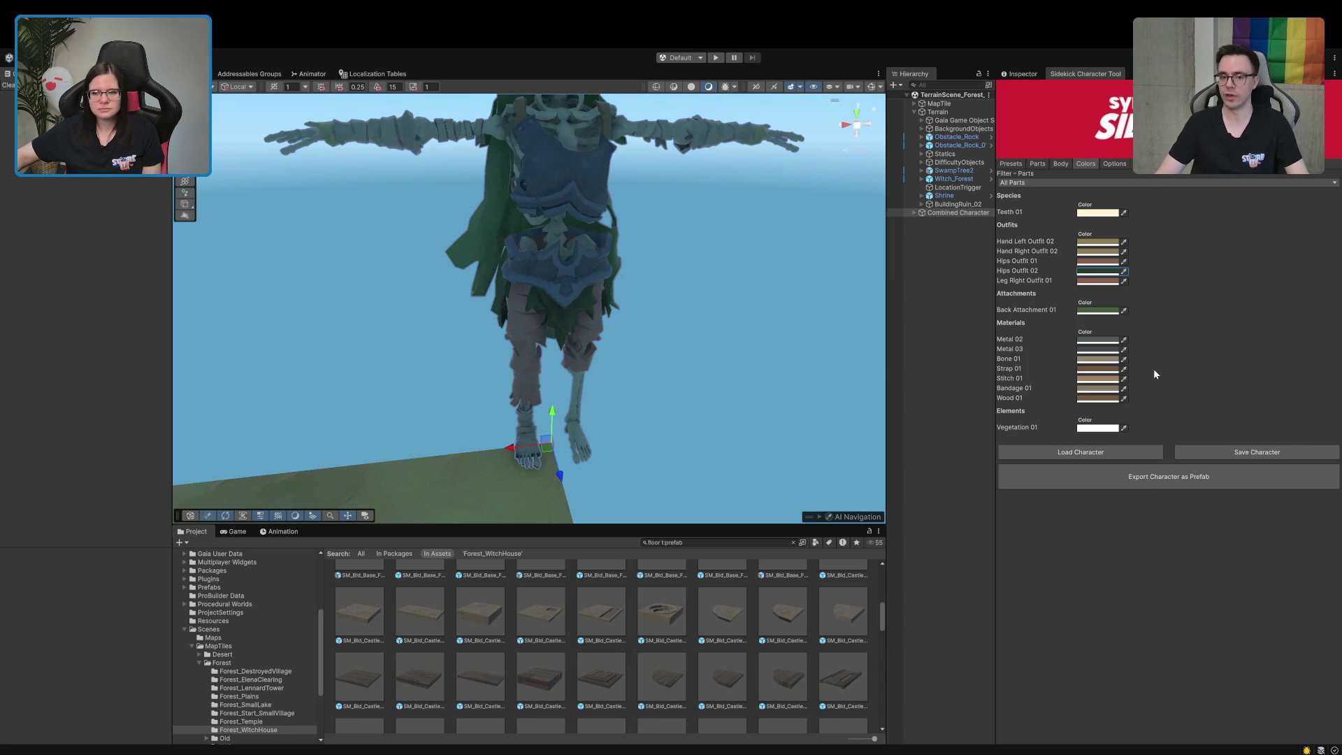
# Try a grey-green on Hips Outfit 01, then undo it back to brown
pyautogui.click(1196, 357)
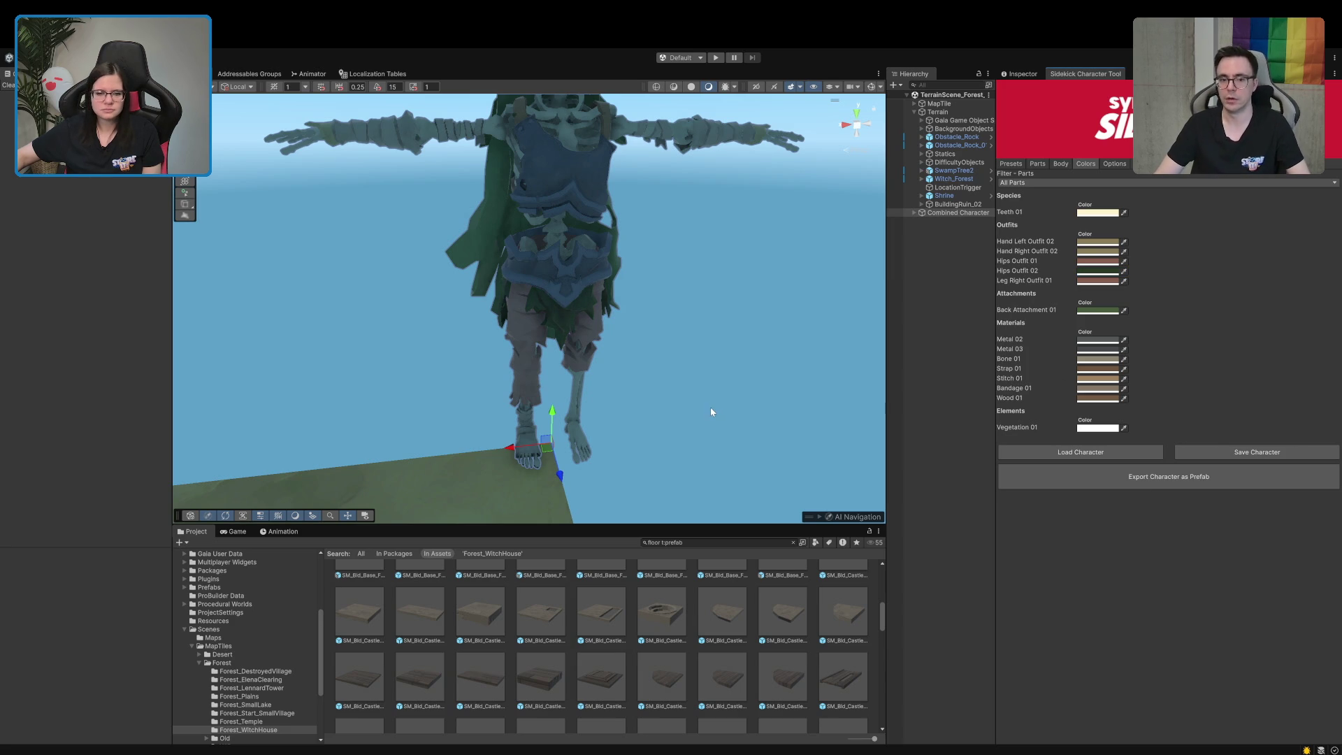
pyautogui.click(1099, 266)
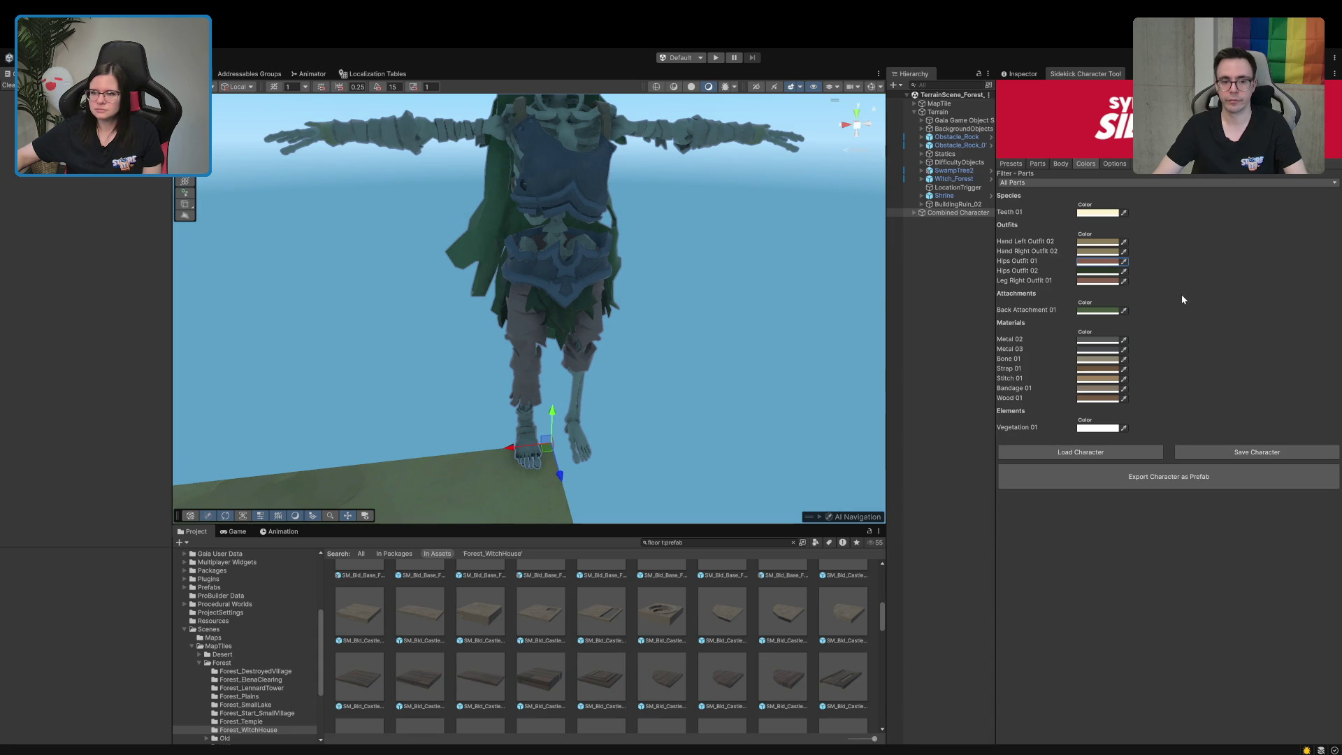
pyautogui.click(1094, 245)
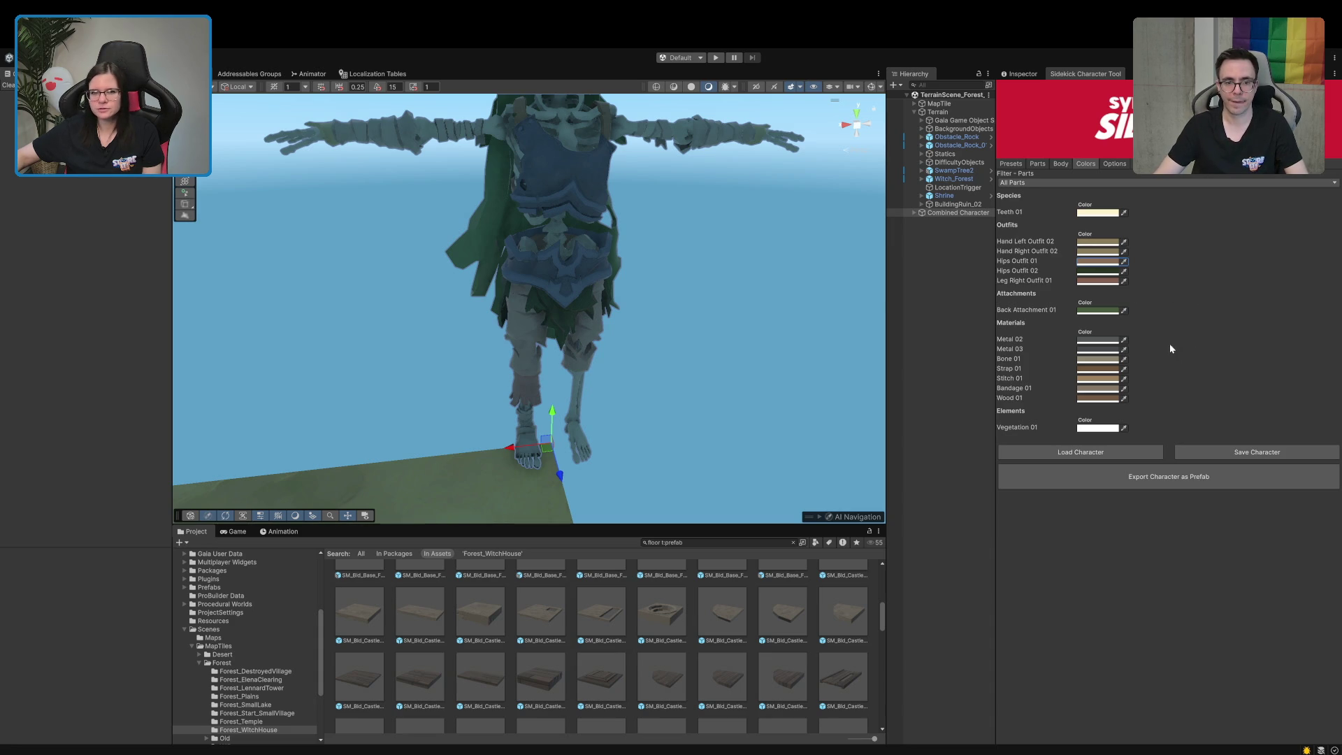
pyautogui.hotkey('ctrl', 'z')
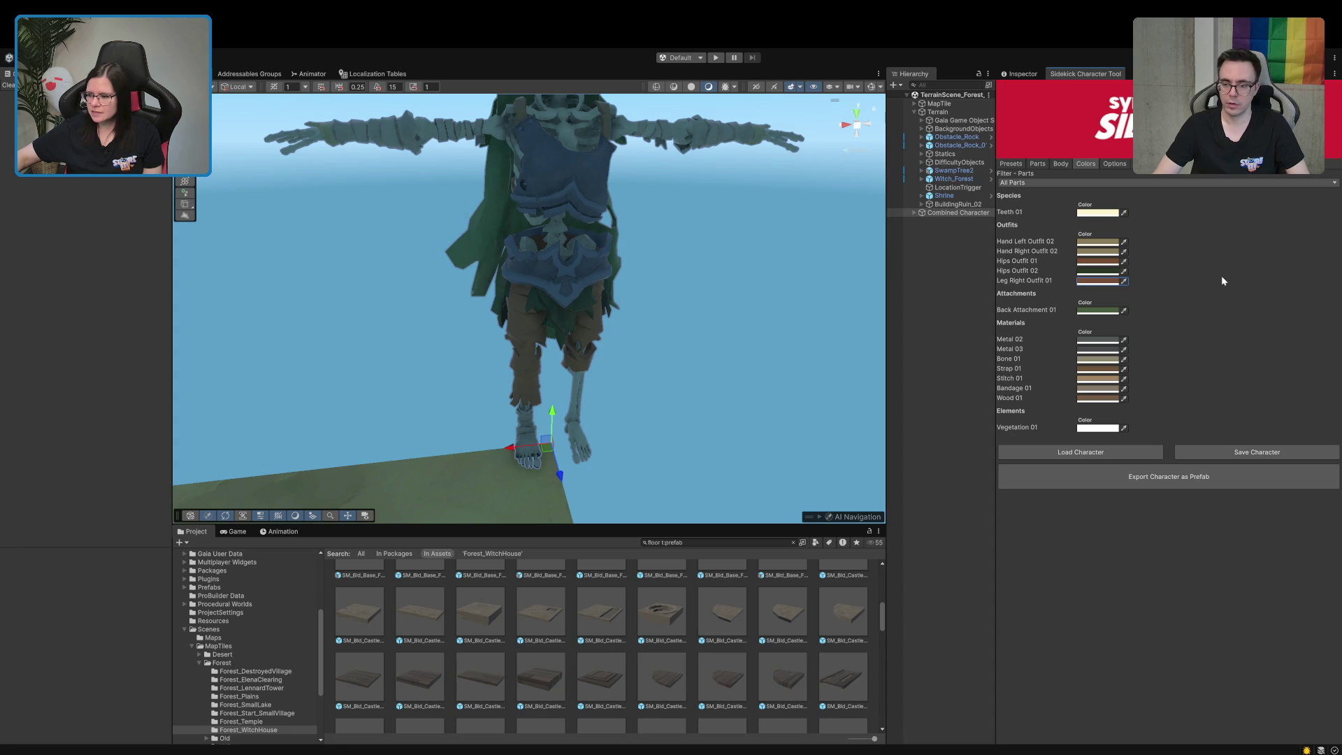
# Zoom out to see the whole skeleton, deselect it and widen the Hierarchy panel
pyautogui.moveTo(685, 479)
pyautogui.mouseDown()
pyautogui.moveTo(575, 458)
pyautogui.moveTo(608, 407)
pyautogui.moveTo(590, 427)
pyautogui.moveTo(587, 402)
pyautogui.moveTo(639, 444)
pyautogui.moveTo(665, 386)
pyautogui.moveTo(647, 420)
pyautogui.mouseUp()
pyautogui.click(915, 428)
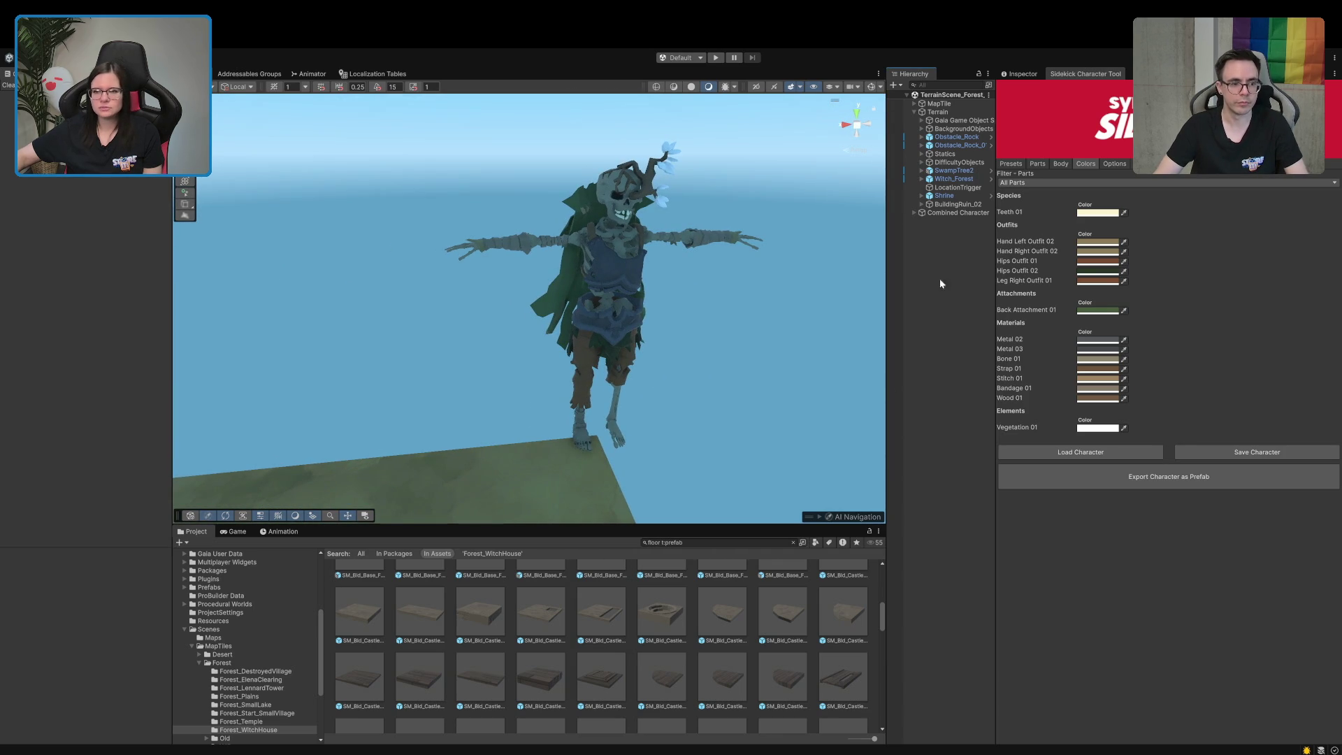
pyautogui.moveTo(992, 259); pyautogui.dragTo(1086, 279)
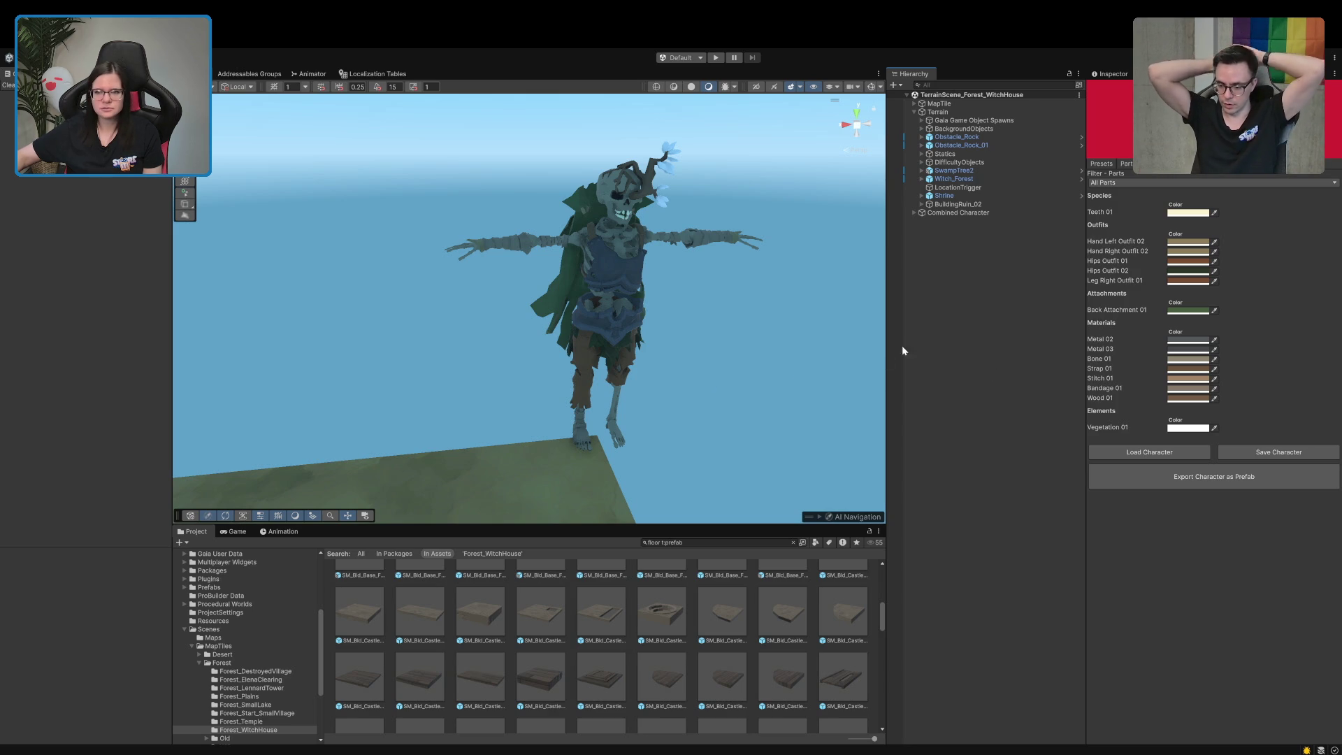
# Frame the Combined Character in a level front view and bring up its parts list
pyautogui.doubleClick(958, 213)
pyautogui.moveTo(670, 374)
pyautogui.mouseDown()
pyautogui.moveTo(632, 308)
pyautogui.moveTo(615, 363)
pyautogui.moveTo(687, 293)
pyautogui.mouseUp()
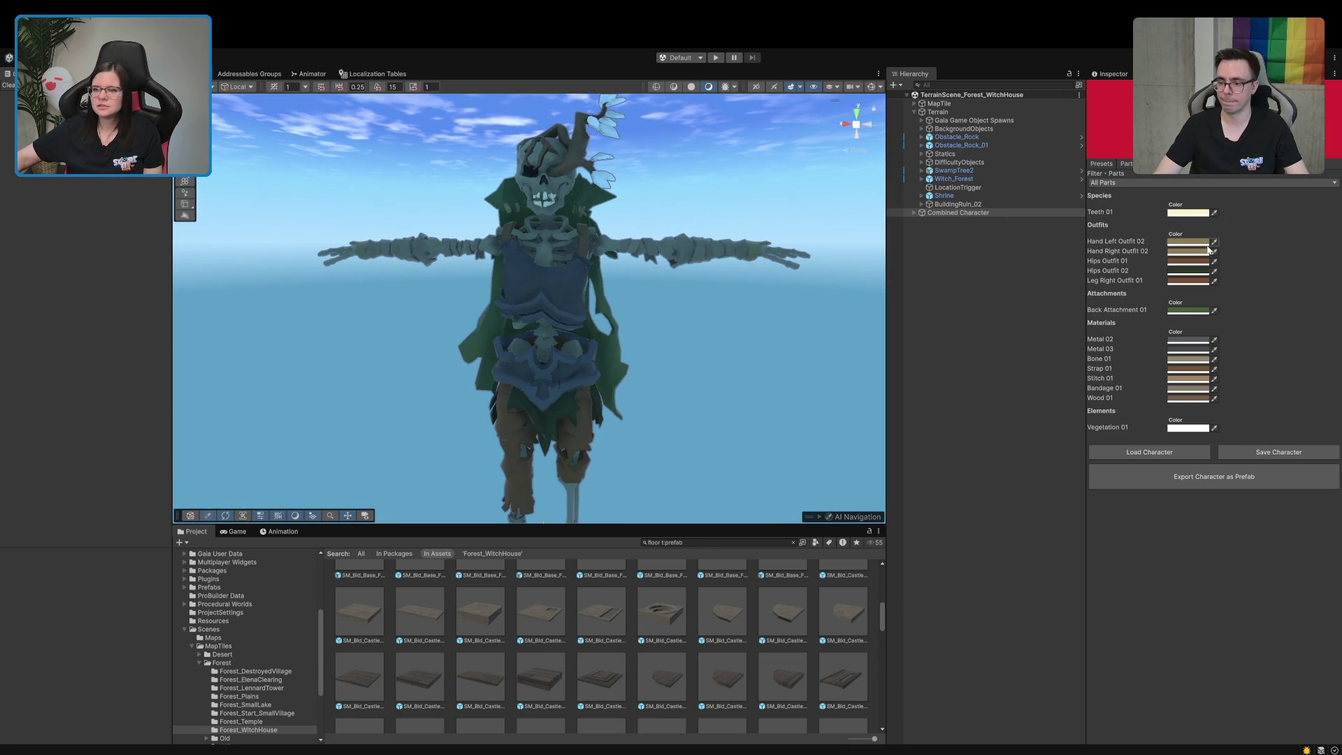
pyautogui.click(1127, 163)
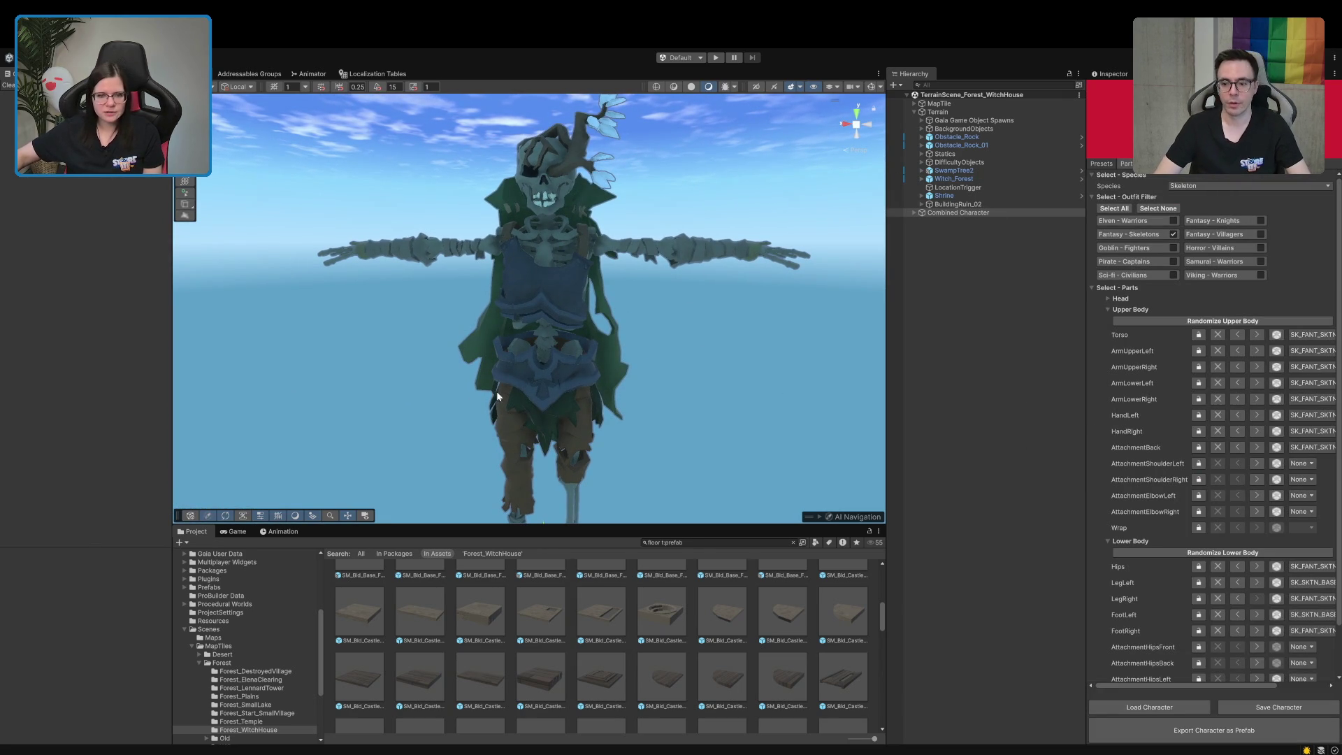
# Cycle the Hips pieces forward and back down to the bare skeleton hips
pyautogui.scroll(-2, 1143, 565)
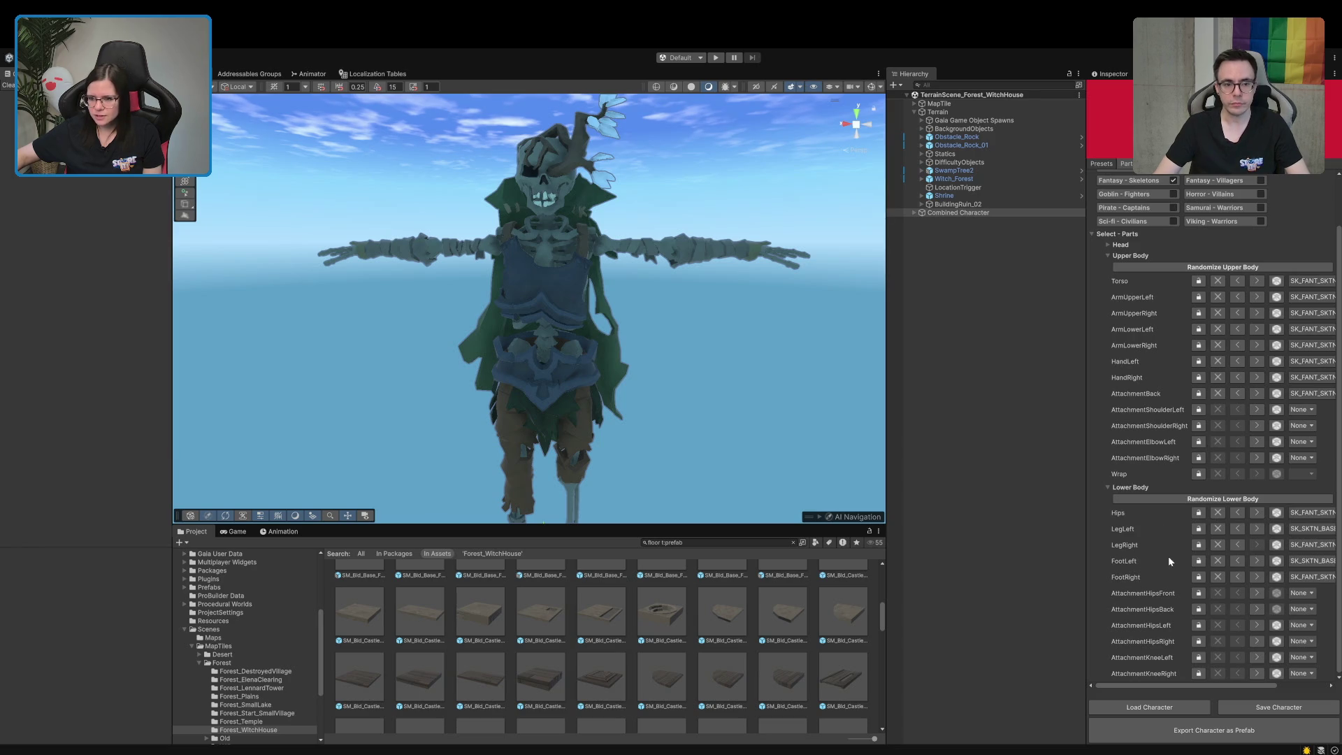
pyautogui.click(1255, 514)
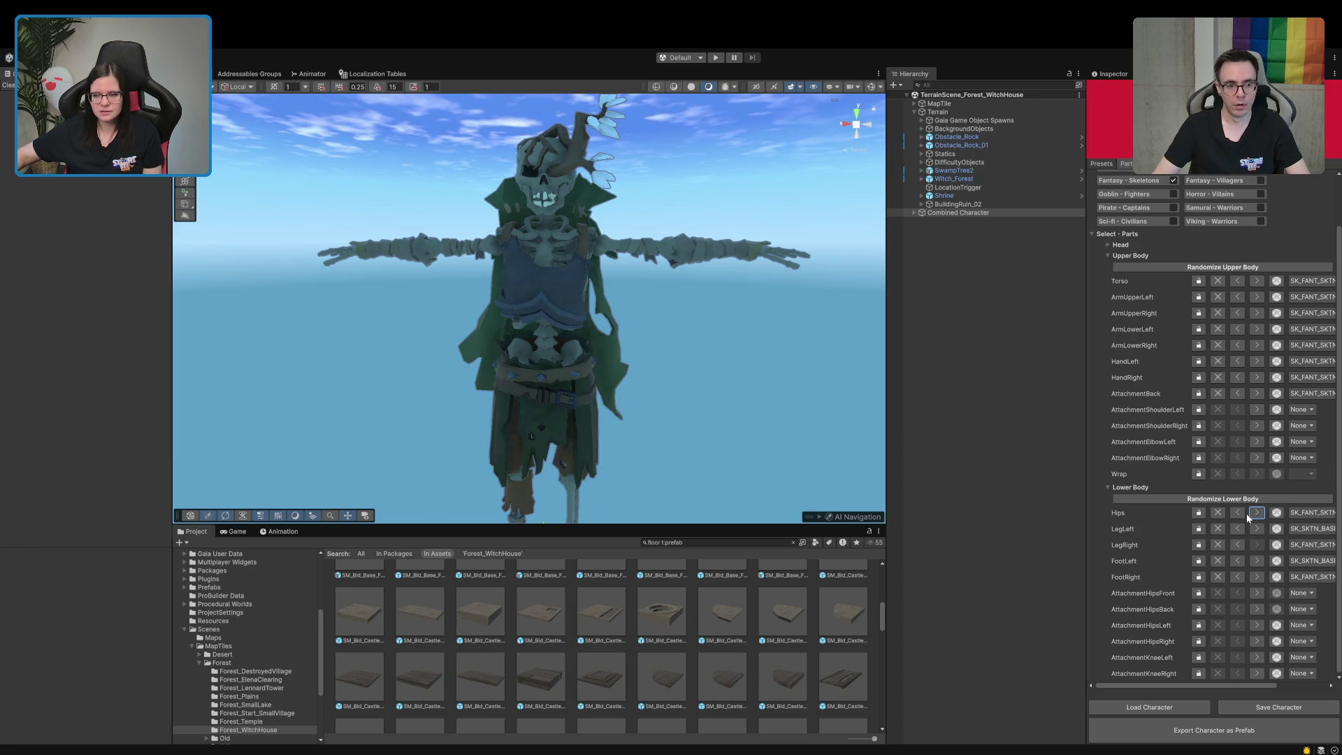
pyautogui.click(1255, 514)
pyautogui.click(1250, 514)
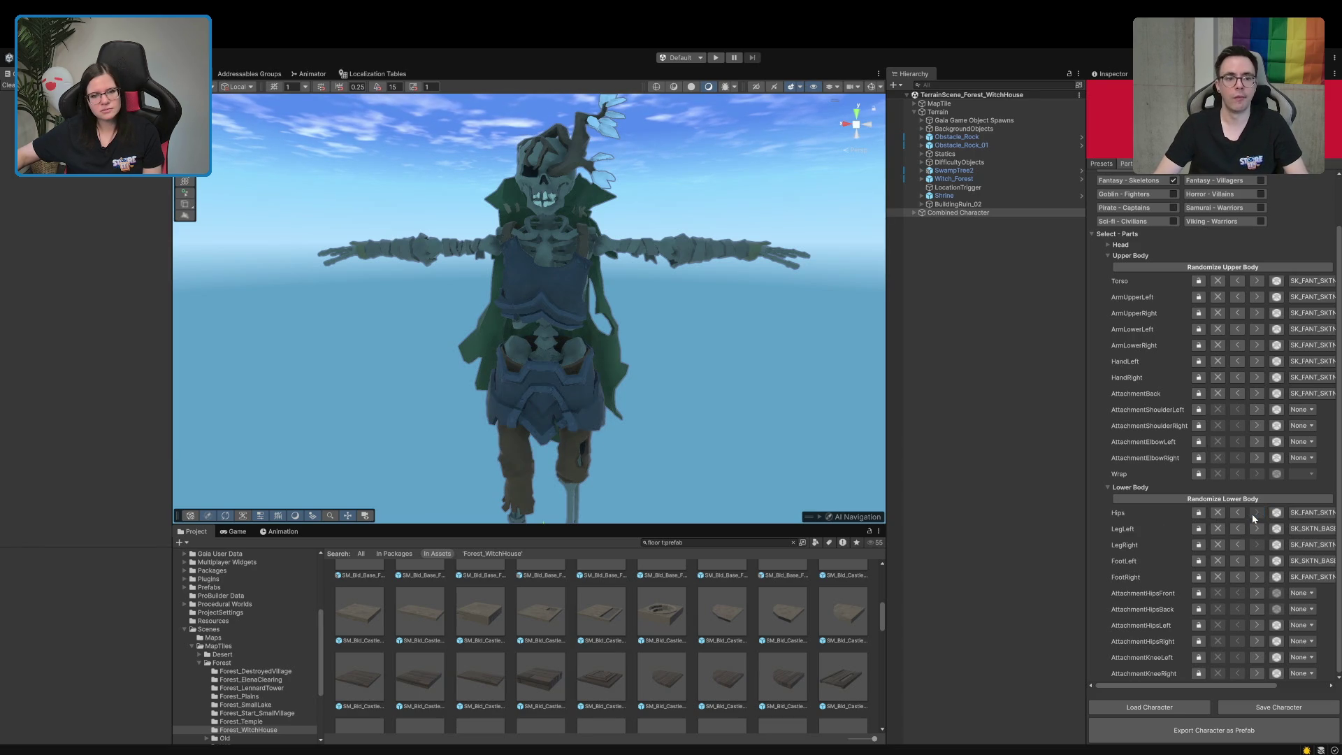
pyautogui.click(1237, 513)
pyautogui.click(1236, 514)
pyautogui.click(1236, 513)
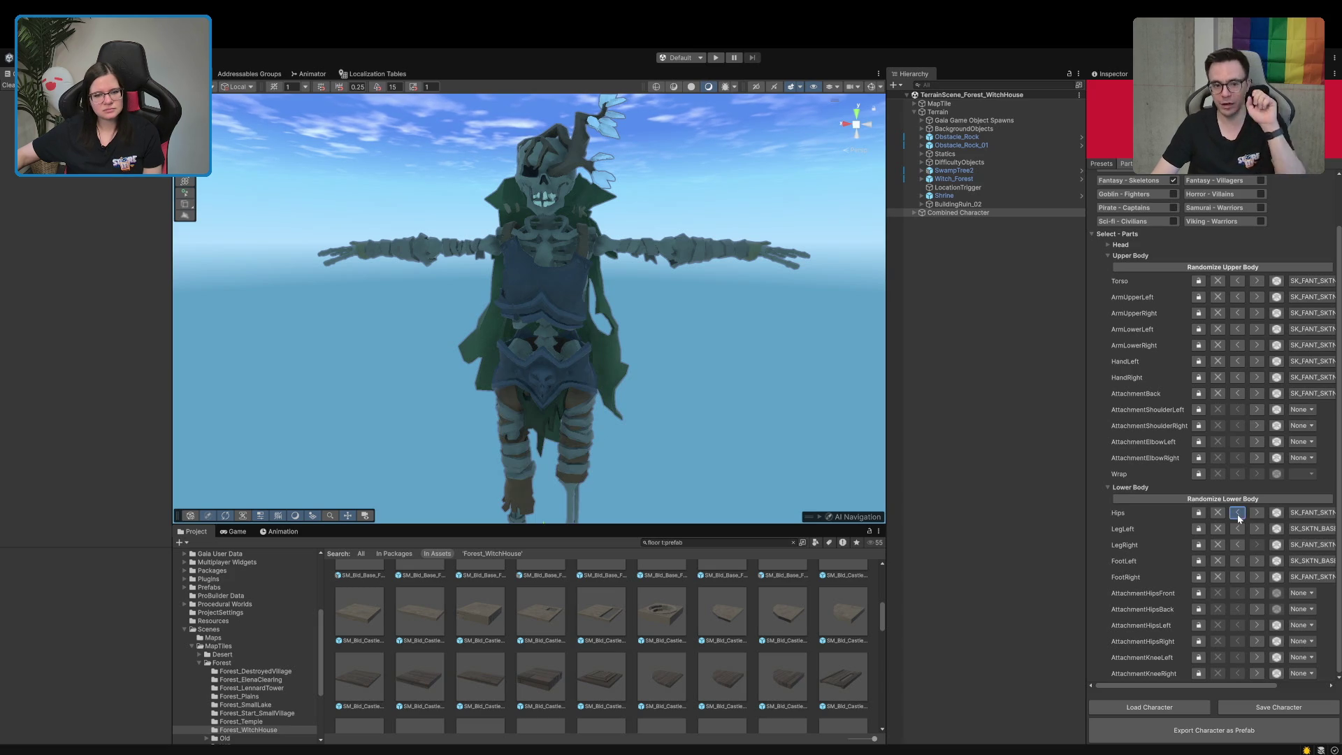
pyautogui.click(1237, 514)
# Settle the hips on the blue armoured skirt over brown trousers, then deselect the character
pyautogui.click(1237, 514)
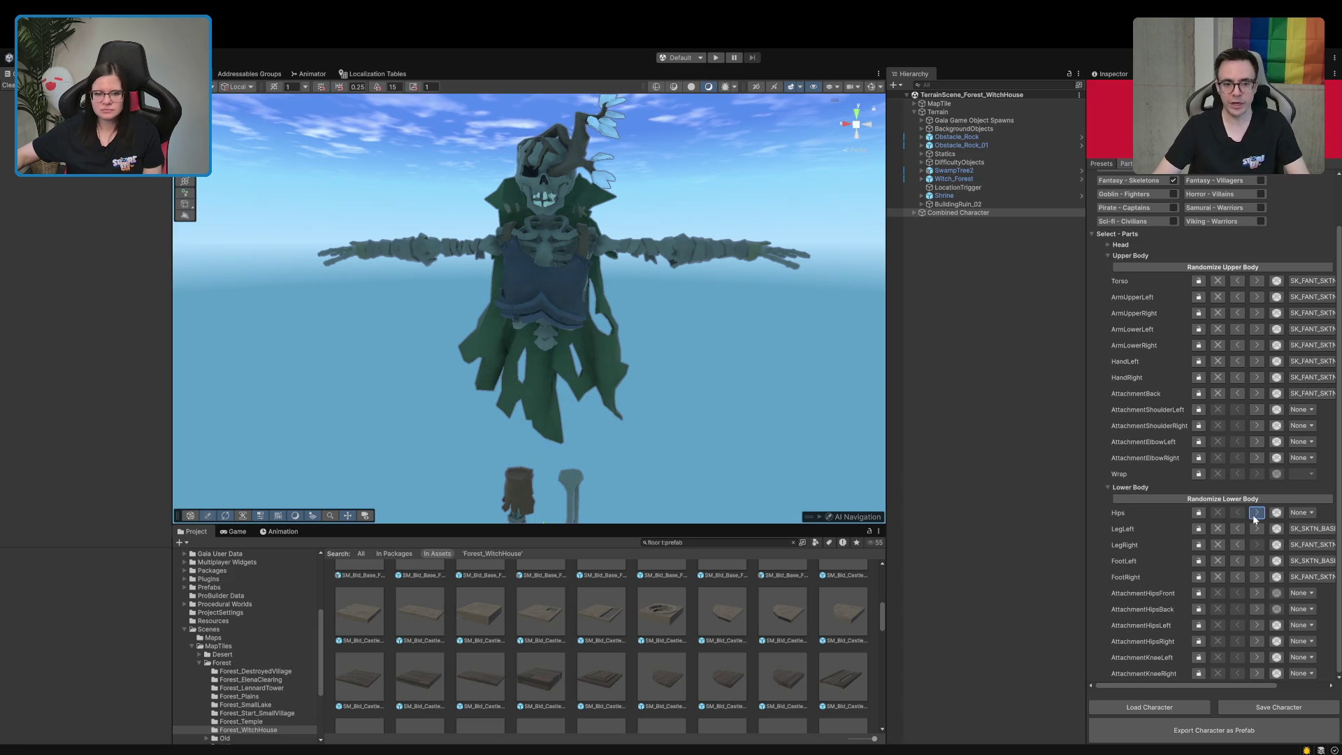
pyautogui.click(1253, 515)
pyautogui.click(1253, 515)
pyautogui.click(1253, 514)
pyautogui.click(1253, 514)
pyautogui.click(1253, 515)
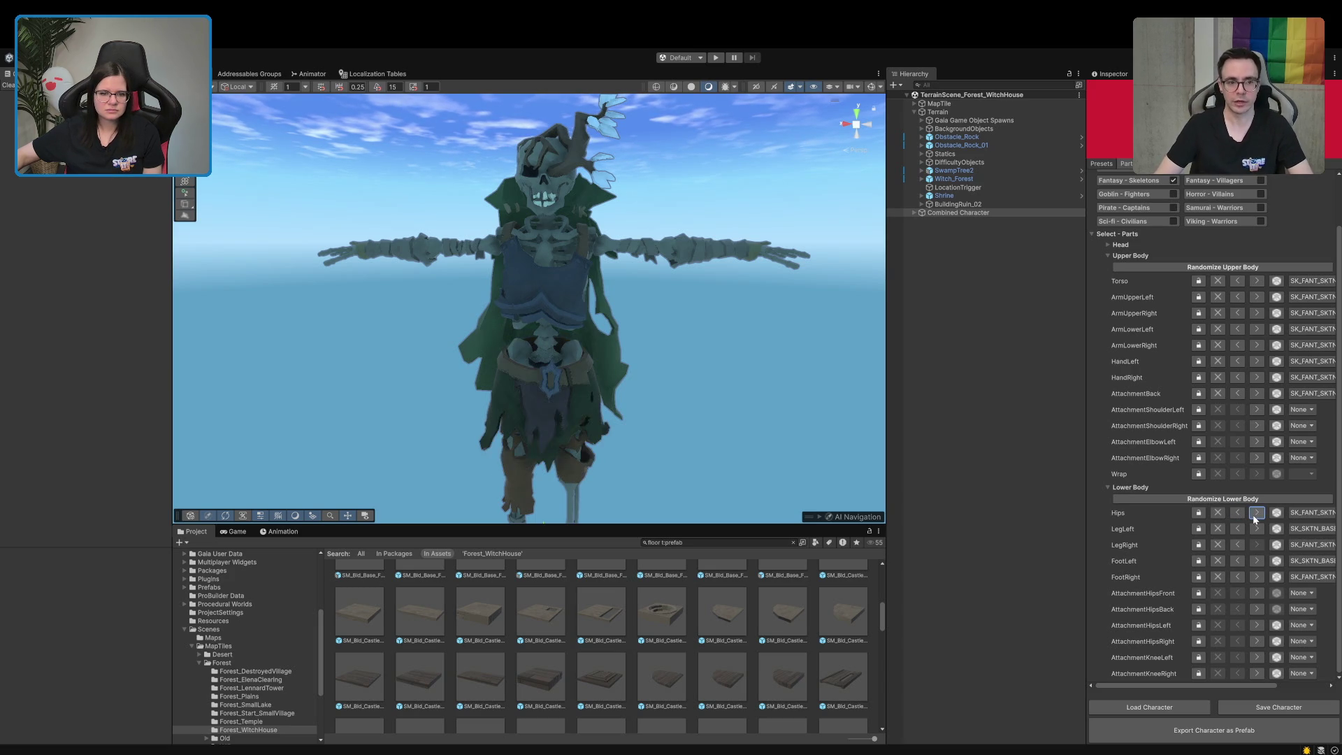
pyautogui.click(1252, 515)
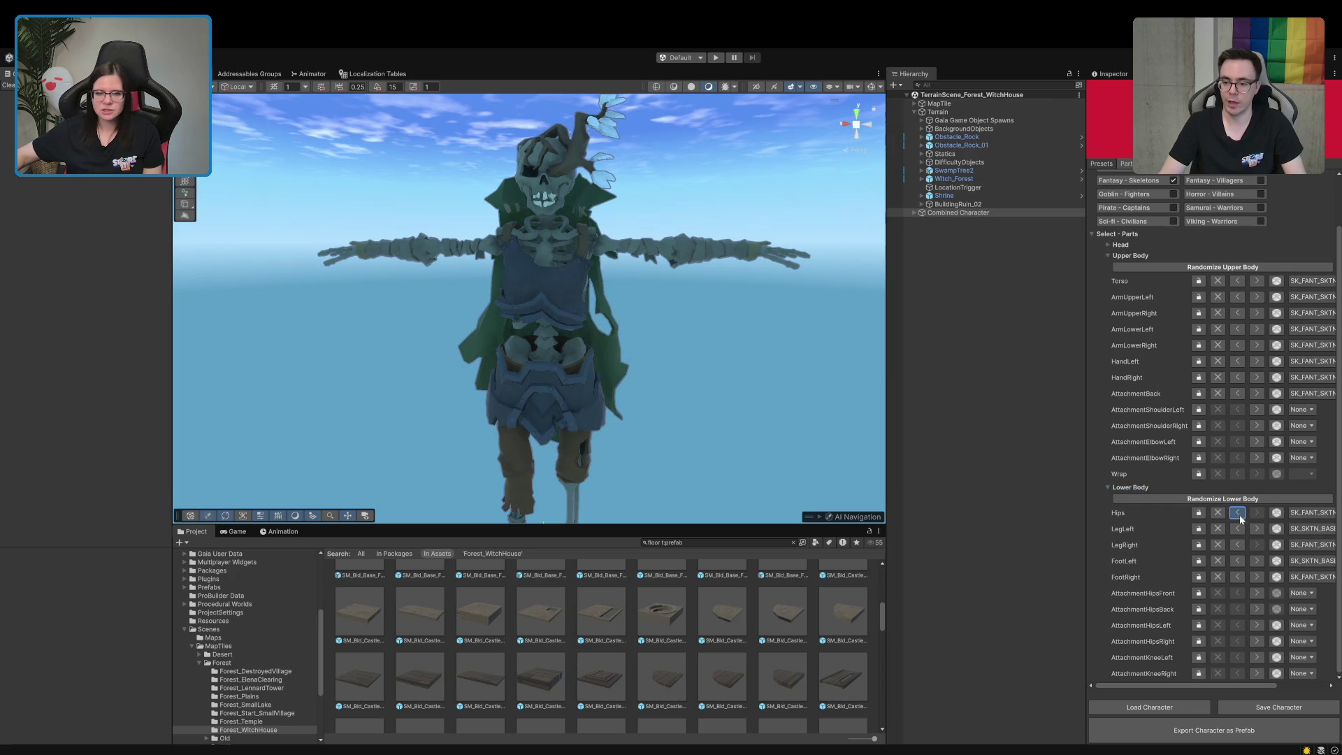
pyautogui.click(1239, 515)
pyautogui.click(1239, 515)
pyautogui.click(1239, 515)
pyautogui.moveTo(560, 350)
pyautogui.mouseDown()
pyautogui.moveTo(593, 399)
pyautogui.moveTo(607, 390)
pyautogui.mouseUp()
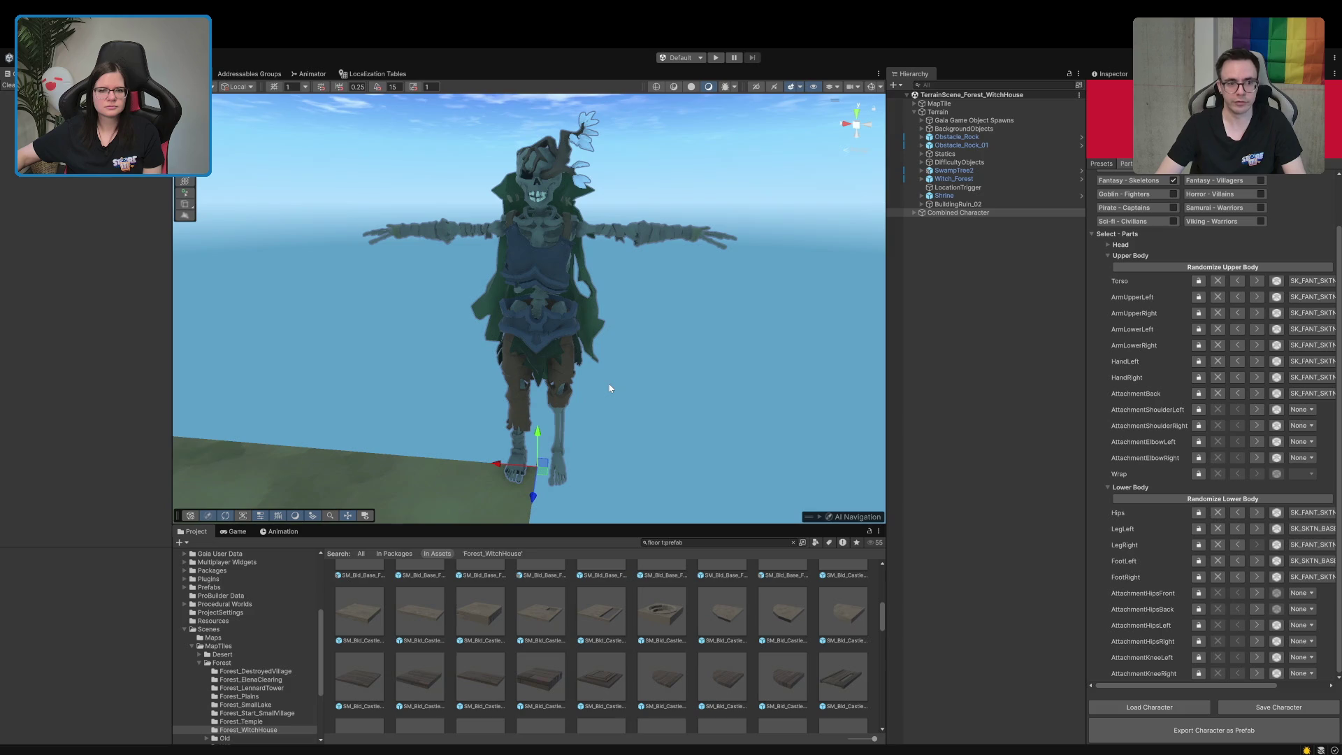
pyautogui.click(913, 383)
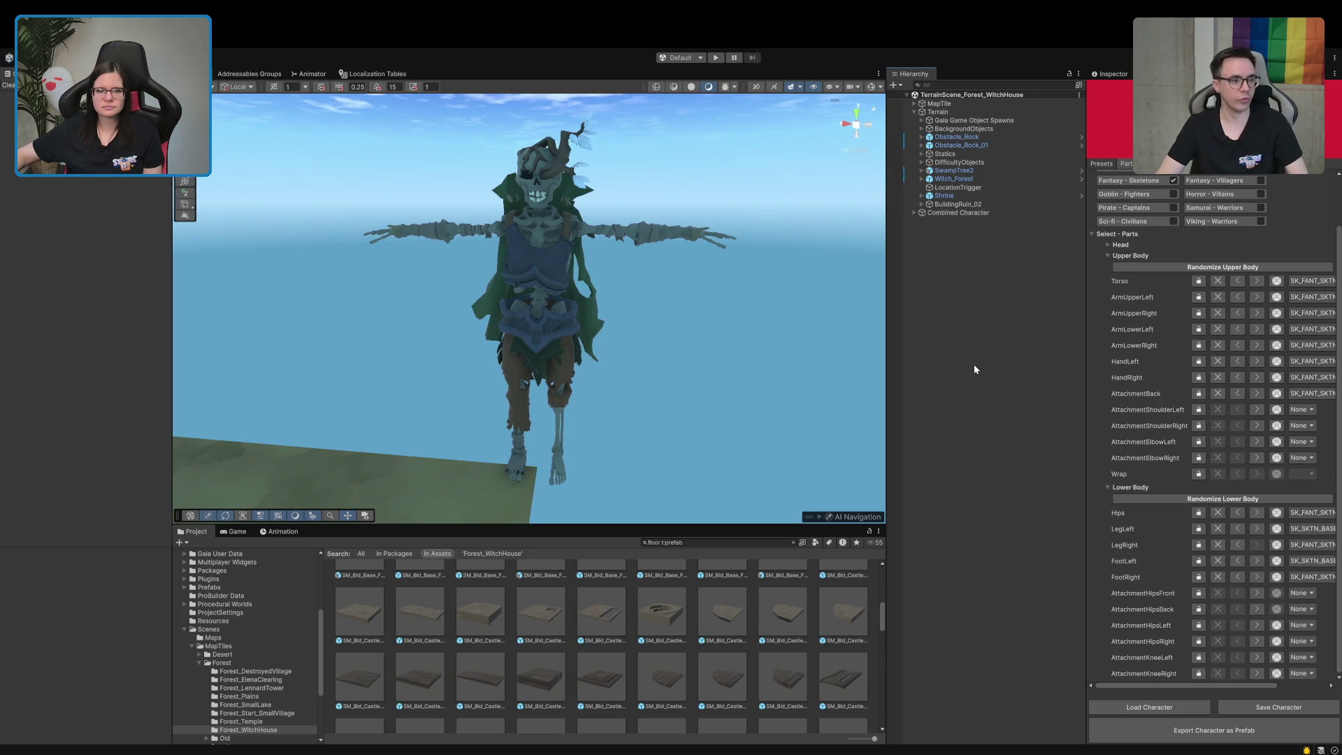
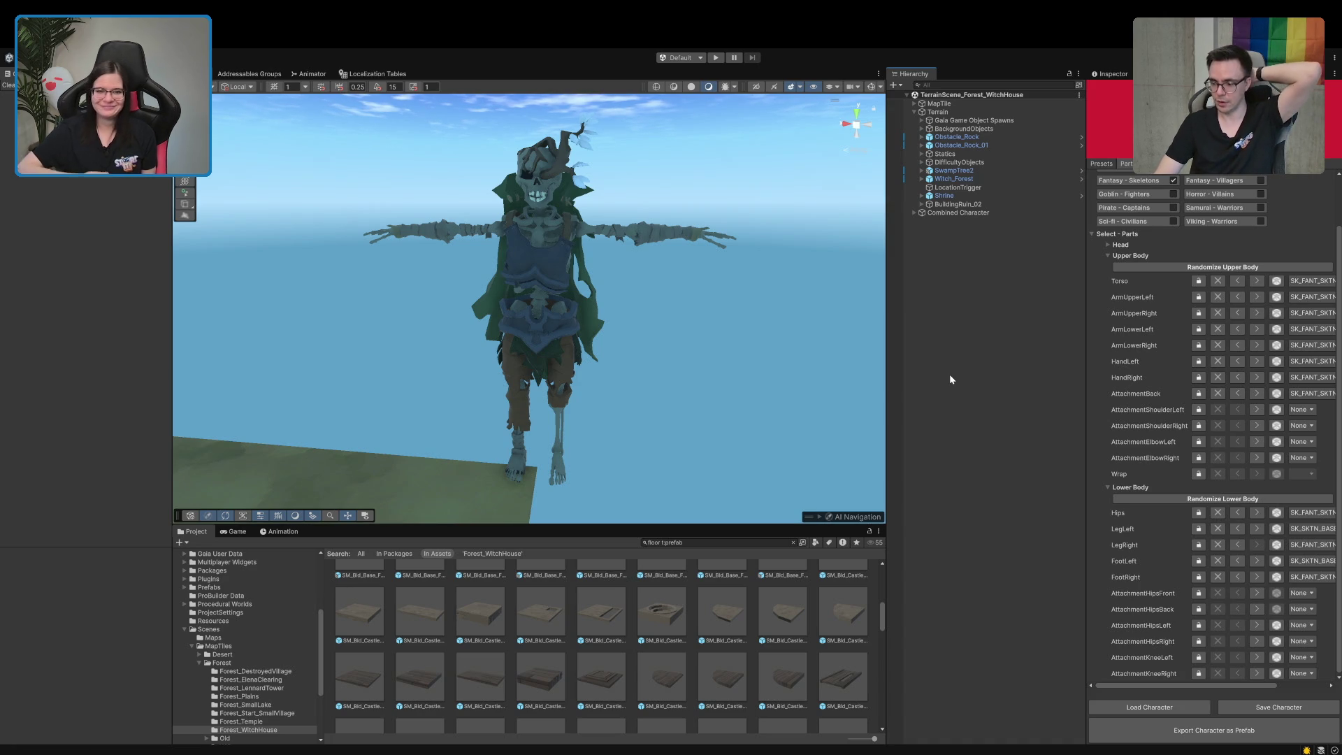
# Select the Combined Character skeleton and show the Sidekick tool's general settings on the Presets tab
pyautogui.moveTo(657, 441)
pyautogui.mouseDown()
pyautogui.moveTo(629, 464)
pyautogui.moveTo(653, 468)
pyautogui.moveTo(659, 421)
pyautogui.mouseUp()
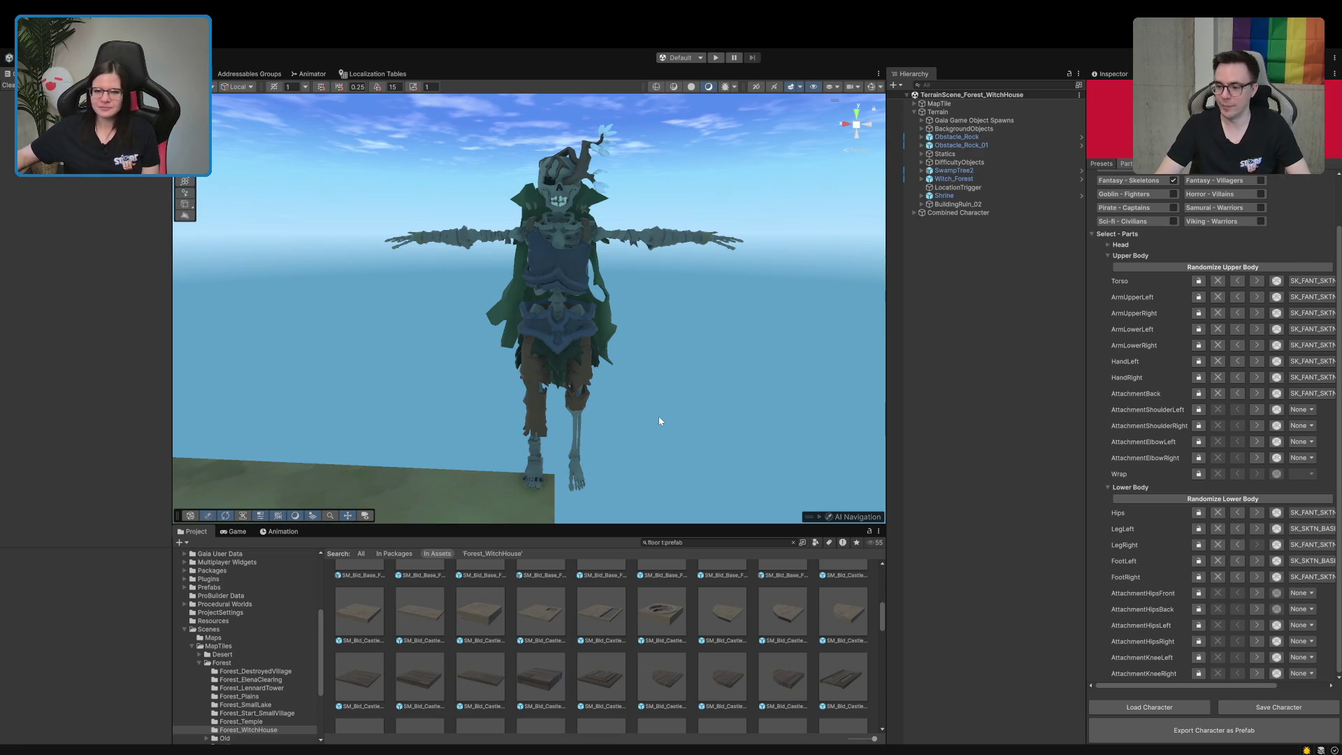
pyautogui.moveTo(794, 435); pyautogui.dragTo(763, 392)
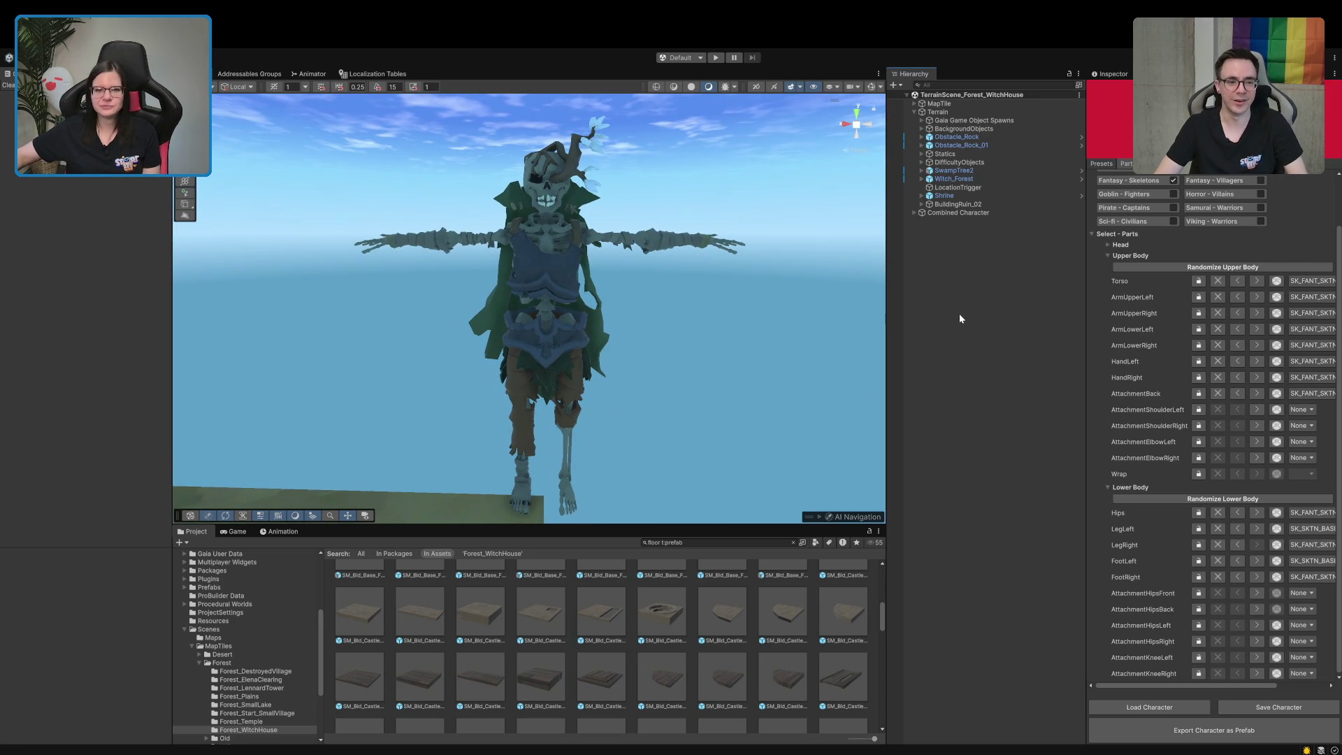
pyautogui.click(972, 213)
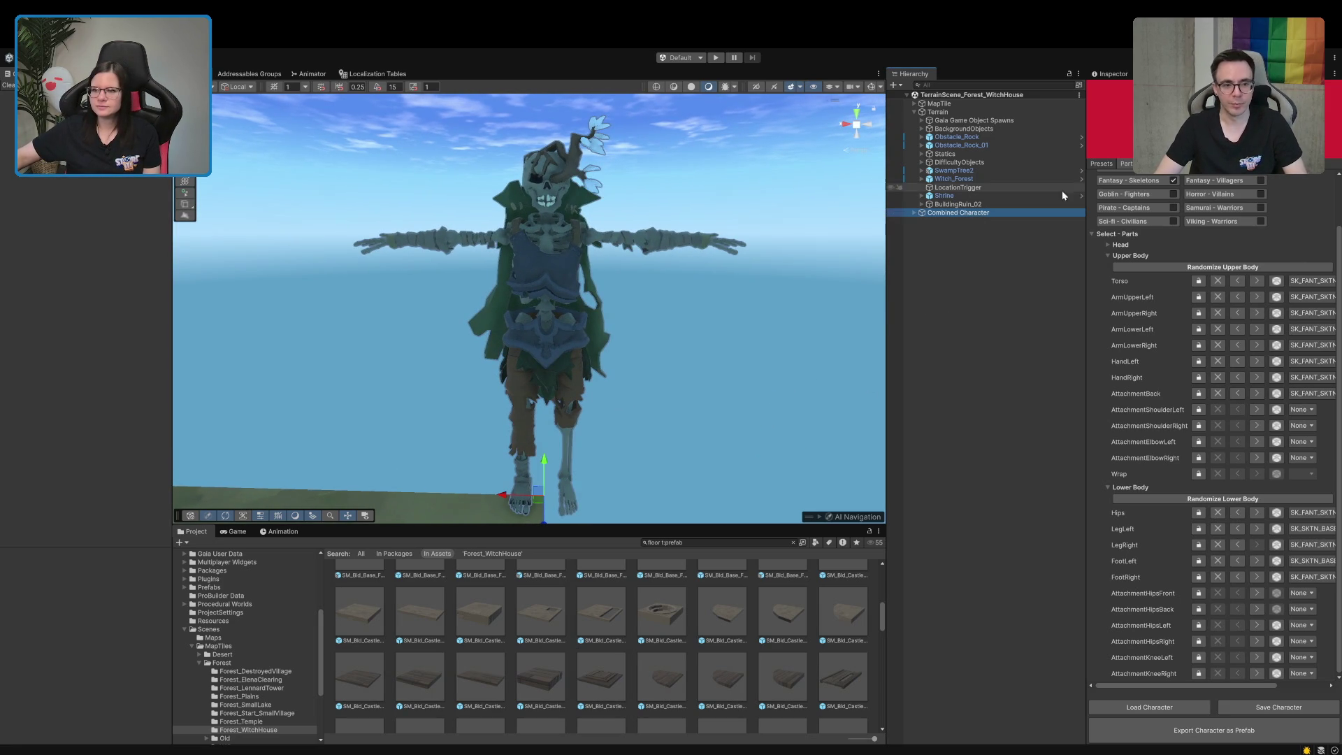
pyautogui.click(1189, 164)
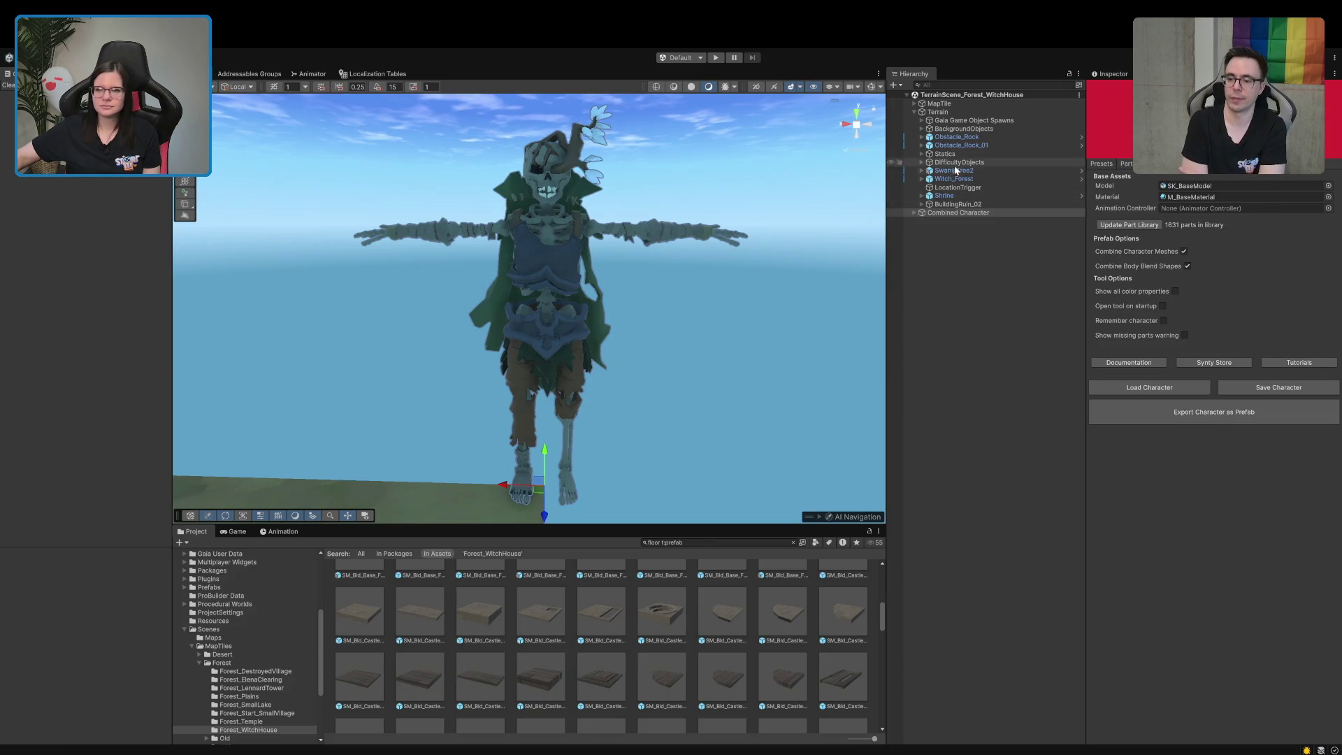
# Replace the skeleton's torso armour with the bare SK_SKTN_BASE ribcage, keeping the original leg meshes
pyautogui.click(1123, 165)
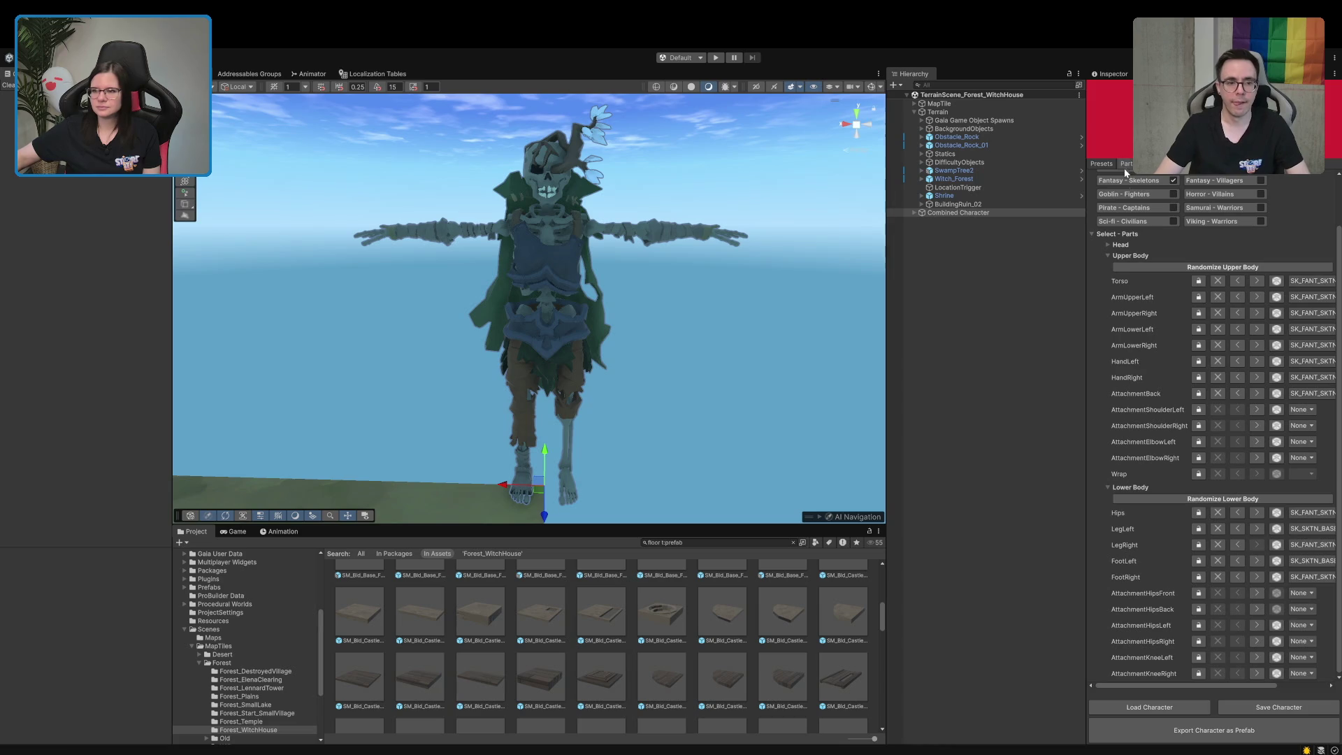
pyautogui.click(1236, 283)
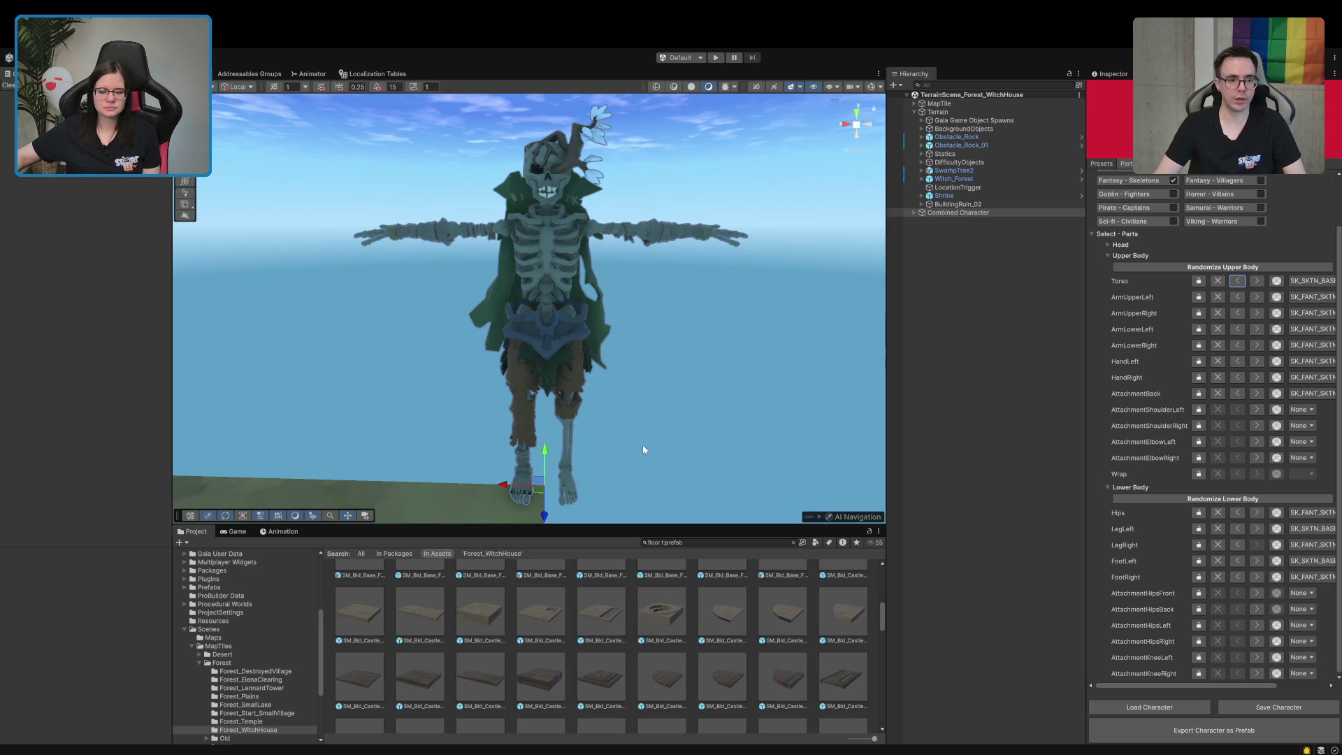
pyautogui.click(1238, 545)
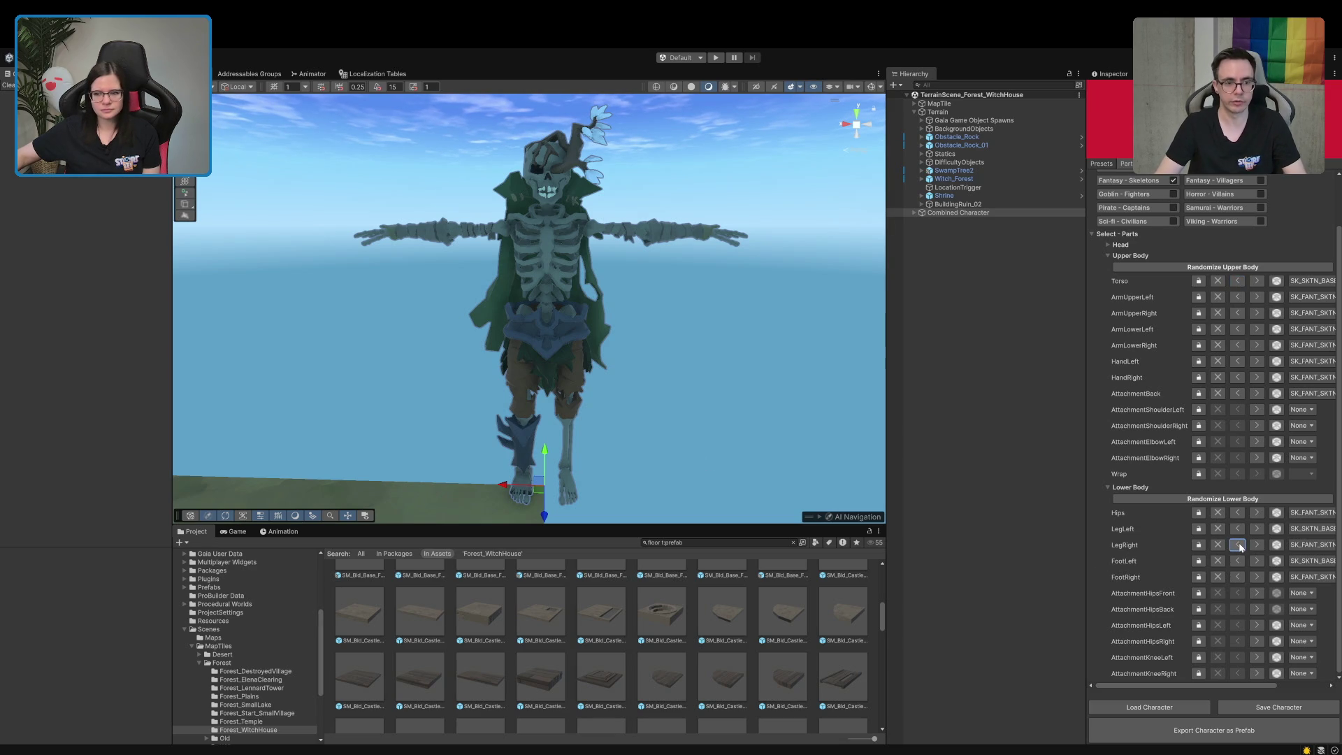
pyautogui.hotkey('ctrl', 'z')
pyautogui.click(1235, 532)
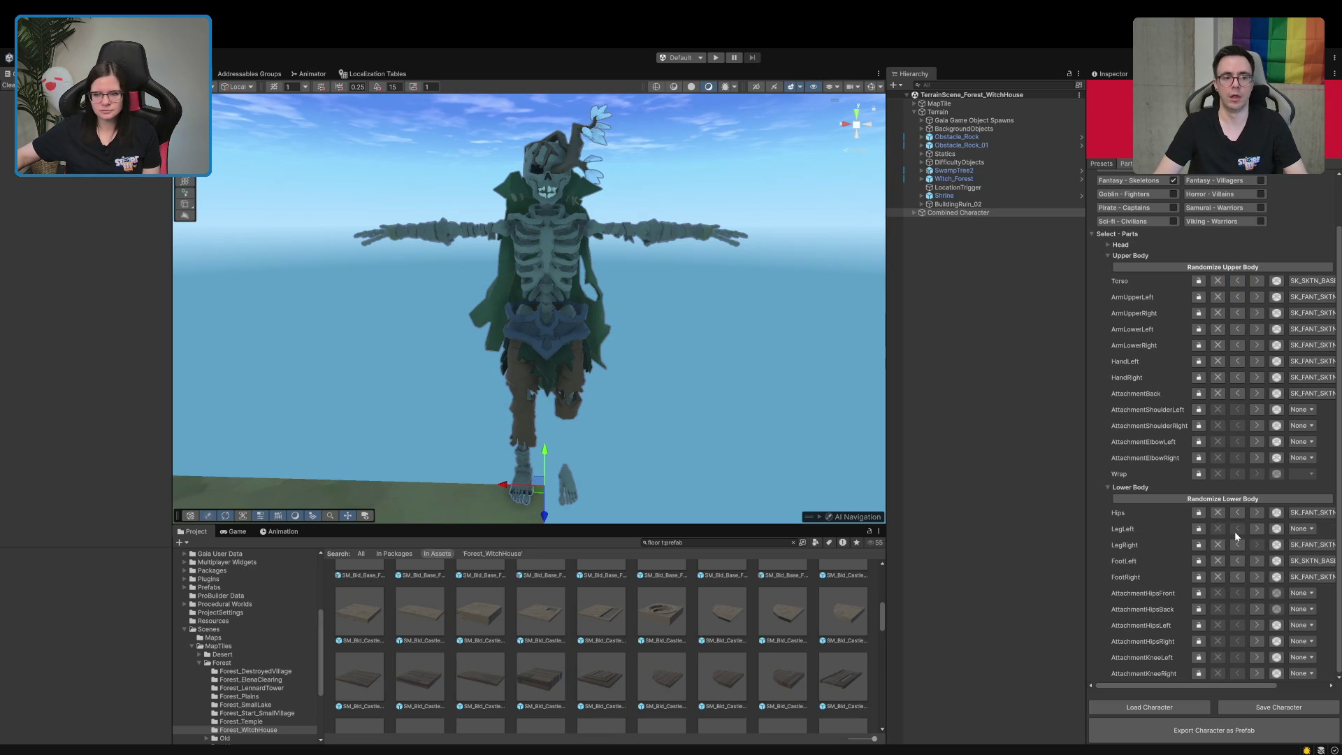
pyautogui.click(1257, 532)
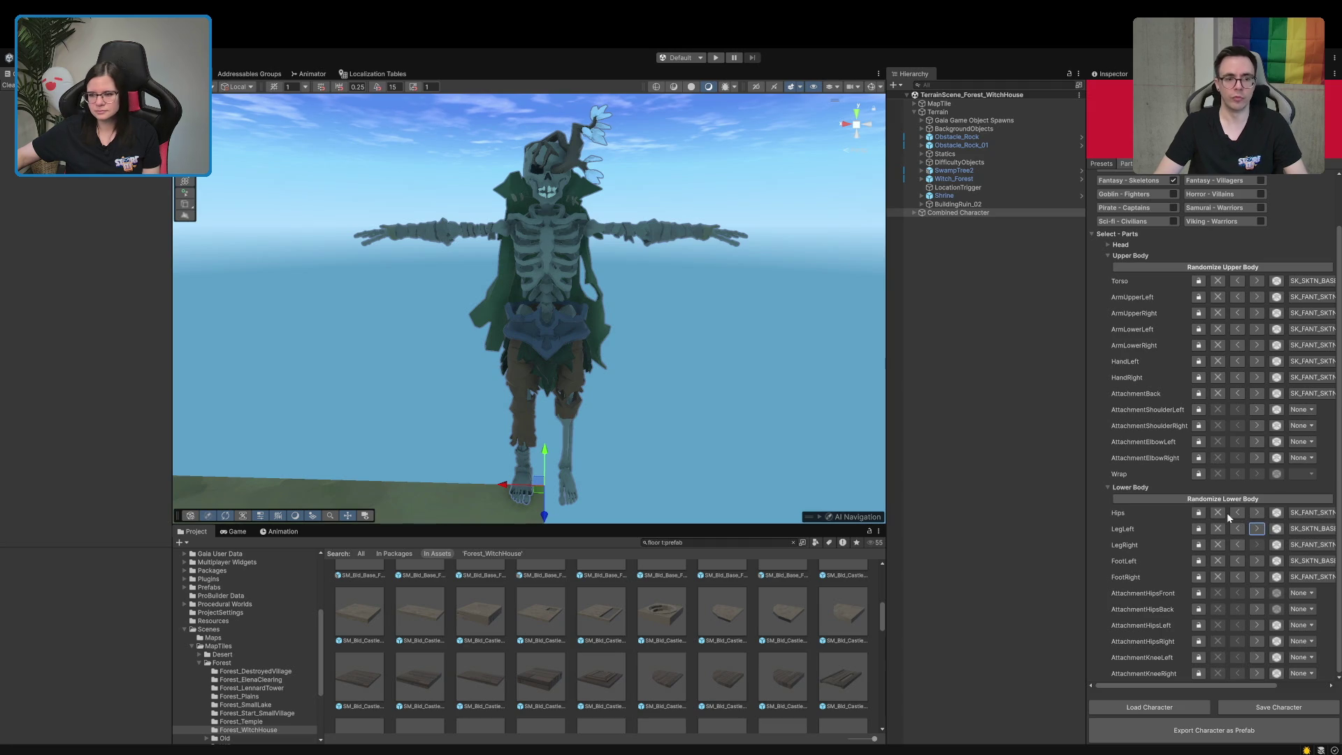
# Change the hips to a bare pelvis and set both legs to bare bone parts
pyautogui.click(1238, 513)
pyautogui.click(1239, 513)
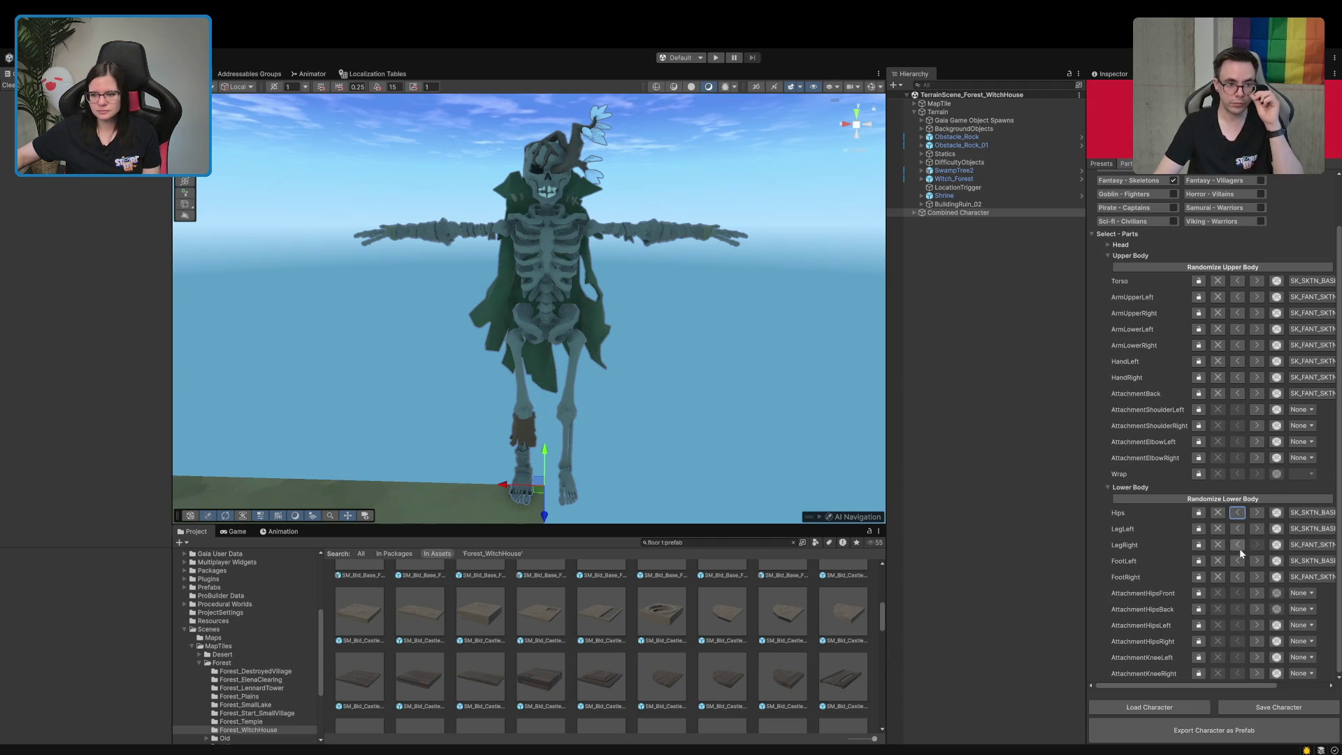
pyautogui.click(1255, 529)
pyautogui.click(1240, 529)
pyautogui.click(1237, 545)
pyautogui.click(1237, 545)
pyautogui.click(1244, 551)
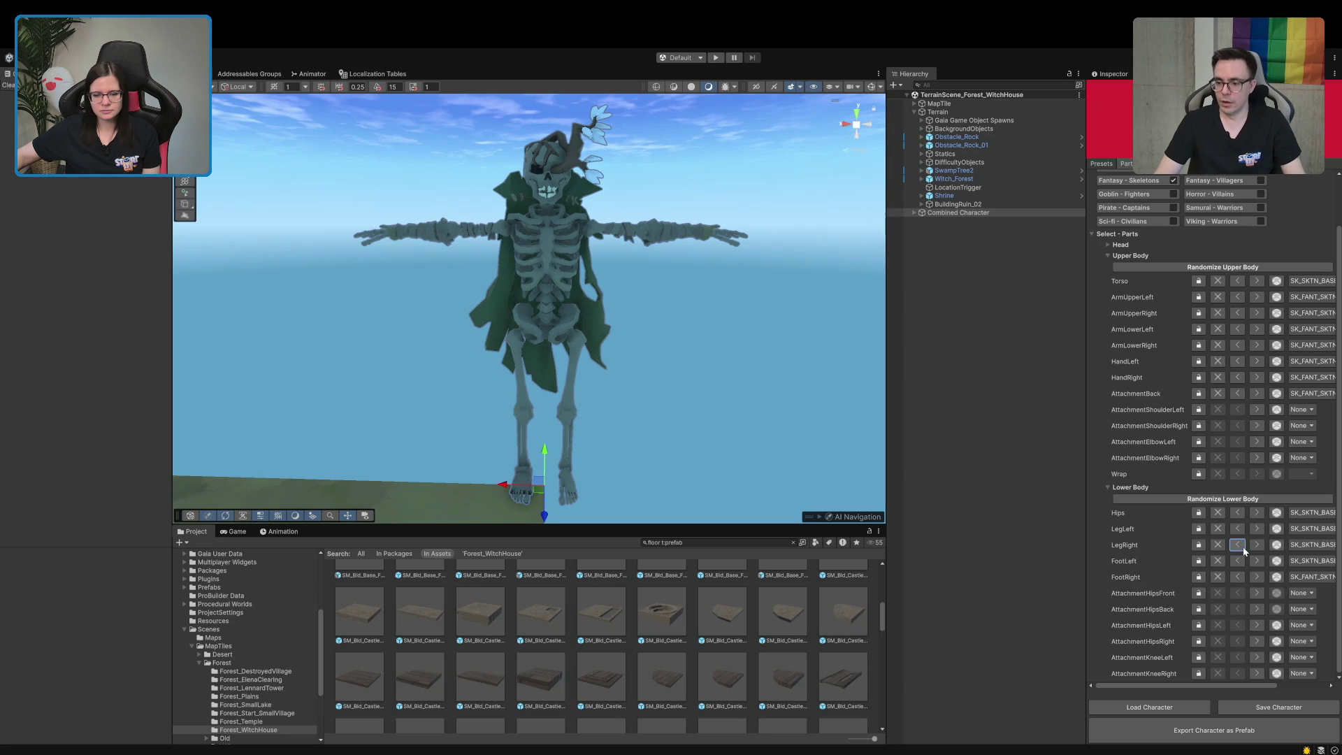
pyautogui.moveTo(625, 393)
pyautogui.mouseDown()
pyautogui.moveTo(675, 384)
pyautogui.moveTo(635, 442)
pyautogui.moveTo(656, 395)
pyautogui.mouseUp()
pyautogui.scroll(-3, 656, 394)
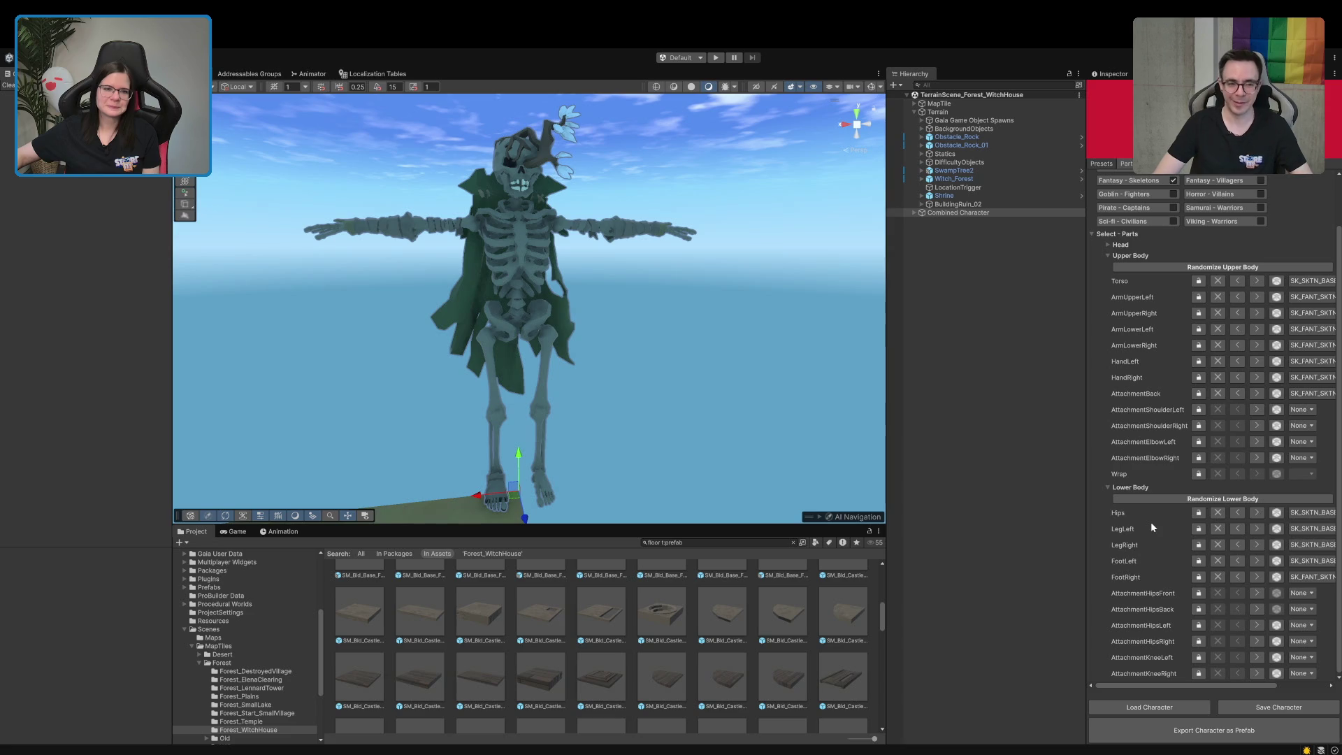
# Inspect the skeleton from the side, then widen the Inspector so full part names show
pyautogui.moveTo(699, 315)
pyautogui.keyDown('alt'); pyautogui.mouseDown()
pyautogui.moveTo(1009, 340)
pyautogui.moveTo(691, 374)
pyautogui.mouseUp(); pyautogui.keyUp('alt')
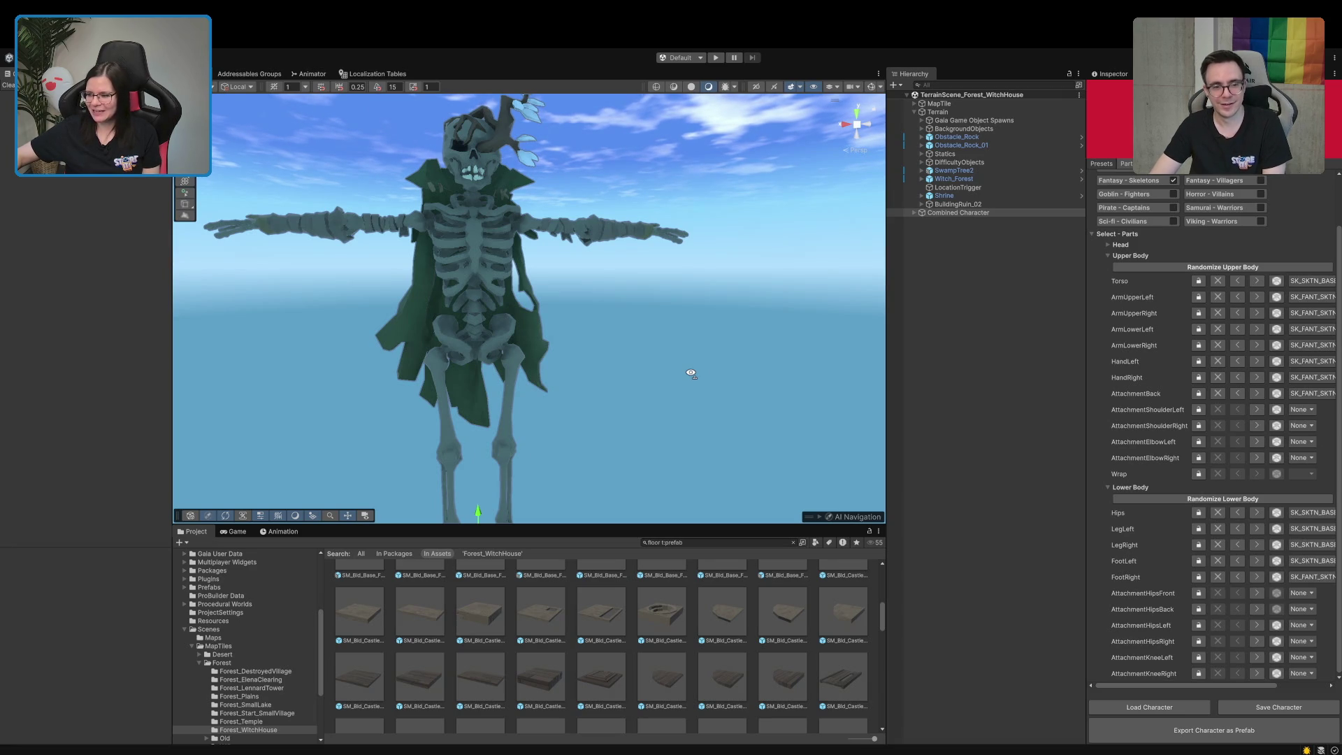
pyautogui.keyDown('alt'); pyautogui.moveTo(691, 373); pyautogui.dragTo(688, 376); pyautogui.keyUp('alt')
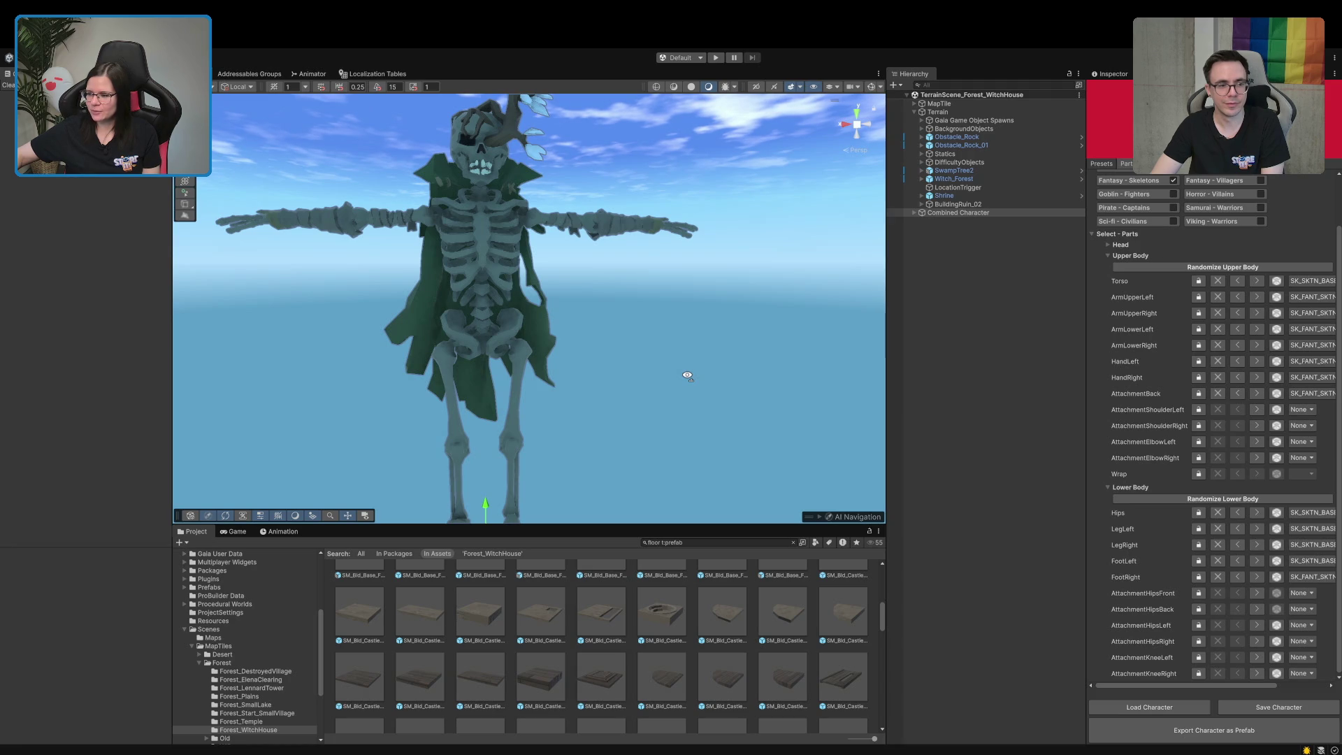
pyautogui.moveTo(687, 375)
pyautogui.keyDown('alt'); pyautogui.mouseDown()
pyautogui.moveTo(590, 398)
pyautogui.moveTo(639, 403)
pyautogui.mouseUp(); pyautogui.keyUp('alt')
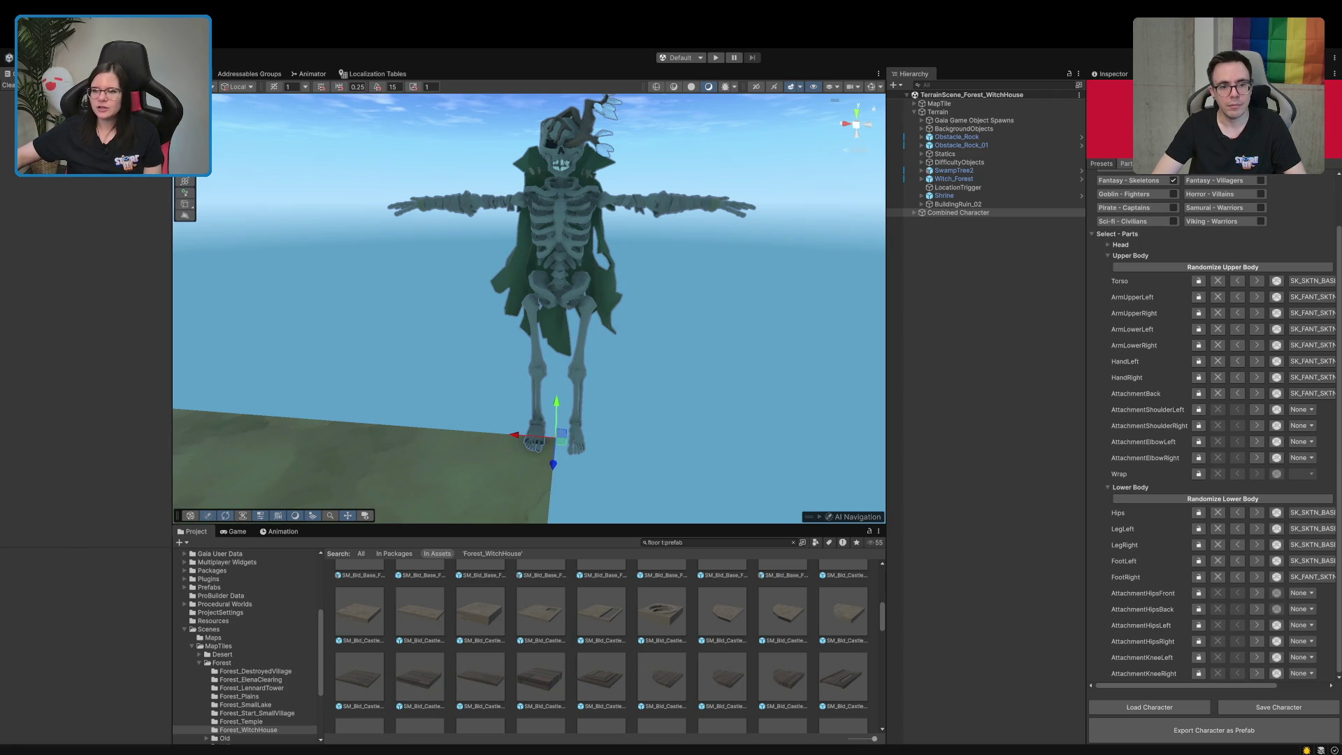
pyautogui.moveTo(1087, 419); pyautogui.dragTo(1049, 419)
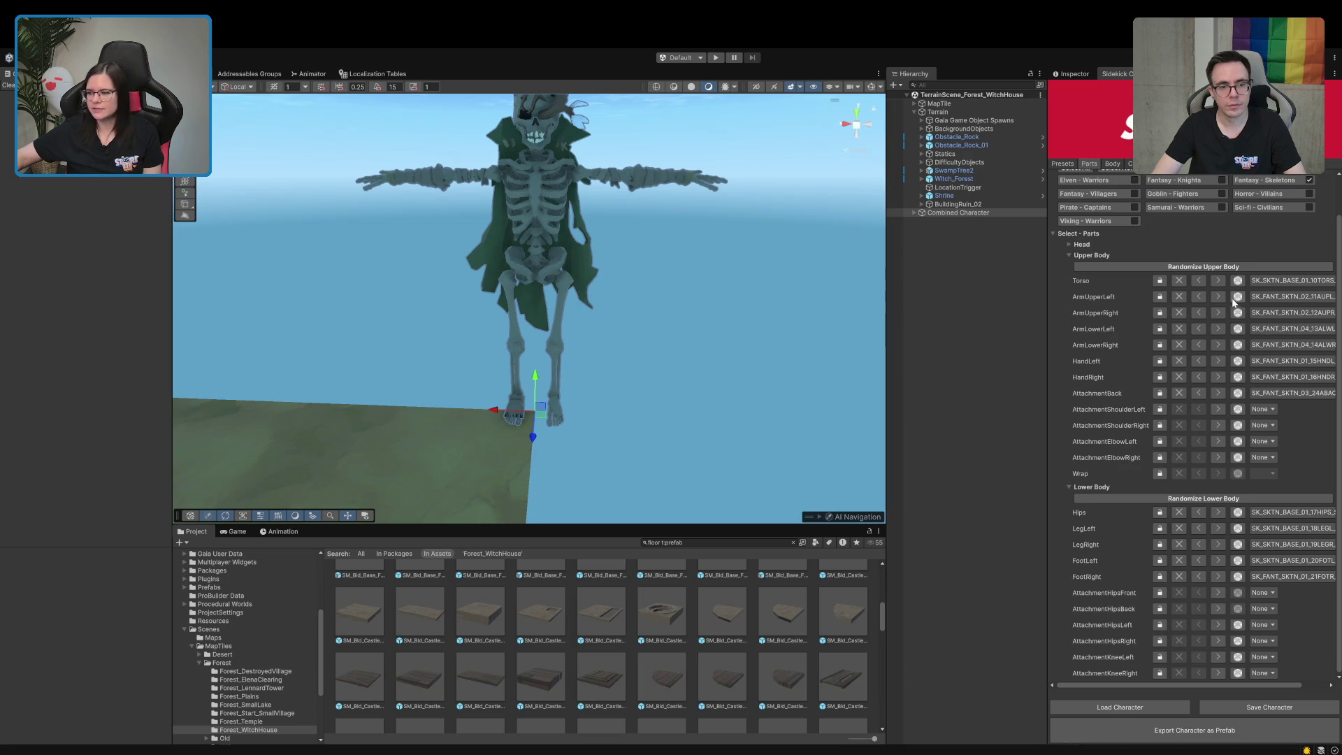
# Enable the Fantasy - Villagers outfit filter, deselect the character, and return to the Presets settings
pyautogui.moveTo(783, 280)
pyautogui.mouseDown()
pyautogui.moveTo(709, 281)
pyautogui.moveTo(719, 270)
pyautogui.moveTo(695, 300)
pyautogui.moveTo(580, 297)
pyautogui.mouseUp()
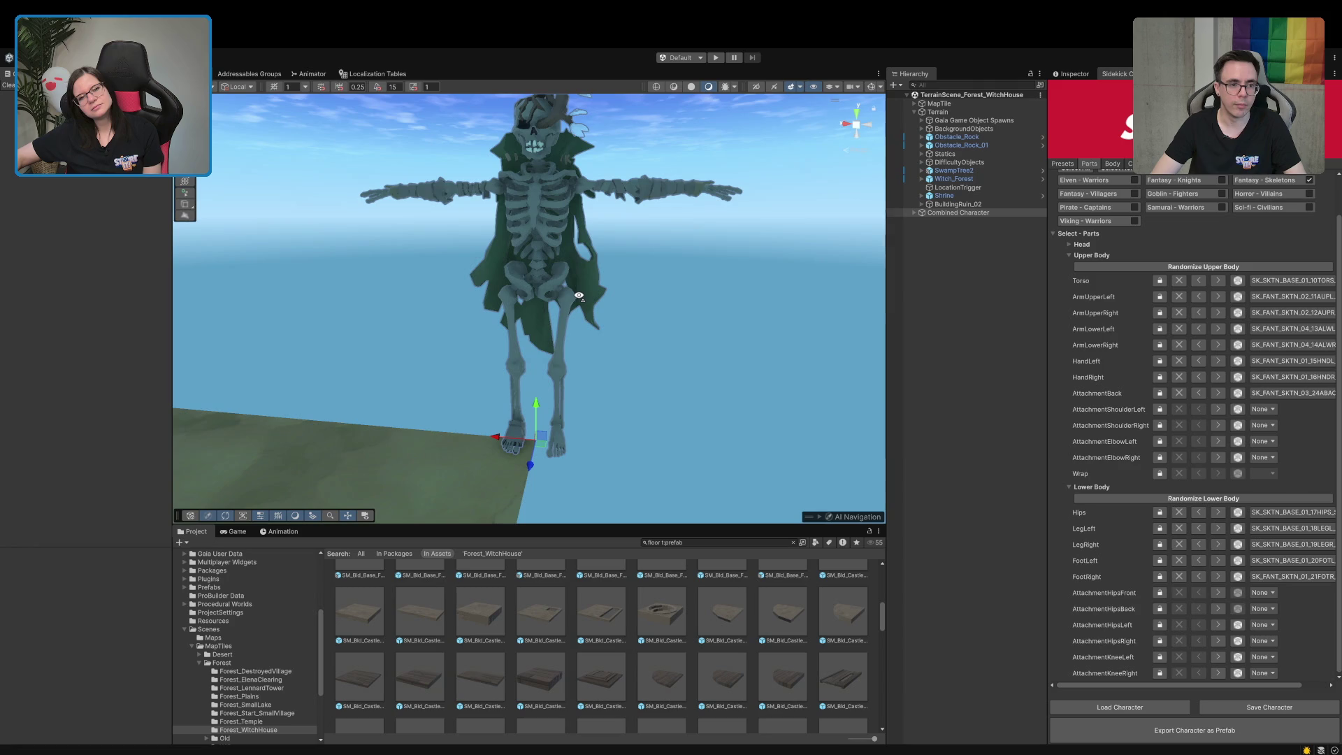
pyautogui.scroll(-1, 580, 296)
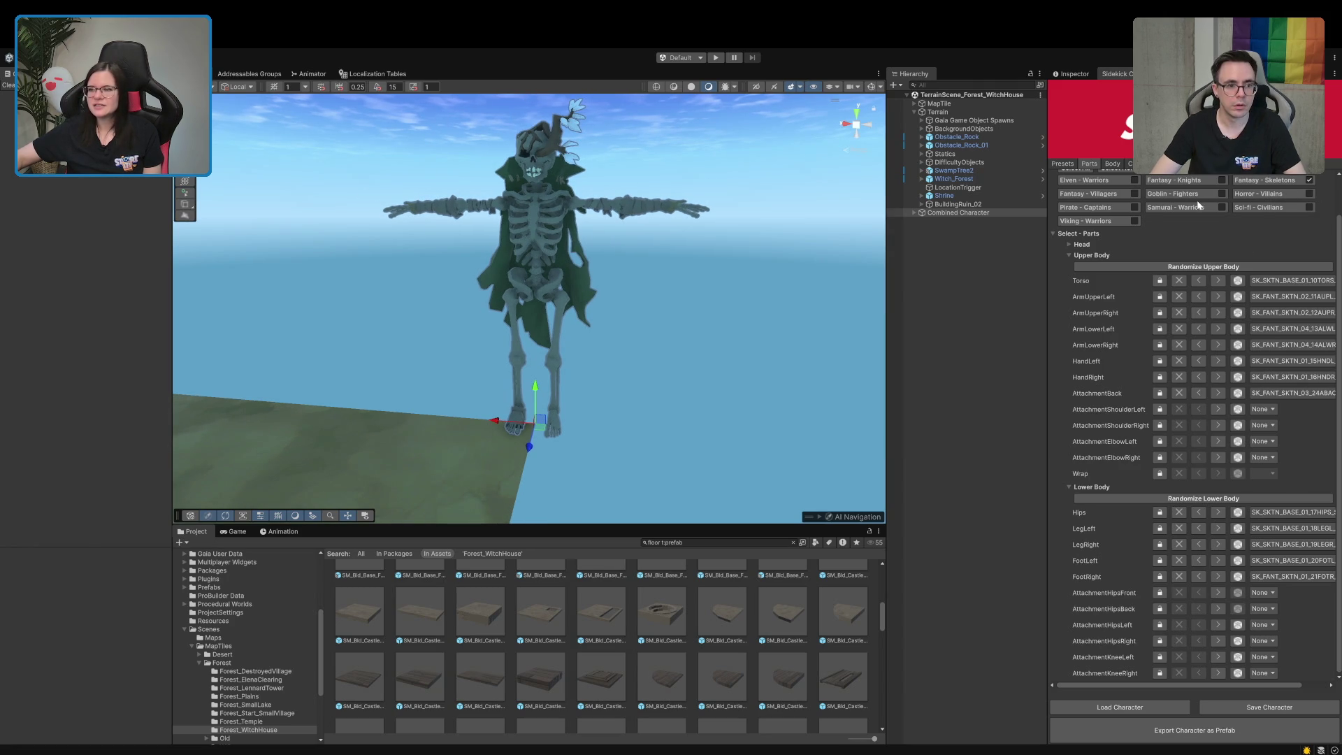
pyautogui.click(1134, 195)
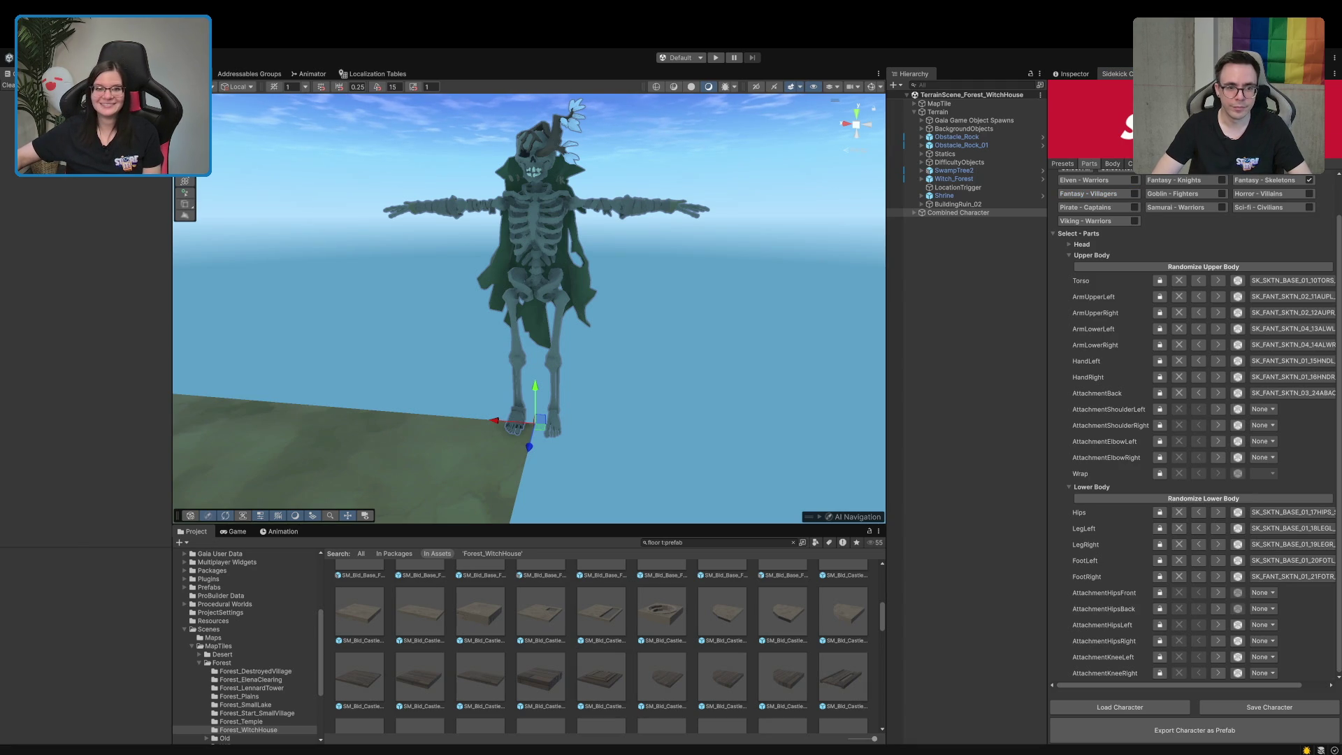
pyautogui.click(965, 269)
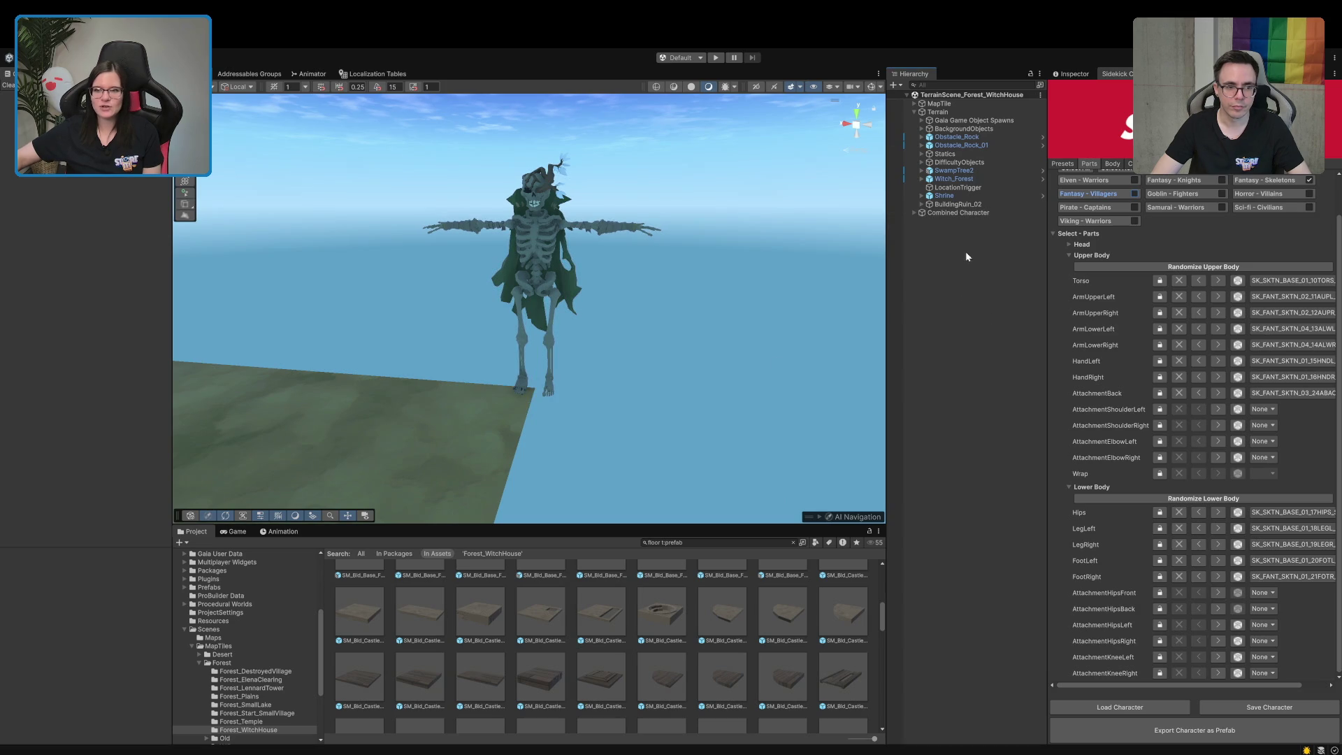
pyautogui.click(1175, 165)
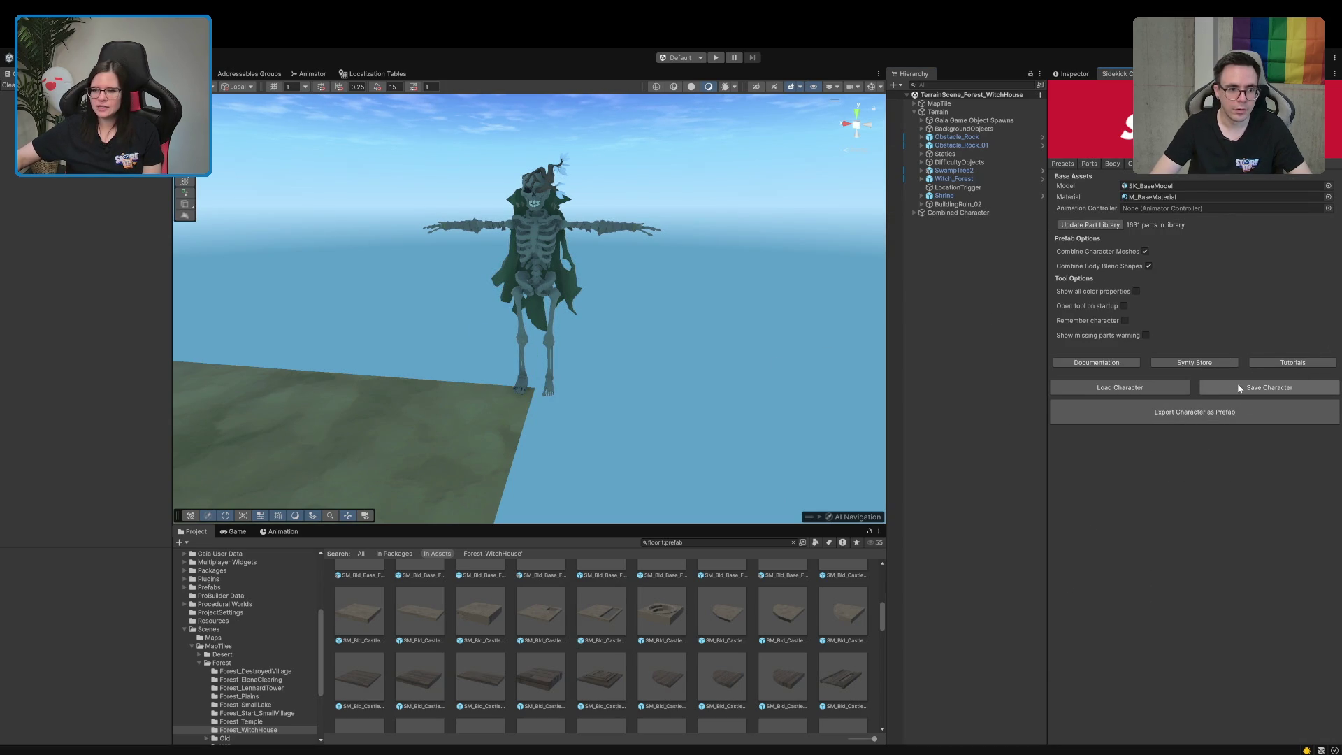
# Export the skeleton Combined Character as a prefab
pyautogui.click(1194, 406)
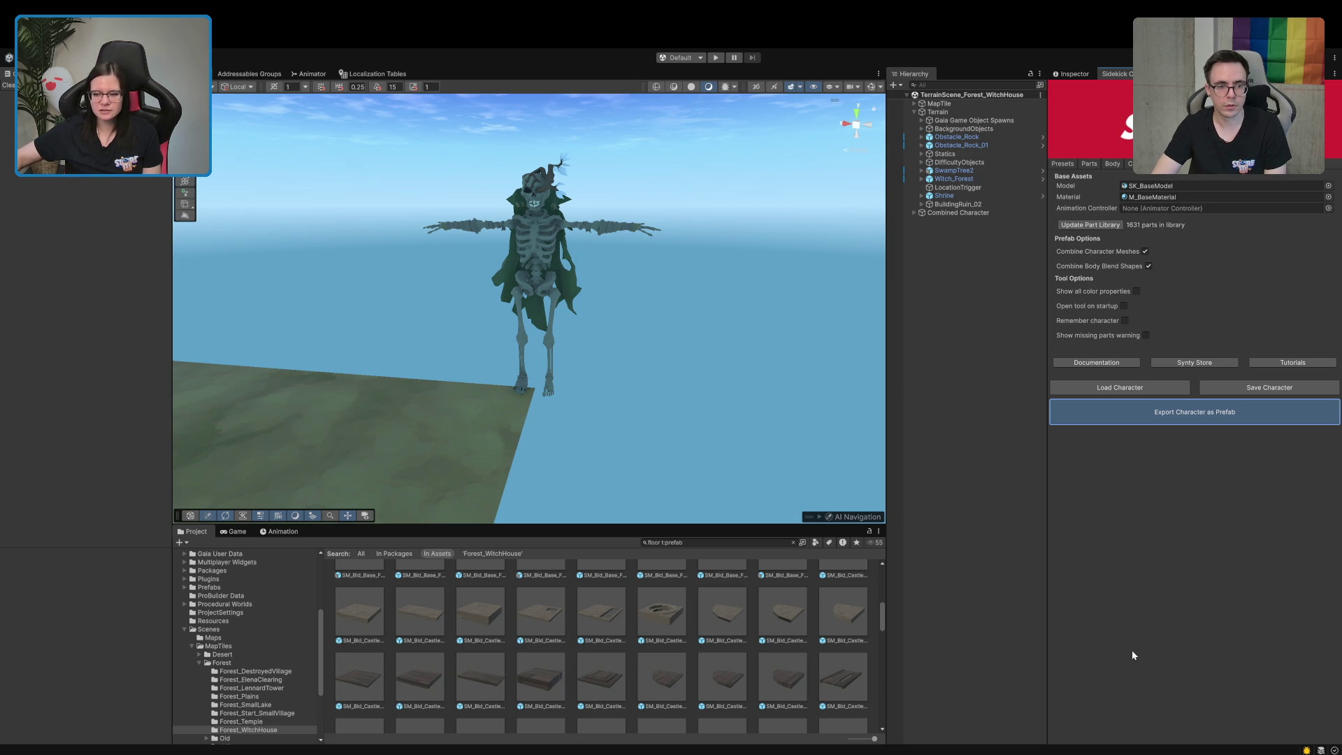
pyautogui.click(707, 543)
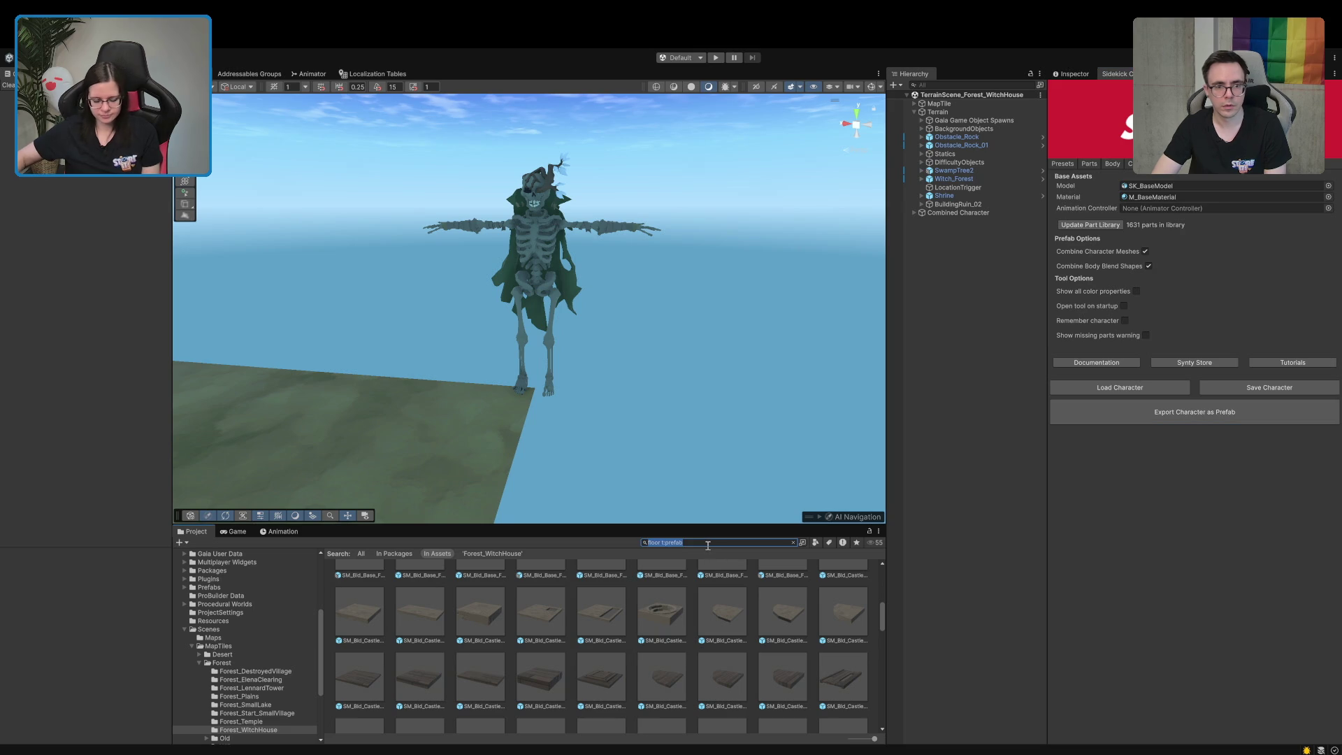
# Search the Project for 'patreon' in list view, open the Patreon_Skeleton_Voidfox folder, reselect Combined Character
pyautogui.write('patreon')
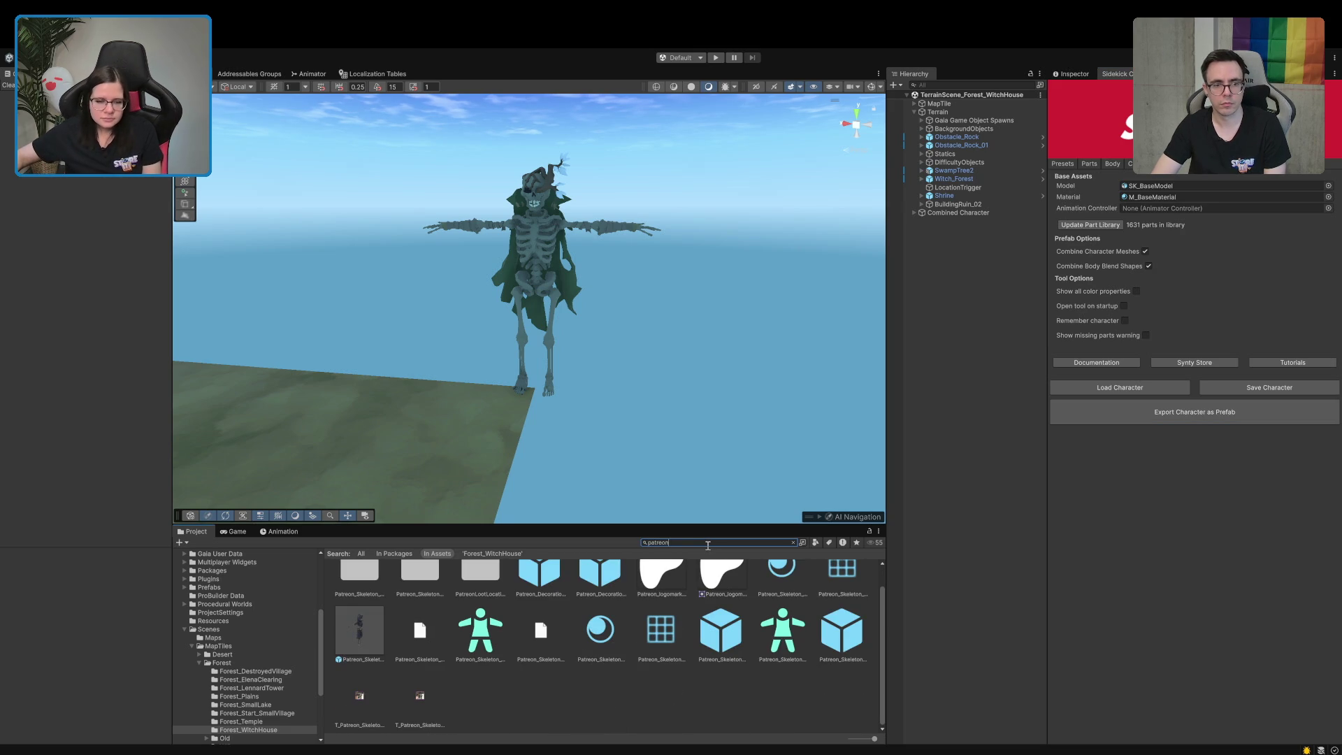
pyautogui.moveTo(874, 738); pyautogui.dragTo(851, 739)
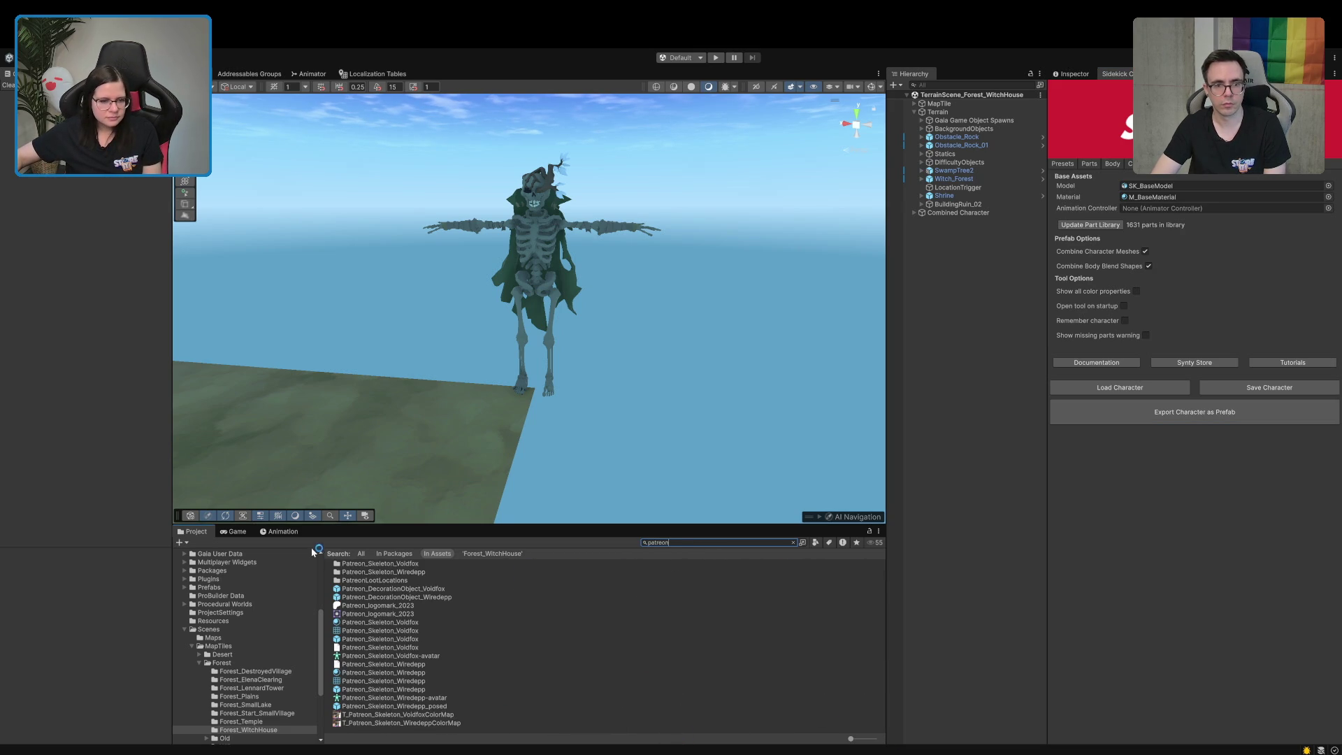
pyautogui.click(552, 587)
pyautogui.click(795, 542)
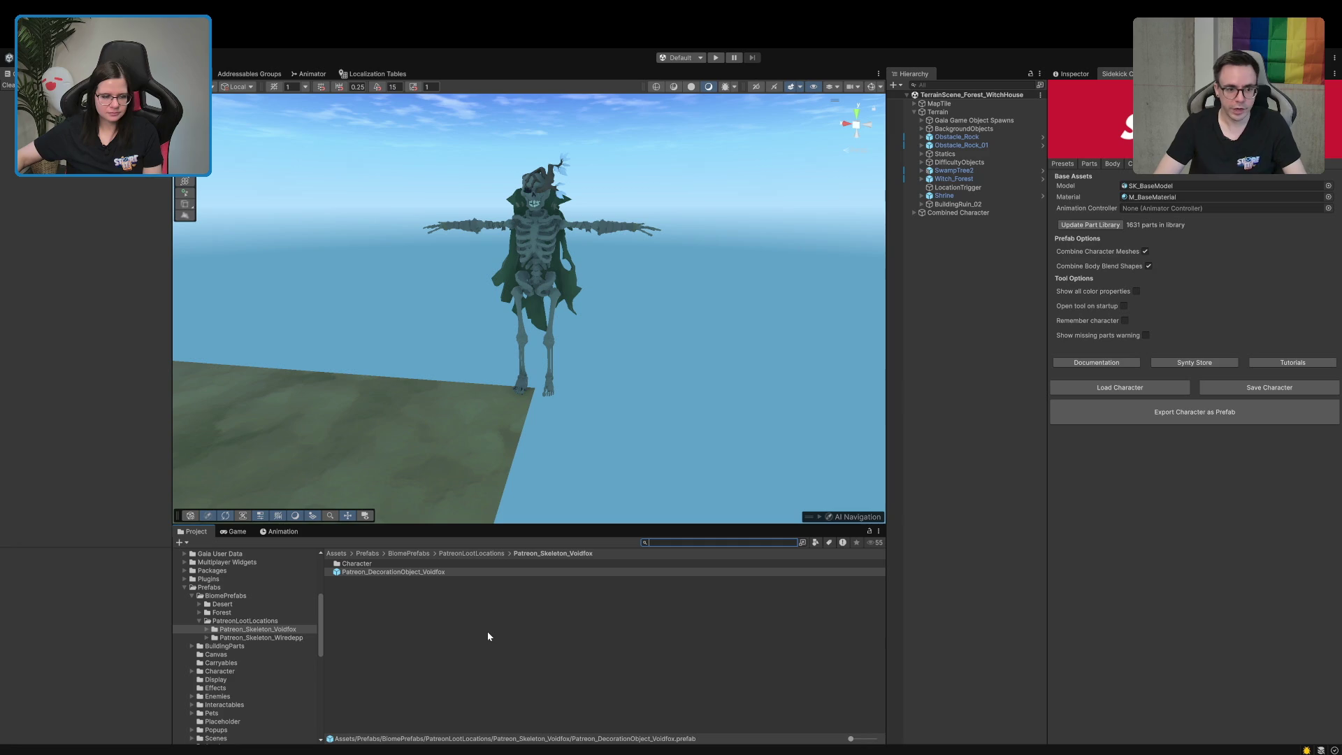
pyautogui.click(939, 212)
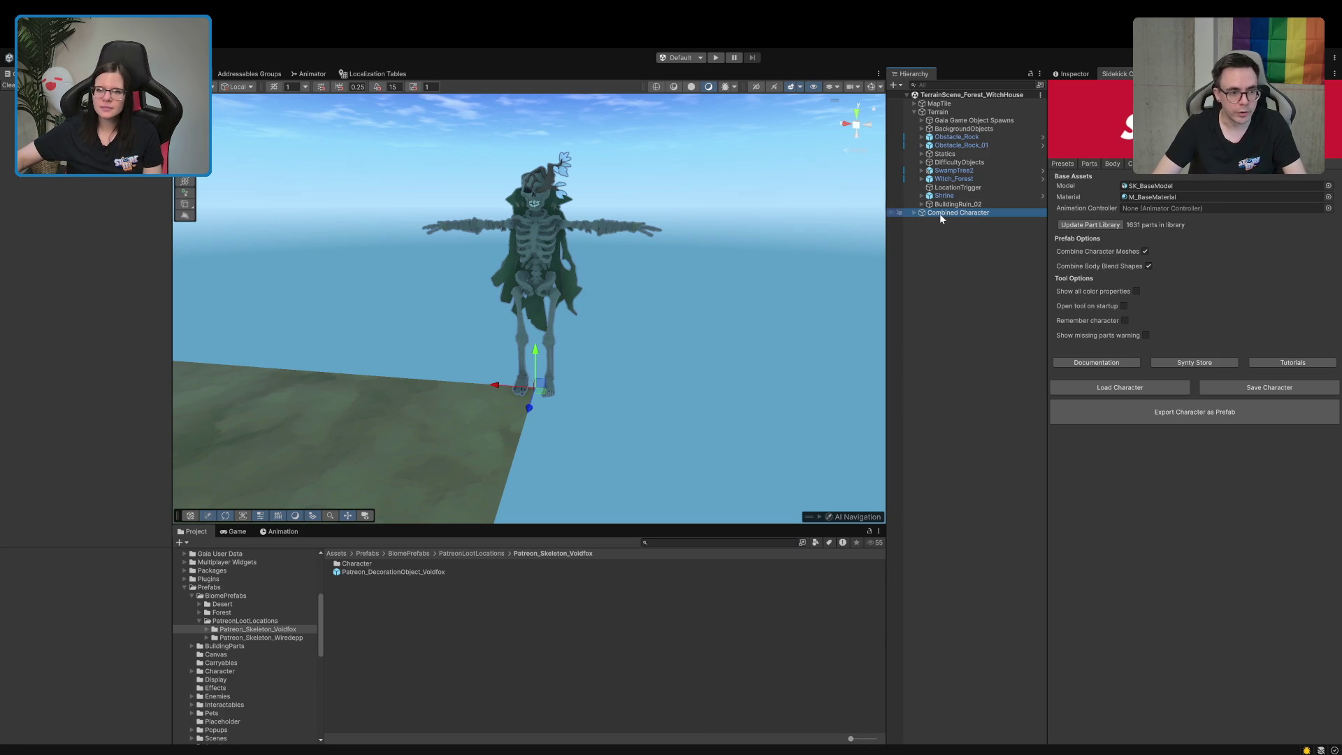
# Review the skeleton's lower-body and hips-front parts, then open the PatreonLootLocations prefab folder
pyautogui.click(1090, 164)
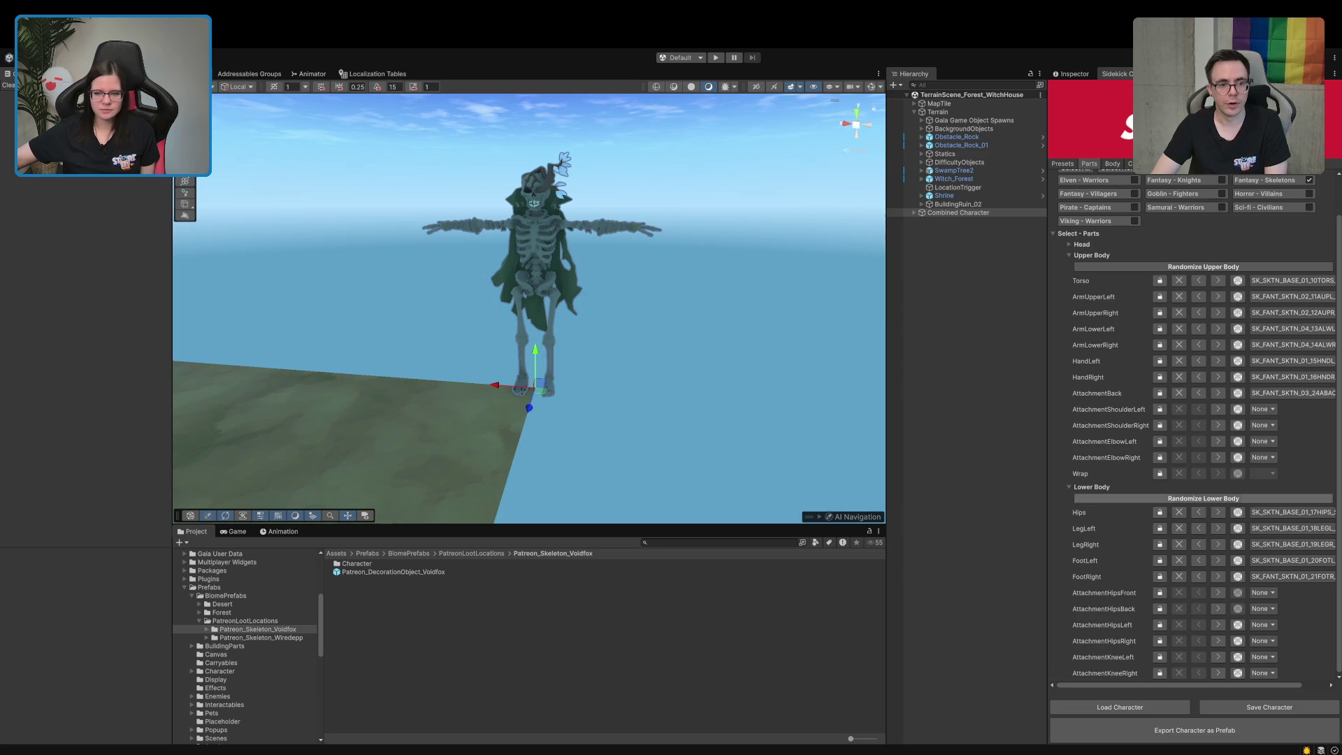
pyautogui.click(1077, 488)
pyautogui.click(1089, 529)
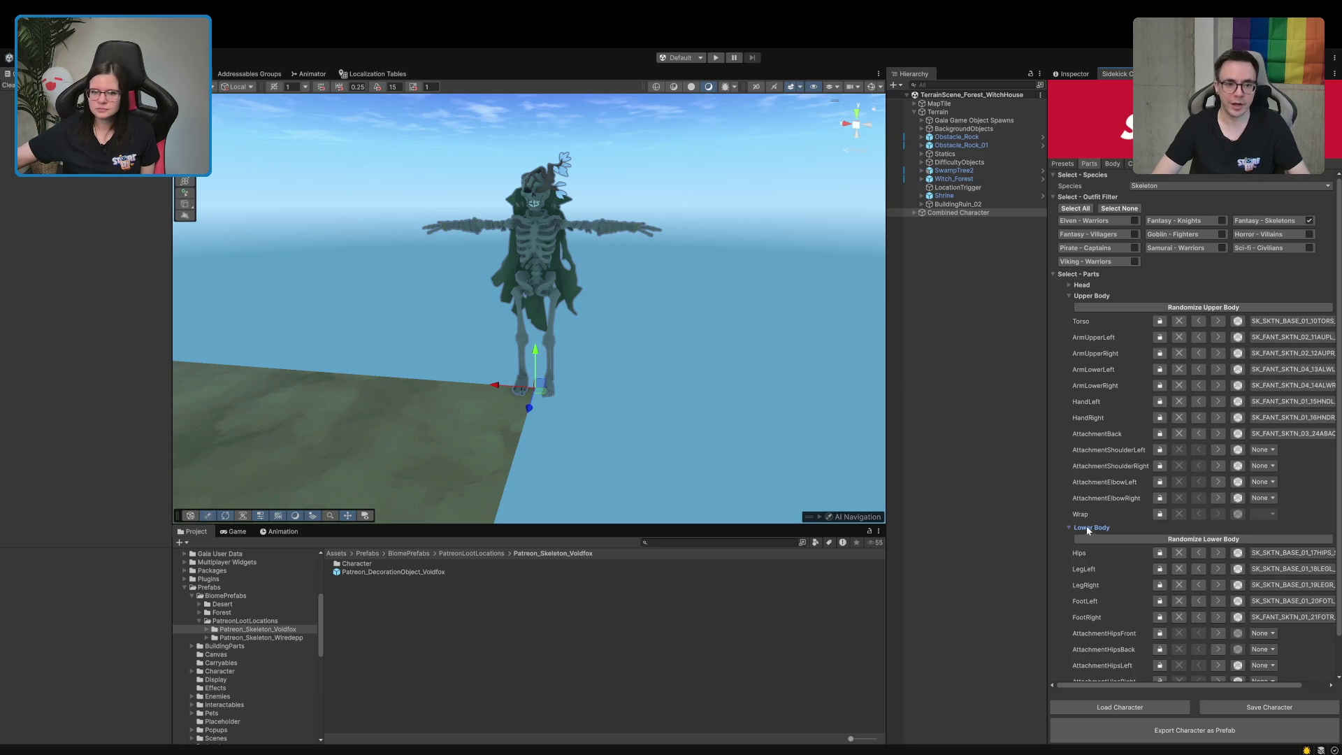
pyautogui.scroll(-2, 1144, 642)
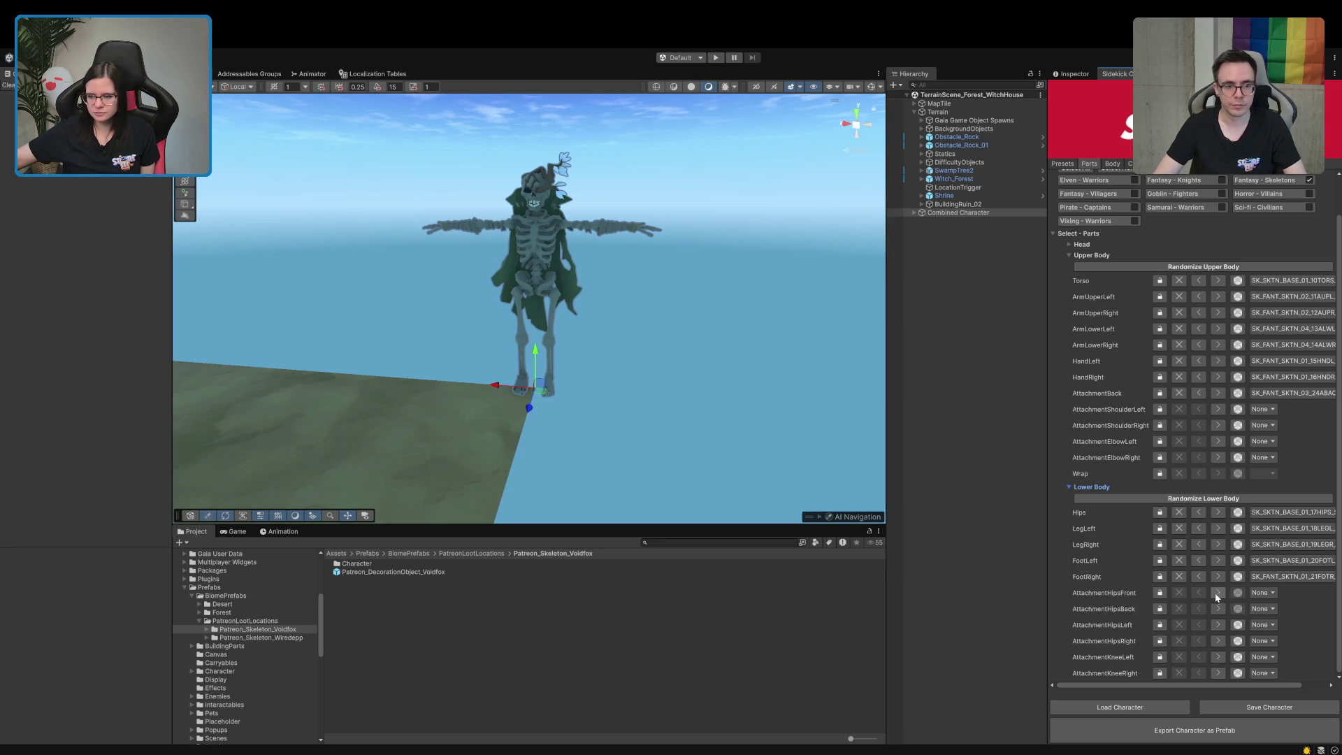
pyautogui.click(1260, 594)
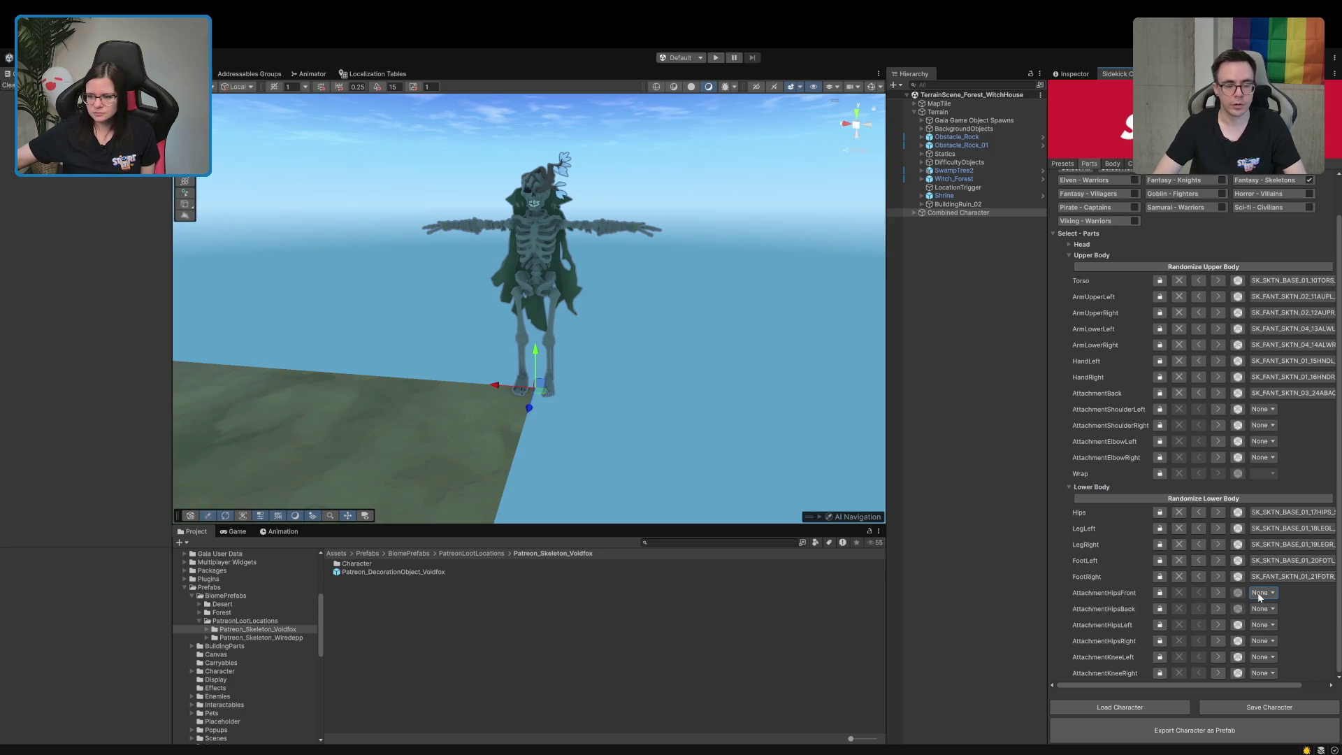
pyautogui.click(1282, 634)
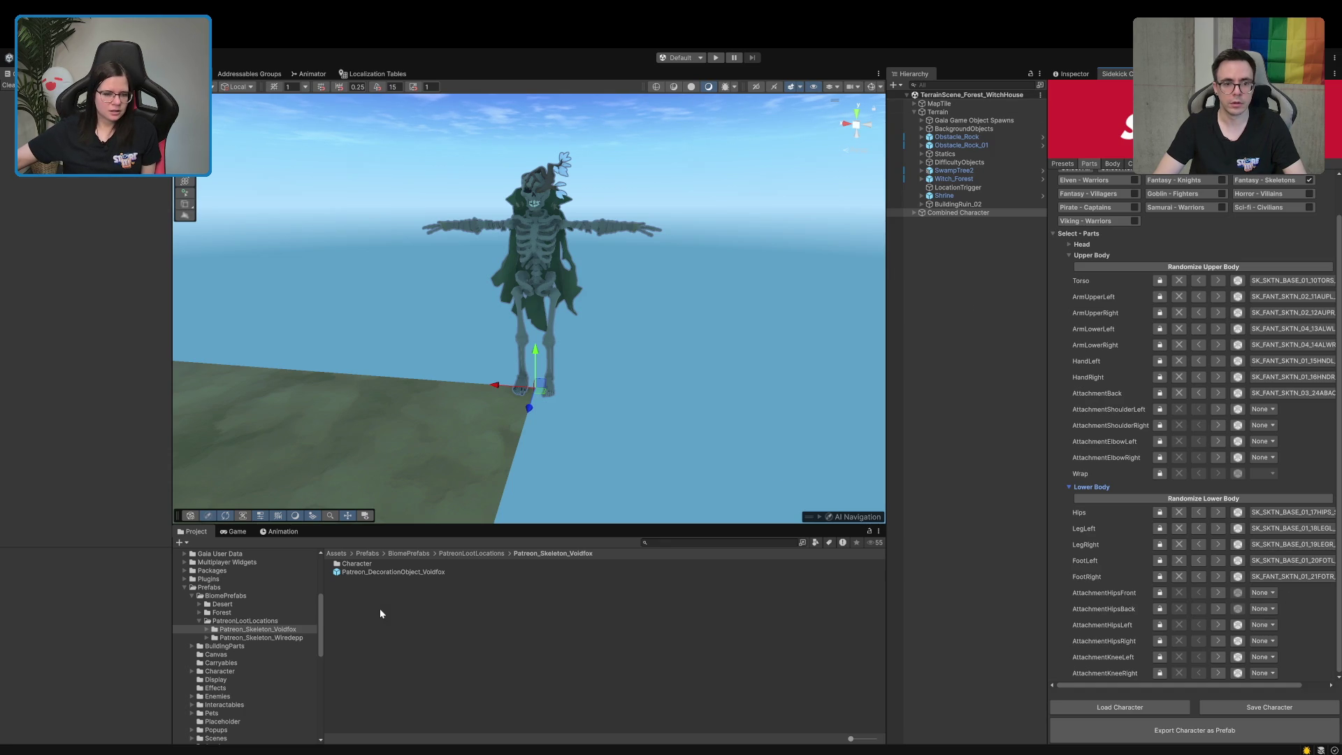
pyautogui.click(221, 620)
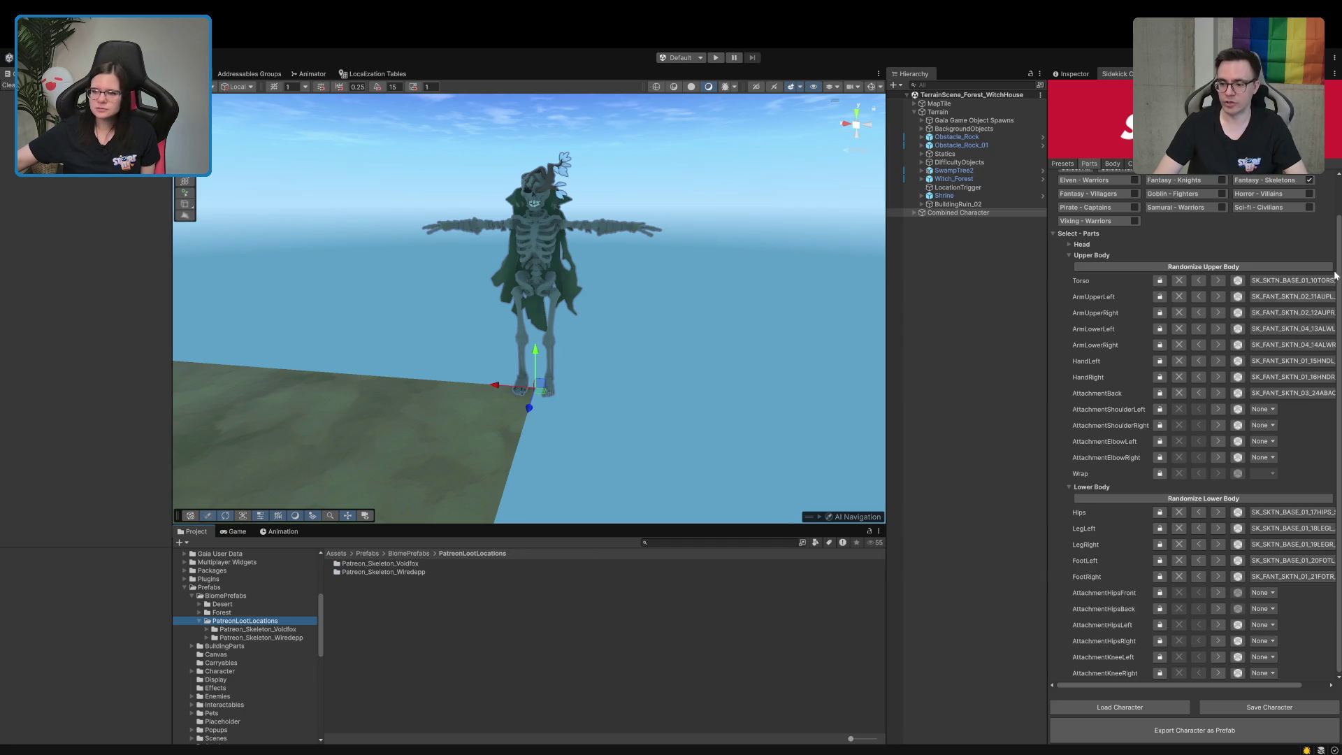
# Export the skeleton as the Patreon_Skeleton_Mawax prefab and open its new folder
pyautogui.click(1153, 163)
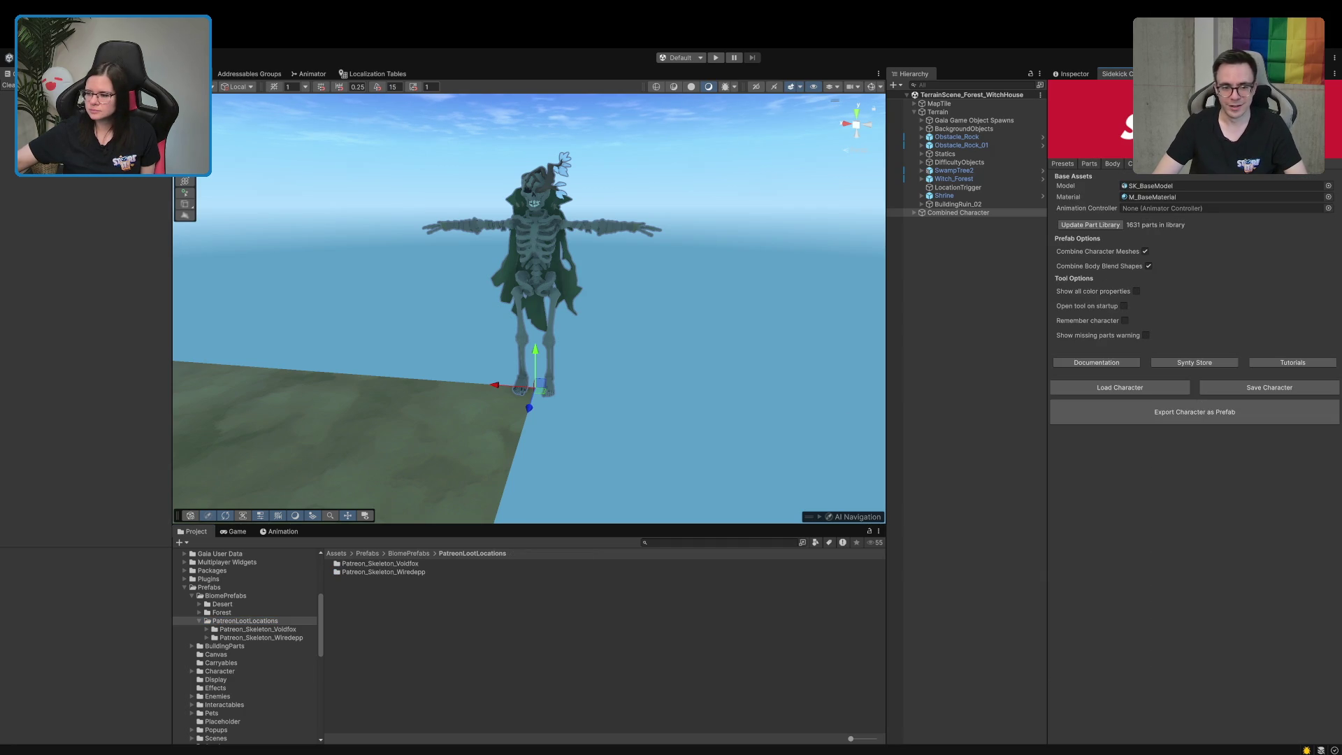
pyautogui.click(1163, 415)
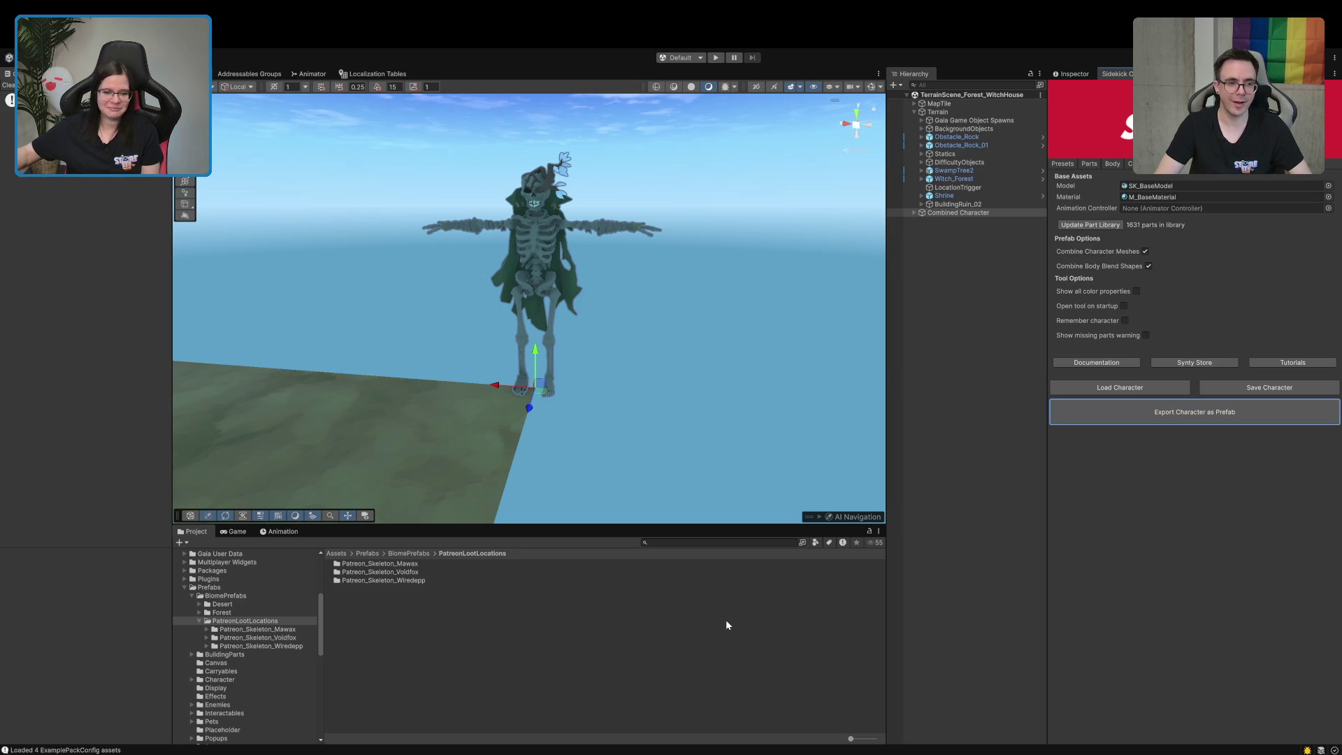
pyautogui.click(936, 304)
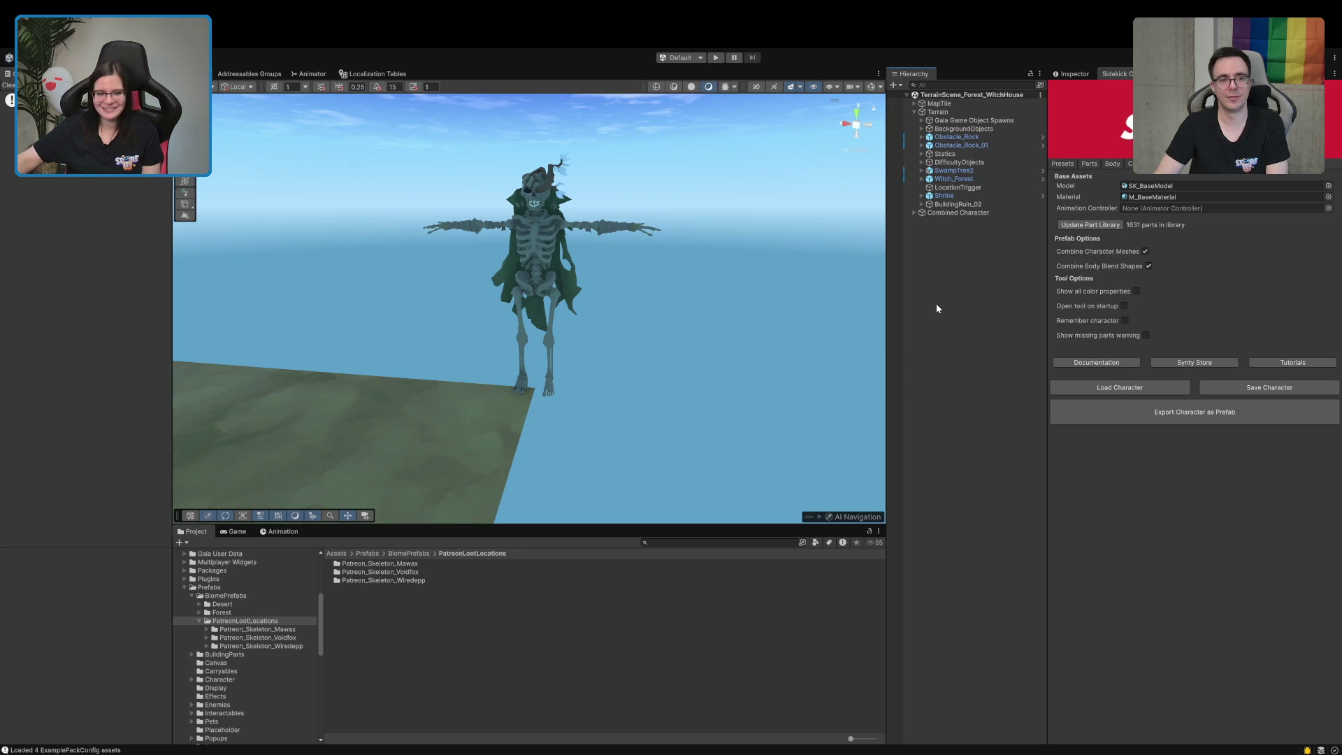
pyautogui.doubleClick(380, 564)
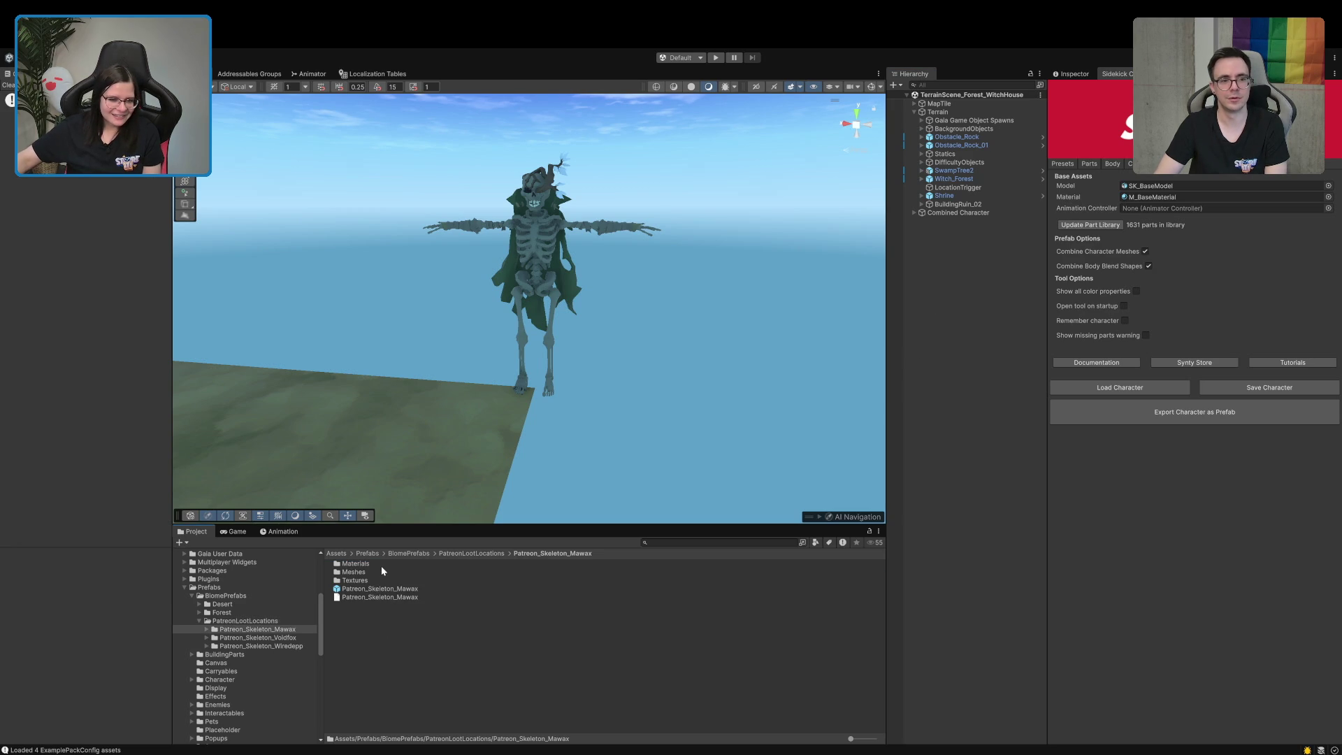
# Place a test copy of the Mawax prefab in the scene, then delete it and Combined Character
pyautogui.moveTo(356, 591)
pyautogui.mouseDown()
pyautogui.moveTo(308, 437)
pyautogui.moveTo(407, 443)
pyautogui.mouseUp()
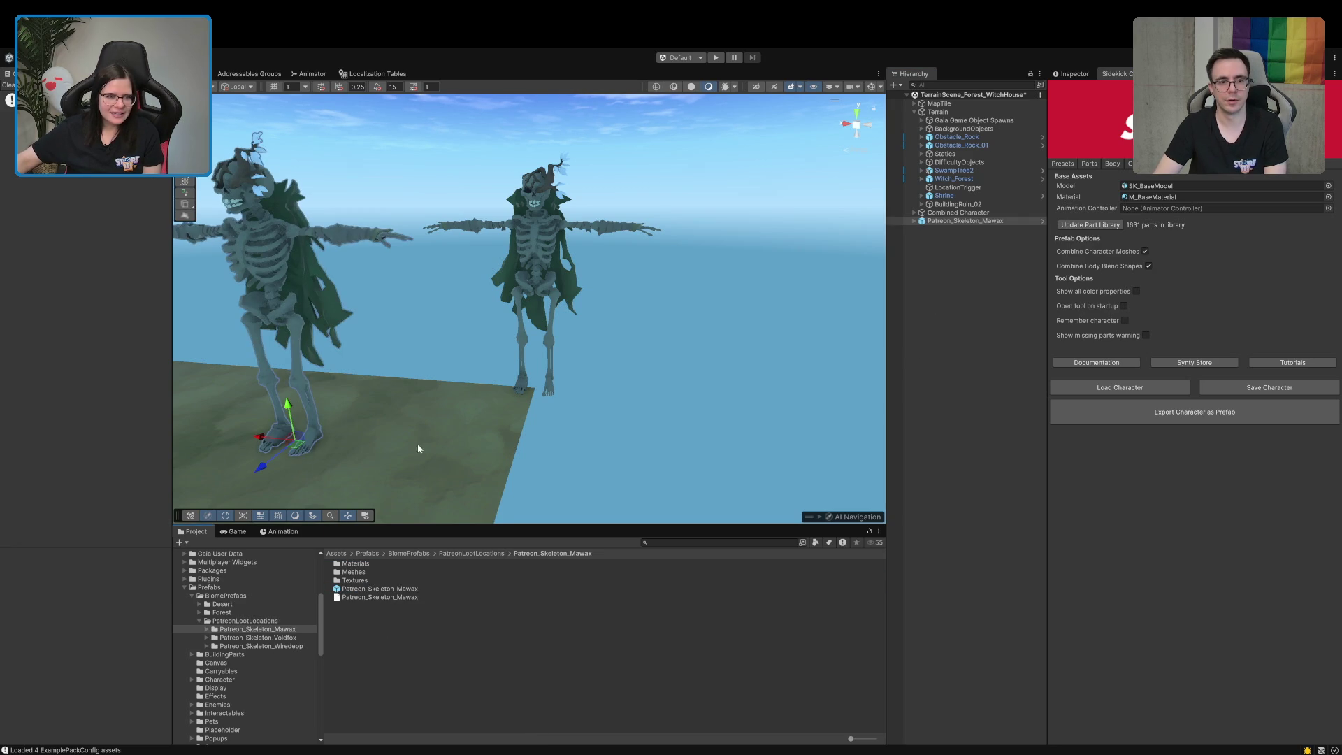
pyautogui.scroll(3, 407, 443)
pyautogui.click(945, 221)
pyautogui.press('Delete')
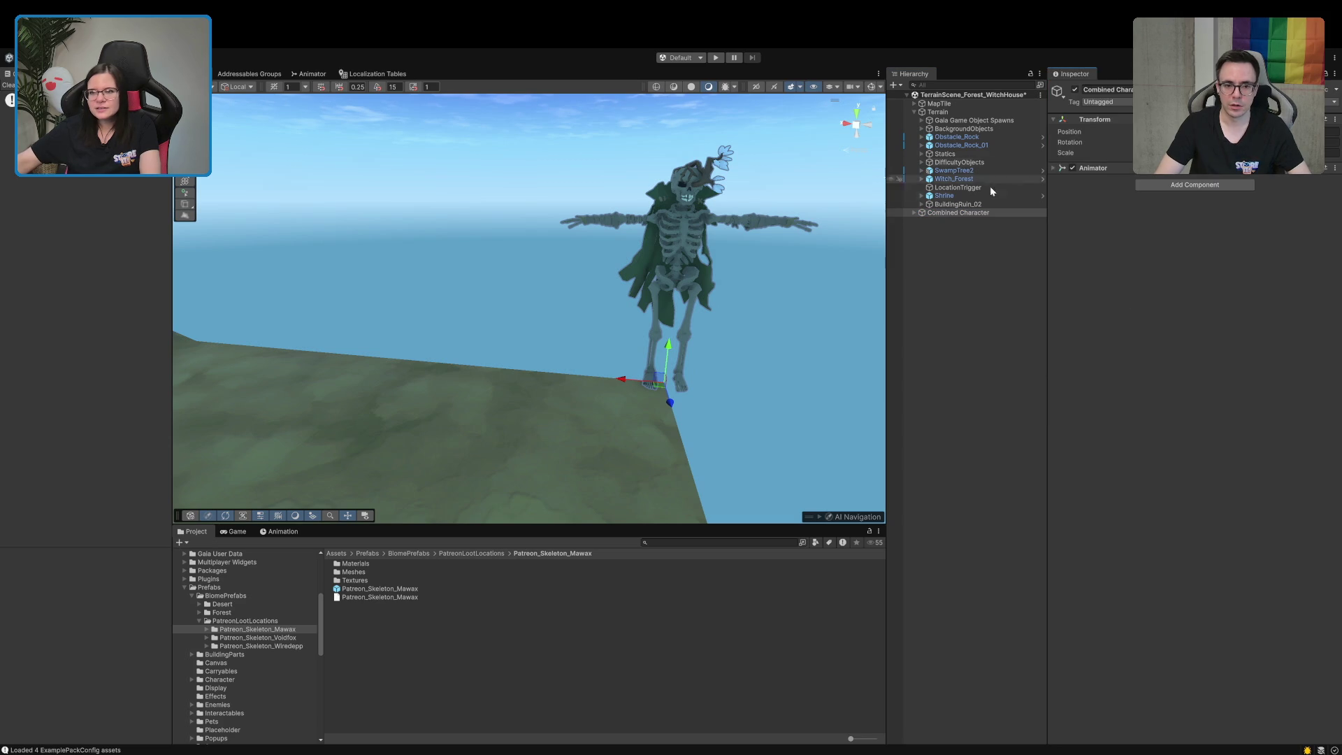
pyautogui.click(935, 214)
pyautogui.press('Delete')
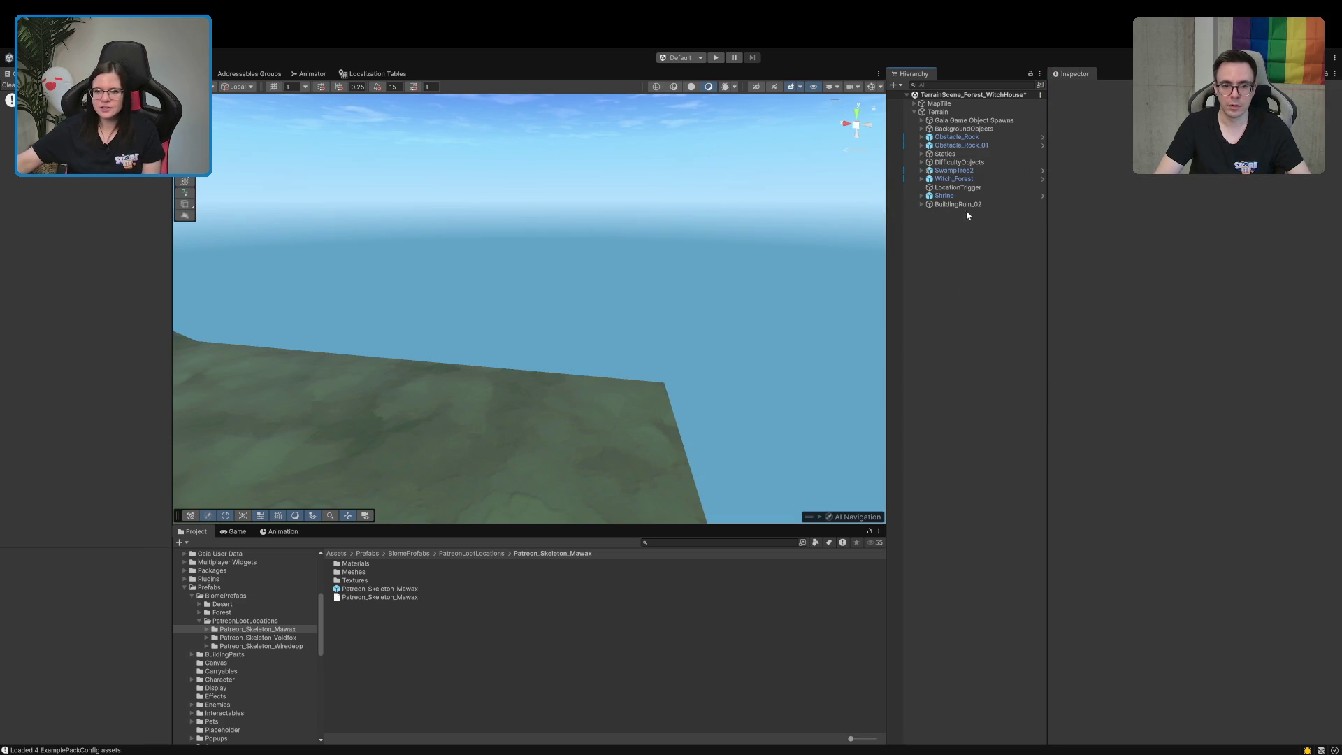
# Frame BuildingRuin_02, drop the Patreon_Skeleton_Mawax prefab inside the ruin, and rotate it flat
pyautogui.doubleClick(965, 204)
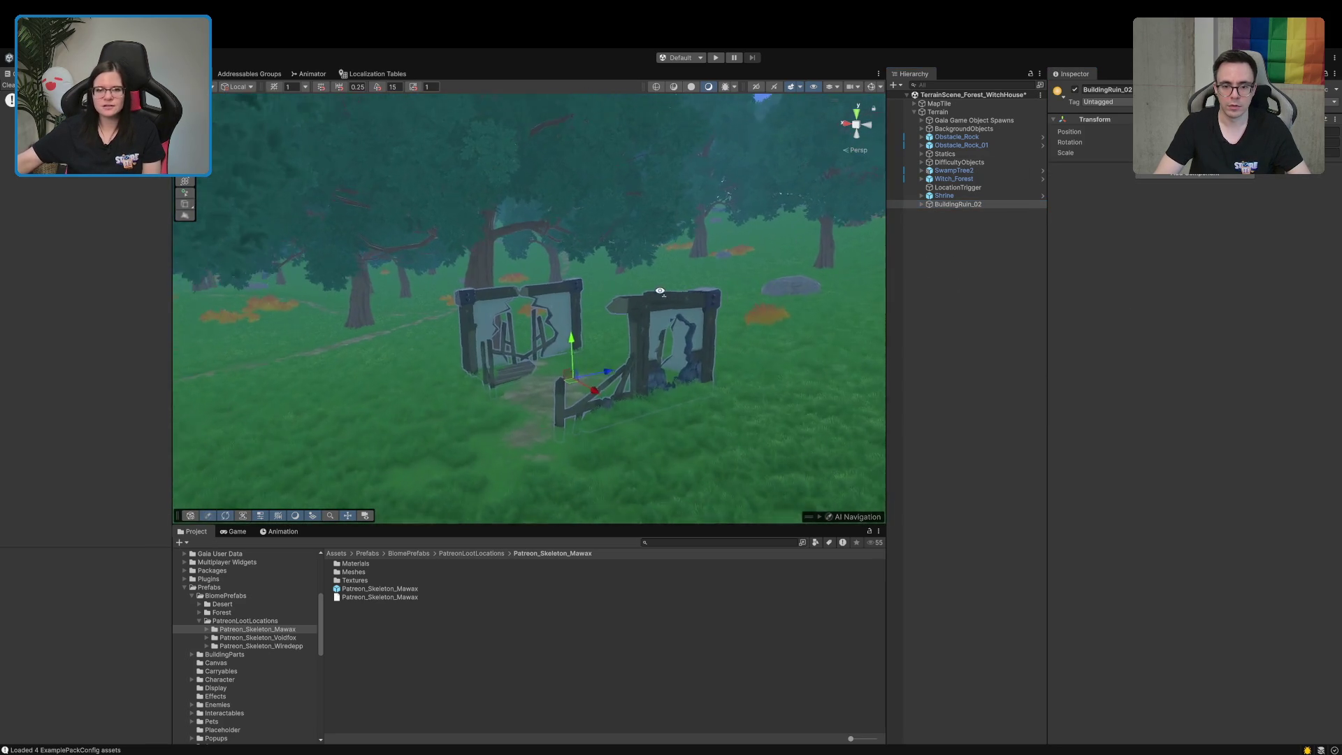
pyautogui.scroll(5, 659, 290)
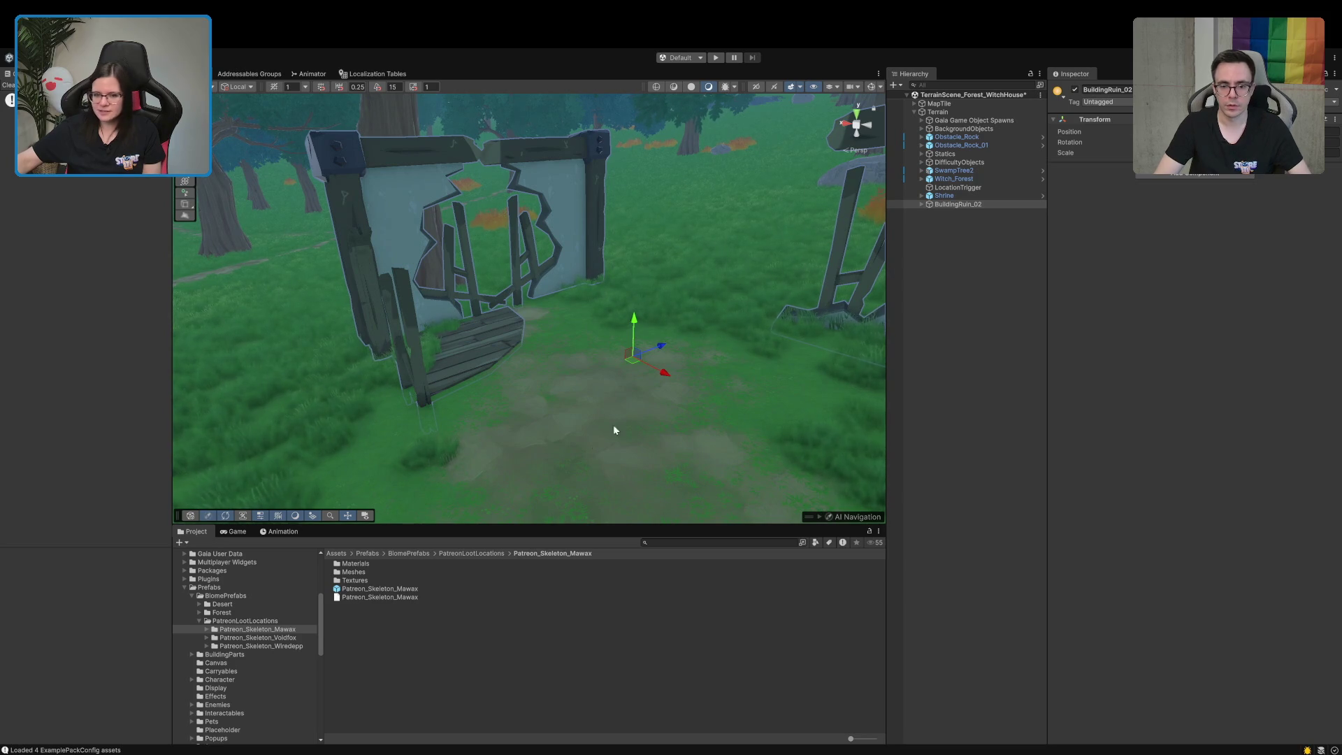
pyautogui.moveTo(536, 476)
pyautogui.mouseDown()
pyautogui.moveTo(581, 486)
pyautogui.moveTo(565, 441)
pyautogui.mouseUp()
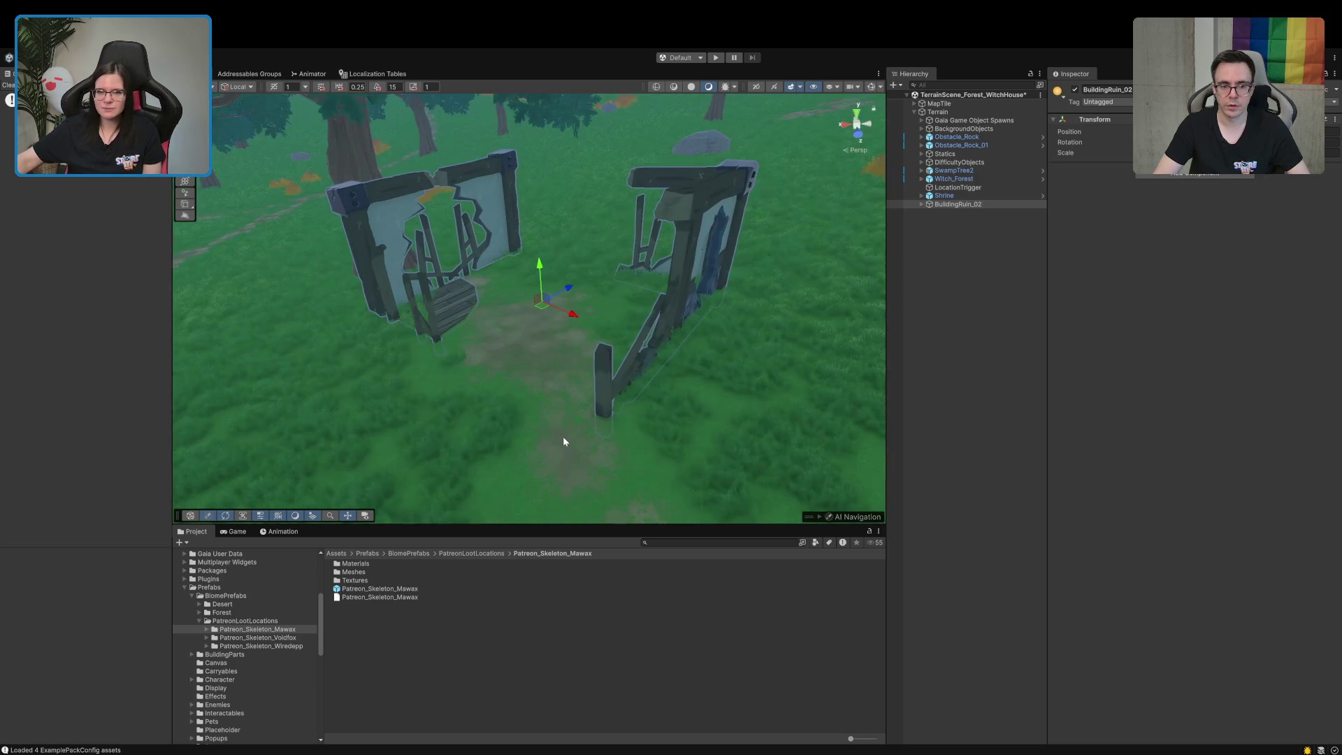
pyautogui.moveTo(525, 395)
pyautogui.mouseDown()
pyautogui.moveTo(542, 422)
pyautogui.moveTo(543, 364)
pyautogui.moveTo(545, 396)
pyautogui.mouseUp()
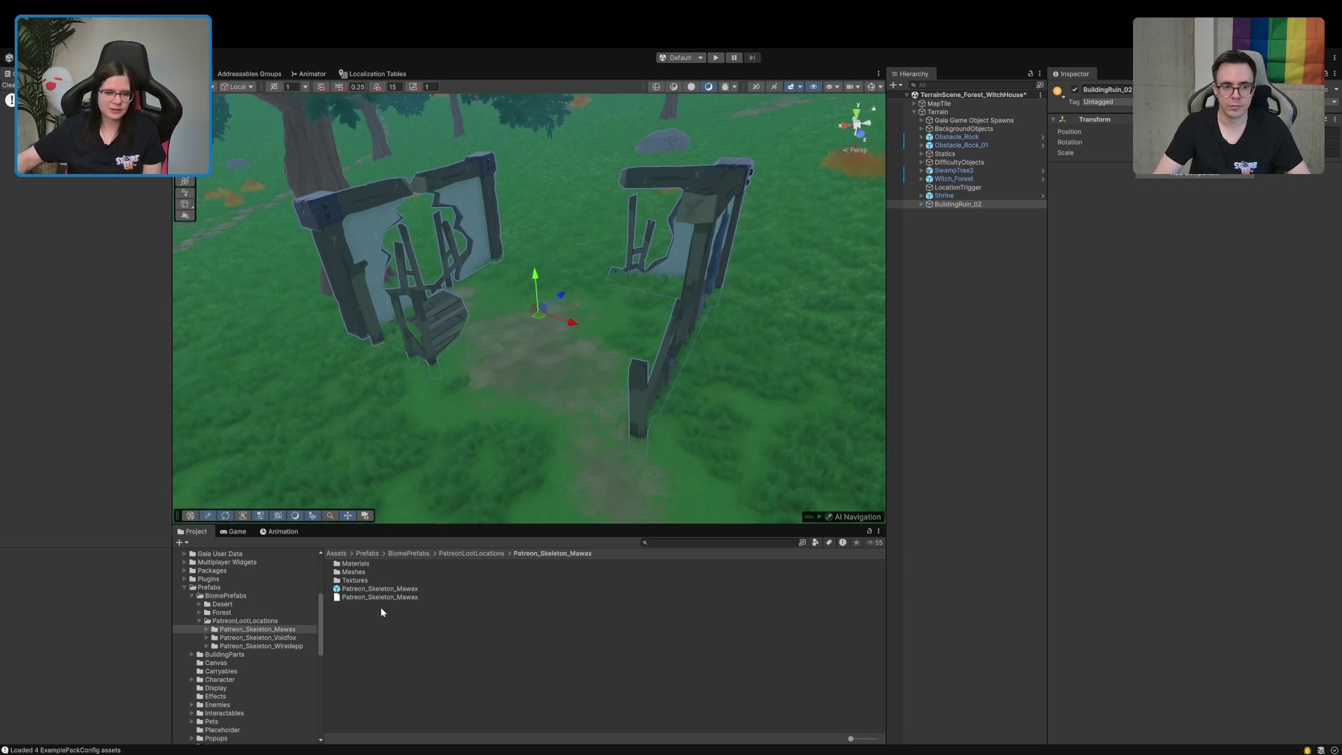
pyautogui.moveTo(384, 597)
pyautogui.mouseDown()
pyautogui.moveTo(531, 322)
pyautogui.moveTo(538, 336)
pyautogui.moveTo(509, 222)
pyautogui.moveTo(549, 253)
pyautogui.moveTo(552, 280)
pyautogui.moveTo(561, 272)
pyautogui.moveTo(557, 354)
pyautogui.mouseUp()
pyautogui.moveTo(648, 308)
pyautogui.mouseDown()
pyautogui.moveTo(614, 325)
pyautogui.moveTo(683, 278)
pyautogui.moveTo(898, 239)
pyautogui.moveTo(805, 265)
pyautogui.moveTo(905, 253)
pyautogui.moveTo(867, 263)
pyautogui.mouseUp()
pyautogui.moveTo(708, 295)
pyautogui.mouseDown()
pyautogui.moveTo(698, 284)
pyautogui.moveTo(644, 303)
pyautogui.moveTo(509, 272)
pyautogui.moveTo(422, 296)
pyautogui.moveTo(403, 275)
pyautogui.moveTo(513, 381)
pyautogui.moveTo(552, 351)
pyautogui.mouseUp()
# Move the skeleton under BuildingRuin_02 and expand its root and pelvis bones
pyautogui.click(1011, 272)
pyautogui.click(914, 212)
pyautogui.click(952, 229)
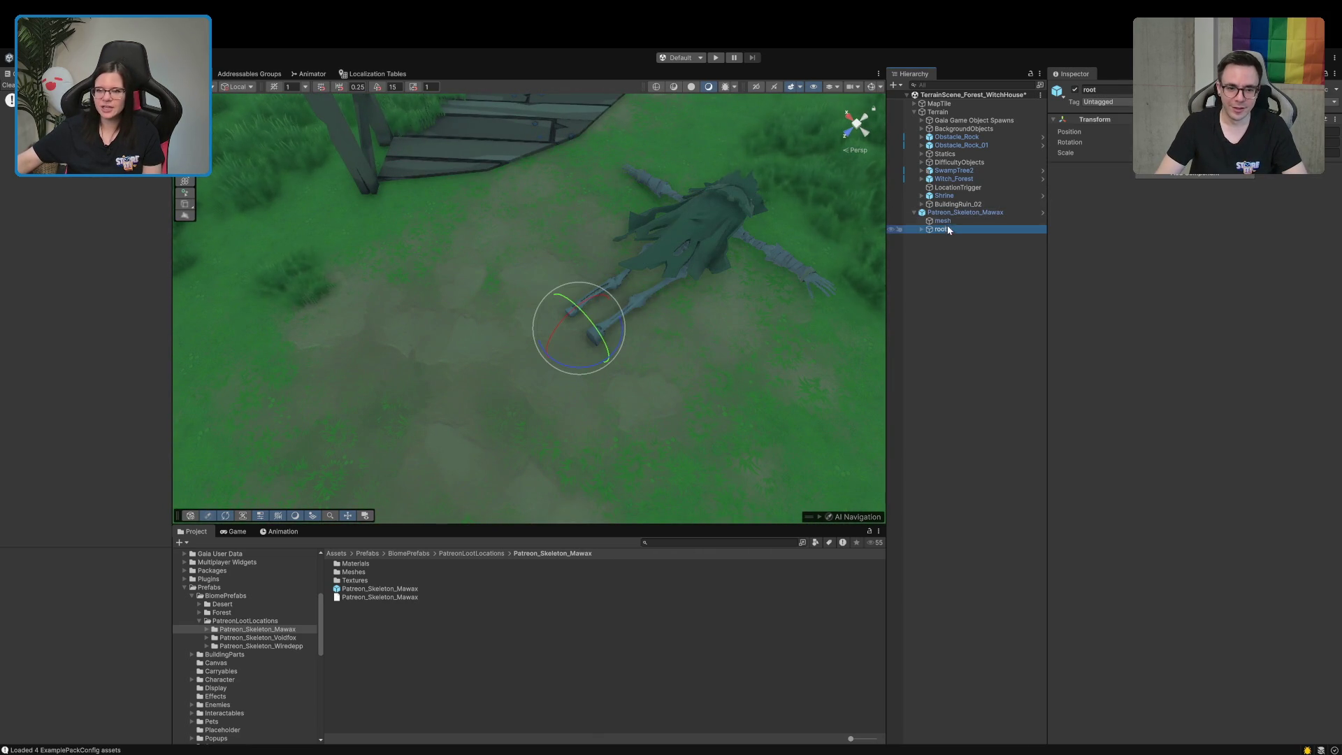
pyautogui.moveTo(939, 205); pyautogui.dragTo(940, 204)
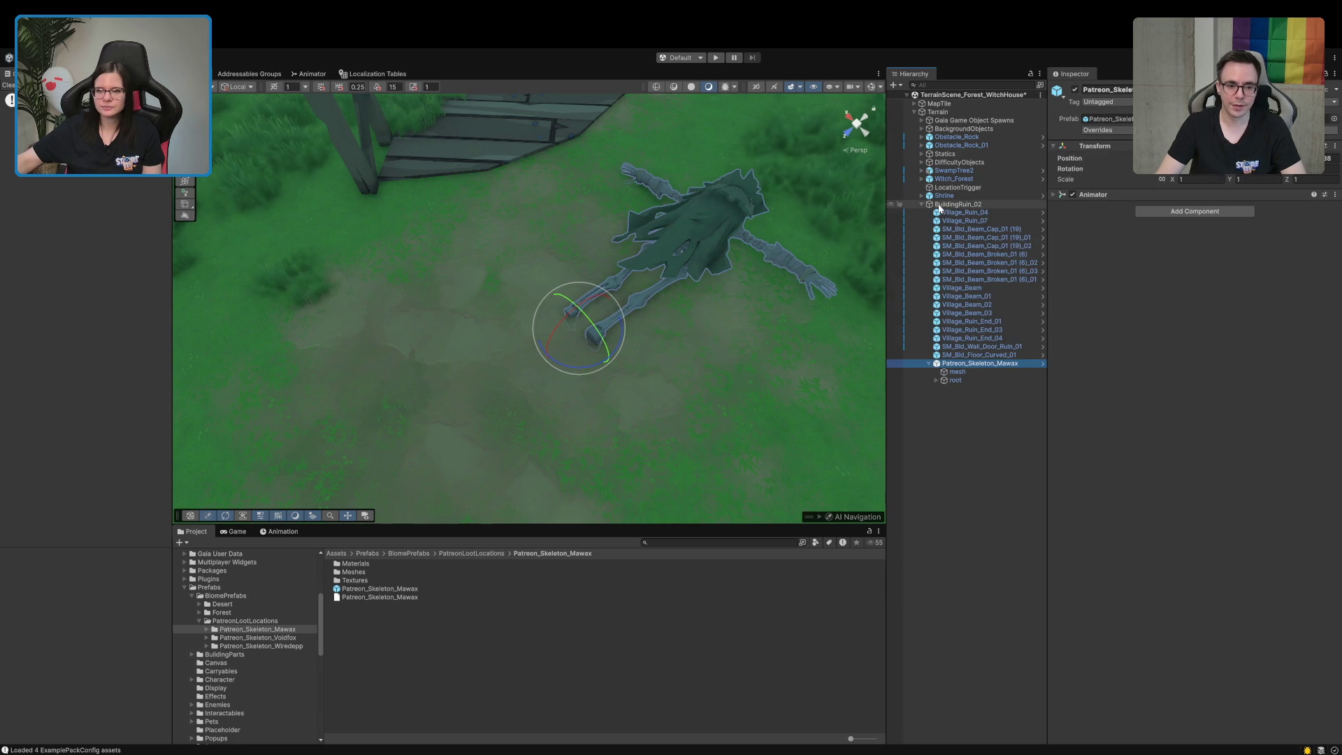
pyautogui.click(951, 372)
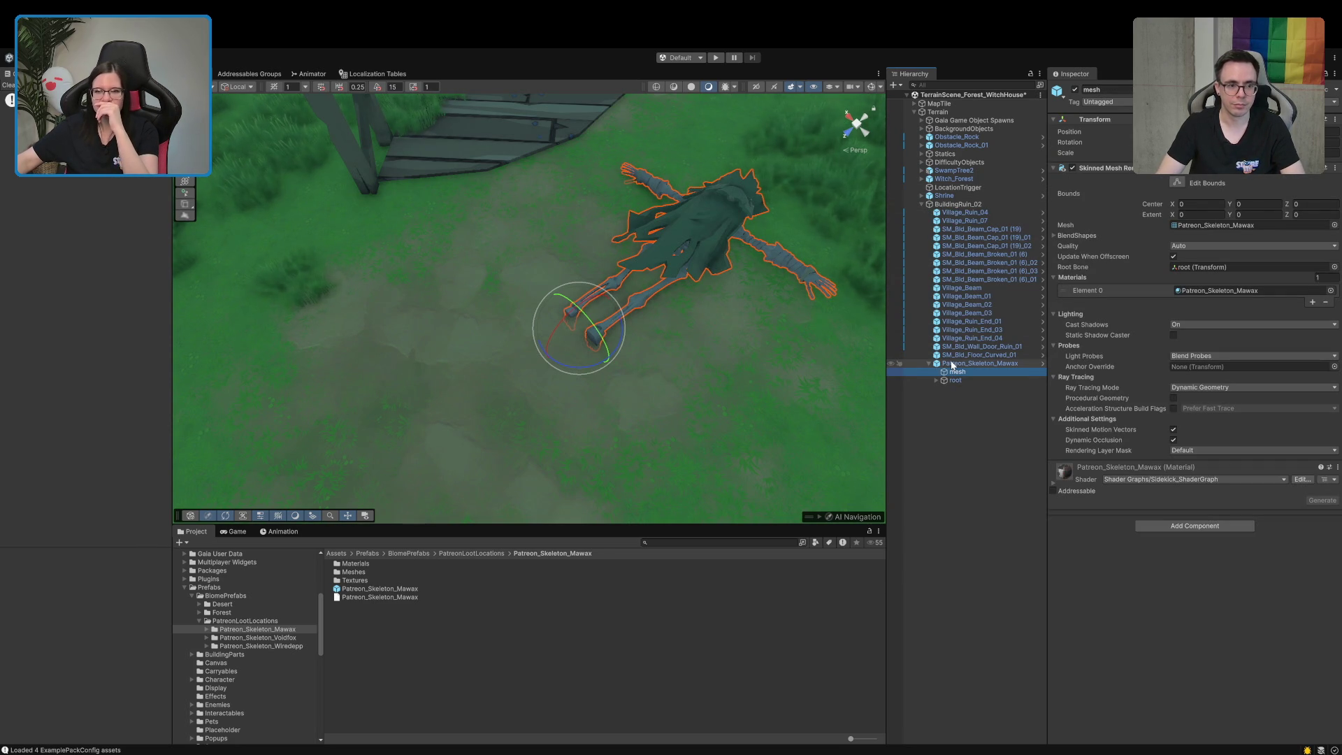
pyautogui.click(936, 381)
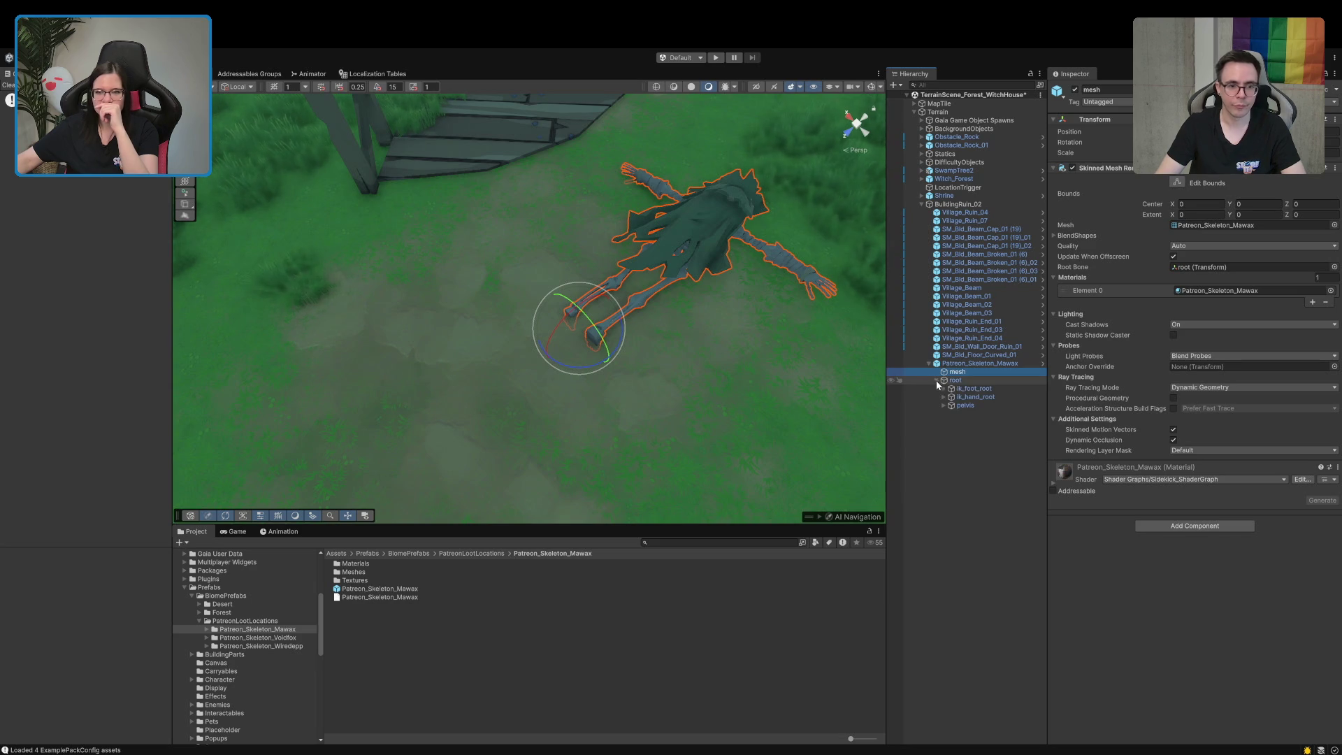
pyautogui.click(957, 389)
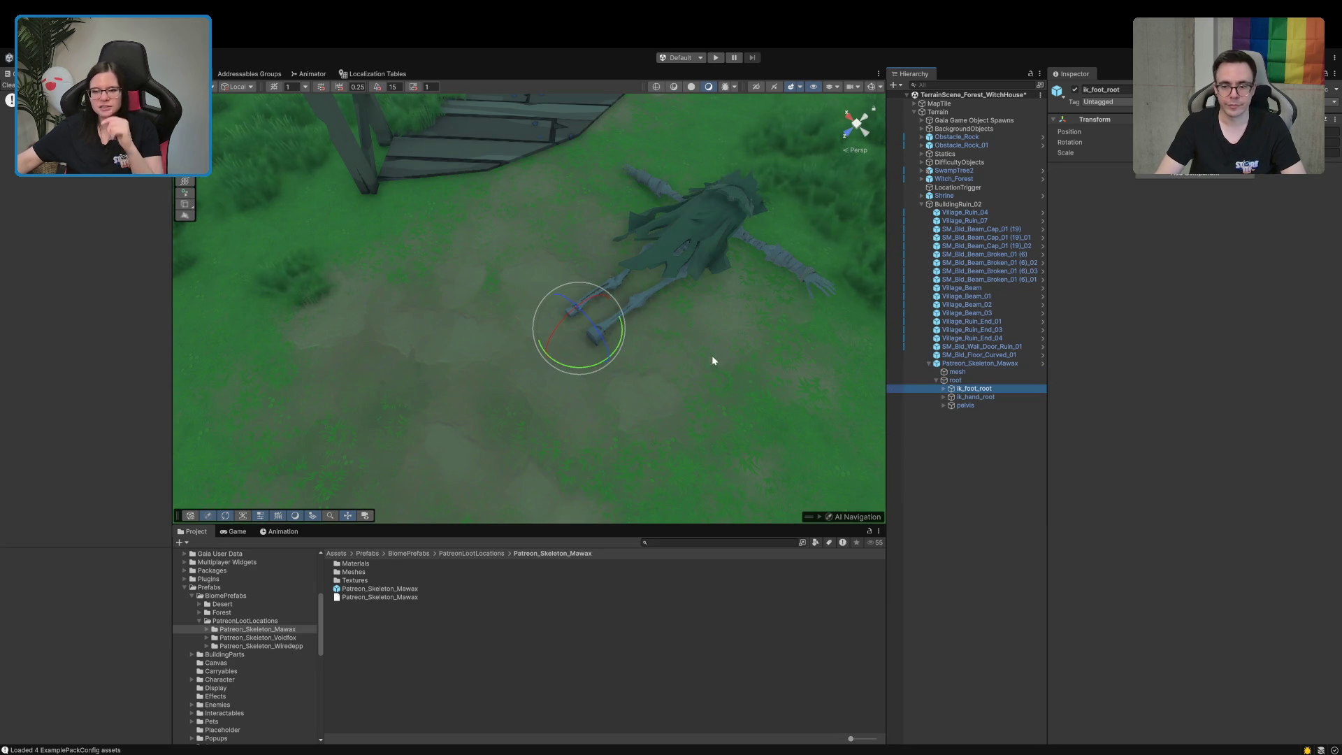
pyautogui.click(944, 406)
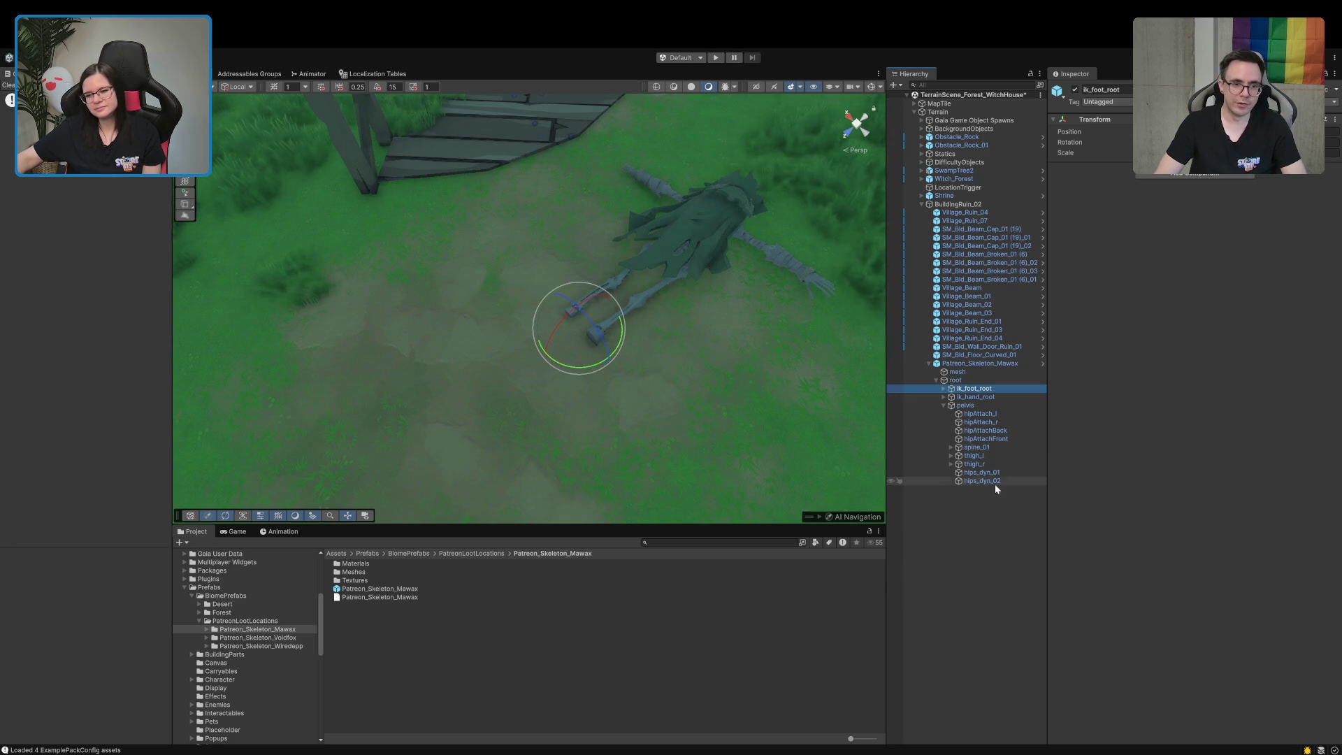
# Select the whole Patreon_Skeleton_Mawax skeleton and delete it from the ruin
pyautogui.click(589, 372)
pyautogui.scroll(3, 589, 367)
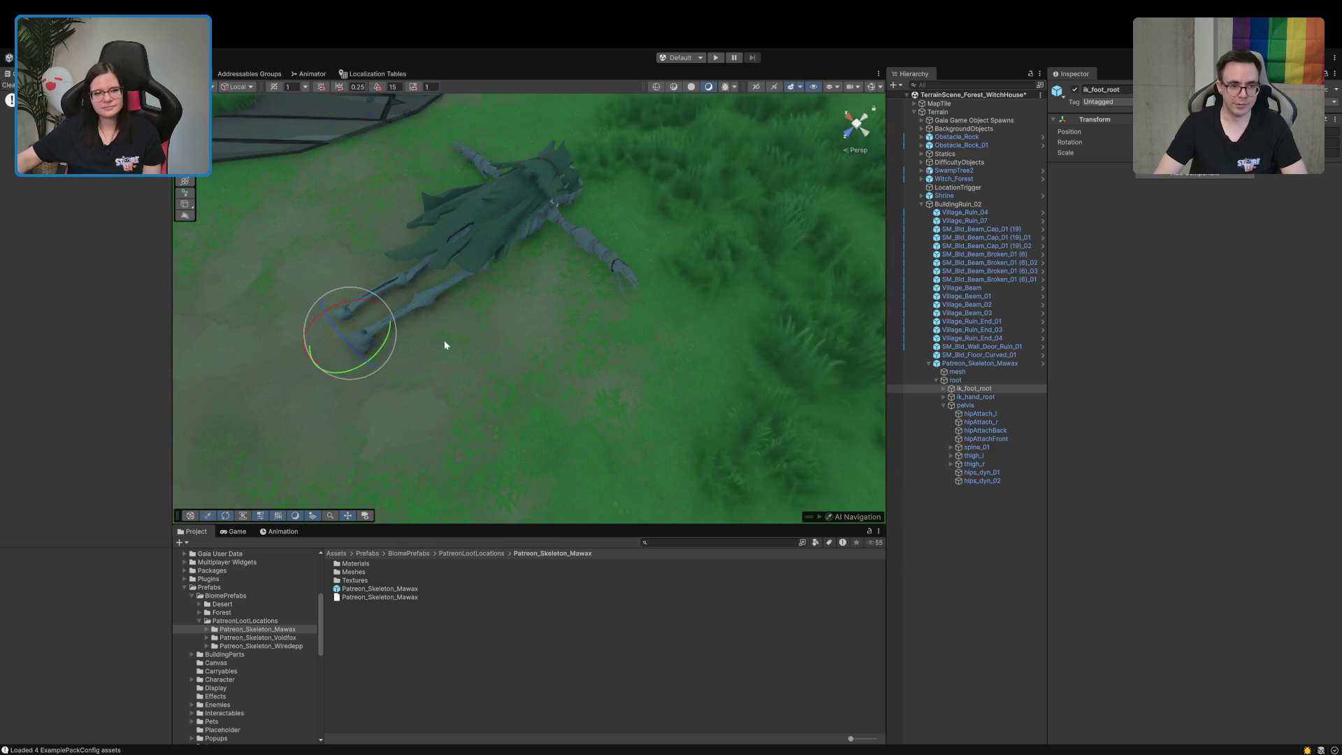
pyautogui.click(421, 302)
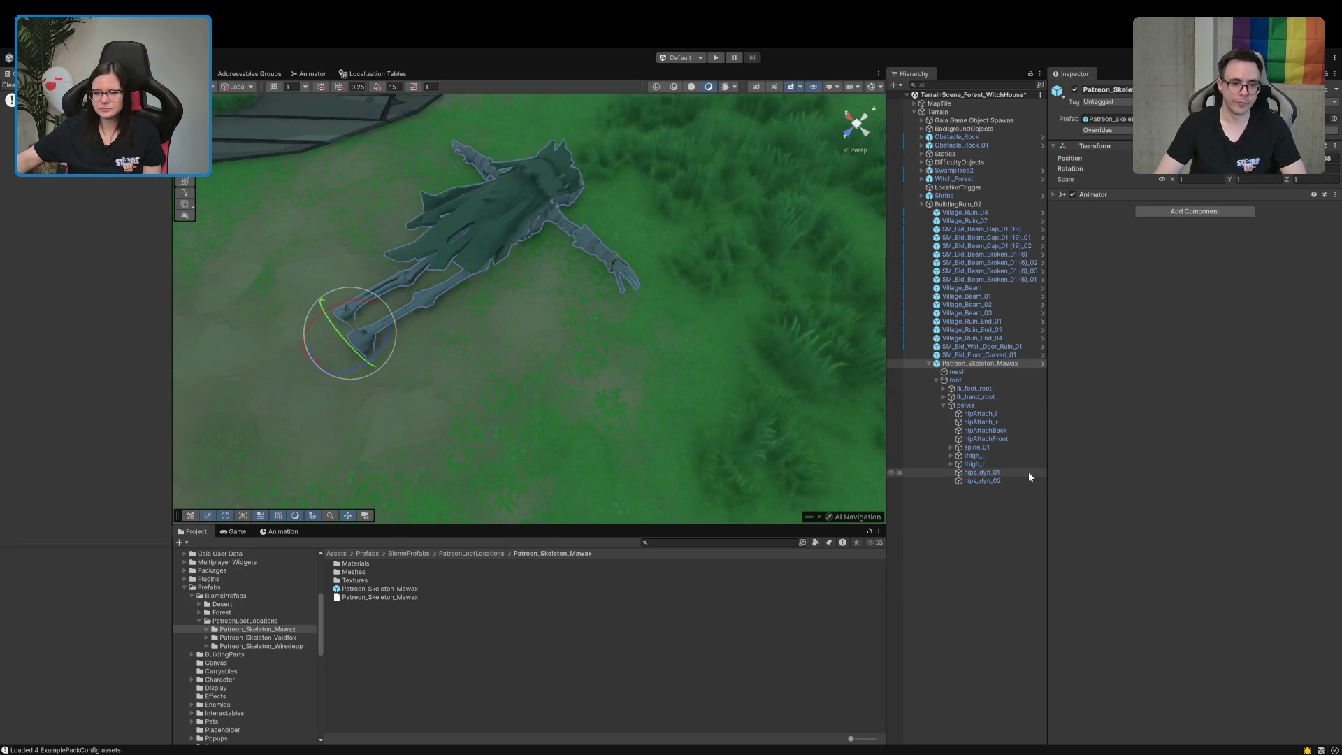
pyautogui.click(970, 365)
pyautogui.click(974, 525)
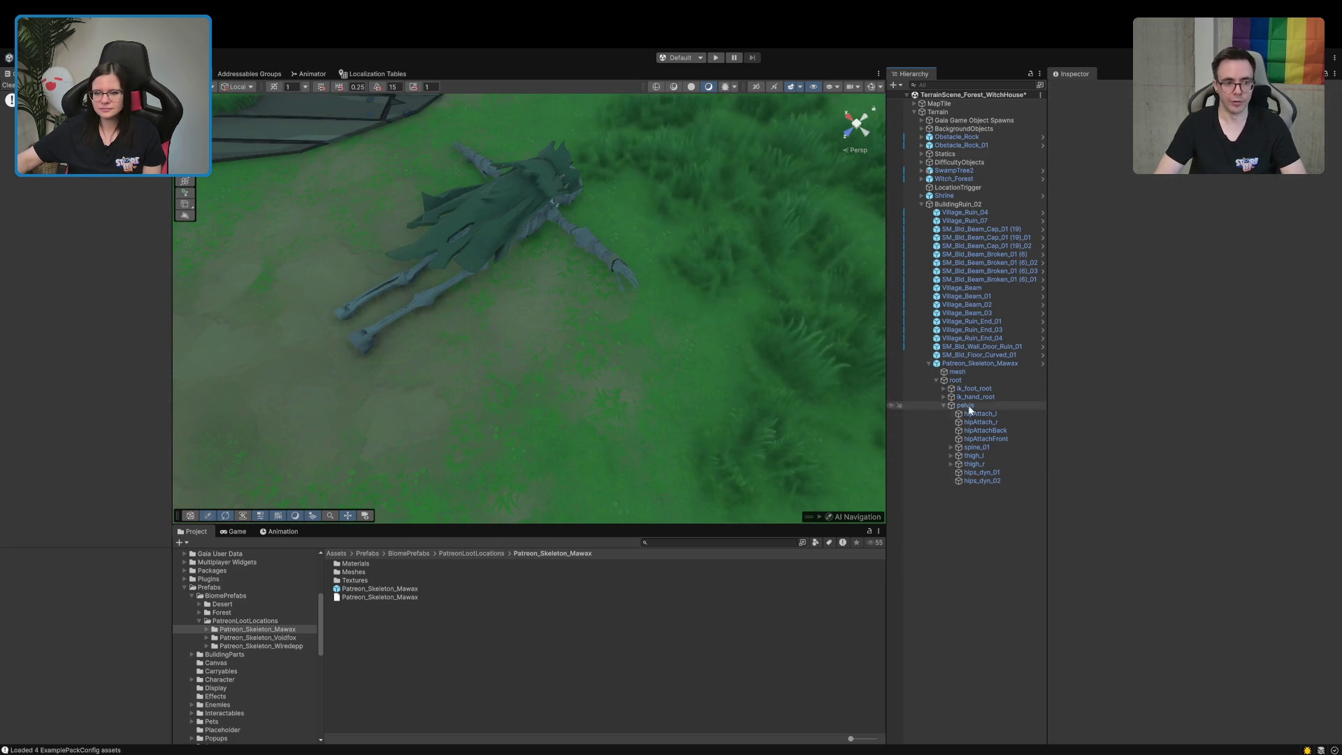
pyautogui.click(966, 365)
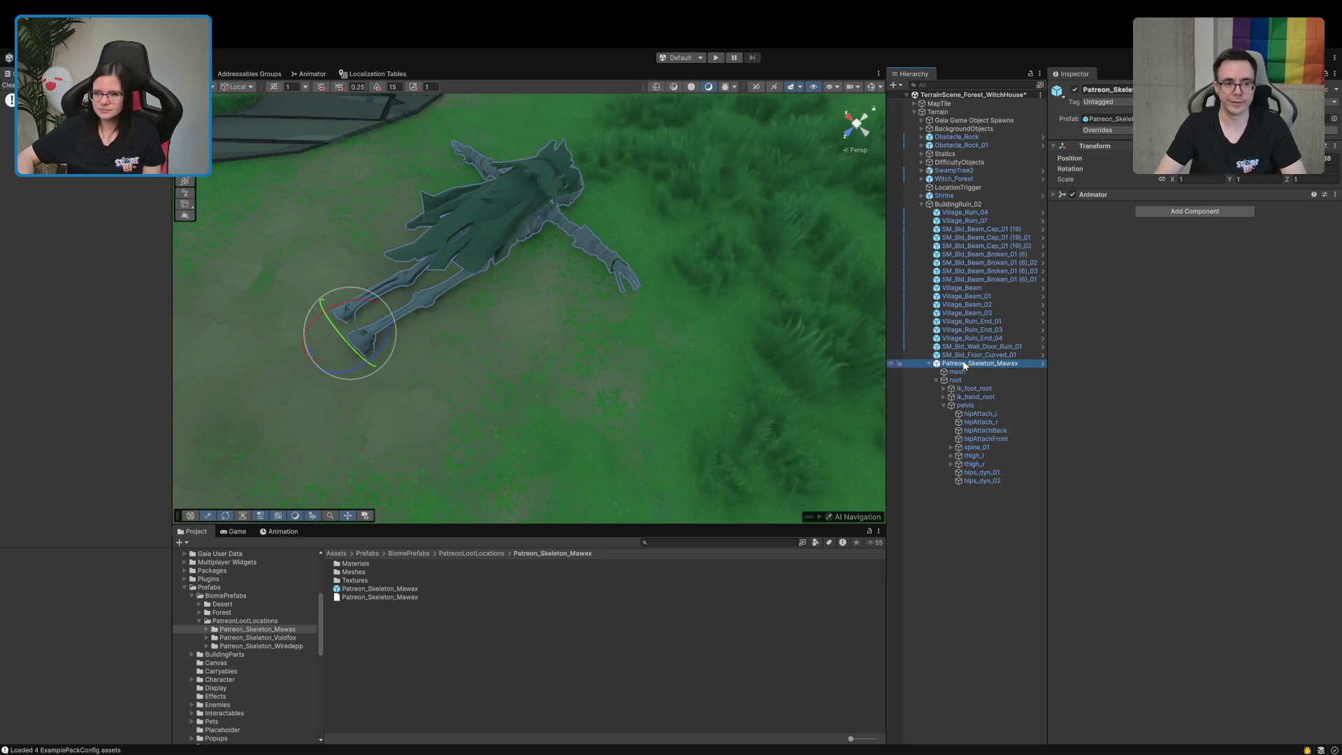
pyautogui.press('Delete')
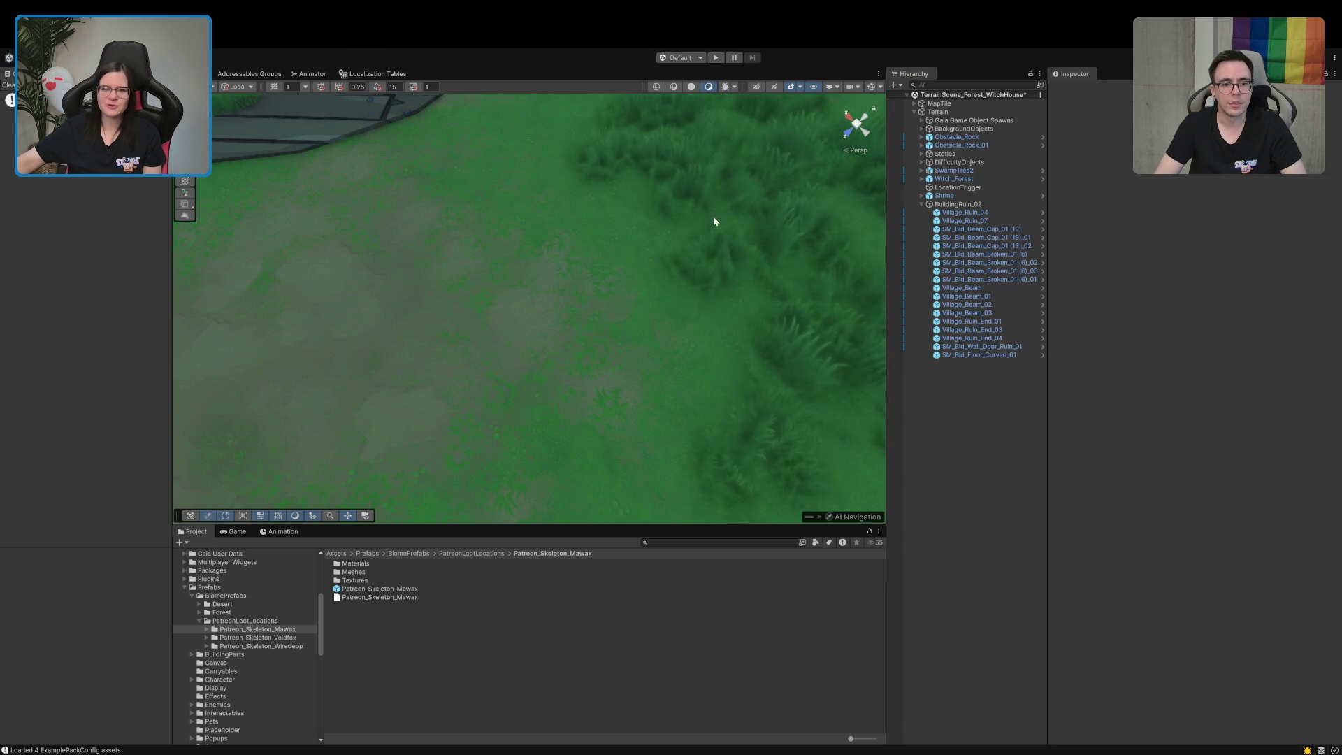
pyautogui.moveTo(1083, 75)
pyautogui.mouseDown()
pyautogui.moveTo(1189, 77)
pyautogui.moveTo(1118, 74)
pyautogui.moveTo(1040, 257)
pyautogui.mouseUp()
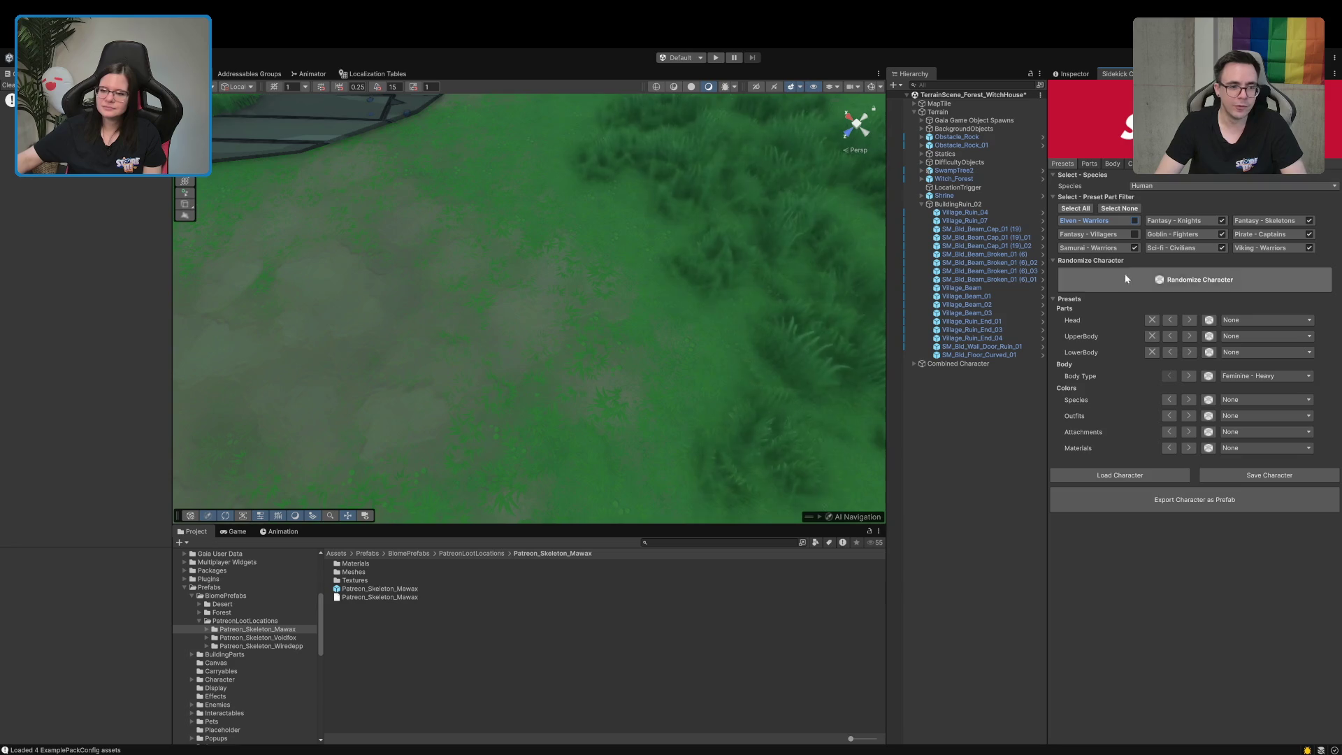
# Load the saved skeleton into Sidekick and frame the new Combined Character in view
pyautogui.click(1120, 475)
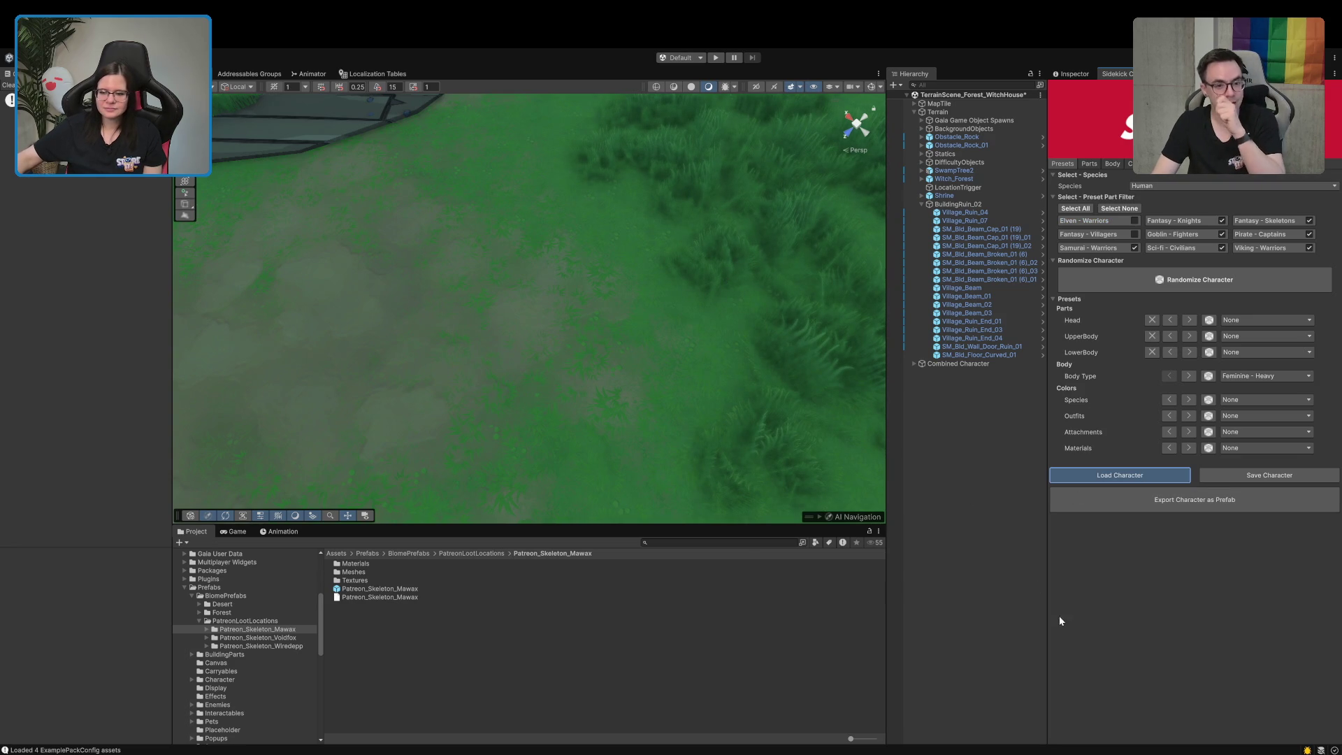
pyautogui.doubleClick(942, 363)
pyautogui.moveTo(636, 435)
pyautogui.mouseDown()
pyautogui.moveTo(483, 315)
pyautogui.moveTo(561, 639)
pyautogui.moveTo(430, 662)
pyautogui.moveTo(438, 527)
pyautogui.moveTo(369, 324)
pyautogui.moveTo(387, 228)
pyautogui.moveTo(395, 473)
pyautogui.mouseUp()
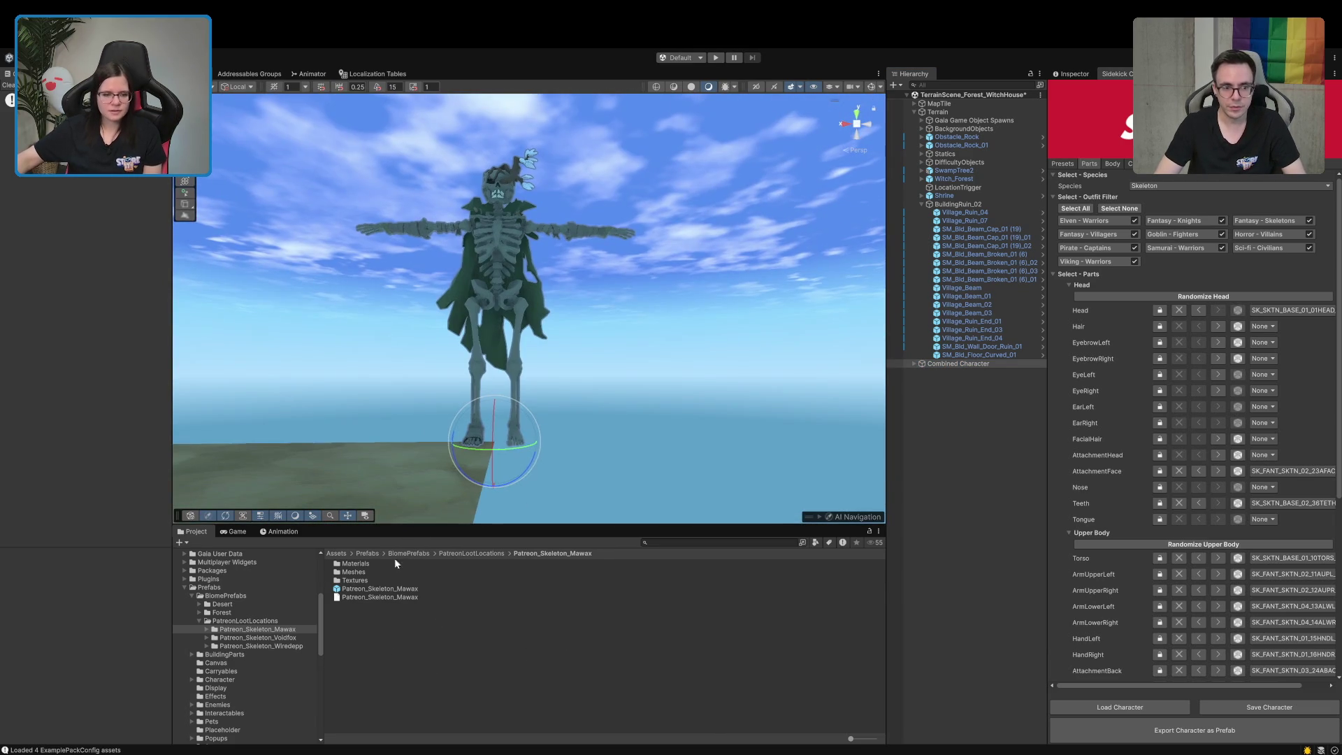
# Select the old Mawax export files and disable Combine Character Meshes and Combine Body Blend Shapes
pyautogui.click(358, 598)
pyautogui.keyDown('shift'); pyautogui.click(355, 565); pyautogui.keyUp('shift')
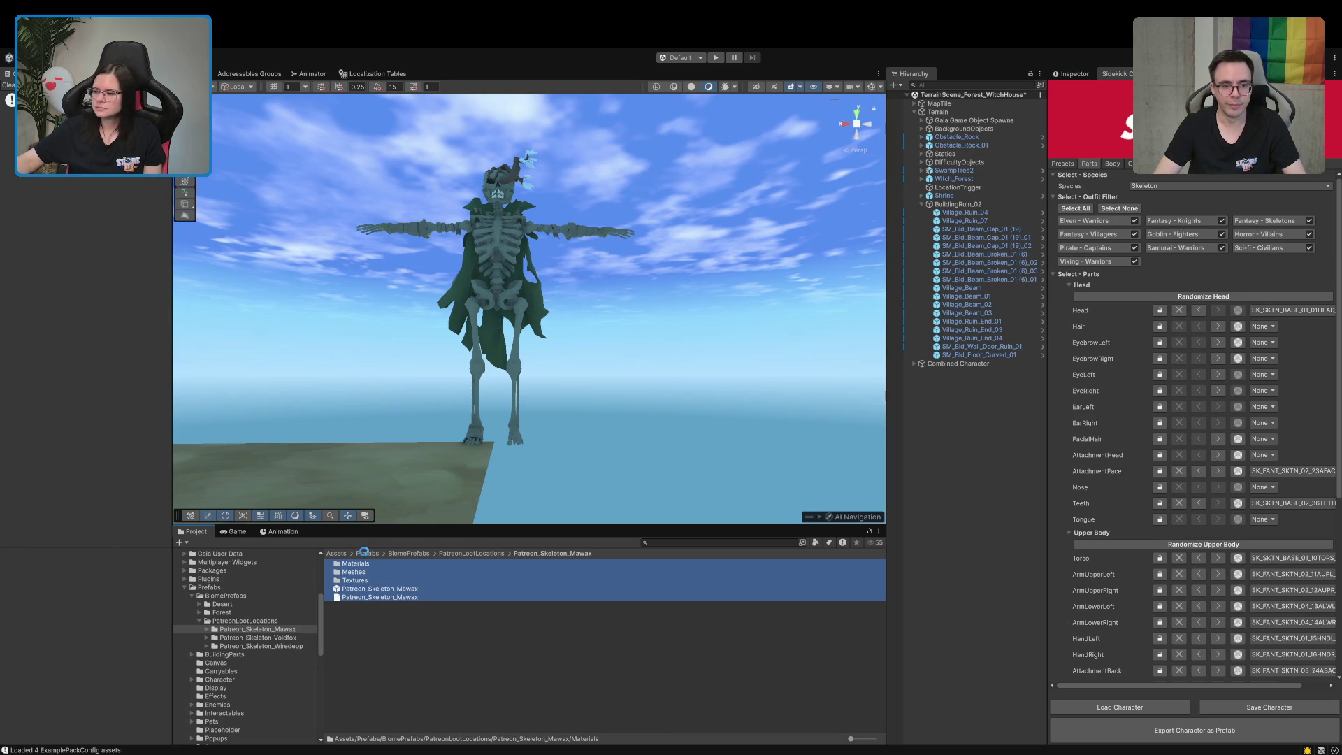
pyautogui.click(1163, 174)
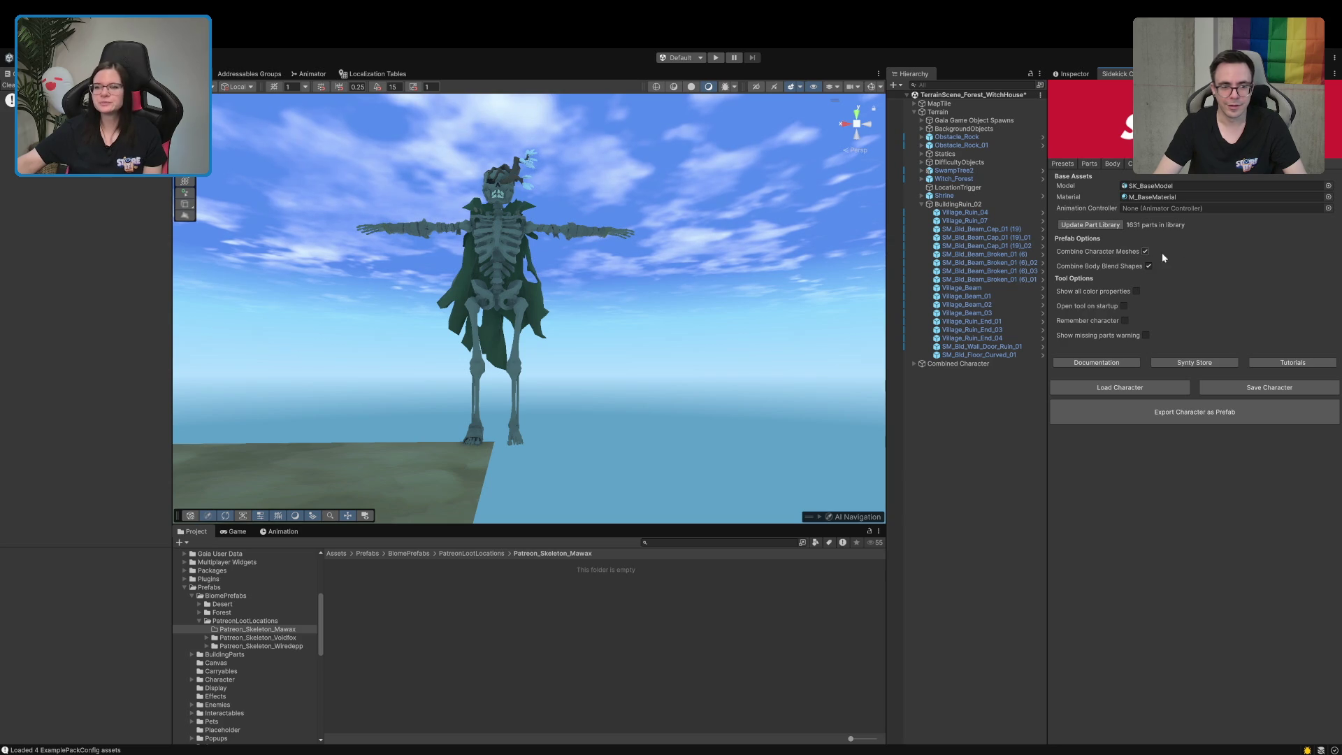
pyautogui.click(1146, 251)
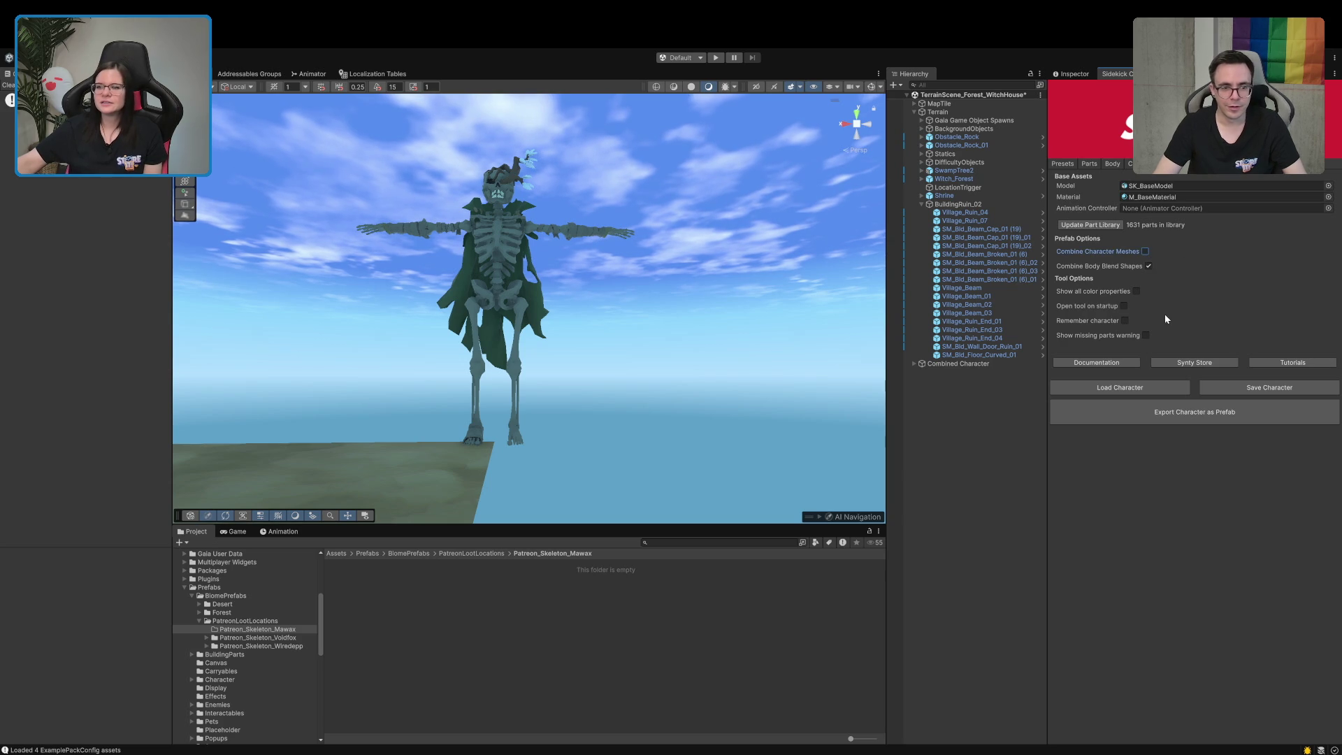
pyautogui.click(1148, 266)
# Export the character as a prefab with the old Patreon_Skeleton_Mawax folder selected
pyautogui.click(1142, 413)
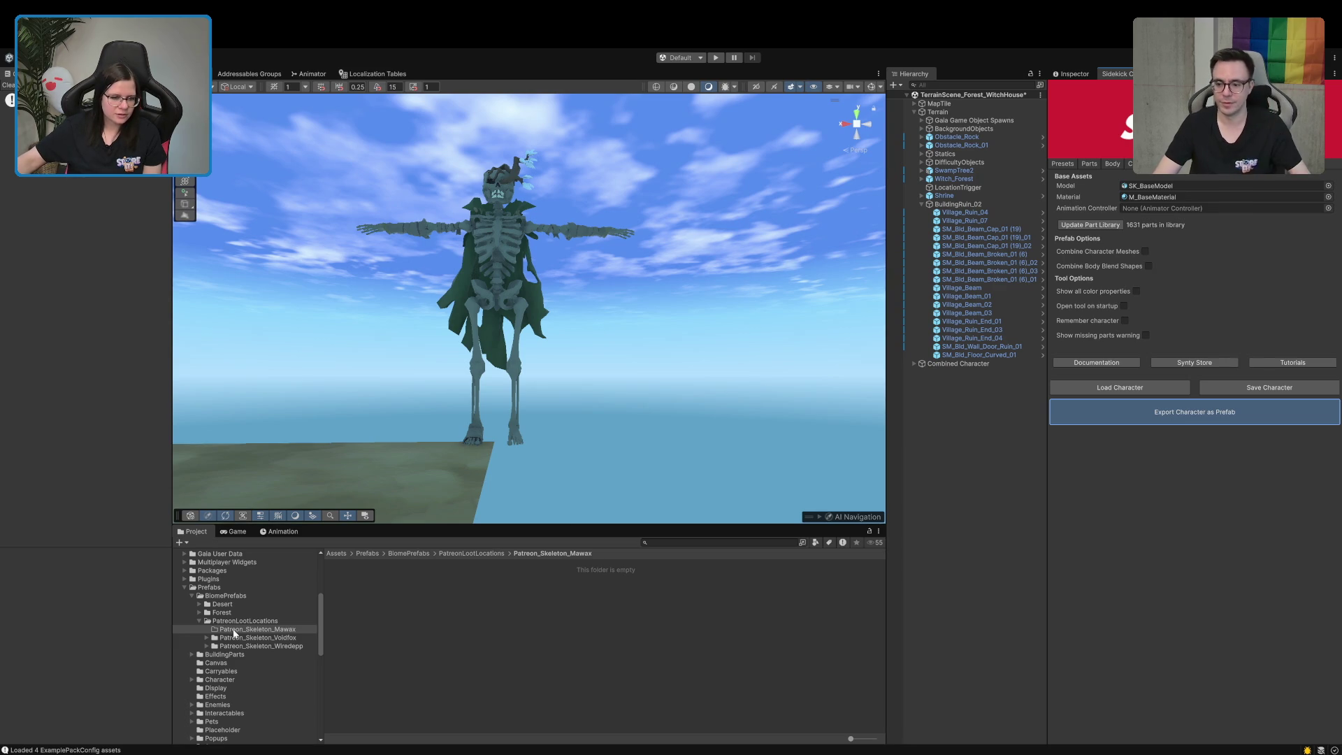
pyautogui.click(265, 630)
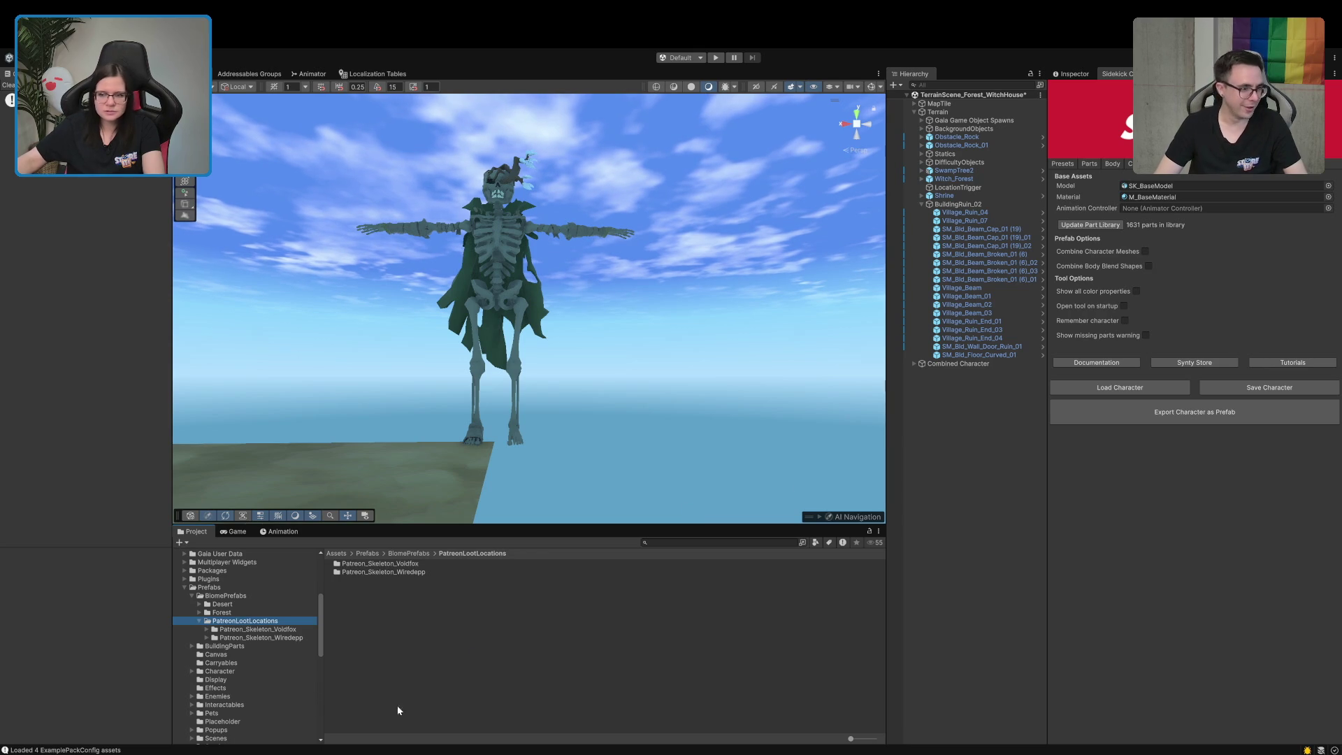
pyautogui.click(1157, 421)
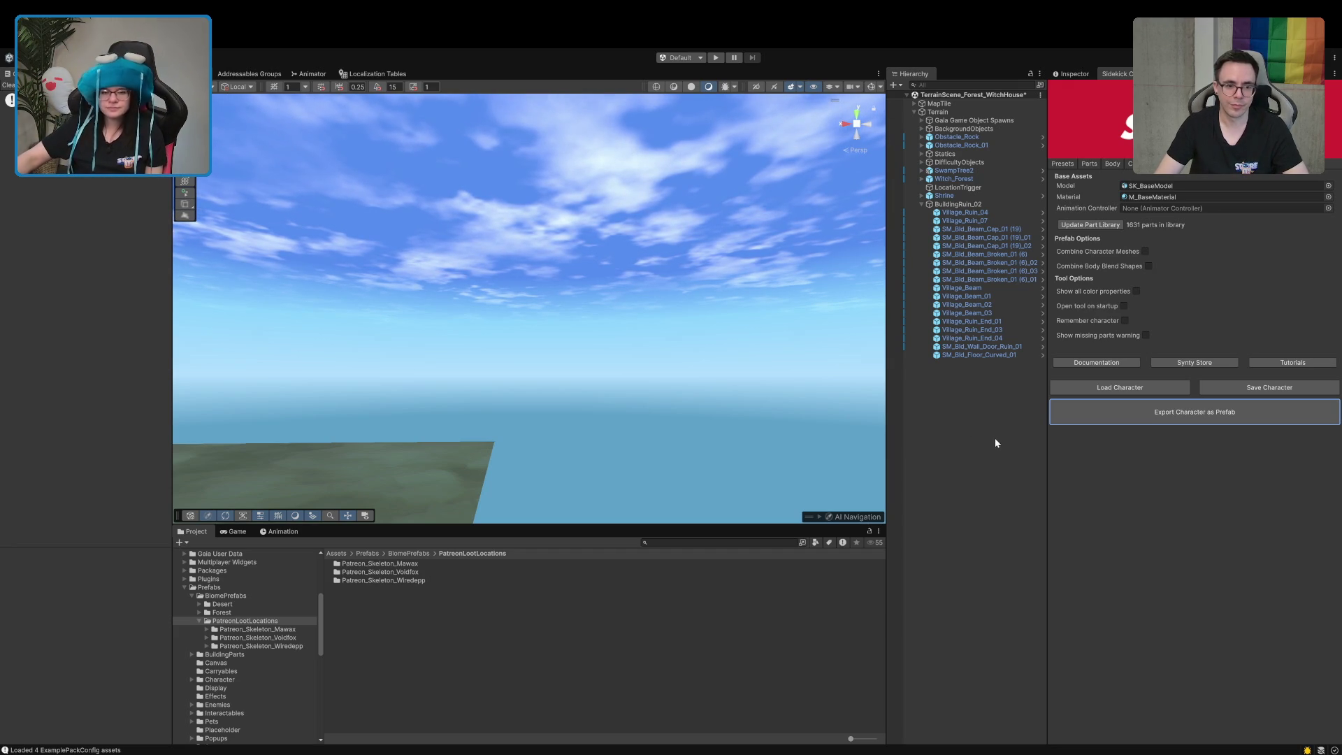
# Open the Patreon_Skeleton_Mawax folder inside PatreonLootLocations
pyautogui.click(259, 630)
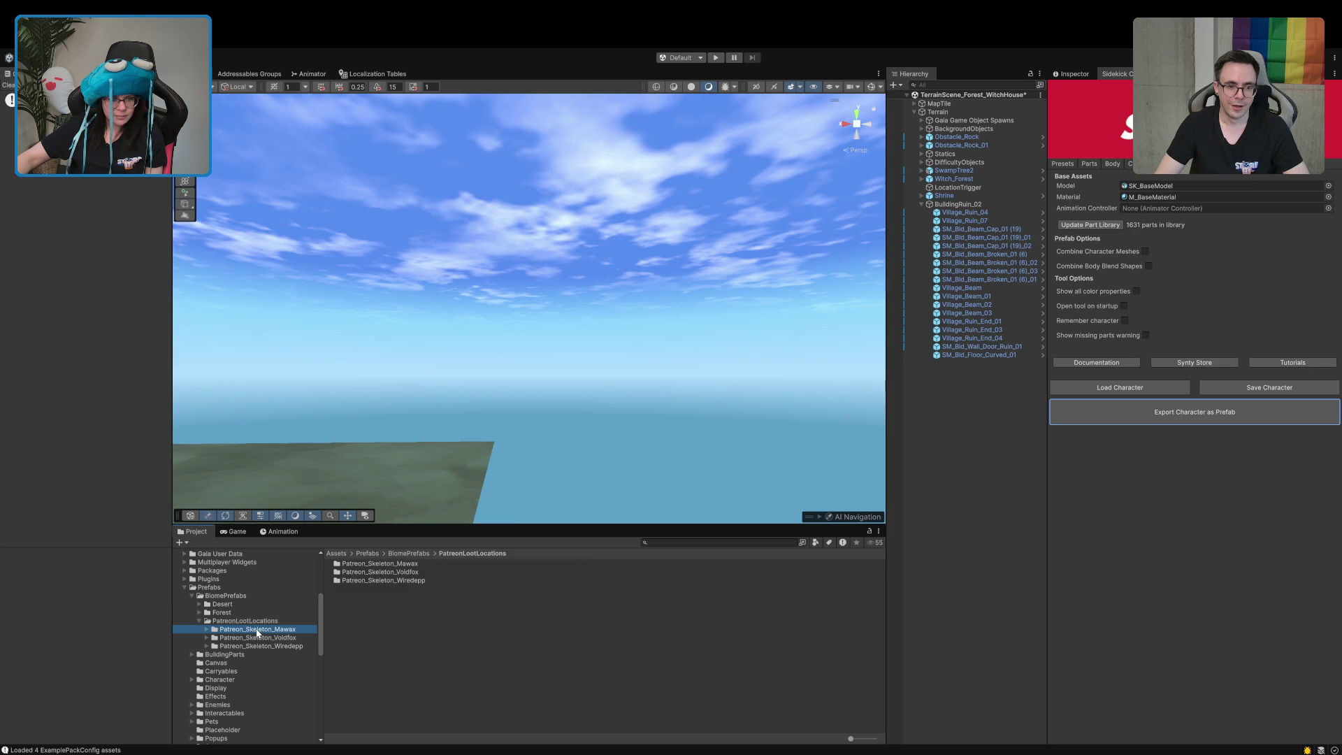
# Delete the misplaced Mawax skeleton prefab and focus the view on the BuildingRuin_02 floor
pyautogui.moveTo(414, 590); pyautogui.dragTo(412, 497)
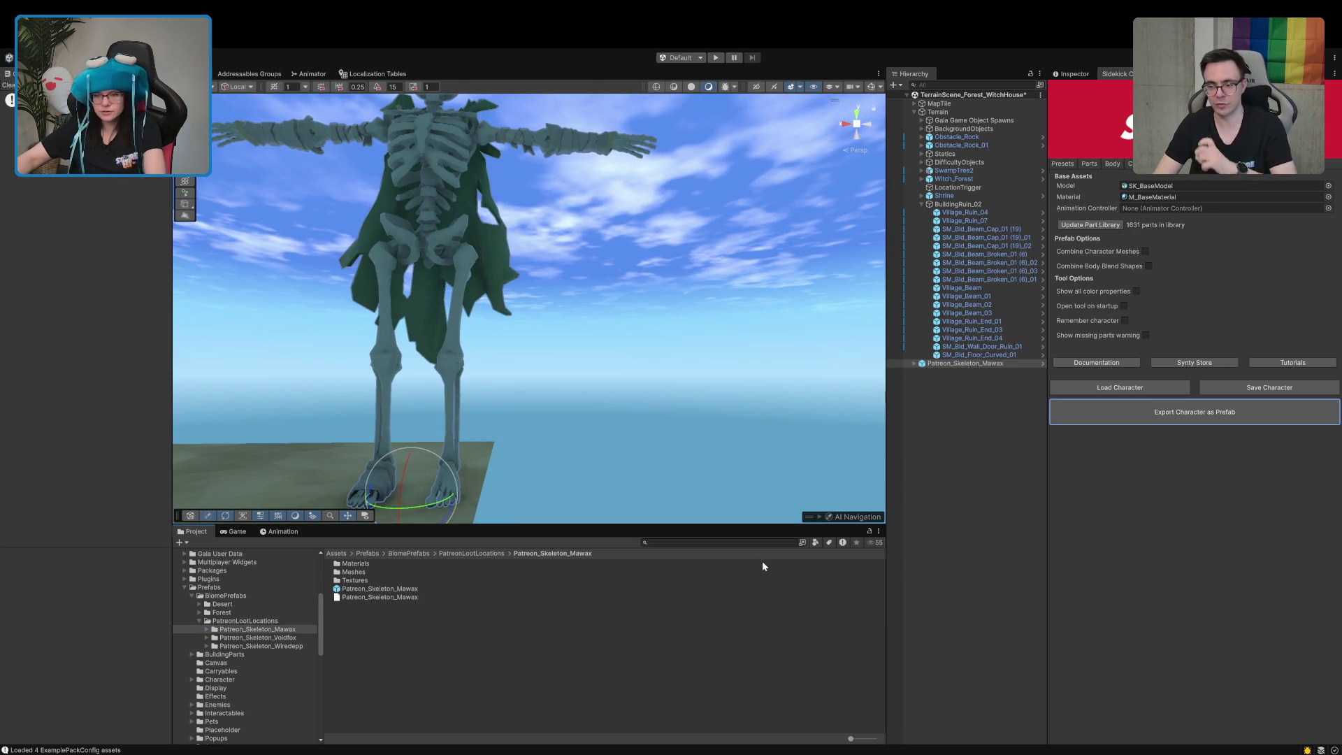
pyautogui.click(1014, 454)
pyautogui.click(934, 365)
pyautogui.press('Delete')
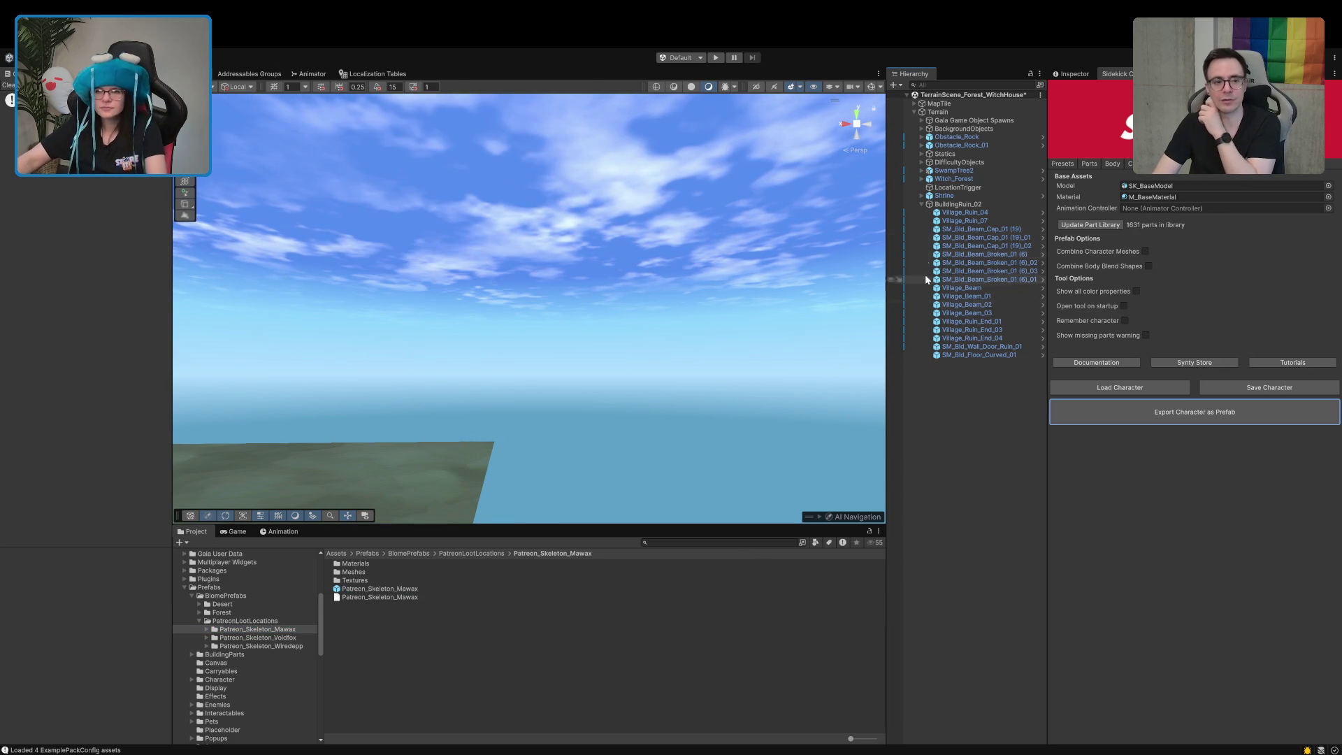
pyautogui.doubleClick(956, 205)
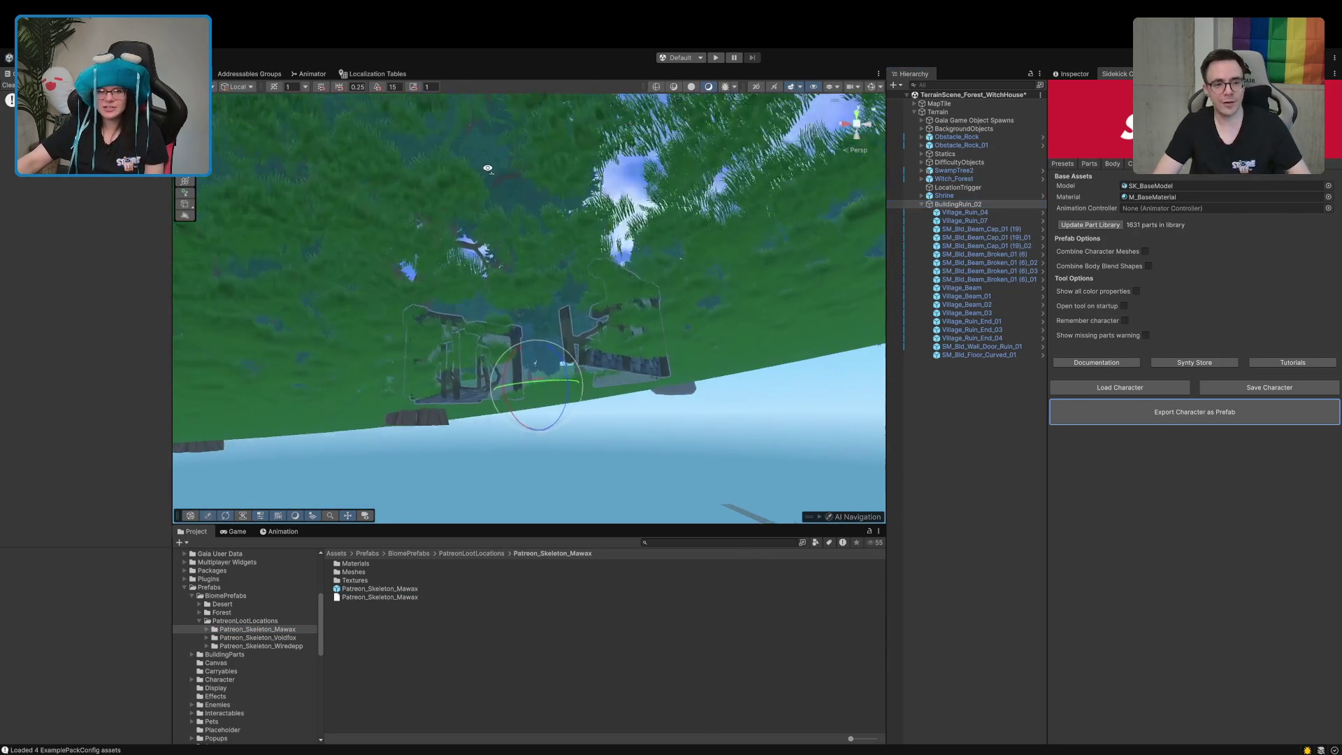
pyautogui.moveTo(488, 168); pyautogui.dragTo(511, 282)
pyautogui.moveTo(525, 381); pyautogui.dragTo(451, 515)
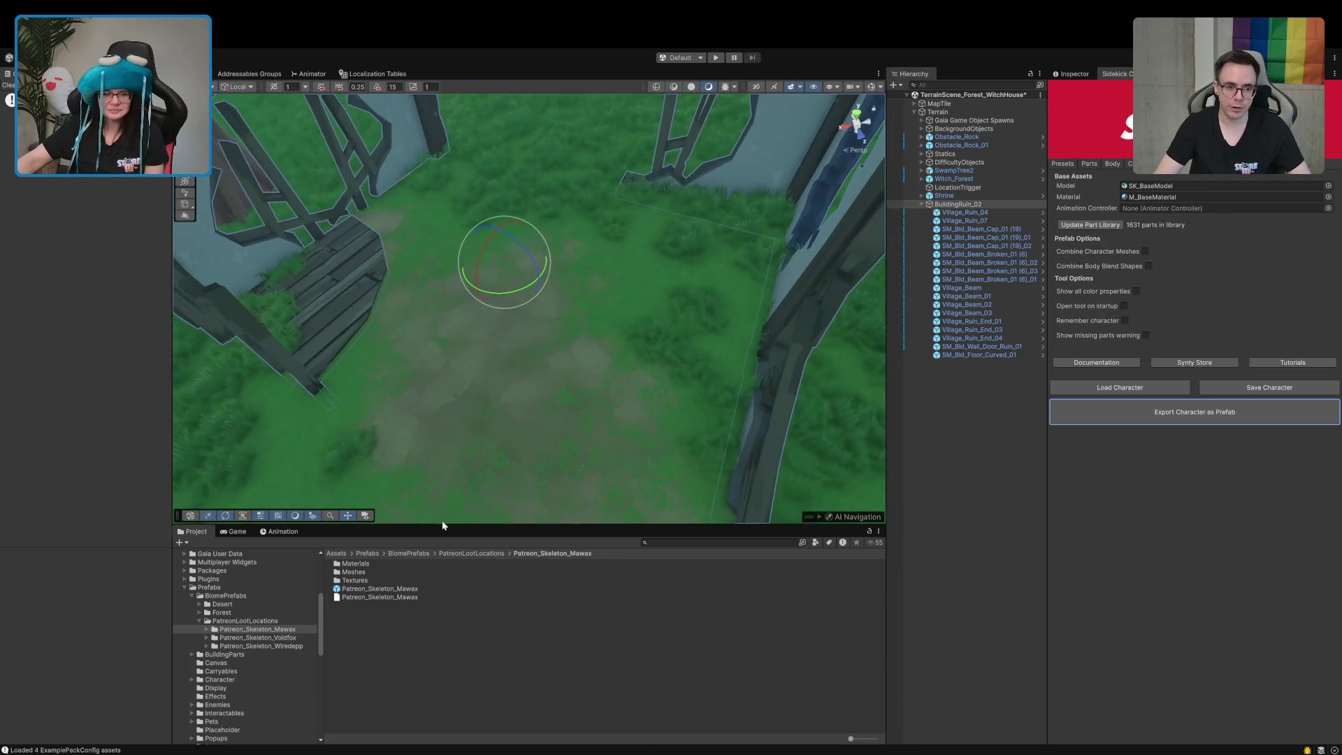
# Drop the Mawax skeleton under BuildingRuin_02, rotate it flat and lower it onto the grass
pyautogui.moveTo(372, 588)
pyautogui.mouseDown()
pyautogui.moveTo(874, 367)
pyautogui.moveTo(945, 365)
pyautogui.mouseUp()
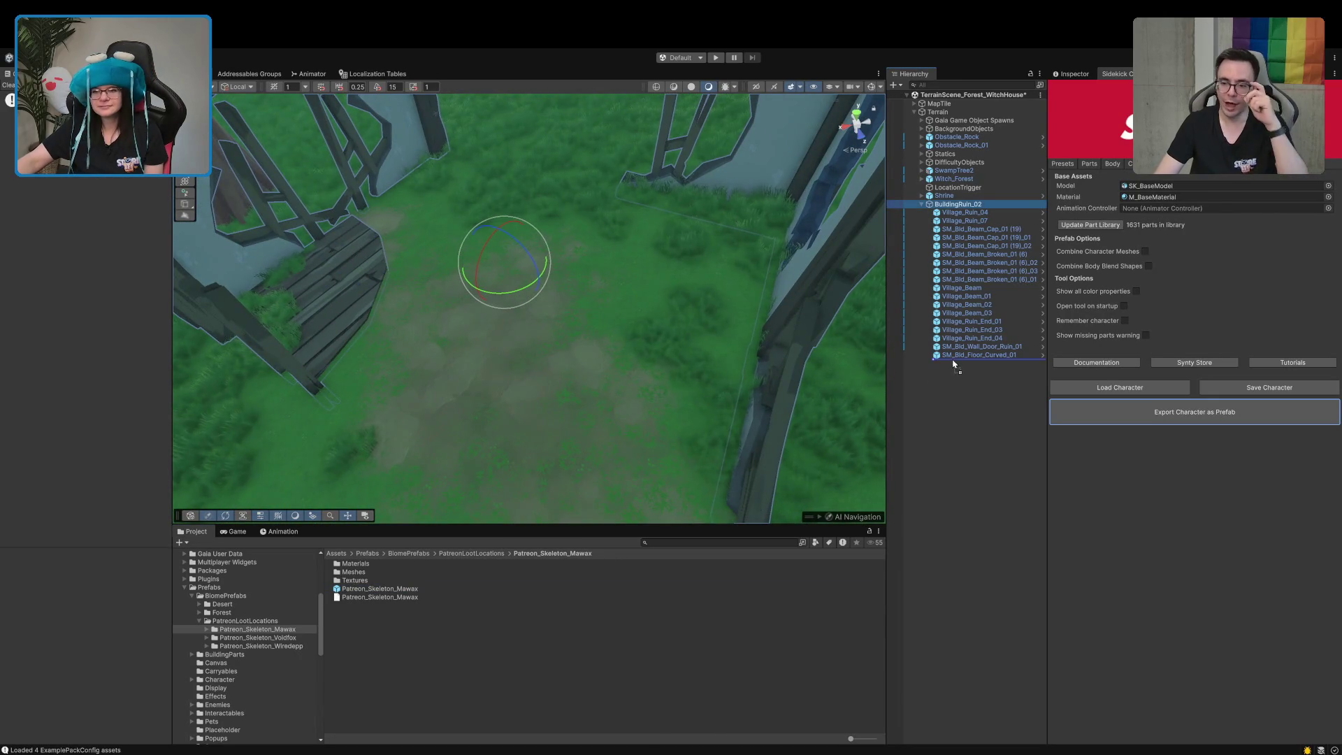
pyautogui.moveTo(568, 302)
pyautogui.mouseDown()
pyautogui.moveTo(574, 249)
pyautogui.moveTo(382, 495)
pyautogui.moveTo(438, 404)
pyautogui.moveTo(422, 429)
pyautogui.mouseUp()
pyautogui.press('w')
pyautogui.moveTo(531, 316); pyautogui.dragTo(525, 301)
# Select the skeleton's head mesh, frame it and rotate the skull
pyautogui.click(929, 364)
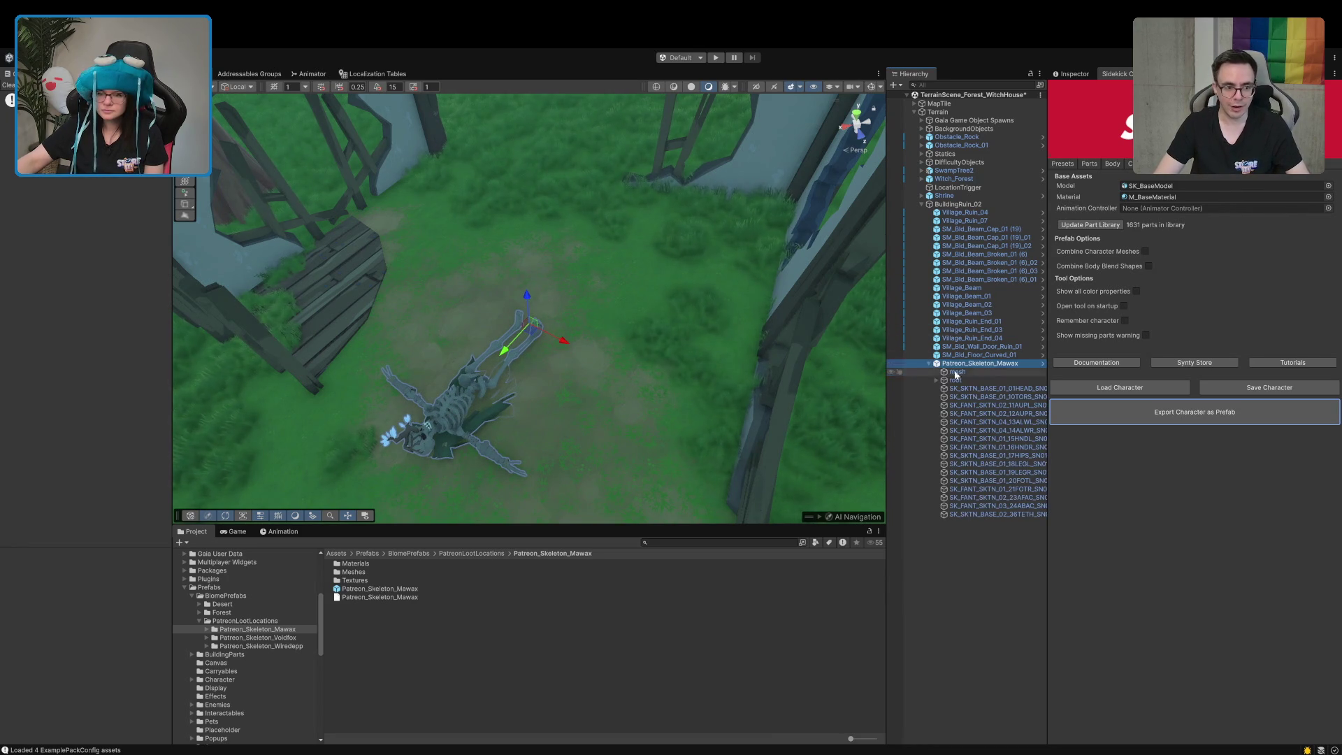
pyautogui.click(979, 388)
pyautogui.press('f')
pyautogui.moveTo(203, 462)
pyautogui.mouseDown()
pyautogui.moveTo(241, 500)
pyautogui.moveTo(100, 492)
pyautogui.moveTo(97, 422)
pyautogui.mouseUp()
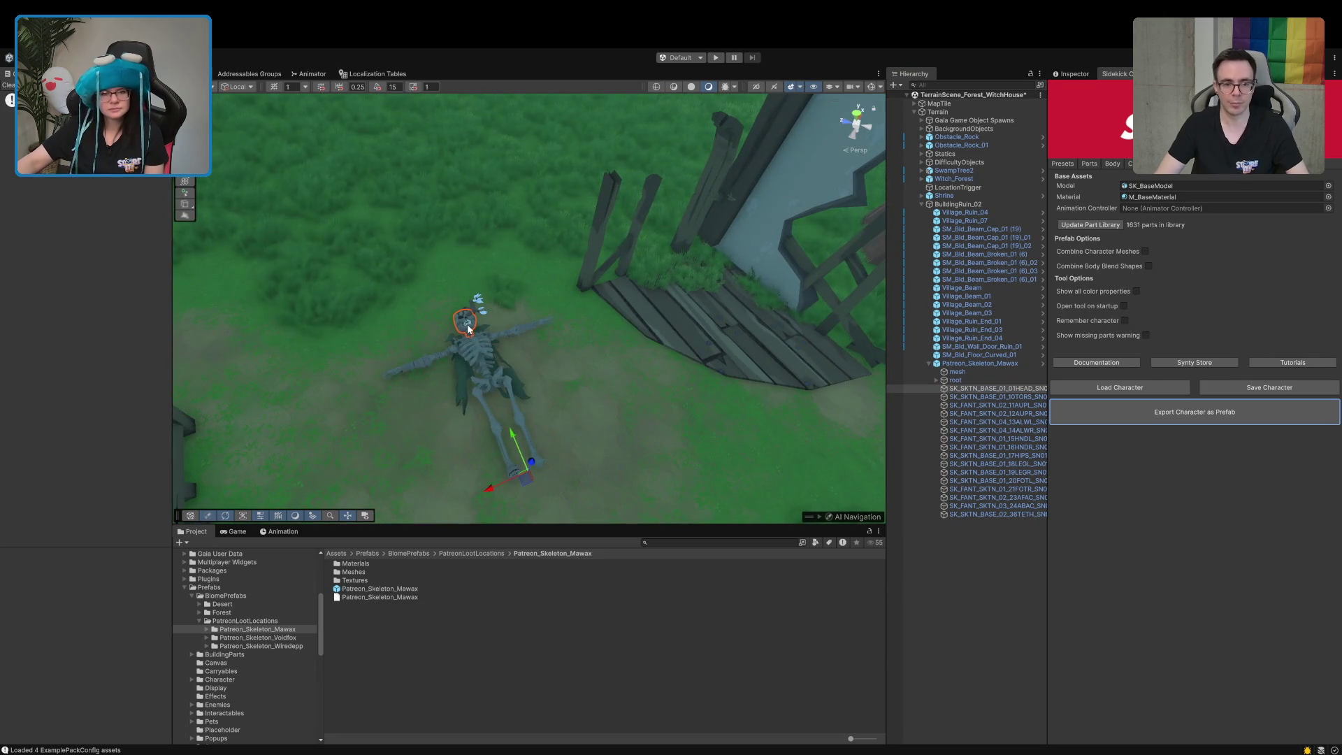
pyautogui.press('e')
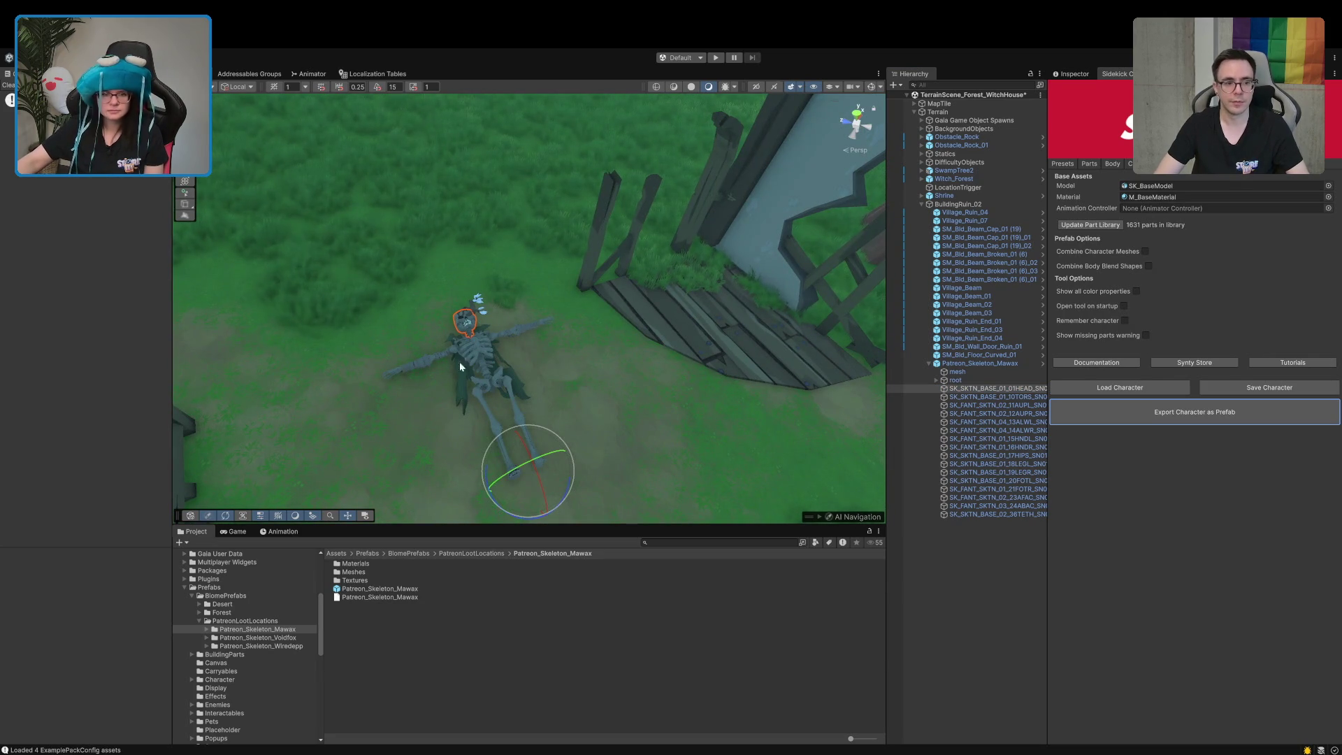
pyautogui.moveTo(548, 459); pyautogui.dragTo(517, 473)
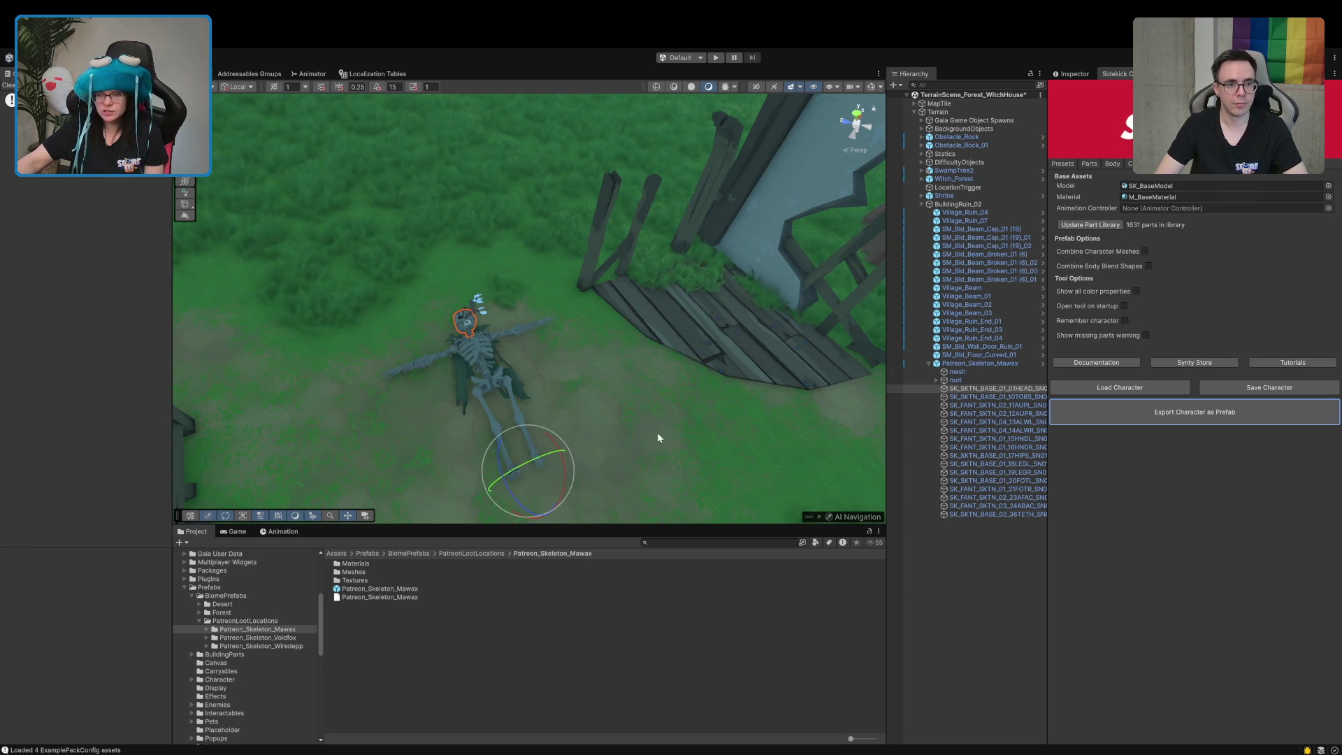
pyautogui.click(951, 389)
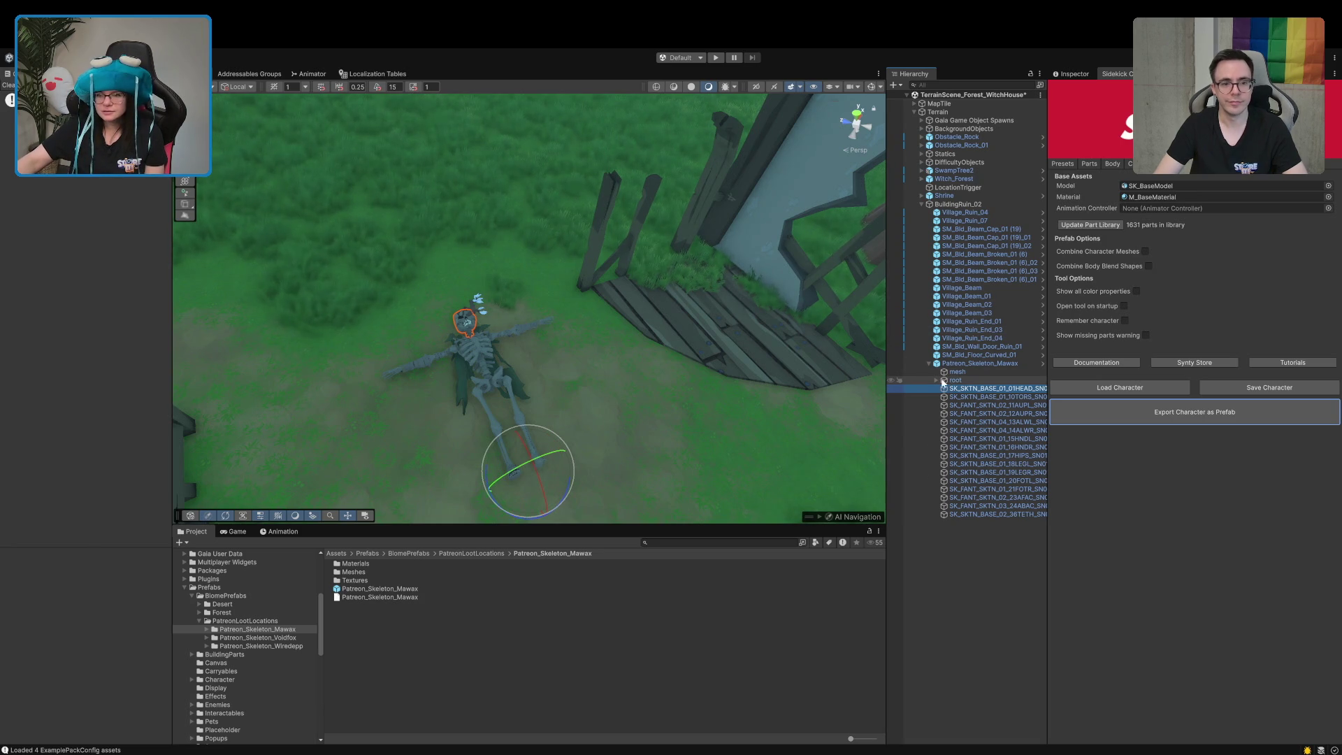
# Expand the bone chain root > pelvis > spine_01–spine_03 > neck_01 to reach the head bone
pyautogui.click(936, 381)
pyautogui.click(943, 406)
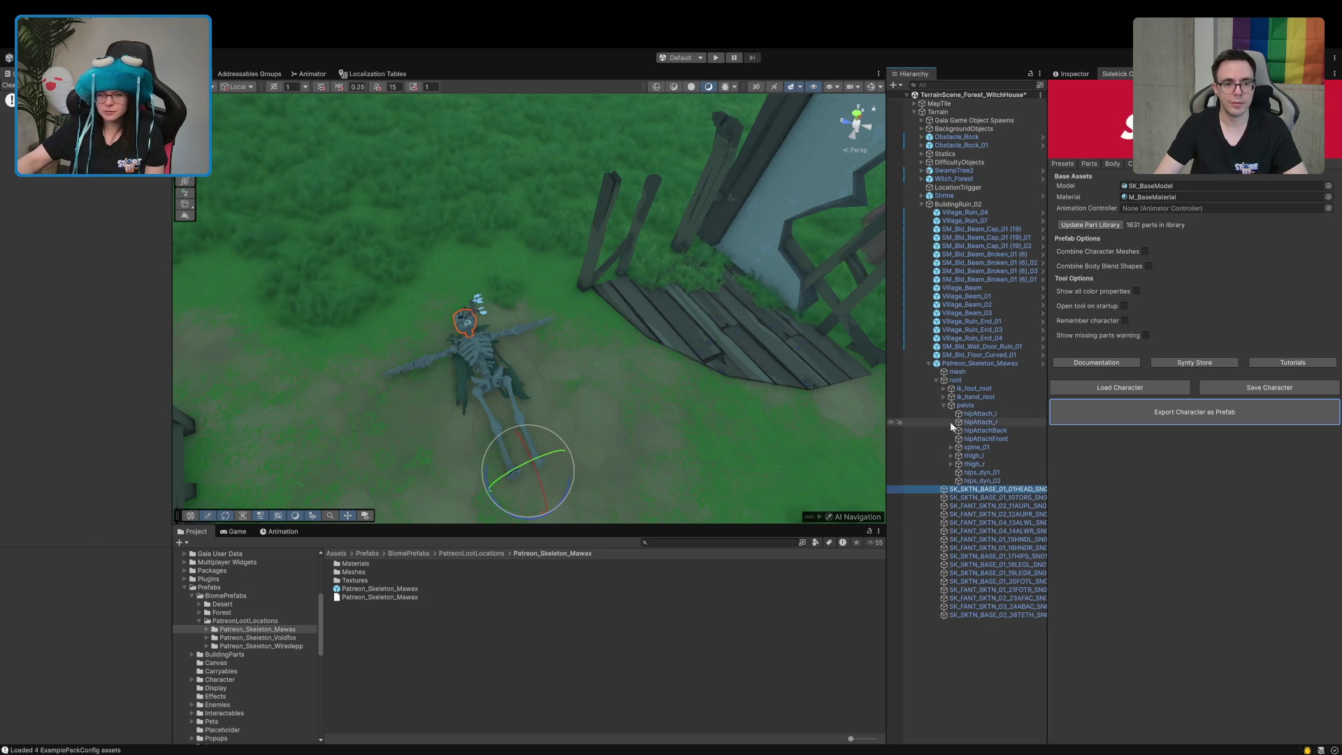
pyautogui.click(951, 447)
pyautogui.click(975, 456)
pyautogui.click(958, 456)
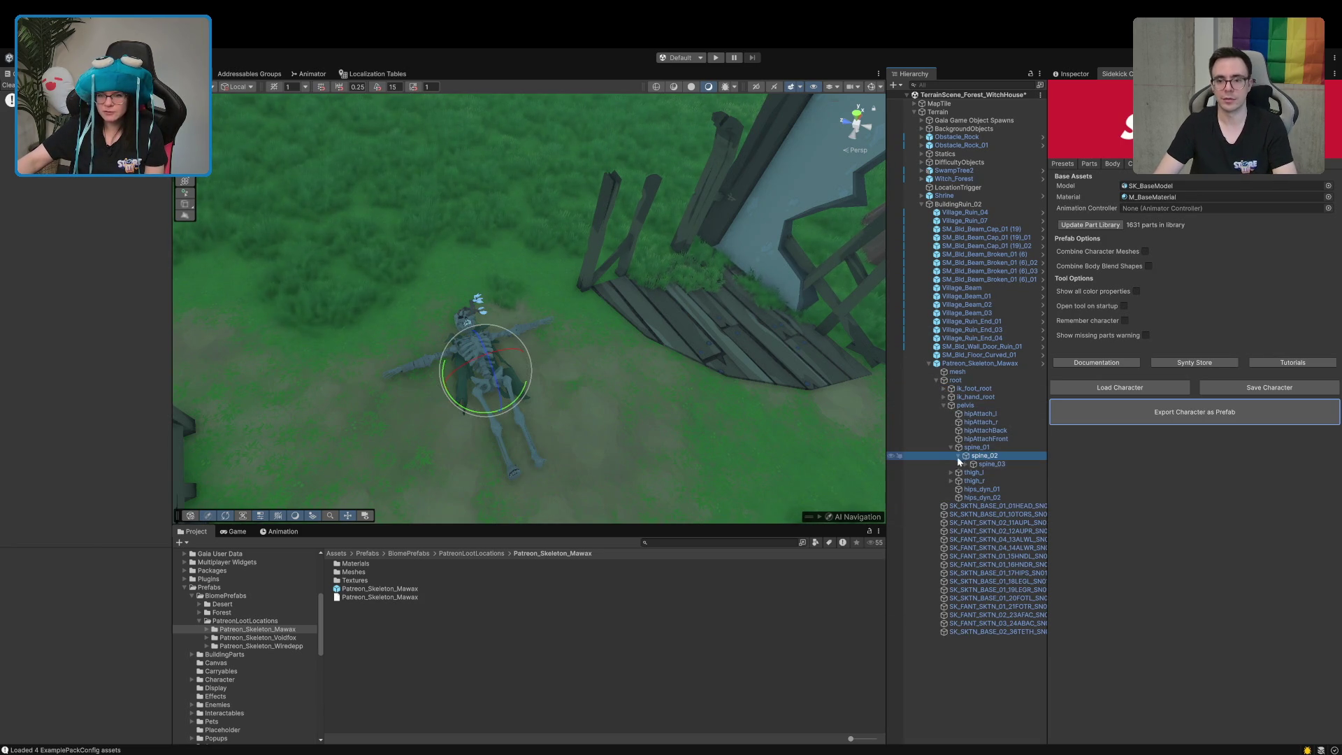
pyautogui.click(967, 464)
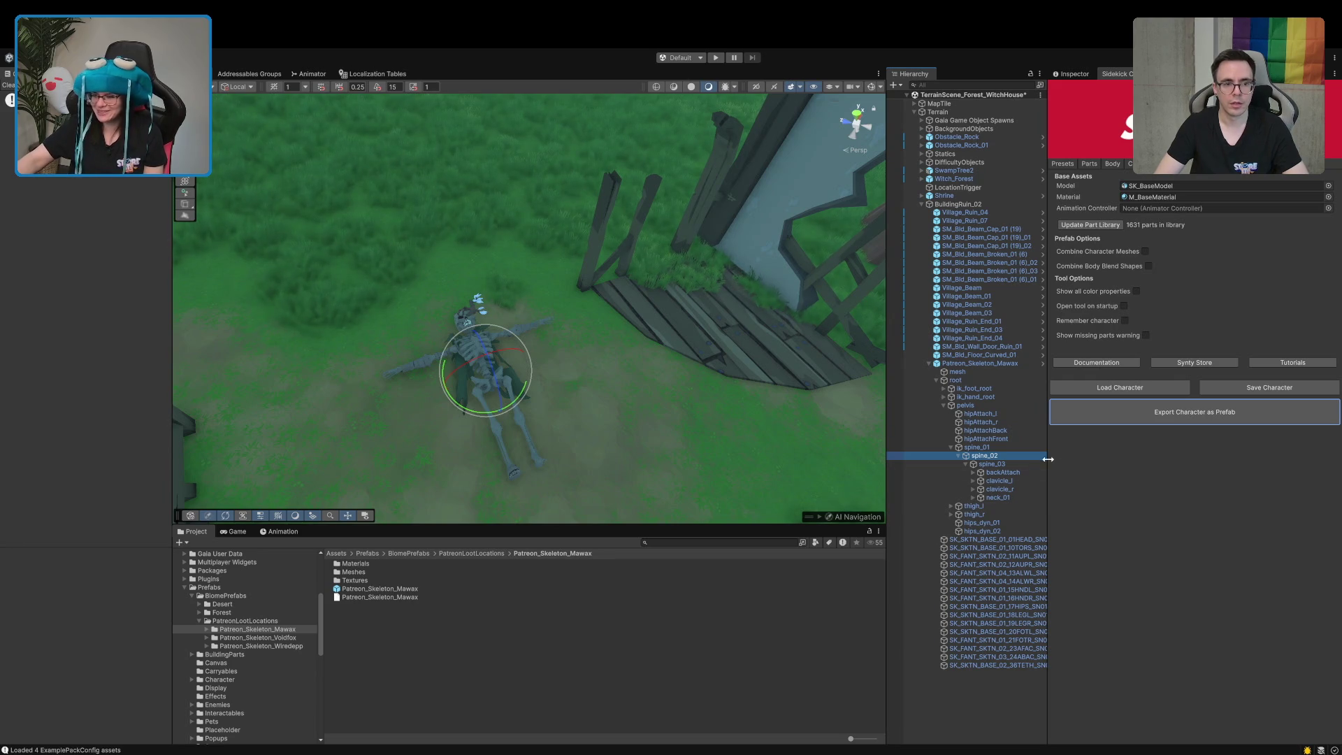
pyautogui.click(991, 497)
pyautogui.click(972, 497)
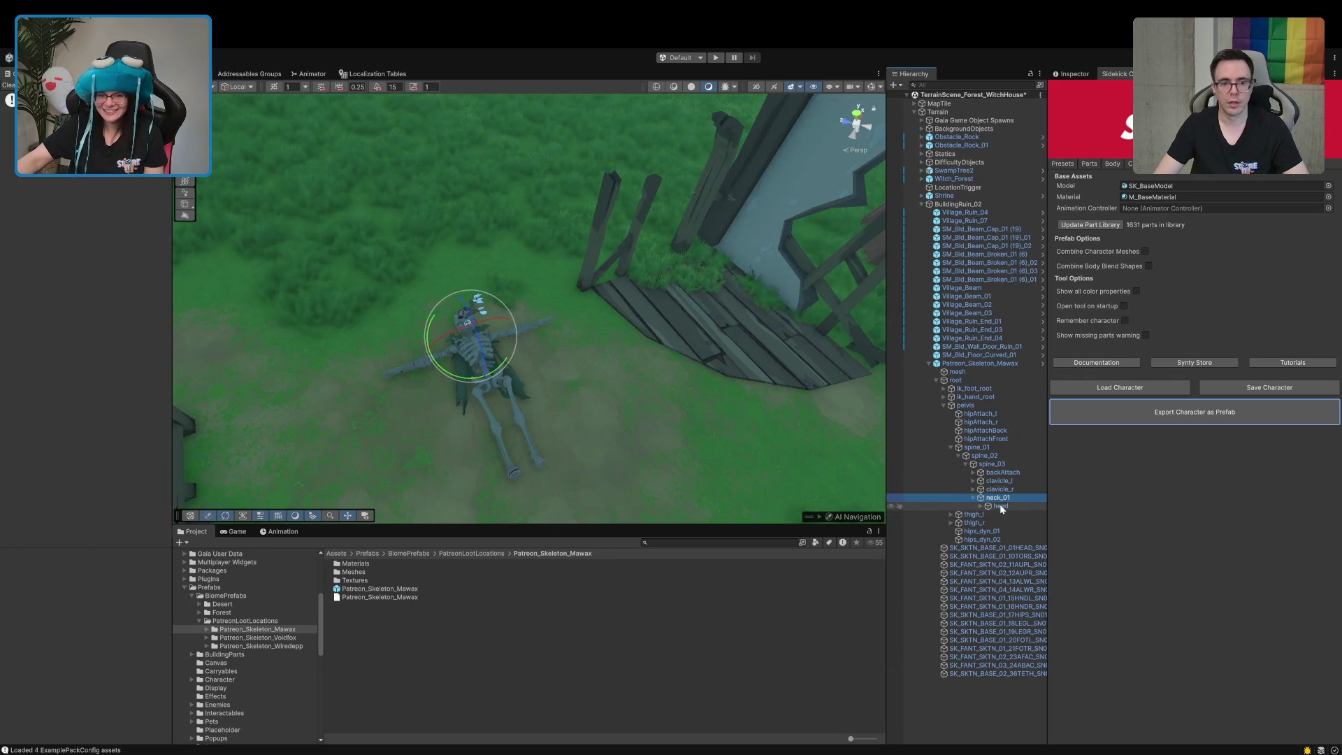
pyautogui.click(999, 506)
# Try pulling the head and neck_01 bones off the body, undoing each trial move
pyautogui.moveTo(484, 299)
pyautogui.mouseDown()
pyautogui.moveTo(410, 317)
pyautogui.moveTo(482, 329)
pyautogui.moveTo(448, 350)
pyautogui.moveTo(464, 372)
pyautogui.moveTo(538, 386)
pyautogui.moveTo(542, 401)
pyautogui.mouseUp()
pyautogui.scroll(3, 489, 372)
pyautogui.click(999, 497)
pyautogui.click(1001, 506)
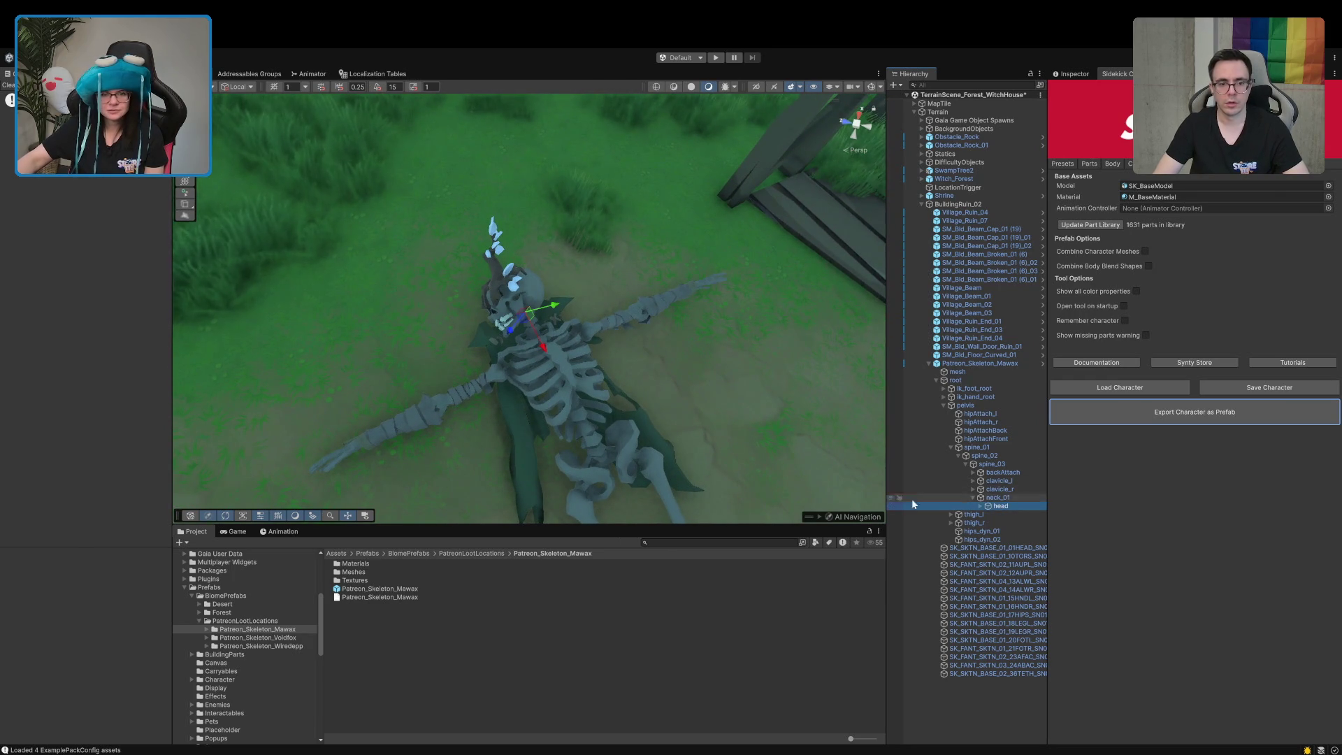
pyautogui.moveTo(543, 350); pyautogui.dragTo(492, 260)
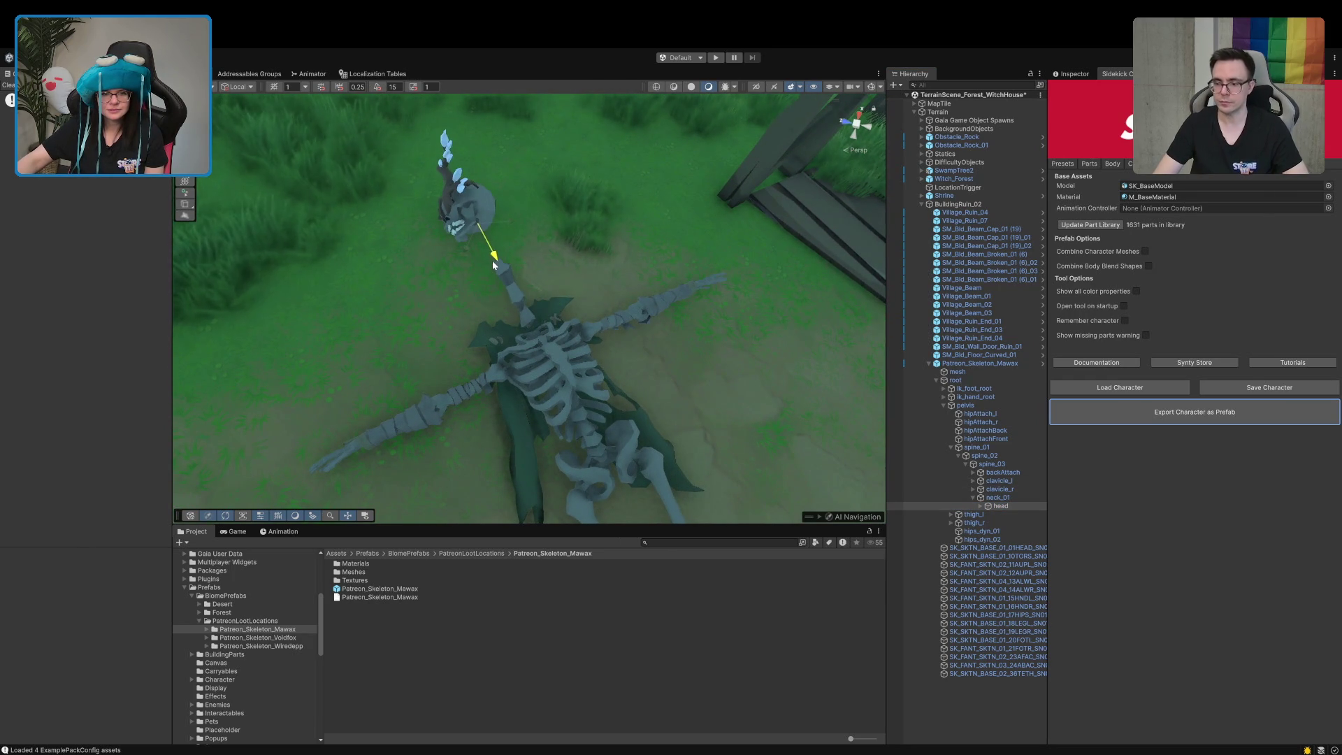
pyautogui.moveTo(517, 326)
pyautogui.mouseDown()
pyautogui.moveTo(557, 384)
pyautogui.moveTo(548, 428)
pyautogui.moveTo(482, 286)
pyautogui.mouseUp()
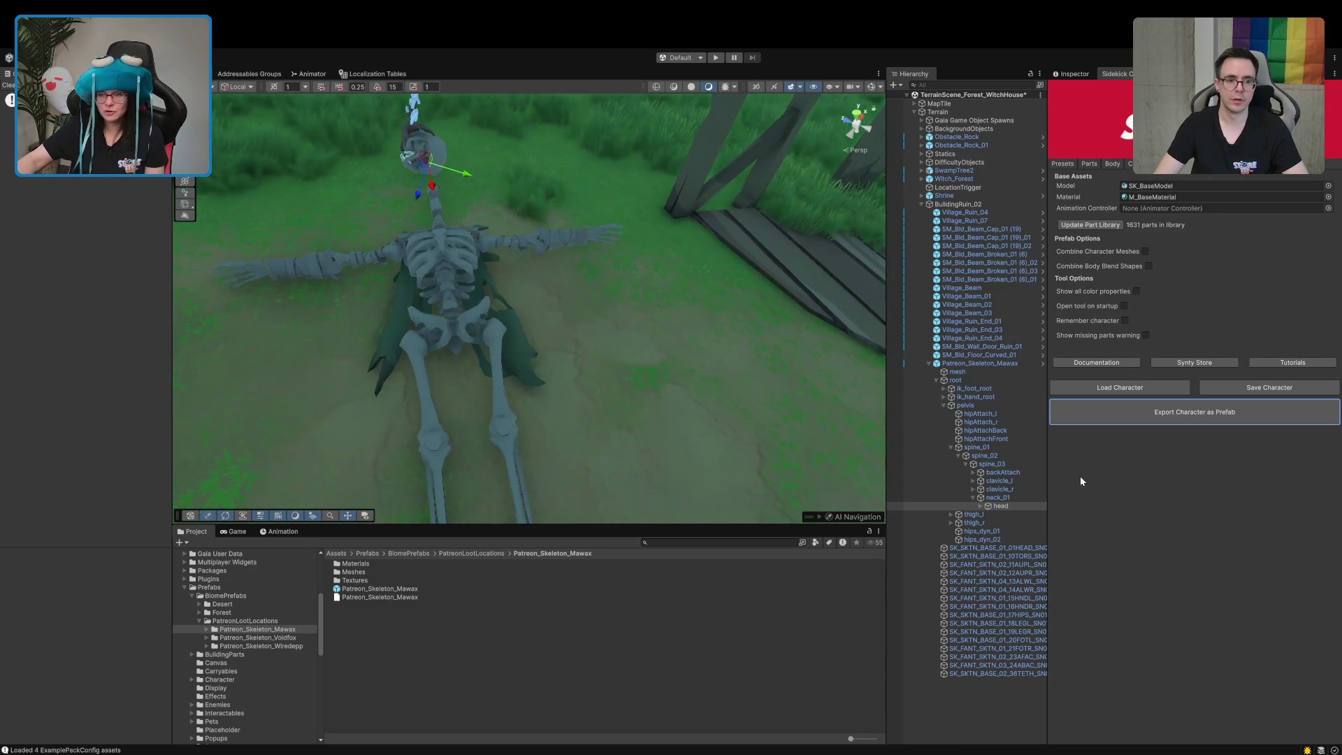
pyautogui.click(1012, 498)
pyautogui.click(427, 238)
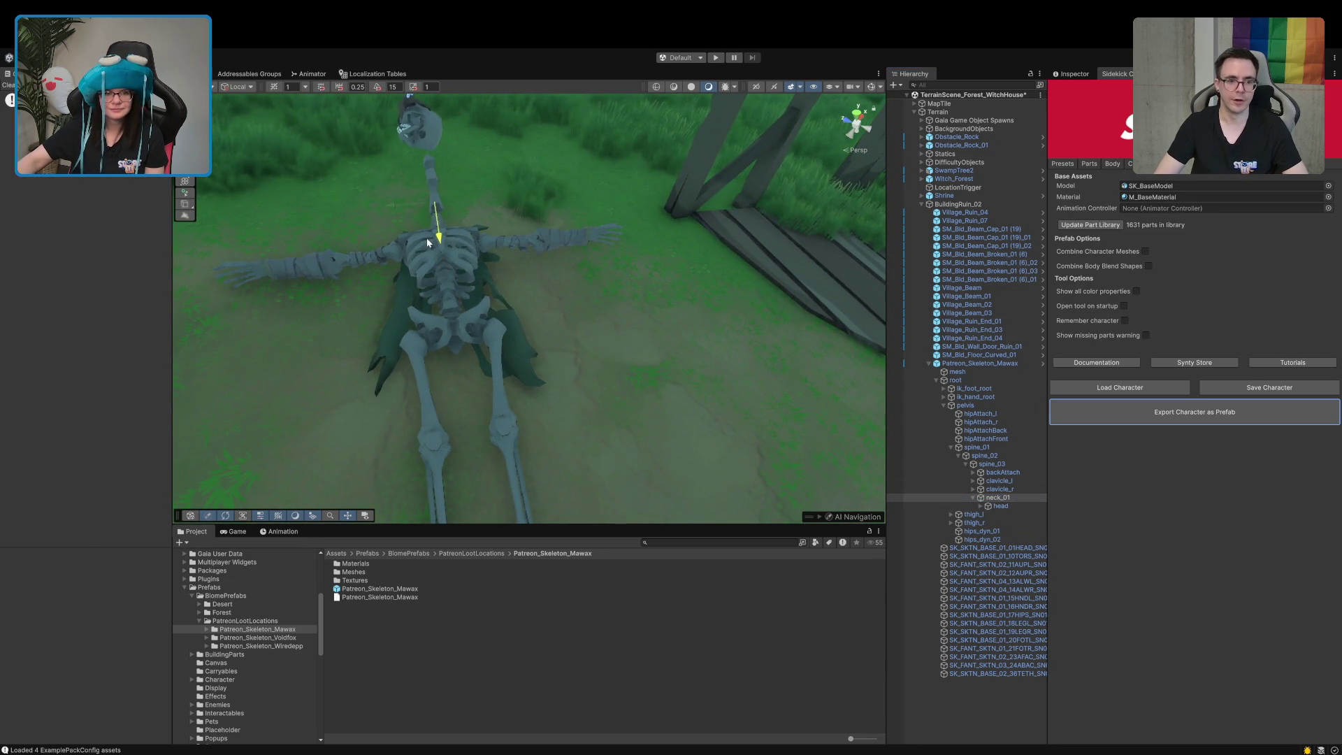
pyautogui.hotkey('ctrl', 'z')
pyautogui.hotkey('ctrl', 'z')
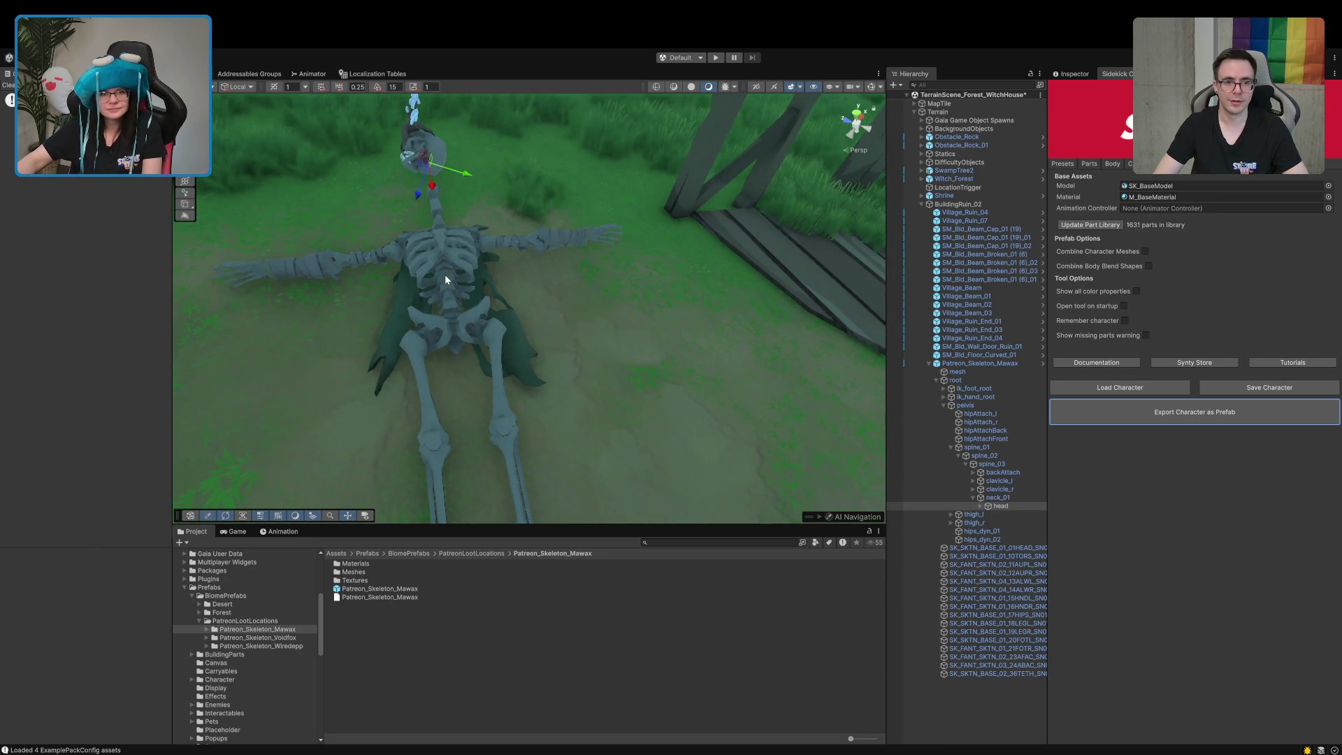
pyautogui.click(1013, 497)
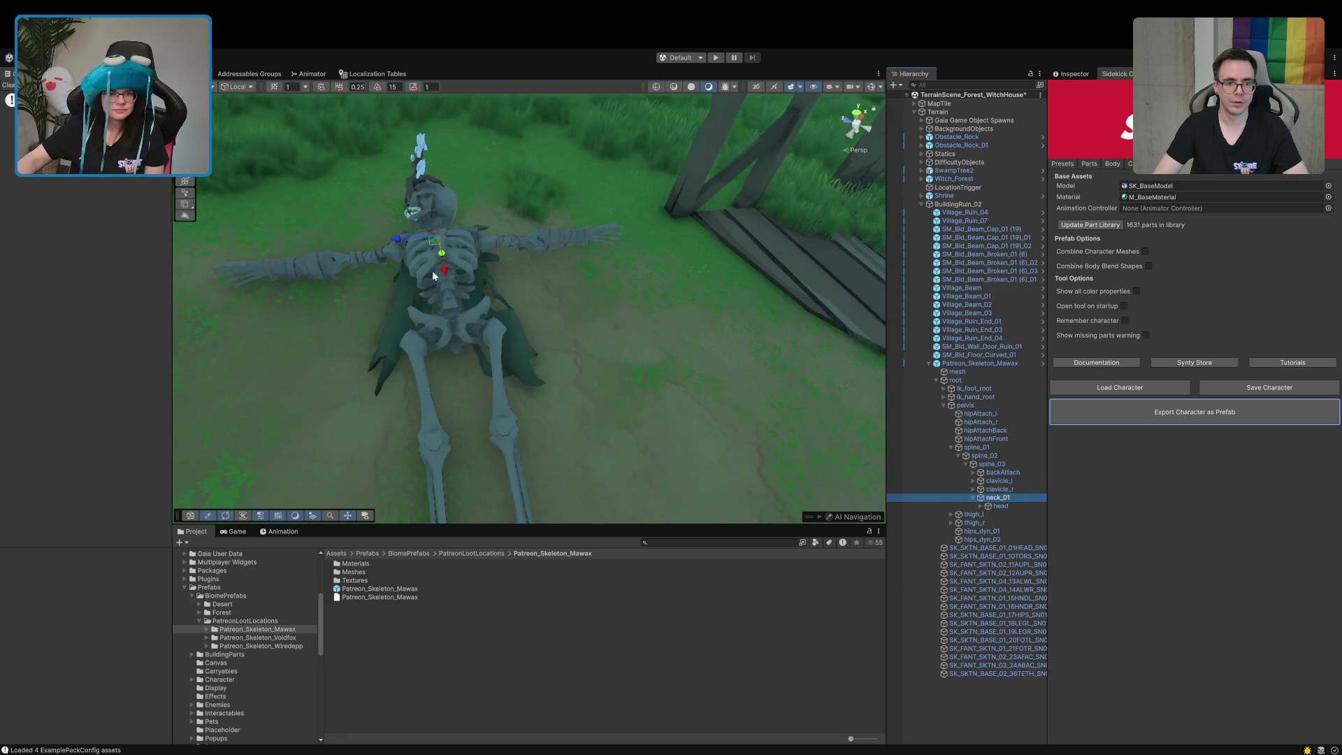
pyautogui.moveTo(447, 274); pyautogui.dragTo(431, 225)
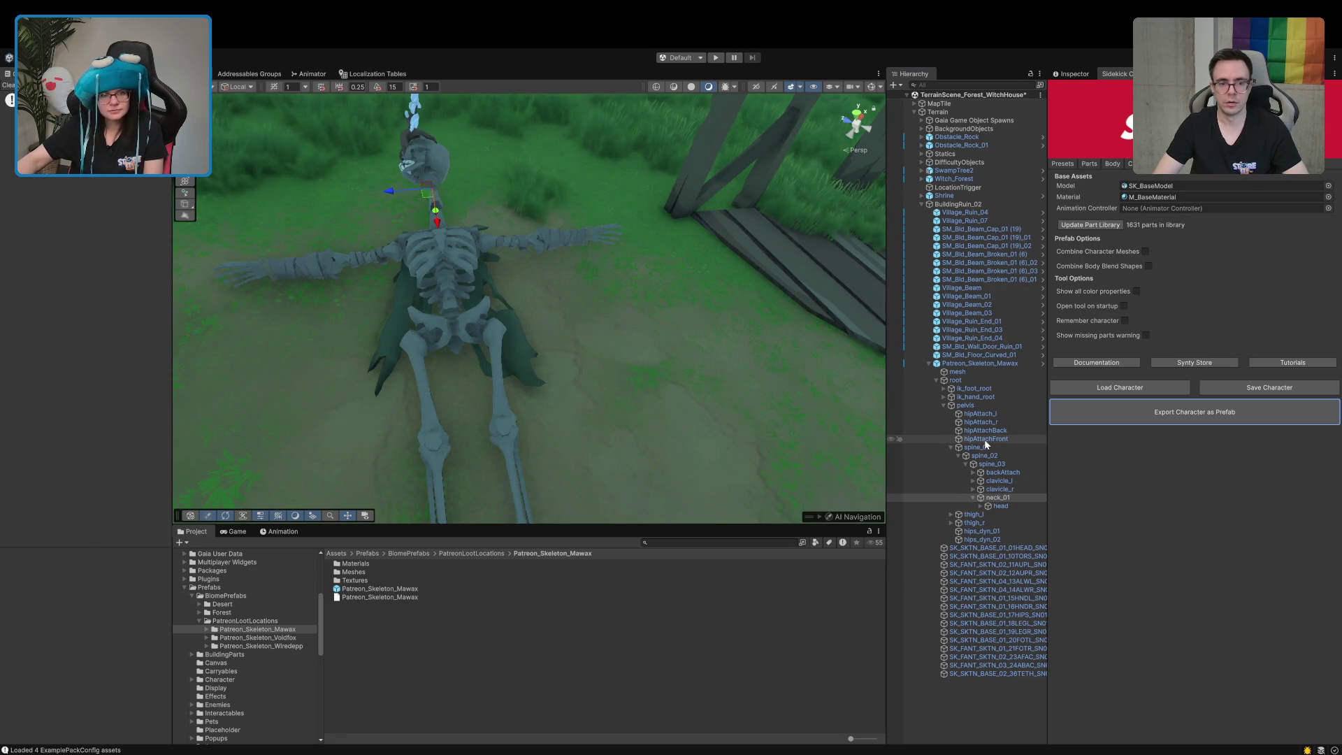
pyautogui.hotkey('ctrl', 'z')
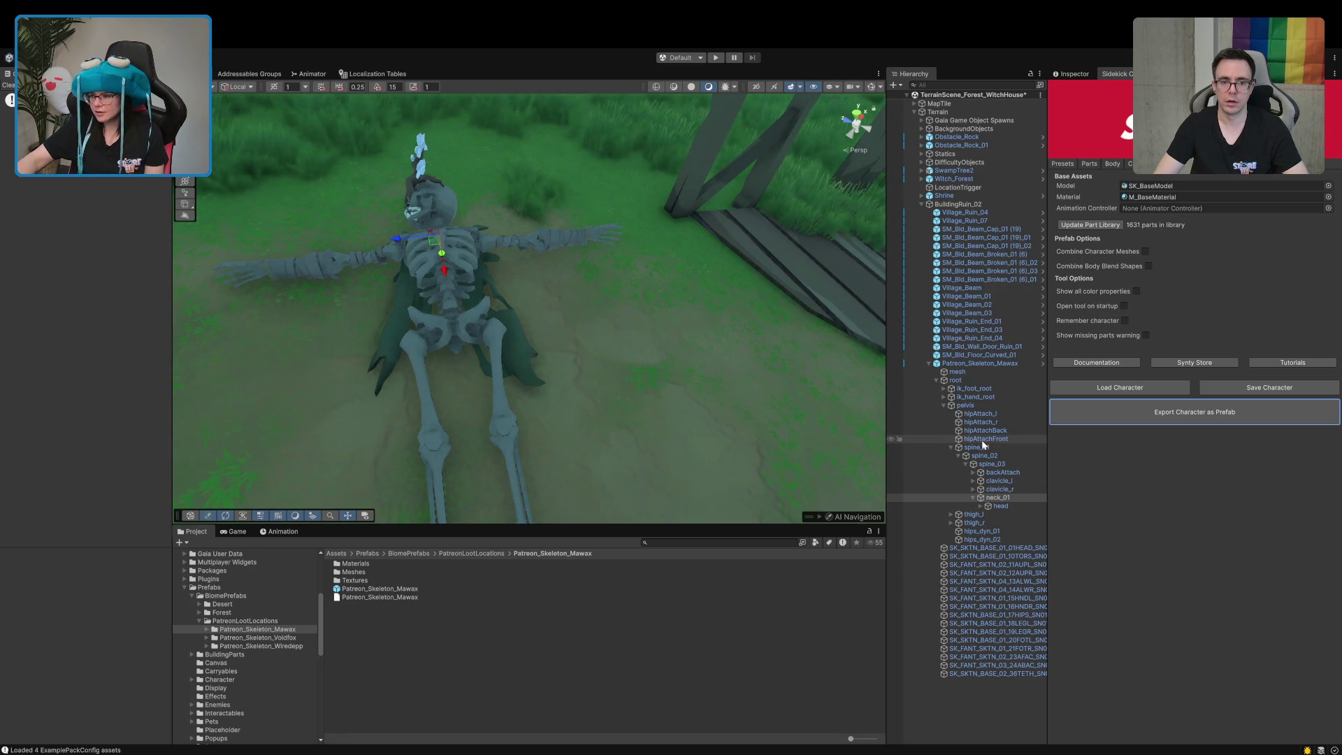
# Shift the spine_03 bone so the upper body moves slightly up-left
pyautogui.moveTo(713, 286)
pyautogui.mouseDown()
pyautogui.moveTo(657, 350)
pyautogui.moveTo(677, 259)
pyautogui.moveTo(643, 294)
pyautogui.moveTo(674, 269)
pyautogui.mouseUp()
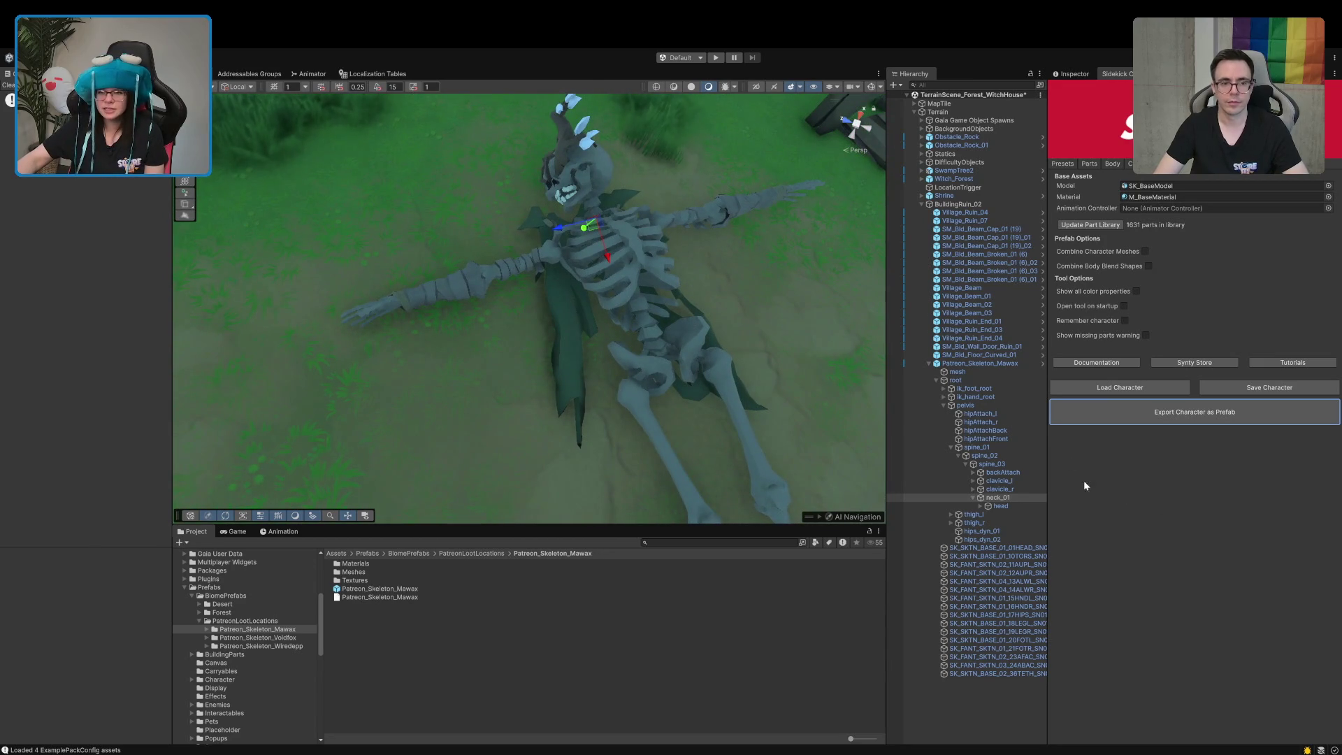
pyautogui.click(990, 464)
pyautogui.moveTo(655, 333)
pyautogui.mouseDown()
pyautogui.moveTo(556, 154)
pyautogui.moveTo(691, 333)
pyautogui.mouseUp()
pyautogui.scroll(-5, 691, 334)
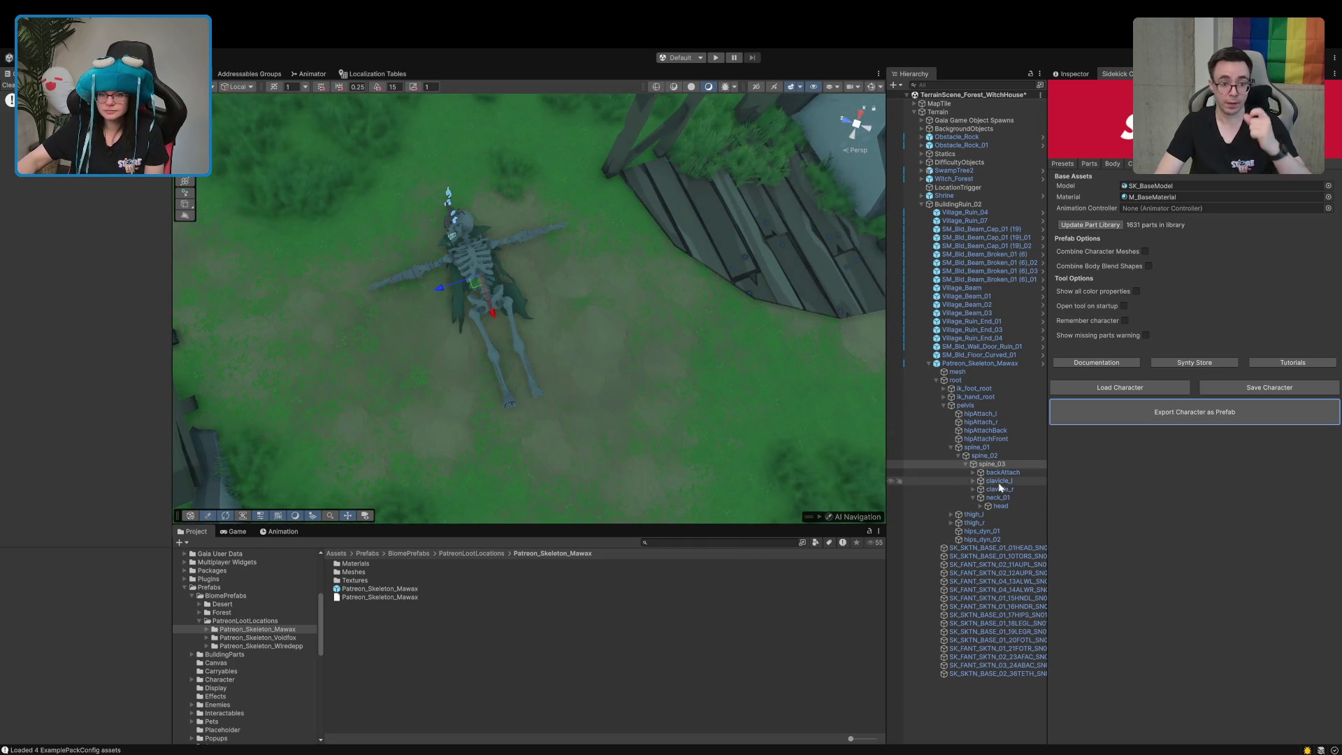
# Pull the head bone away from the body and shift the ribcage down-right
pyautogui.click(999, 506)
pyautogui.moveTo(476, 271); pyautogui.dragTo(447, 192)
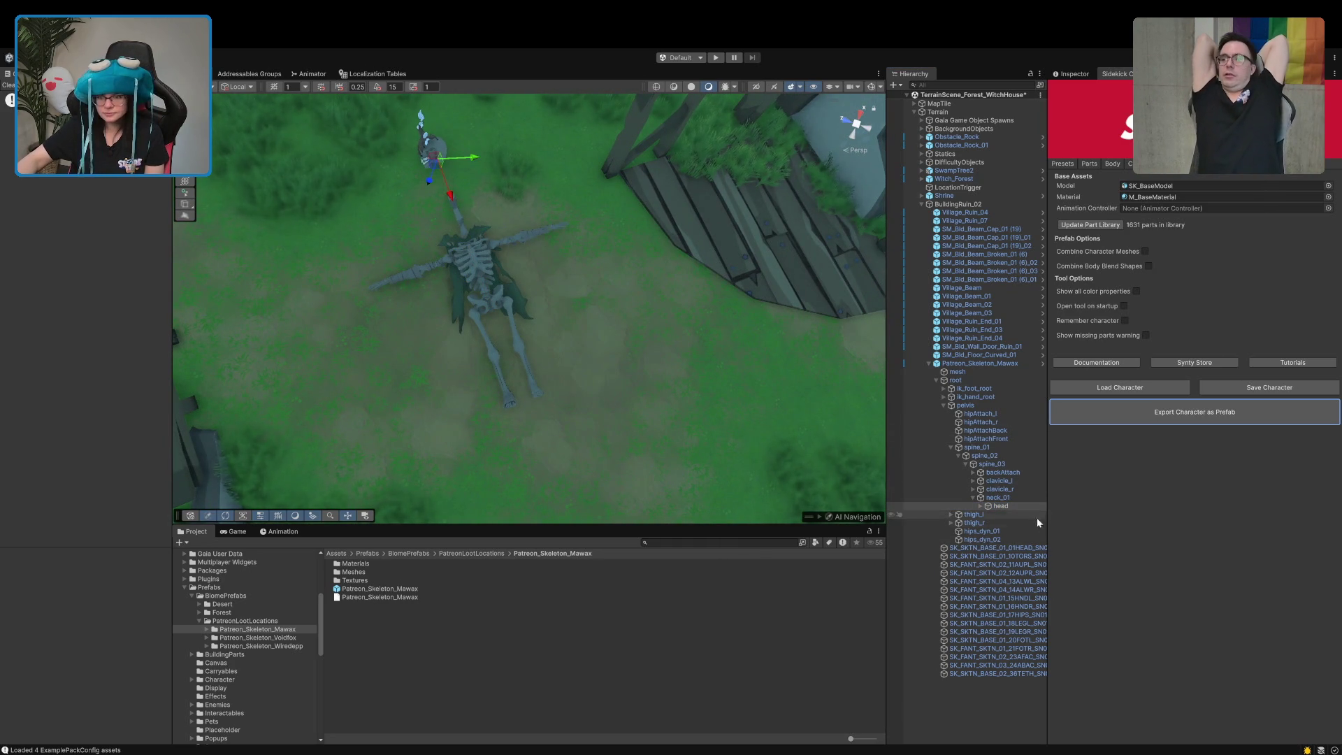
pyautogui.click(978, 557)
pyautogui.press('f')
pyautogui.moveTo(707, 343)
pyautogui.mouseDown()
pyautogui.moveTo(746, 385)
pyautogui.moveTo(727, 370)
pyautogui.moveTo(745, 380)
pyautogui.moveTo(660, 394)
pyautogui.moveTo(661, 325)
pyautogui.mouseUp()
pyautogui.click(549, 369)
pyautogui.moveTo(551, 369)
pyautogui.mouseDown()
pyautogui.moveTo(608, 441)
pyautogui.moveTo(700, 434)
pyautogui.moveTo(829, 323)
pyautogui.moveTo(846, 283)
pyautogui.mouseUp()
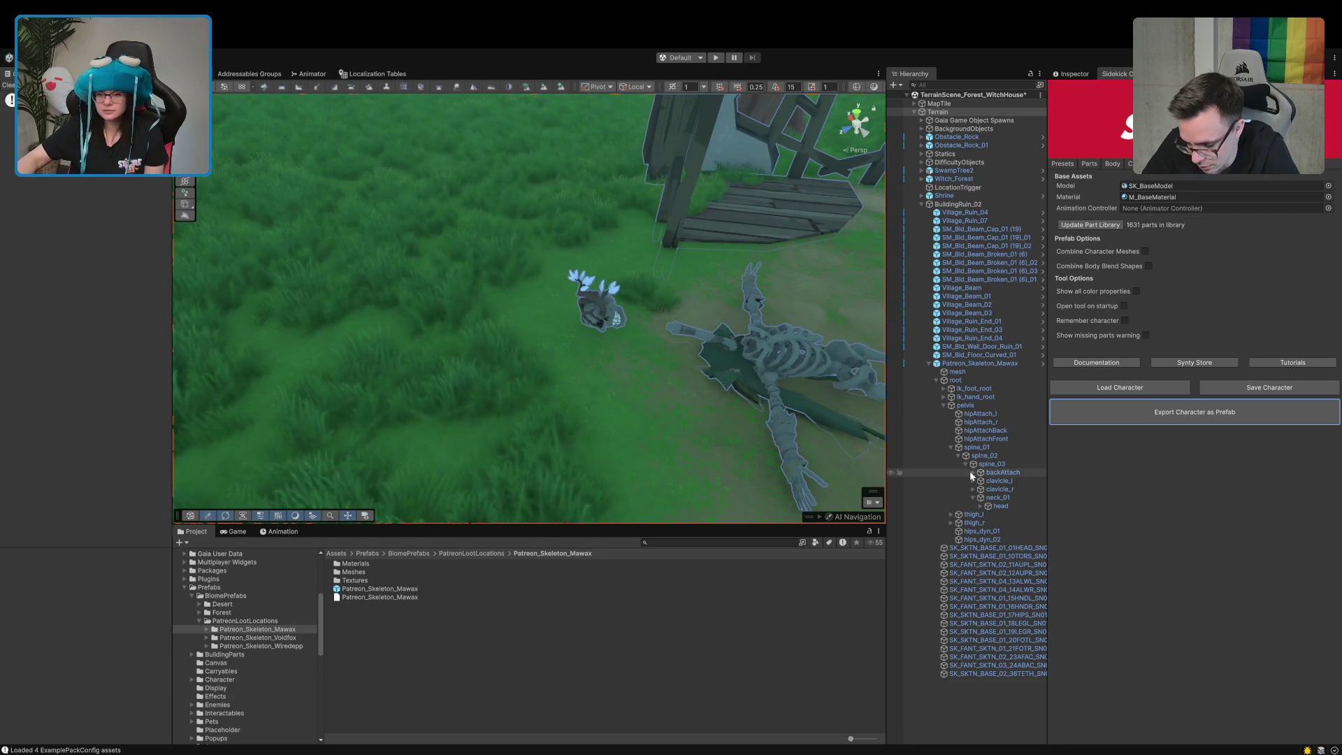
# Undo the head moves and pull the upper body up-left via spine_02
pyautogui.click(1001, 506)
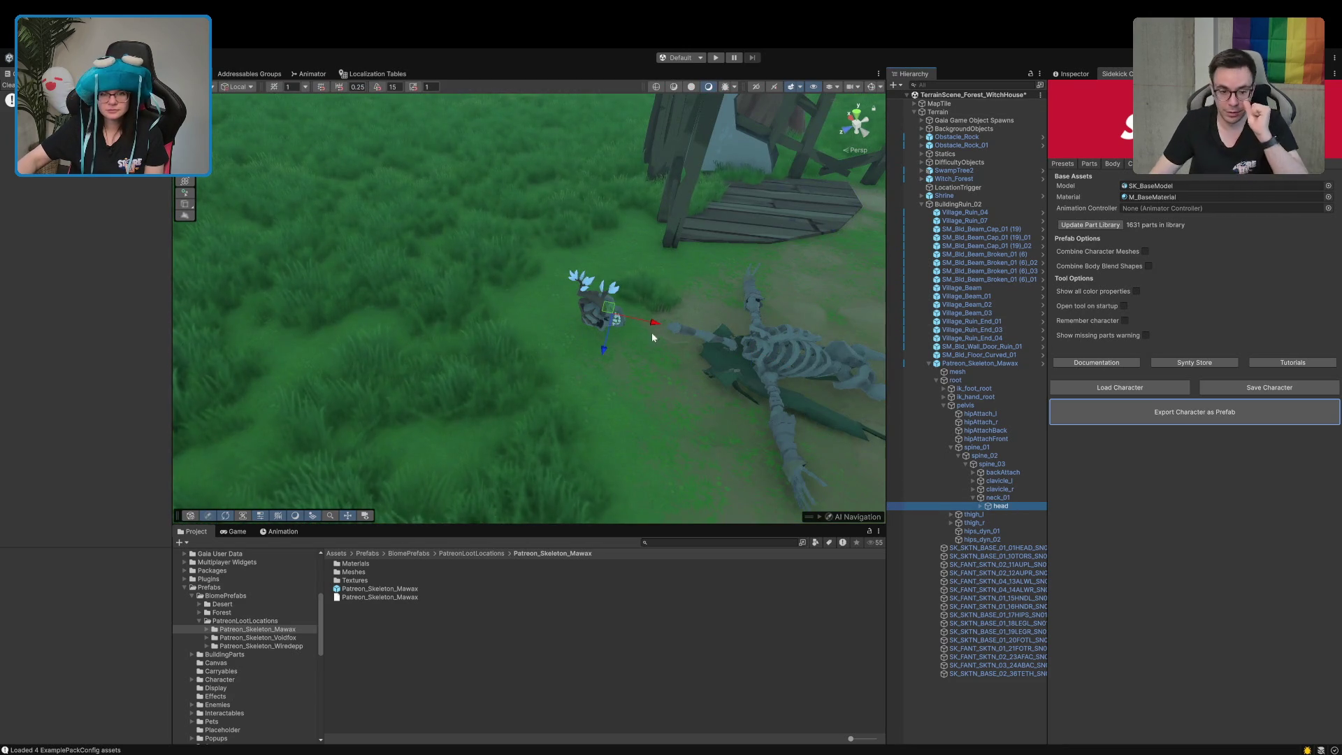
pyautogui.moveTo(658, 335)
pyautogui.mouseDown()
pyautogui.moveTo(461, 297)
pyautogui.moveTo(451, 339)
pyautogui.mouseUp()
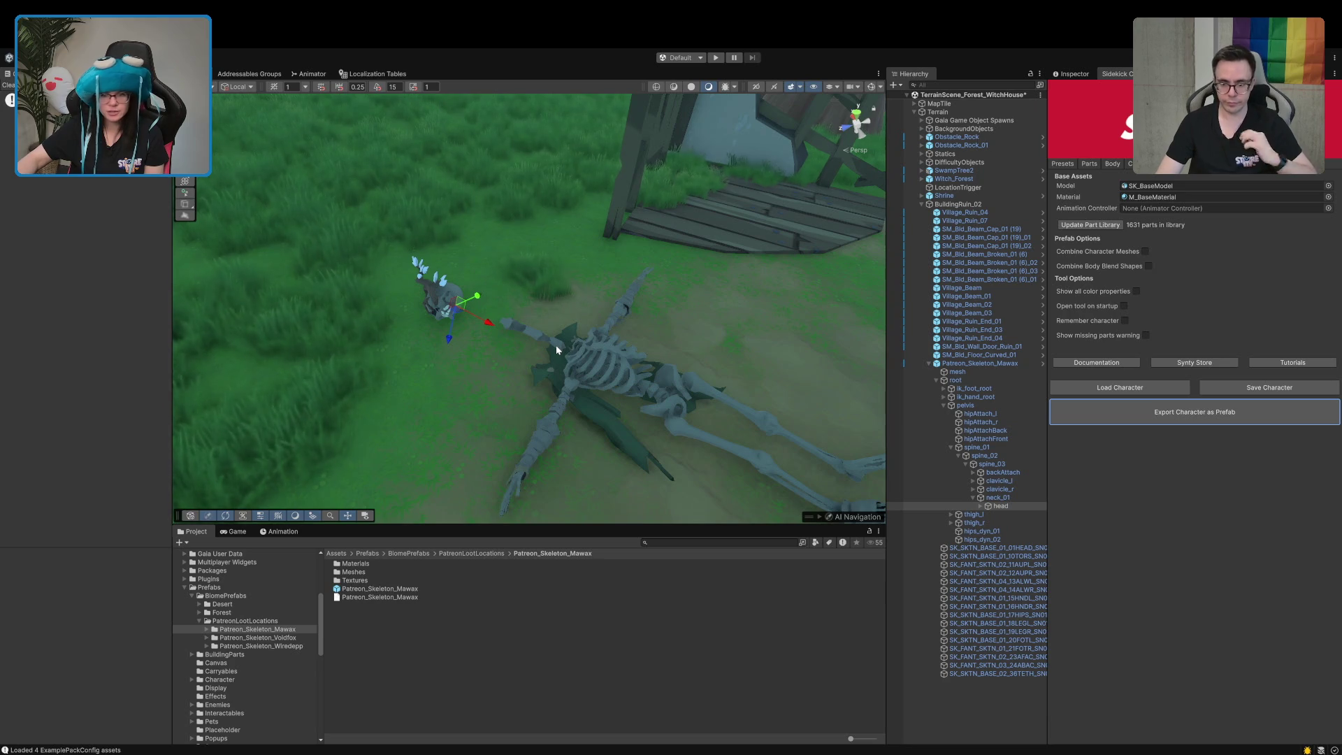
pyautogui.hotkey('ctrl', 'z')
pyautogui.hotkey('ctrl', 'z')
pyautogui.hotkey('ctrl', 'z')
pyautogui.hotkey('ctrl', 'z')
pyautogui.hotkey('ctrl', 'z')
pyautogui.hotkey('ctrl', 'z')
pyautogui.hotkey('ctrl', 'z')
pyautogui.hotkey('ctrl', 'z')
pyautogui.moveTo(623, 388); pyautogui.dragTo(489, 317)
pyautogui.hotkey('ctrl', 'z')
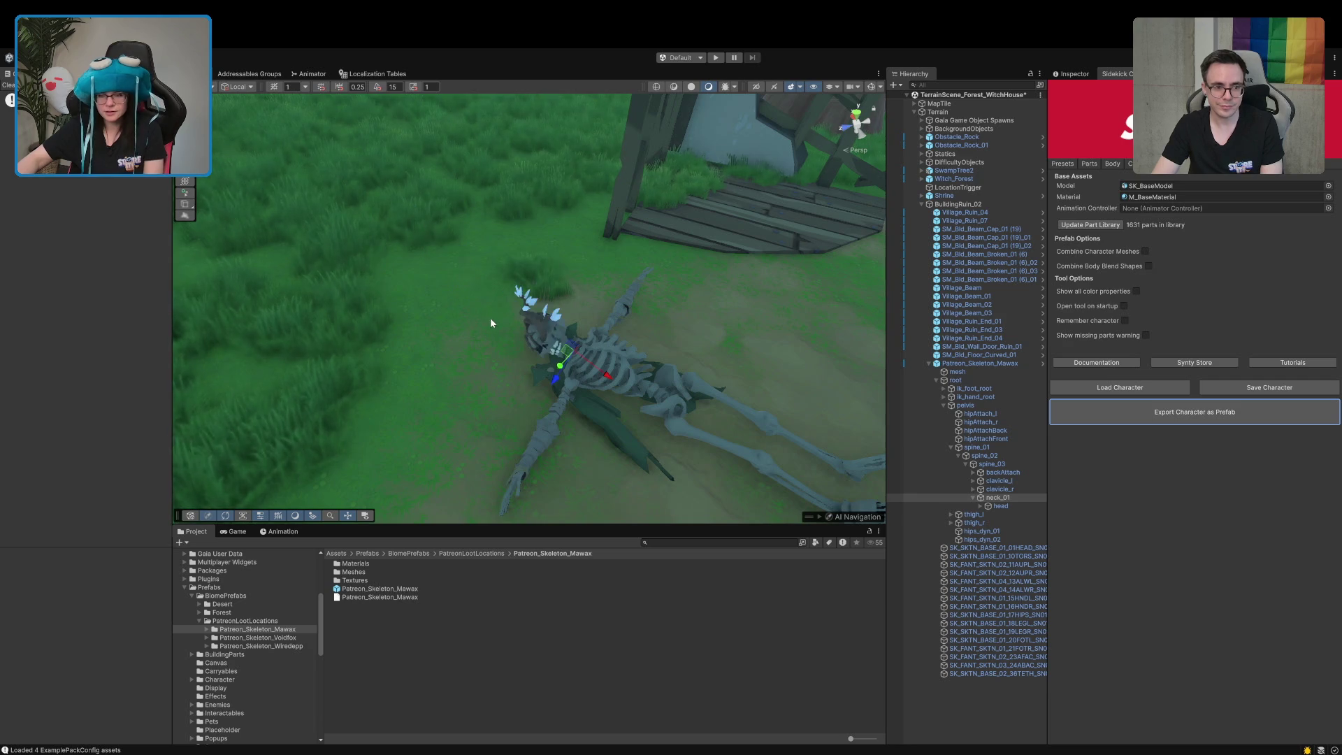
pyautogui.click(985, 457)
pyautogui.moveTo(694, 421)
pyautogui.mouseDown()
pyautogui.moveTo(642, 391)
pyautogui.moveTo(528, 365)
pyautogui.moveTo(551, 376)
pyautogui.mouseUp()
# Select and frame the whole skeleton, then delete it from the scene
pyautogui.click(674, 417)
pyautogui.moveTo(673, 417)
pyautogui.mouseDown()
pyautogui.moveTo(830, 416)
pyautogui.moveTo(753, 415)
pyautogui.mouseUp()
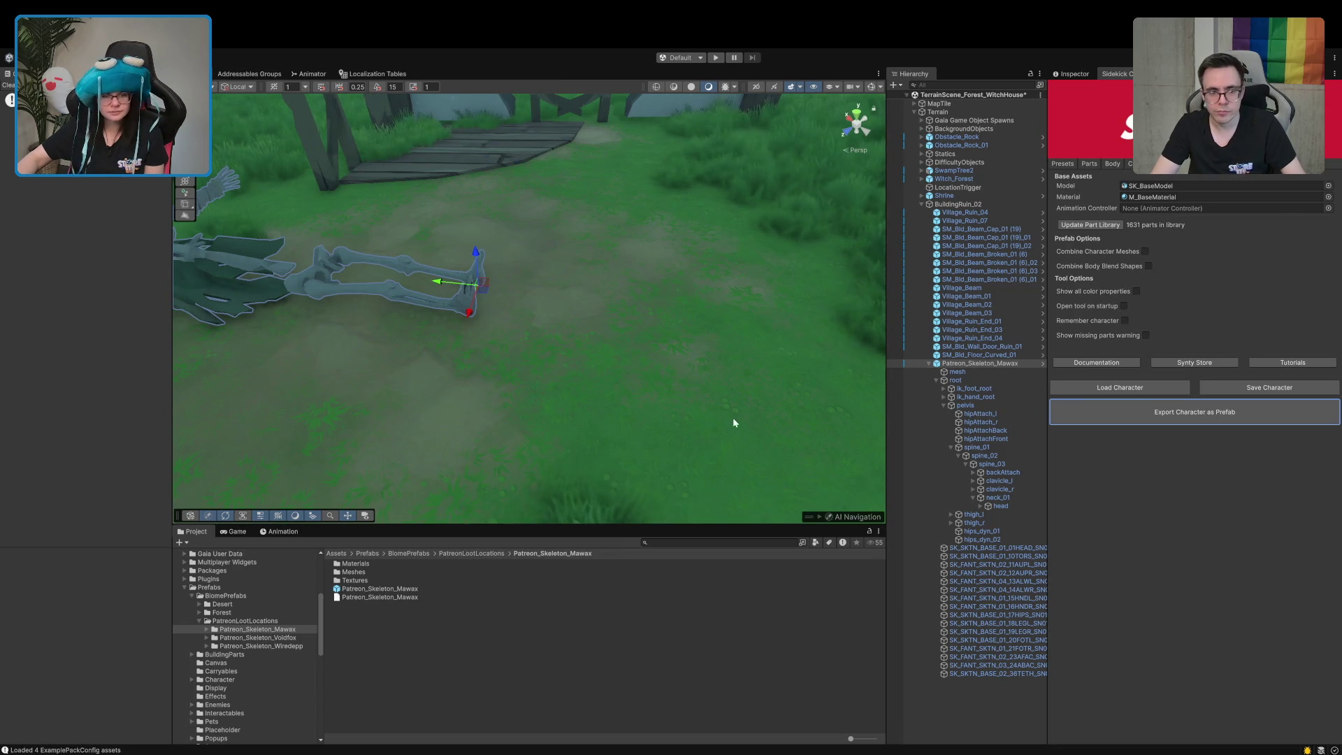
pyautogui.press('f')
pyautogui.moveTo(686, 344)
pyautogui.mouseDown()
pyautogui.moveTo(829, 350)
pyautogui.moveTo(650, 377)
pyautogui.moveTo(746, 400)
pyautogui.moveTo(763, 369)
pyautogui.mouseUp()
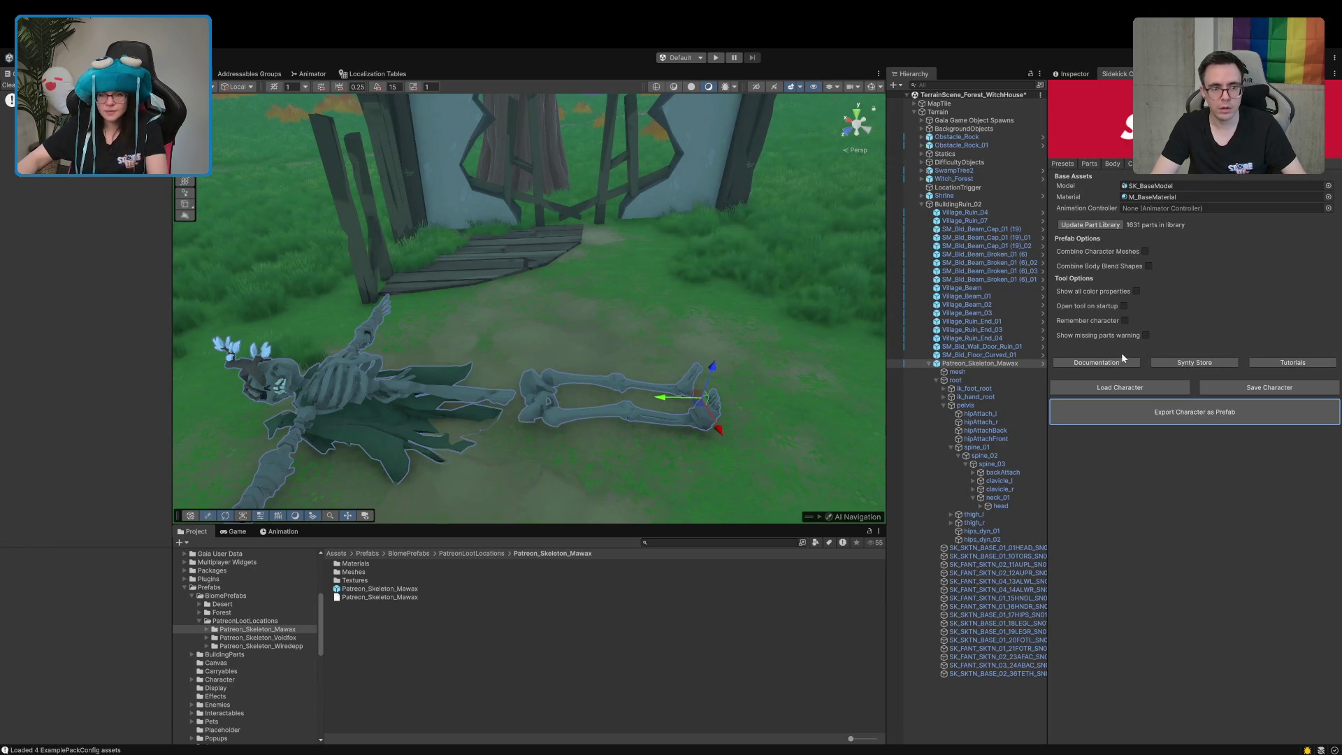
pyautogui.press('Delete')
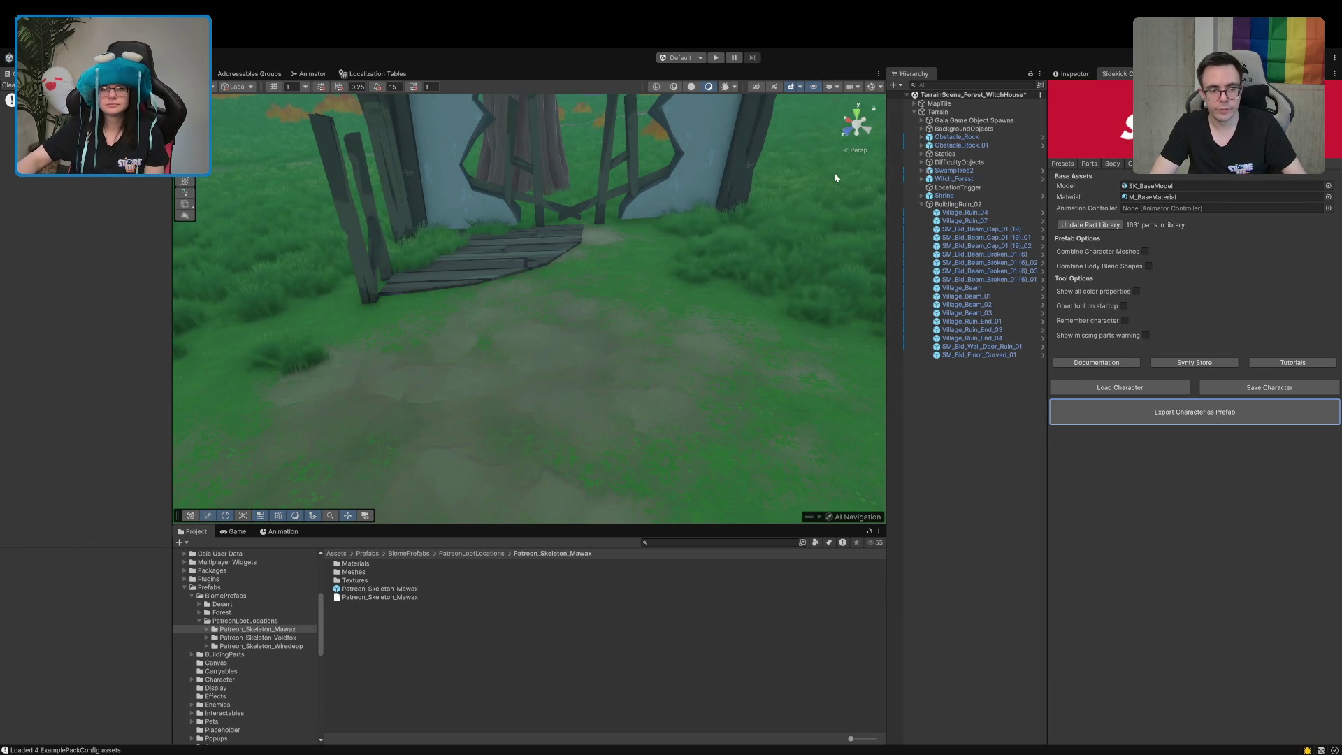
# Load the saved skeleton as a Combined Character and select its head part
pyautogui.click(1109, 390)
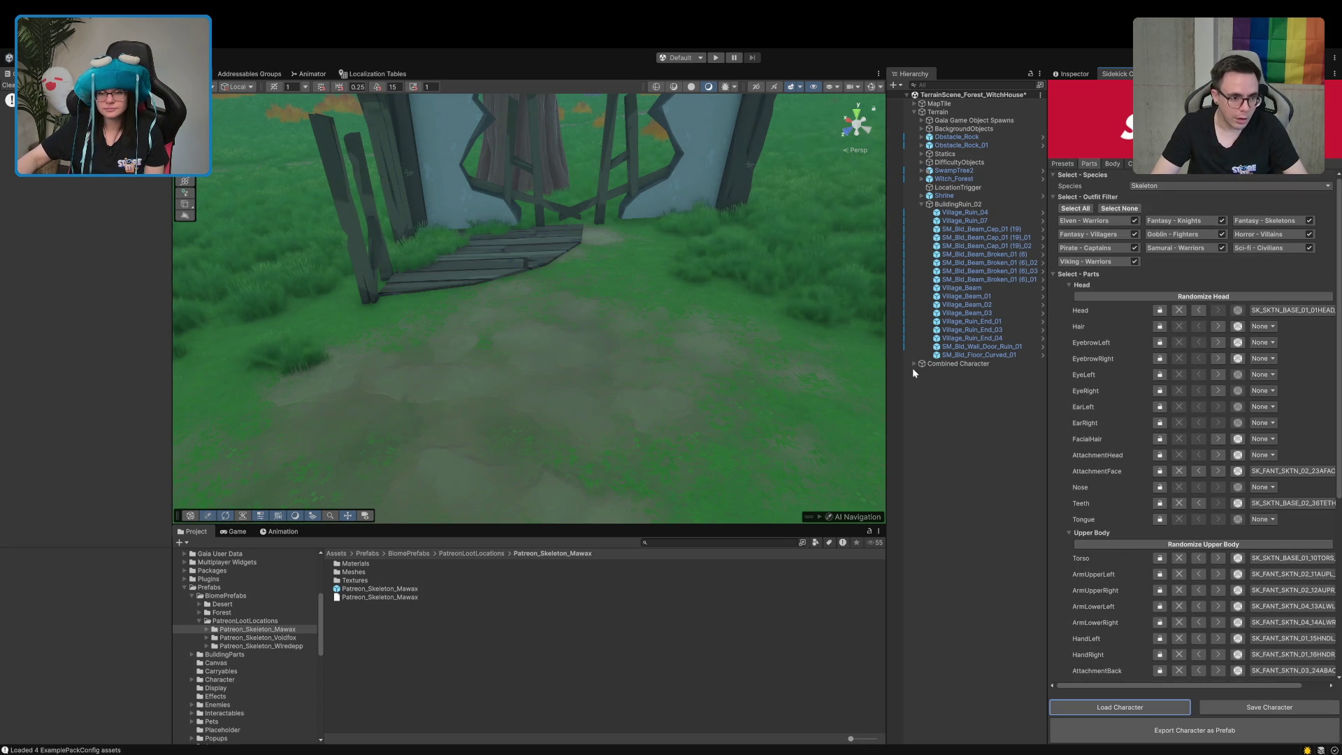
pyautogui.click(913, 363)
pyautogui.click(953, 382)
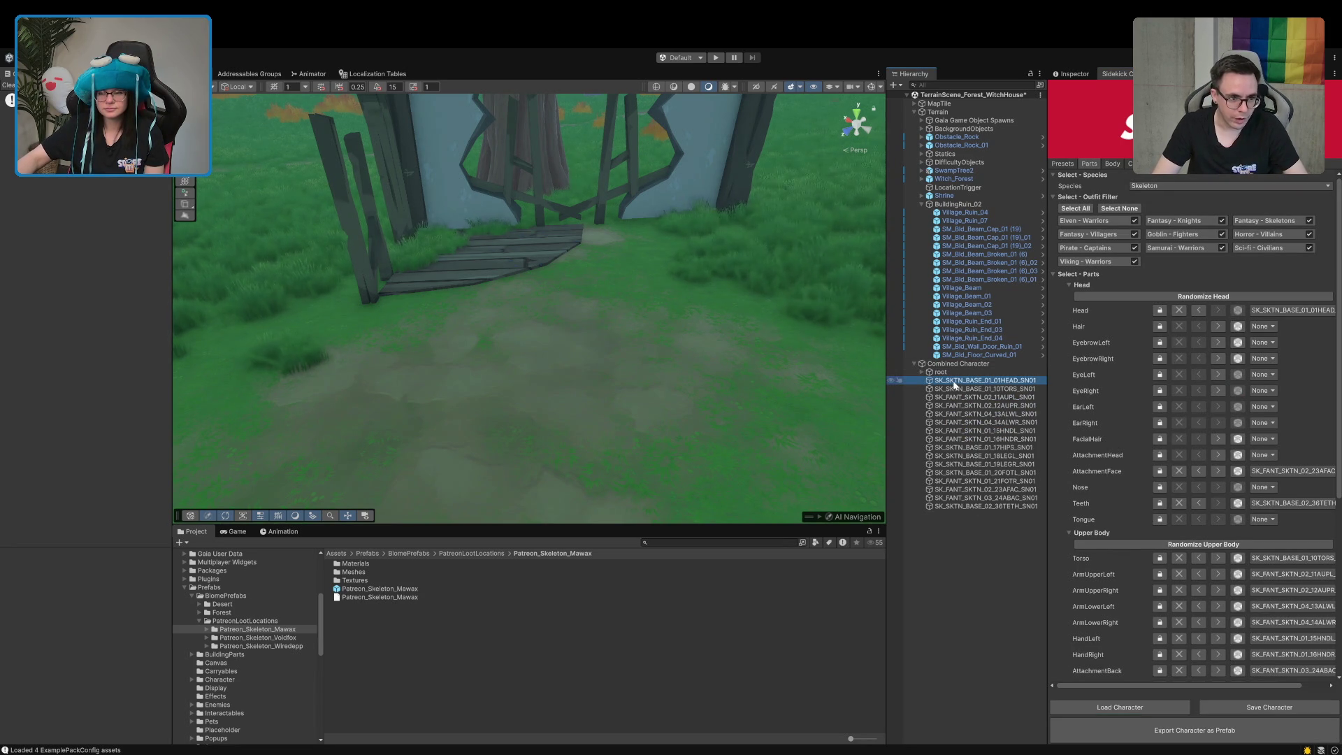
# Search the Project for Patreon_Skeleton_Mawax, then for the head asset SK_SKTN_BASE_01_01HEAD_SN01
pyautogui.click(698, 581)
pyautogui.click(700, 542)
pyautogui.write('Patreon_Skeleton_Mawax')
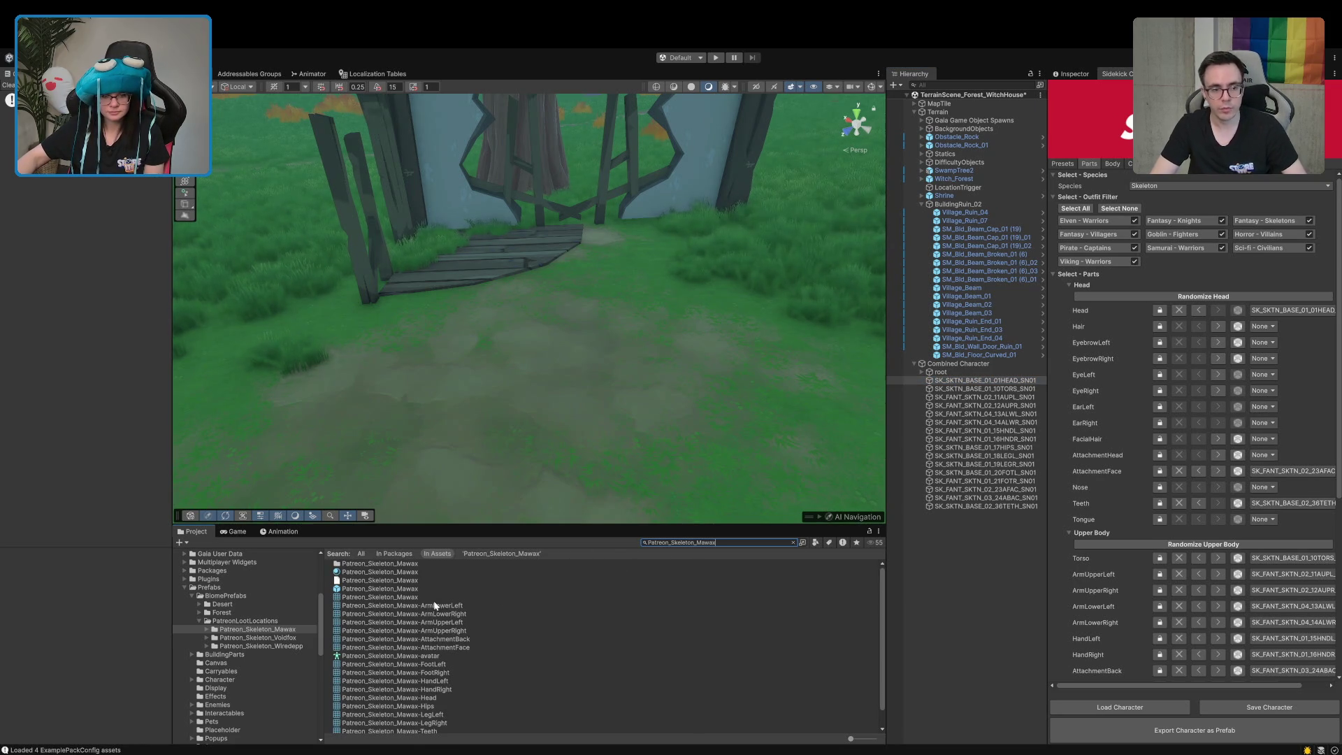
pyautogui.click(1013, 382)
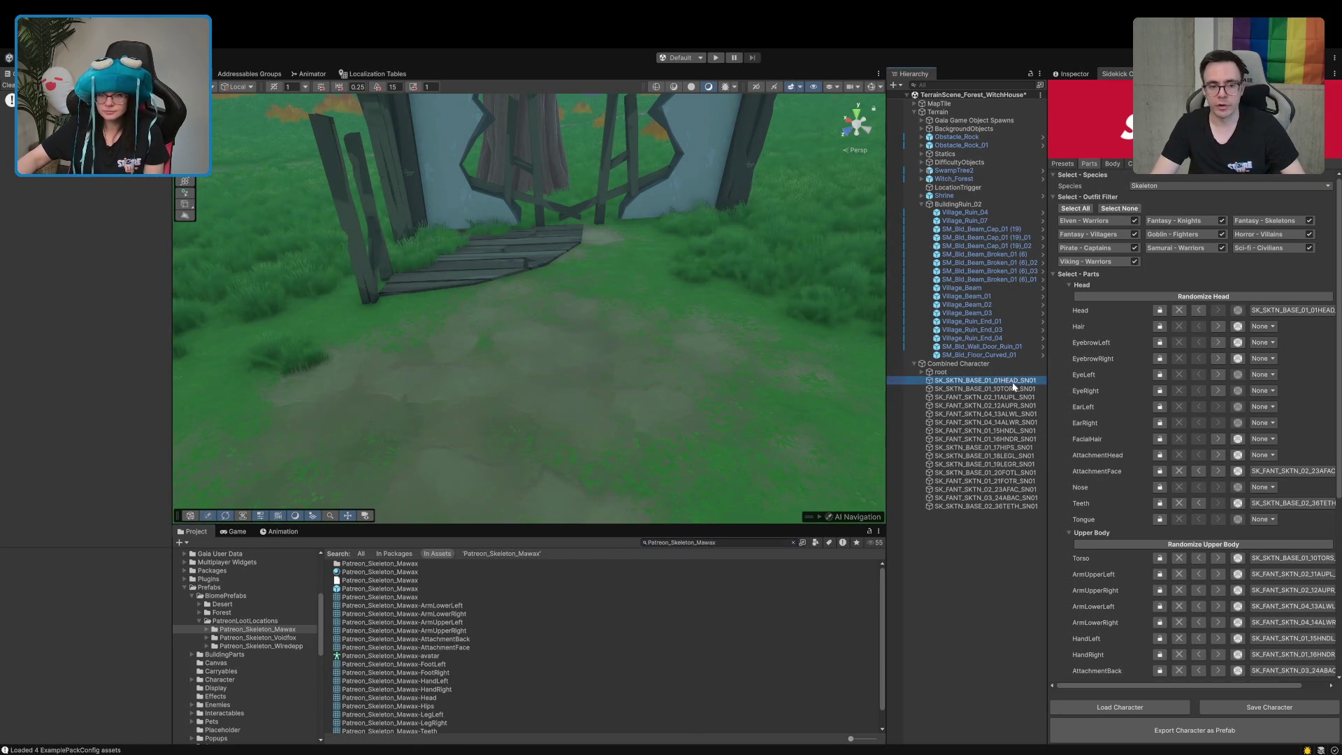
pyautogui.click(748, 542)
pyautogui.write('SK_SKTN_BASE_01_01HEAD_SN01')
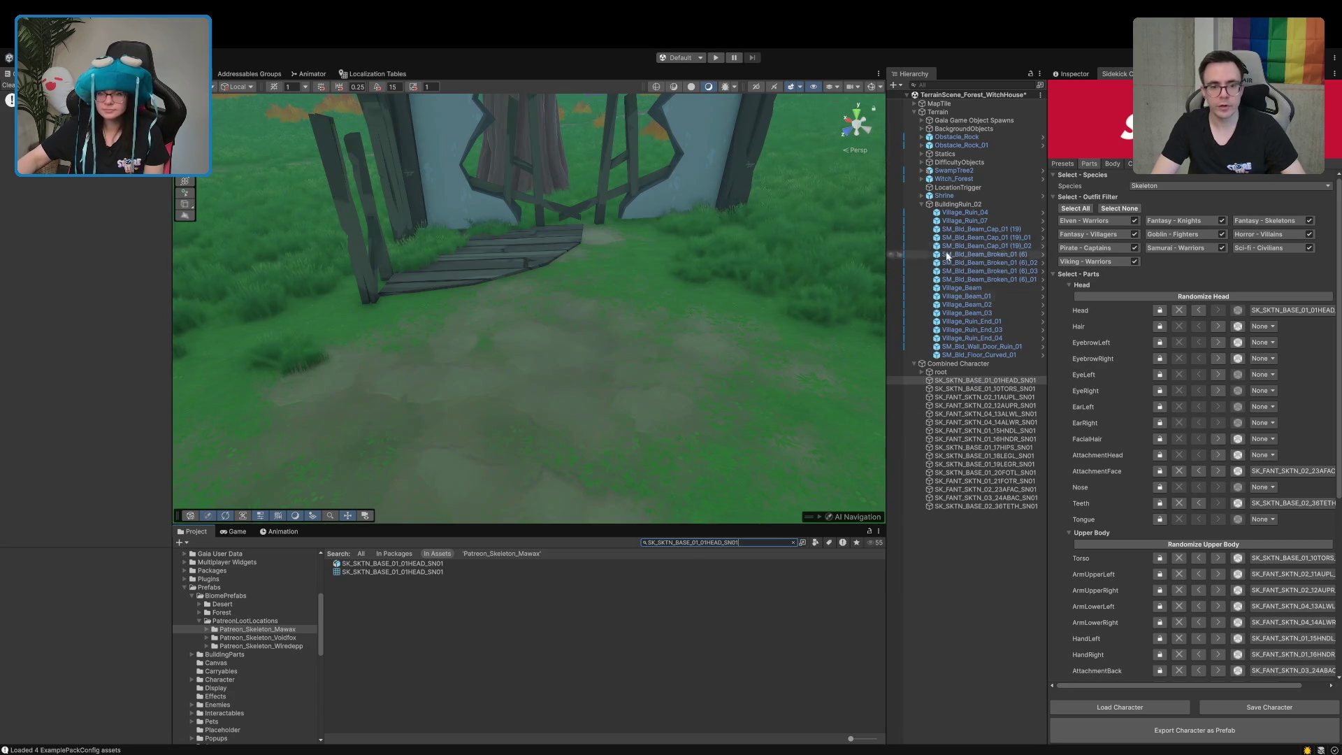
# Create an empty GameObject child under BuildingRuin_02 with Alt+Shift+N
pyautogui.click(951, 205)
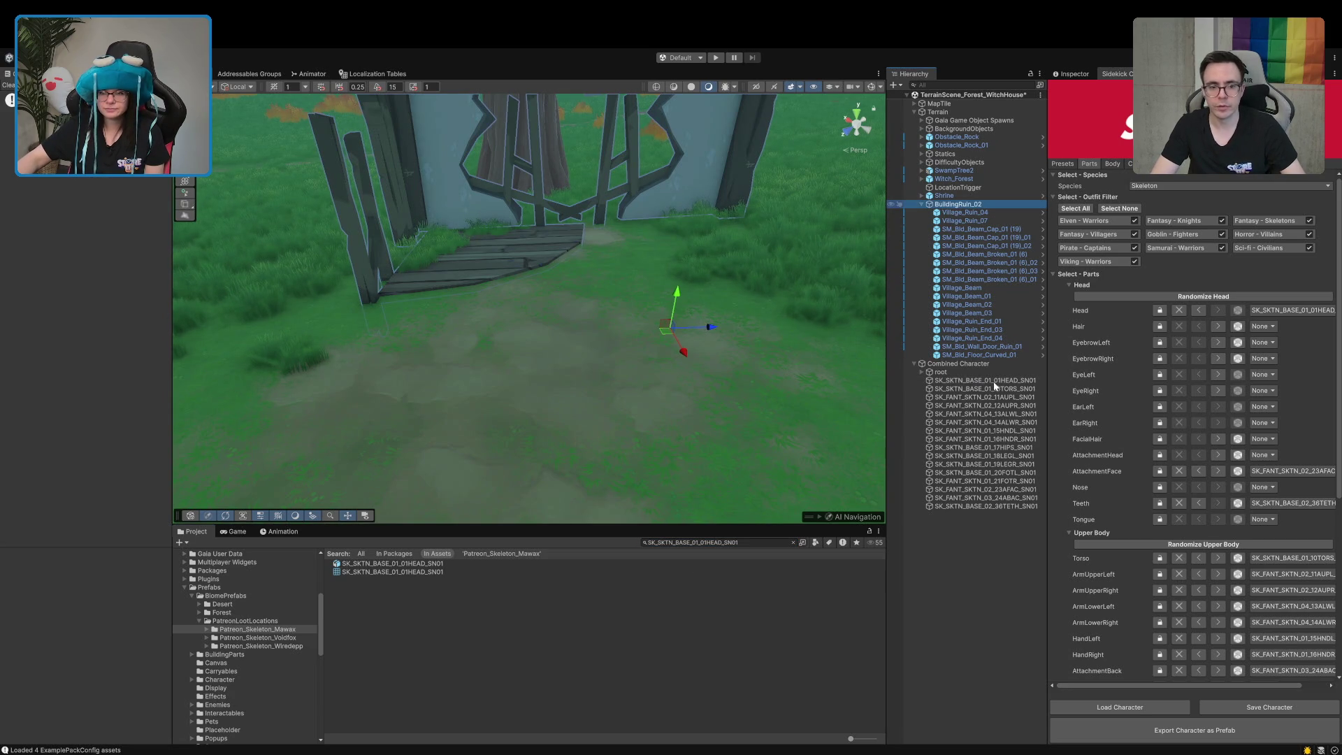
pyautogui.hotkey('alt', 'shift', 'n')
pyautogui.click(1085, 75)
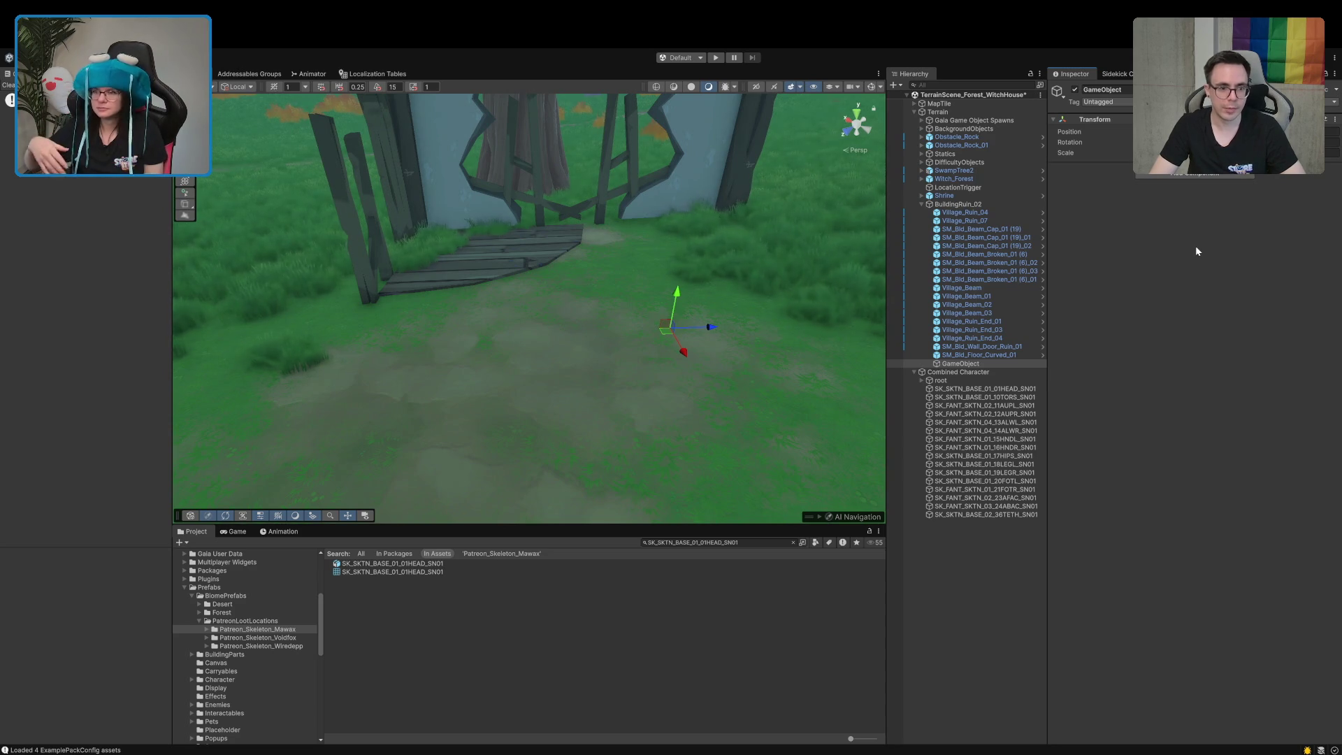
# Rename the empty object to Mawax and place the SK_SKTN_BASE_01_01HEAD_SN01 skull in the scene
pyautogui.click(1157, 90)
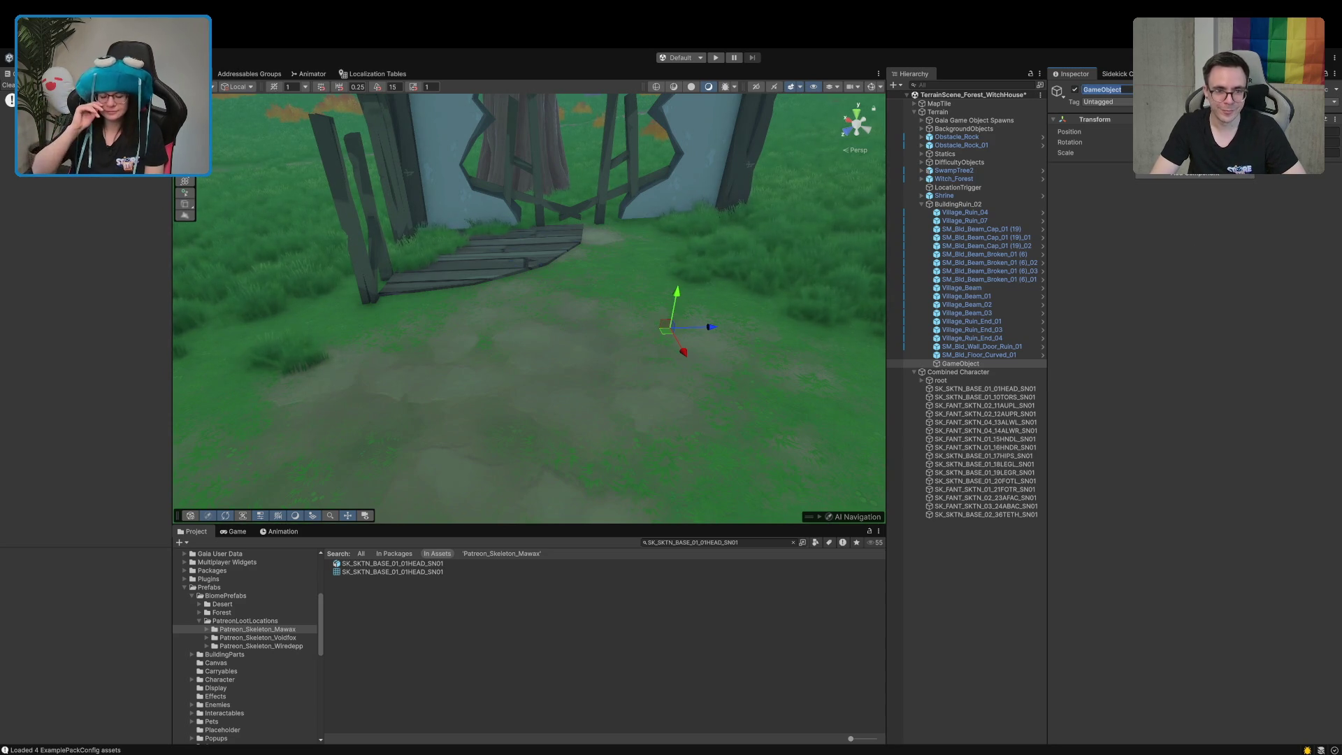
pyautogui.write('Ma')
pyautogui.press('BackSpace')
pyautogui.press('BackSpace')
pyautogui.write('wax')
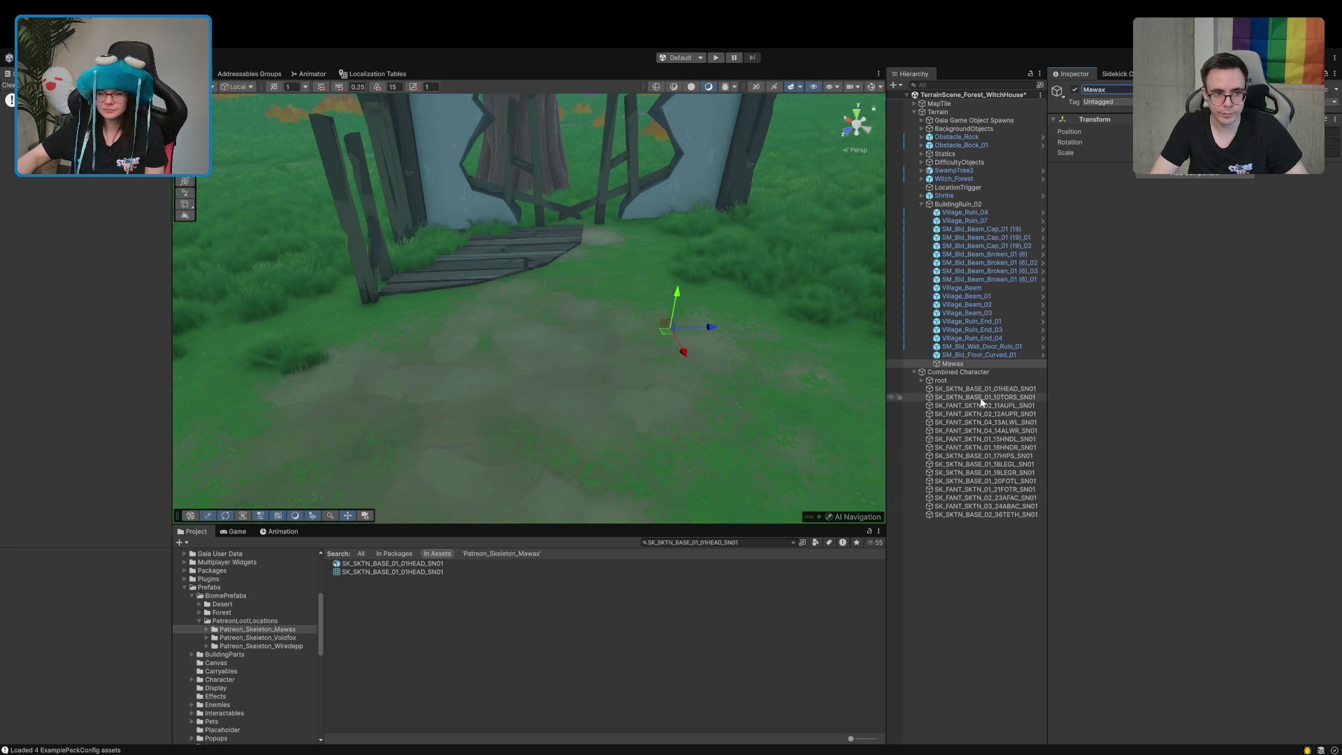
pyautogui.moveTo(436, 568)
pyautogui.mouseDown()
pyautogui.moveTo(524, 377)
pyautogui.moveTo(515, 497)
pyautogui.moveTo(514, 445)
pyautogui.mouseUp()
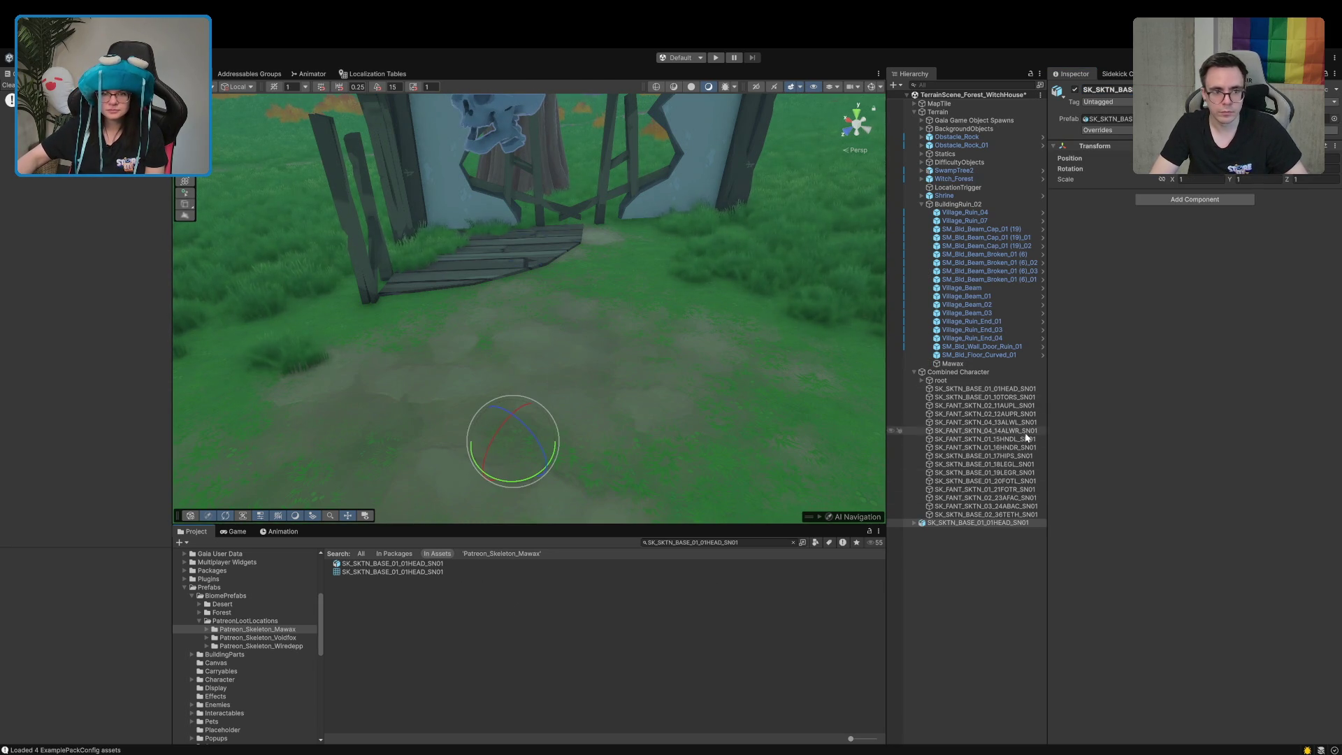
# Select the placed skull SK_SKTN_BASE_01_01HEAD_SN01 and frame a top-down view of it
pyautogui.press('f')
pyautogui.click(555, 294)
pyautogui.click(560, 278)
pyautogui.click(1002, 390)
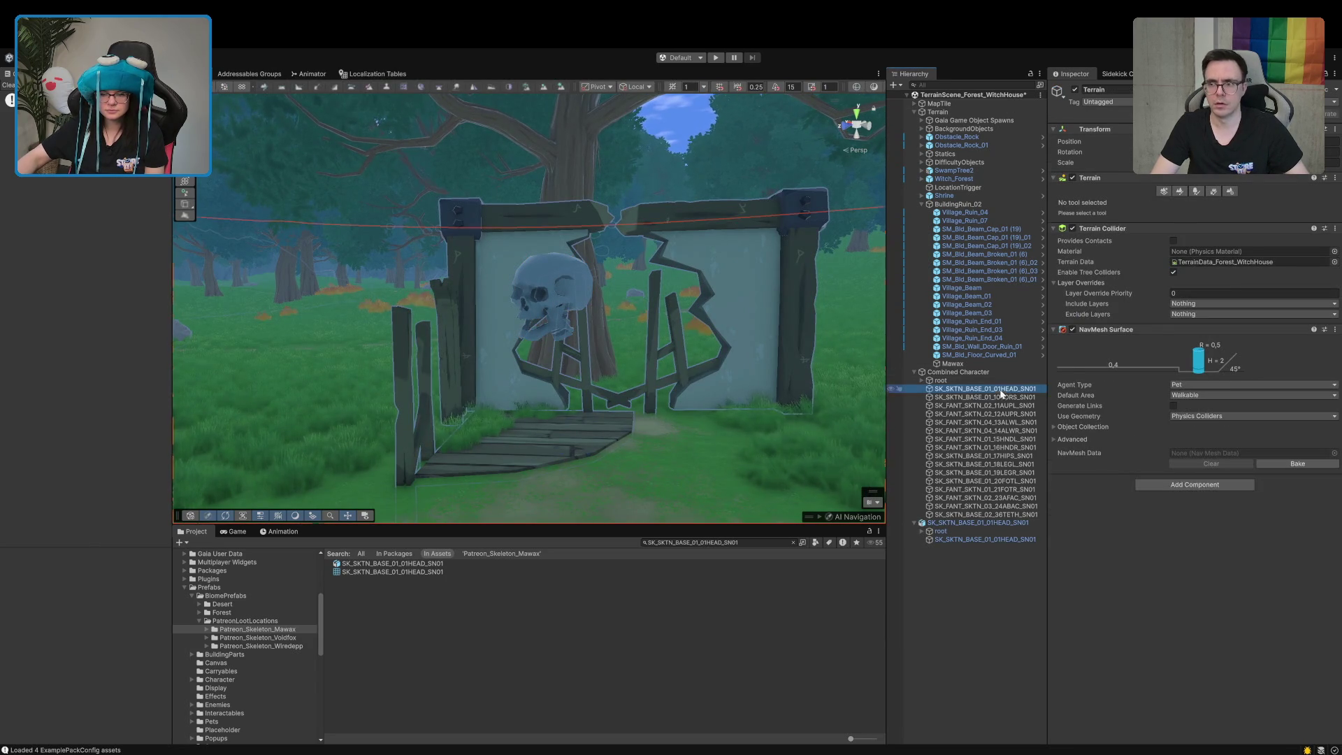
pyautogui.click(965, 523)
pyautogui.press('f')
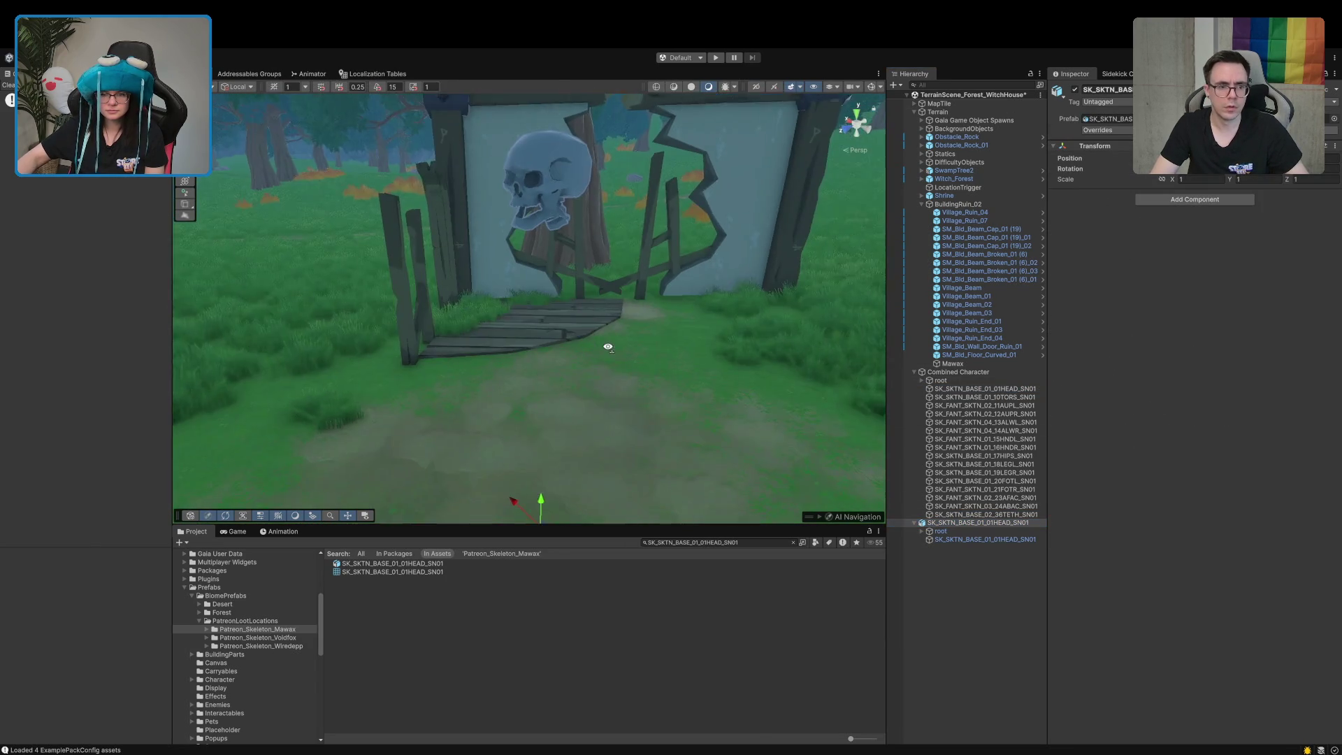
pyautogui.moveTo(664, 330)
pyautogui.mouseDown()
pyautogui.moveTo(598, 379)
pyautogui.moveTo(566, 437)
pyautogui.mouseUp()
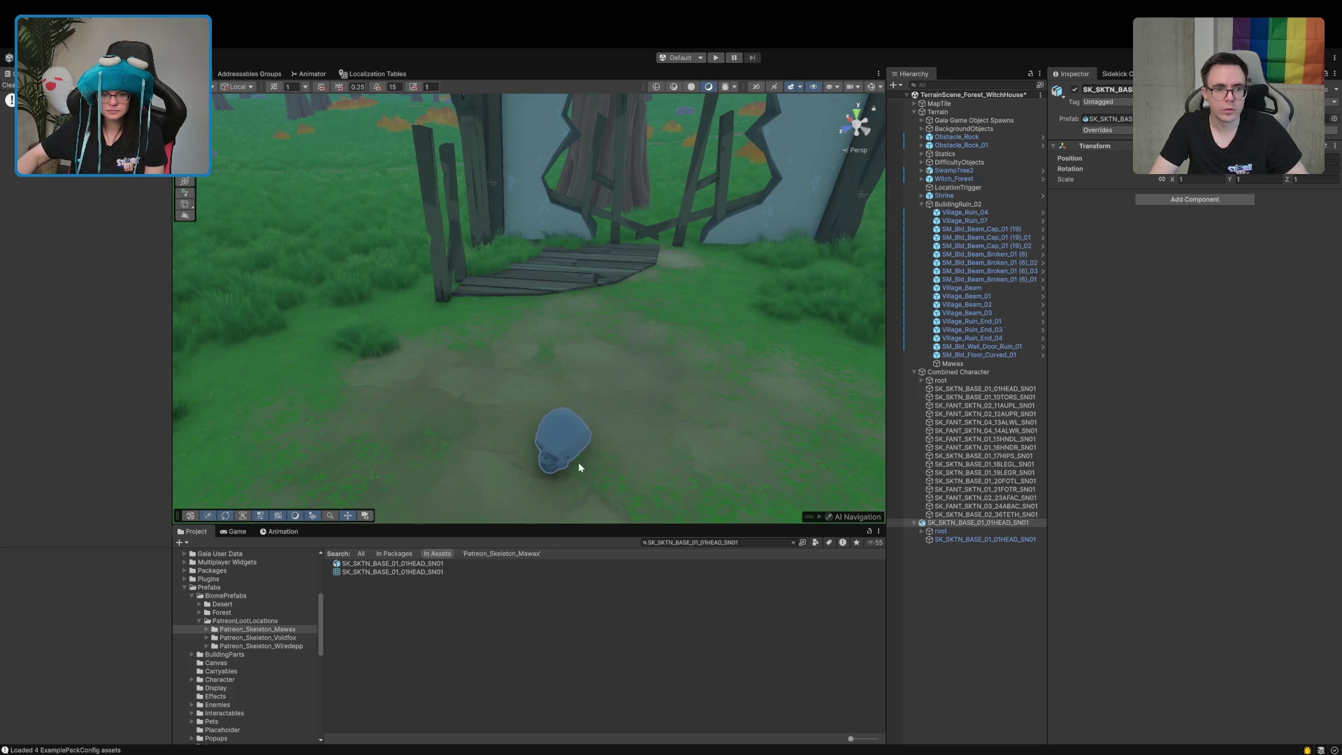
pyautogui.click(568, 448)
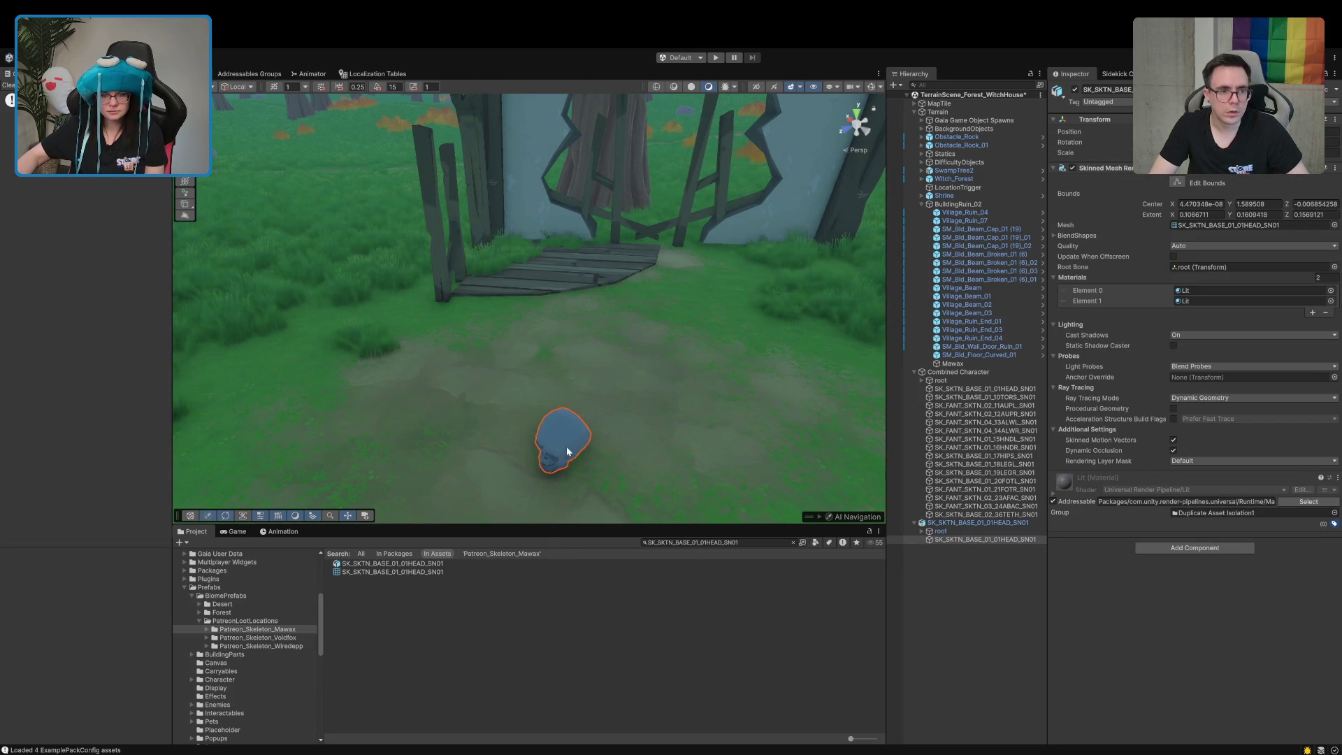
pyautogui.moveTo(565, 447); pyautogui.dragTo(687, 543)
# Rotate the skull to lie on the ground and parent it to Mawax
pyautogui.moveTo(483, 378); pyautogui.dragTo(556, 301)
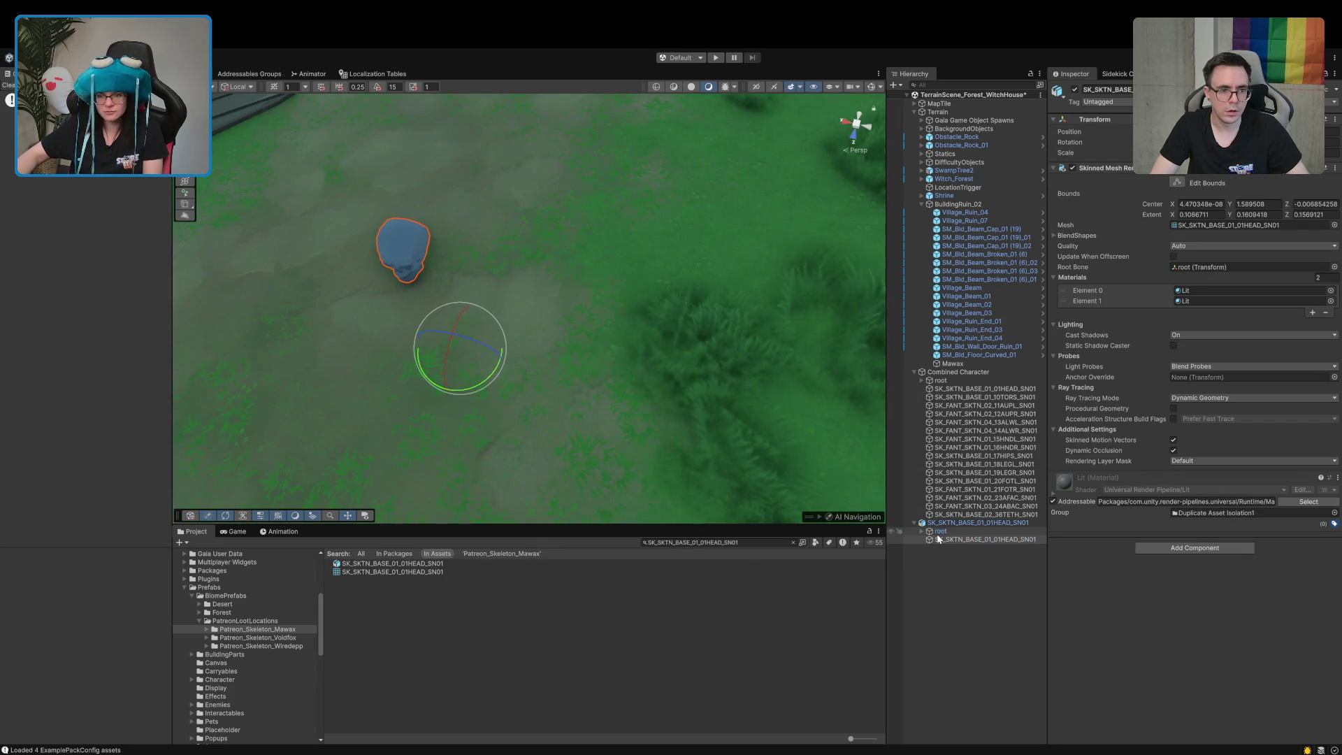
pyautogui.click(916, 523)
pyautogui.click(914, 523)
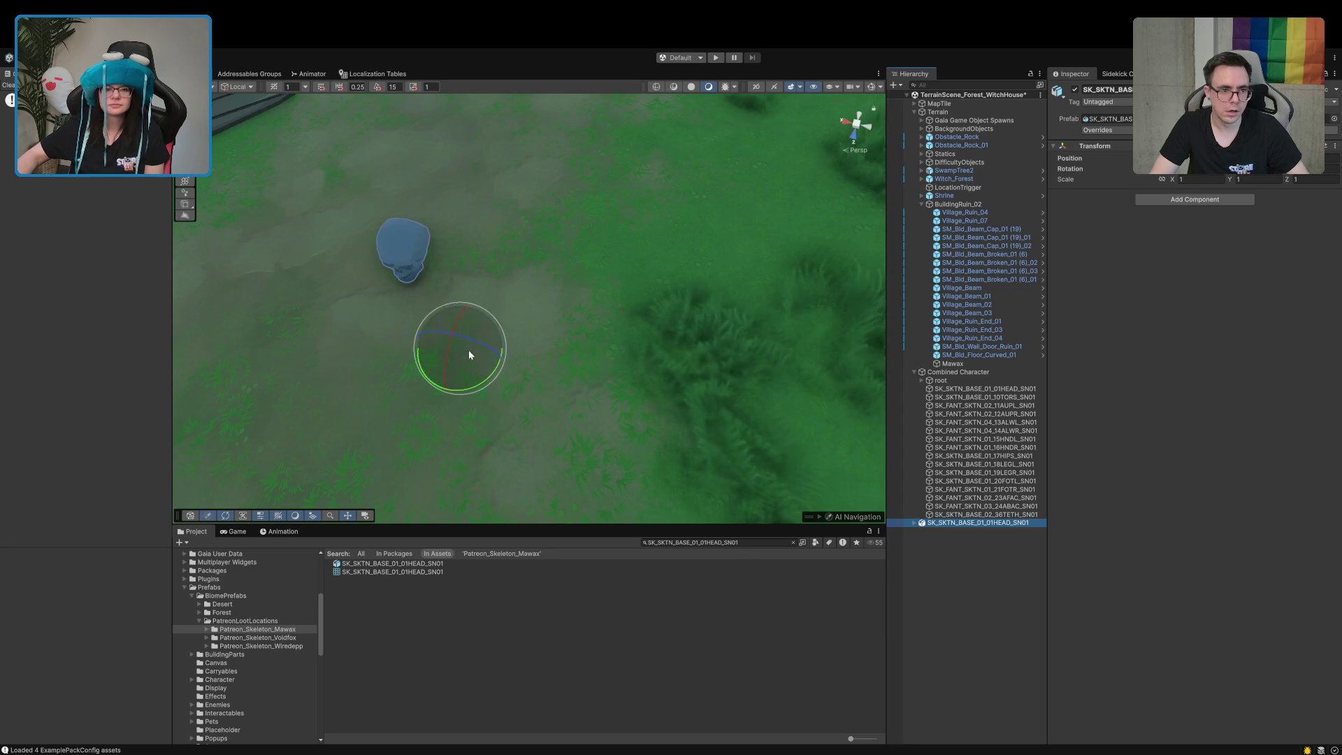
pyautogui.moveTo(467, 352)
pyautogui.mouseDown()
pyautogui.moveTo(551, 246)
pyautogui.moveTo(412, 362)
pyautogui.moveTo(421, 345)
pyautogui.moveTo(392, 394)
pyautogui.moveTo(423, 392)
pyautogui.mouseUp()
pyautogui.press('w')
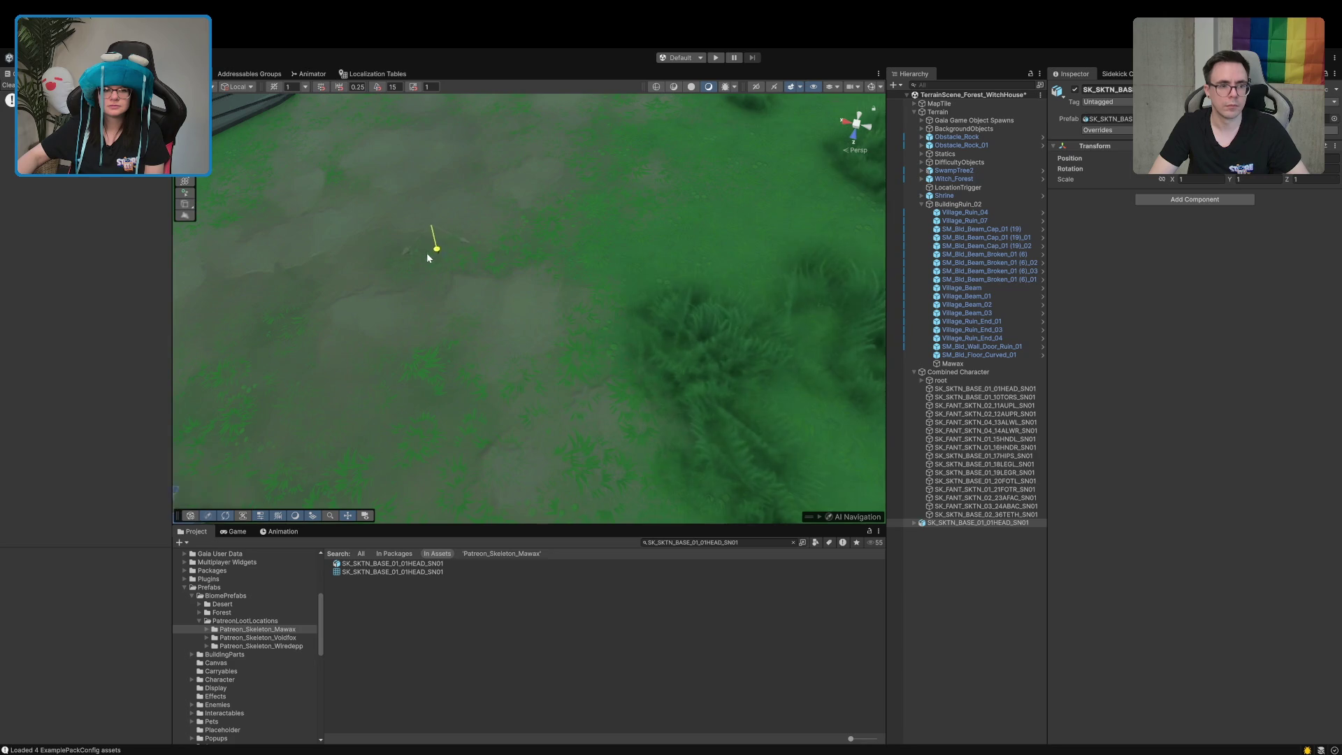
pyautogui.moveTo(432, 268)
pyautogui.mouseDown()
pyautogui.moveTo(365, 360)
pyautogui.moveTo(336, 338)
pyautogui.mouseUp()
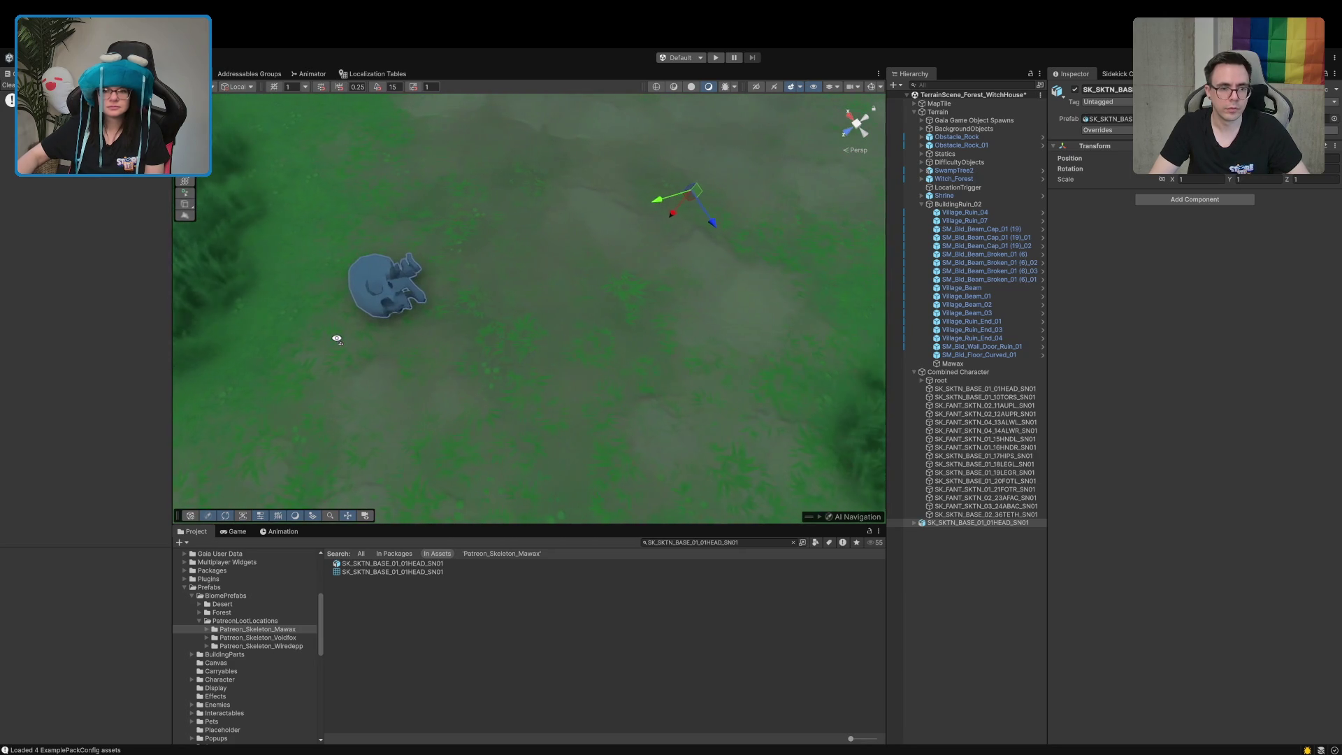
pyautogui.moveTo(928, 526)
pyautogui.mouseDown()
pyautogui.moveTo(916, 405)
pyautogui.moveTo(952, 364)
pyautogui.mouseUp()
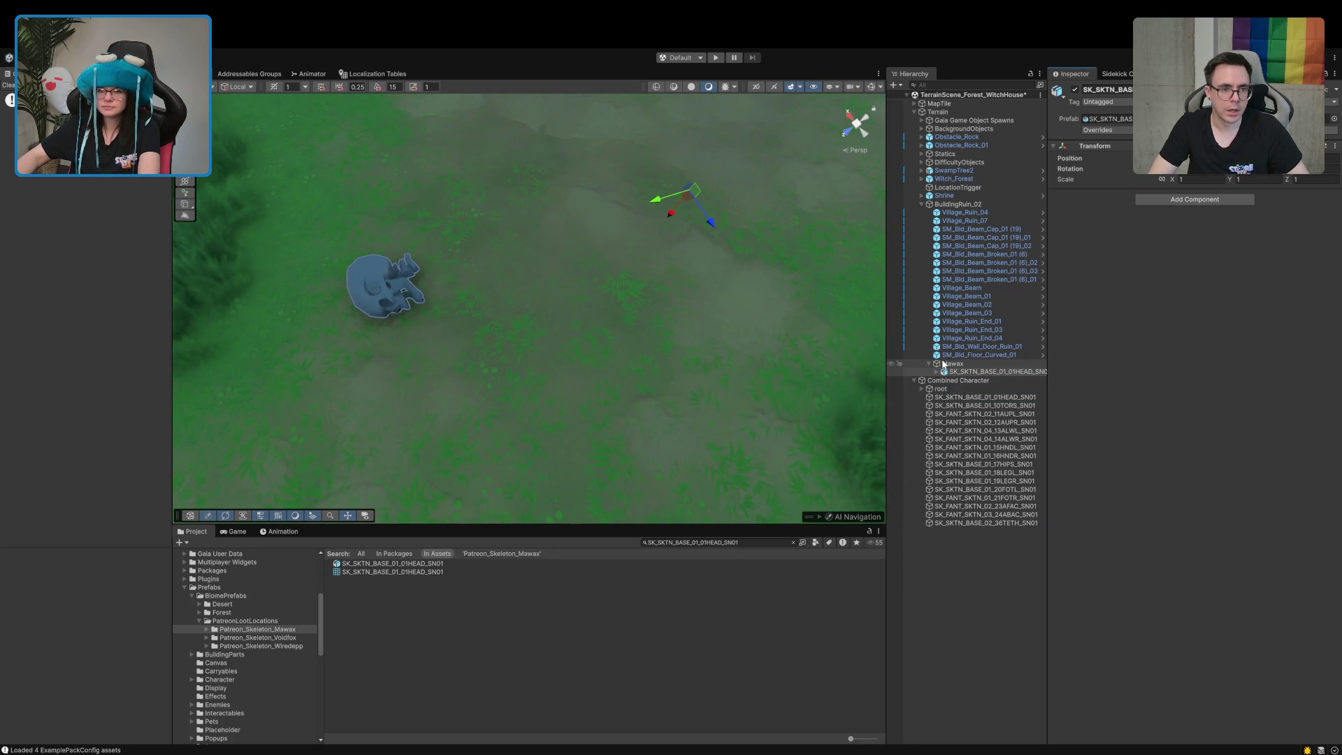
# Inspect the skeleton's torso and hat meshes, then search for SK_FANT_SKTN_02_23AFAC_SN01
pyautogui.moveTo(789, 359); pyautogui.dragTo(652, 258)
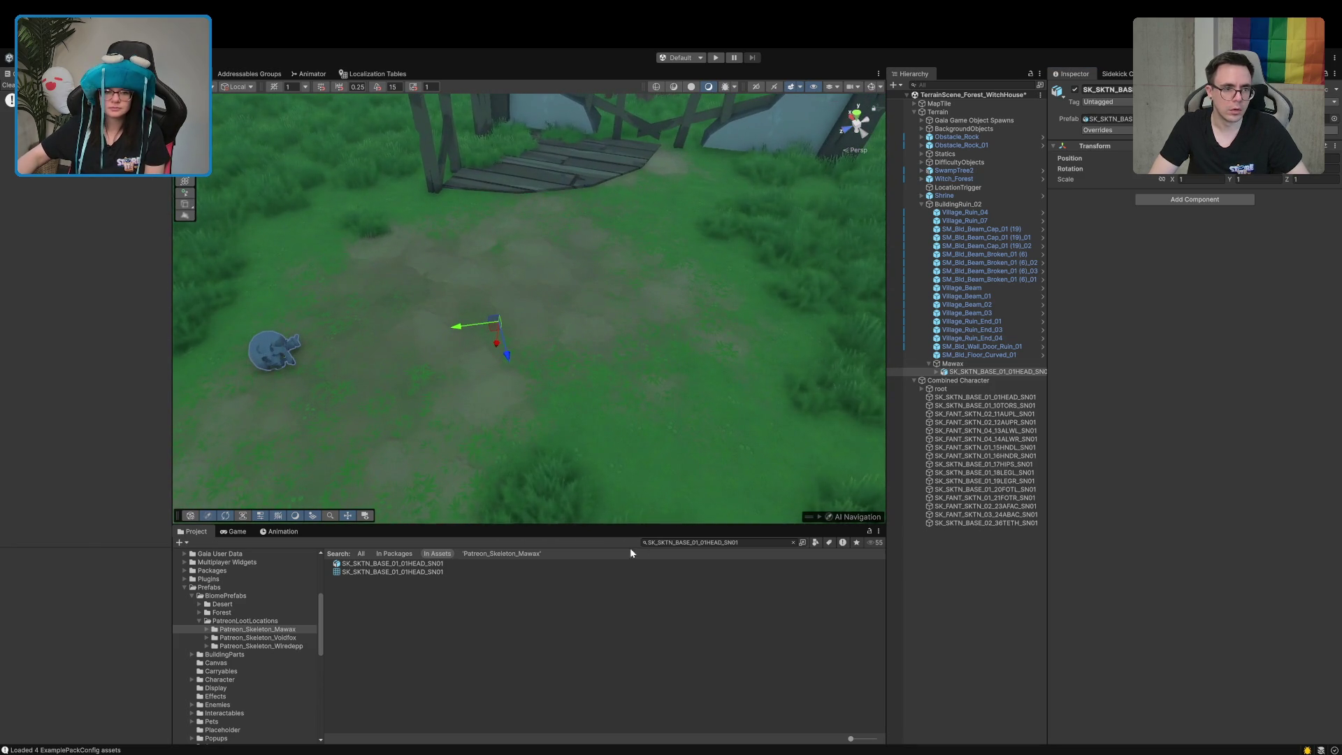
pyautogui.click(979, 407)
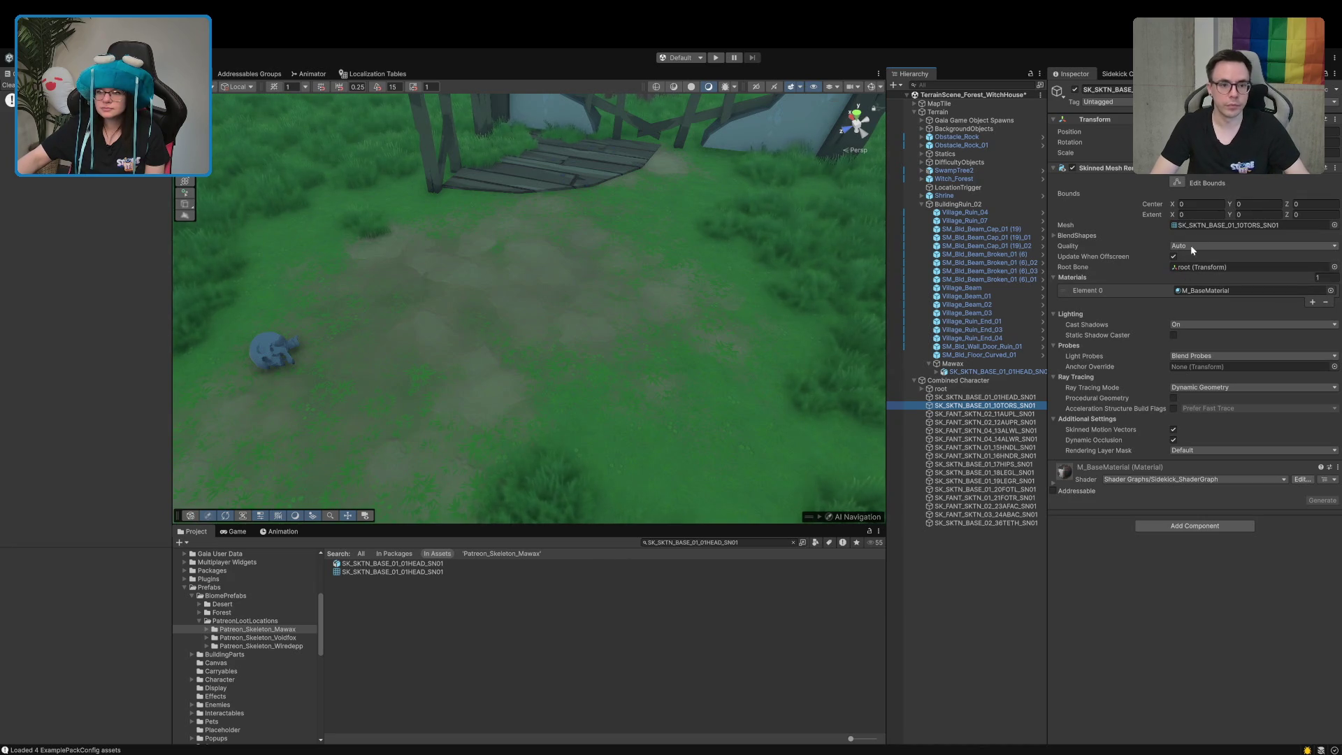
pyautogui.click(1203, 226)
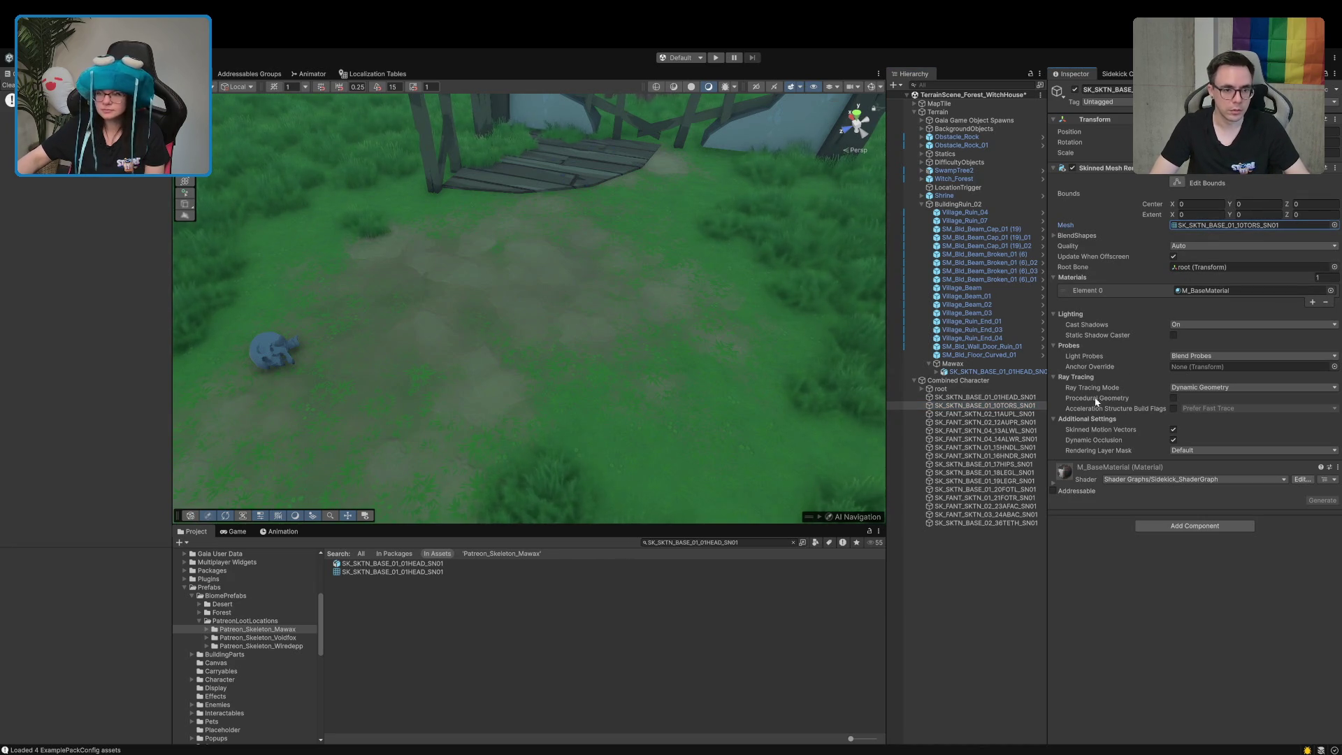
pyautogui.doubleClick(999, 407)
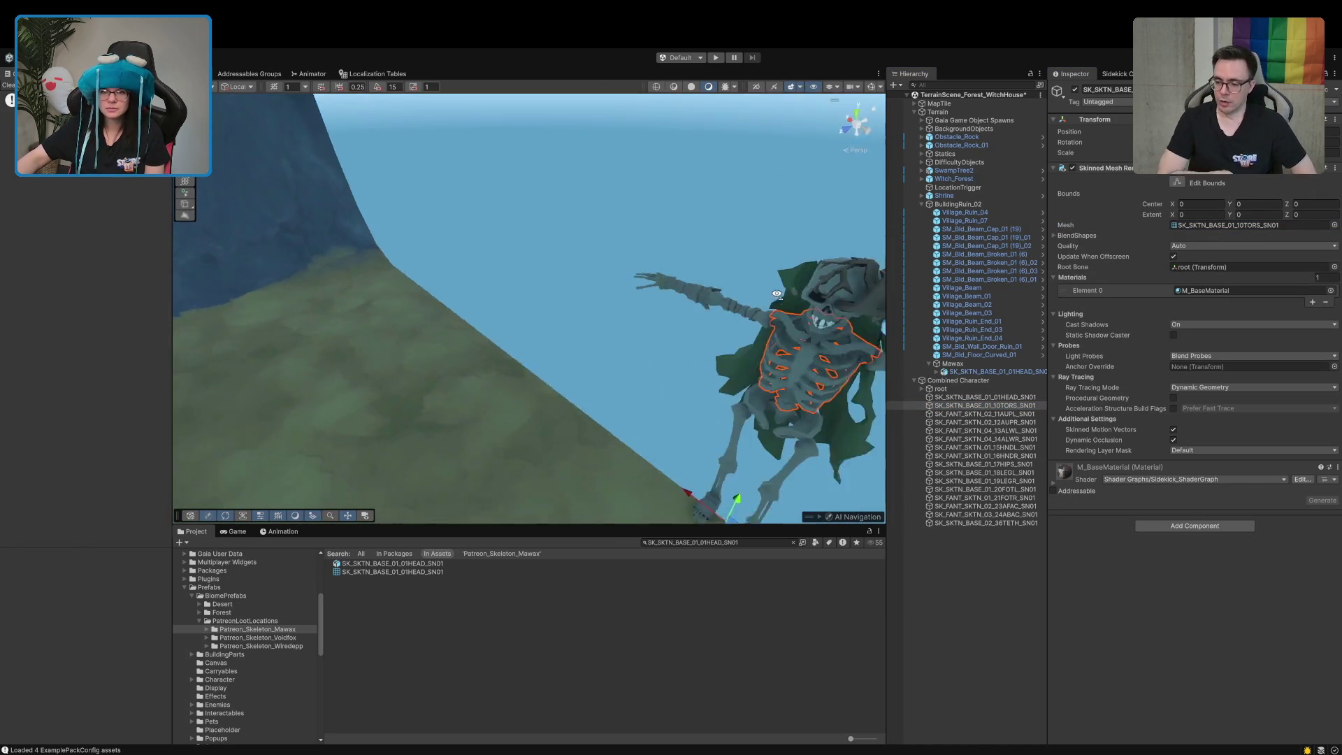
pyautogui.click(785, 283)
pyautogui.click(979, 507)
pyautogui.write('SK_FANT_SKTN_02_23AFAC_SN01')
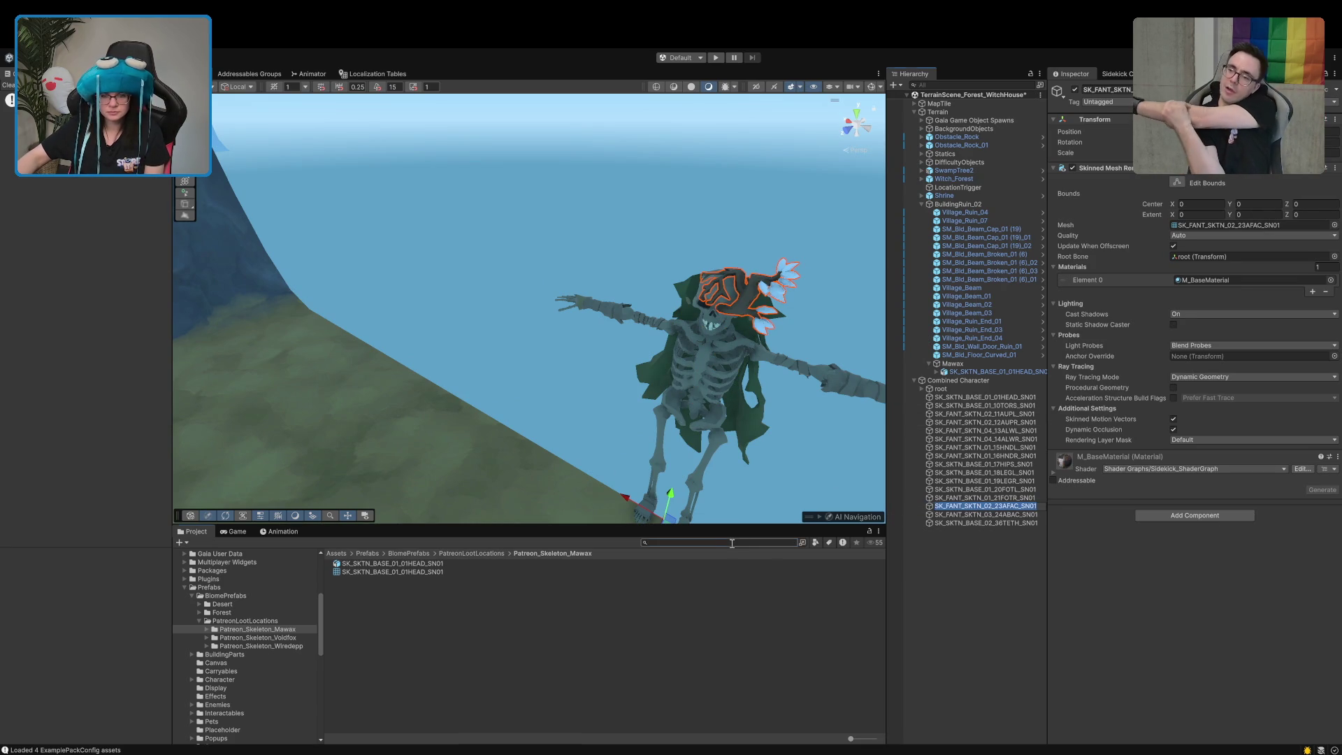
# Take the skull back out from under Mawax and bring Mawax into view
pyautogui.doubleClick(965, 371)
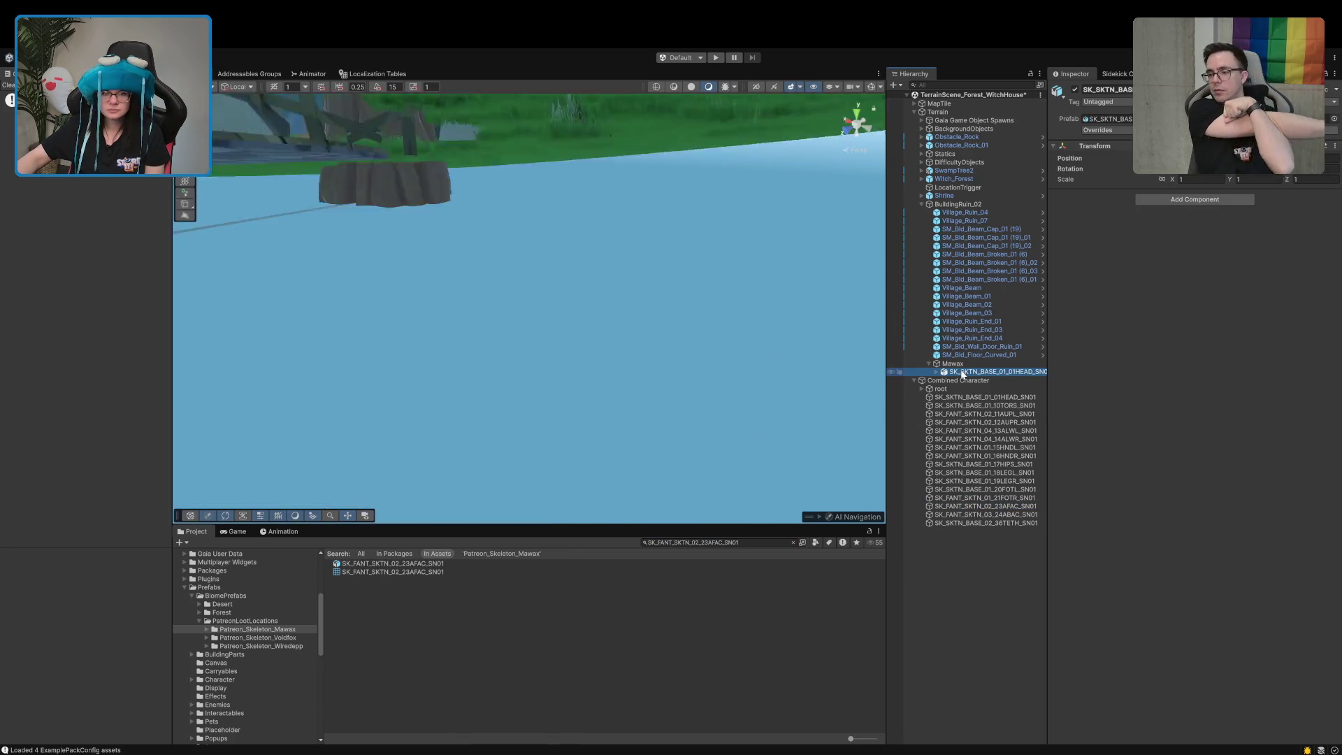
pyautogui.moveTo(750, 444); pyautogui.dragTo(683, 443)
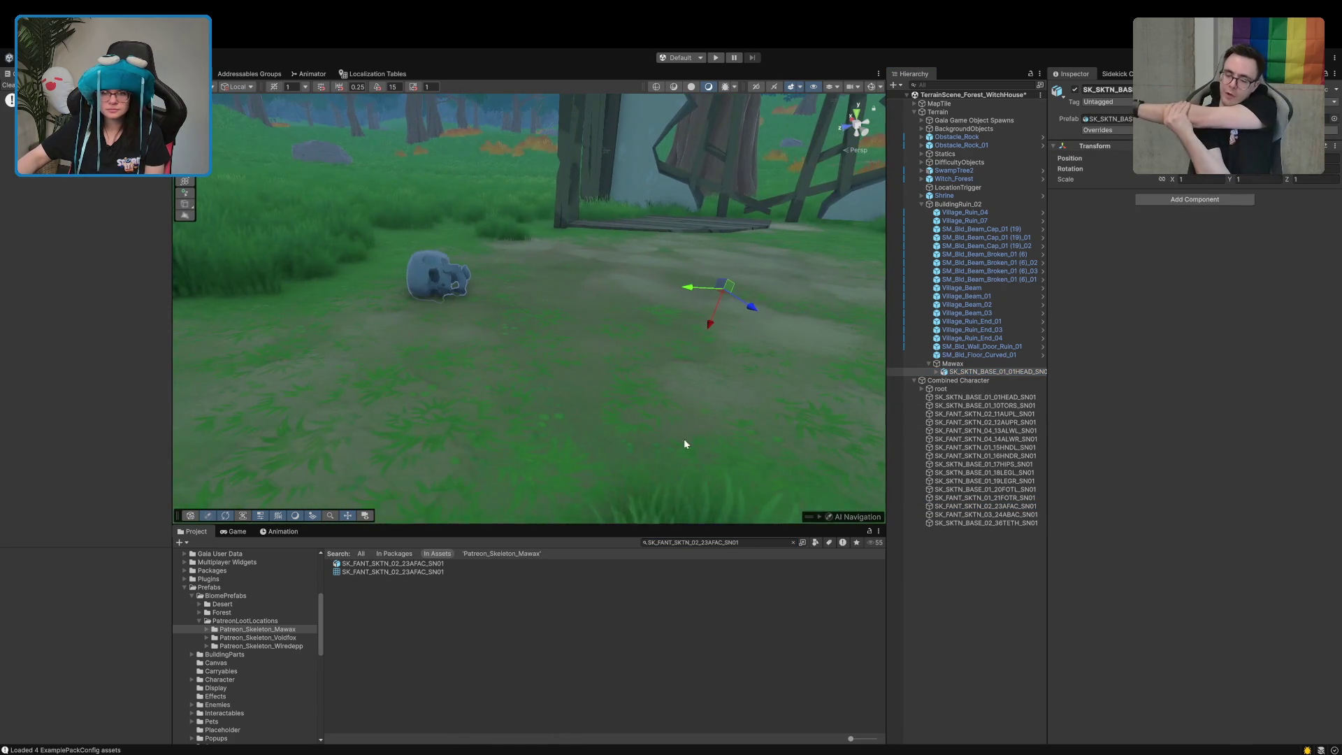
pyautogui.moveTo(970, 375); pyautogui.dragTo(965, 367)
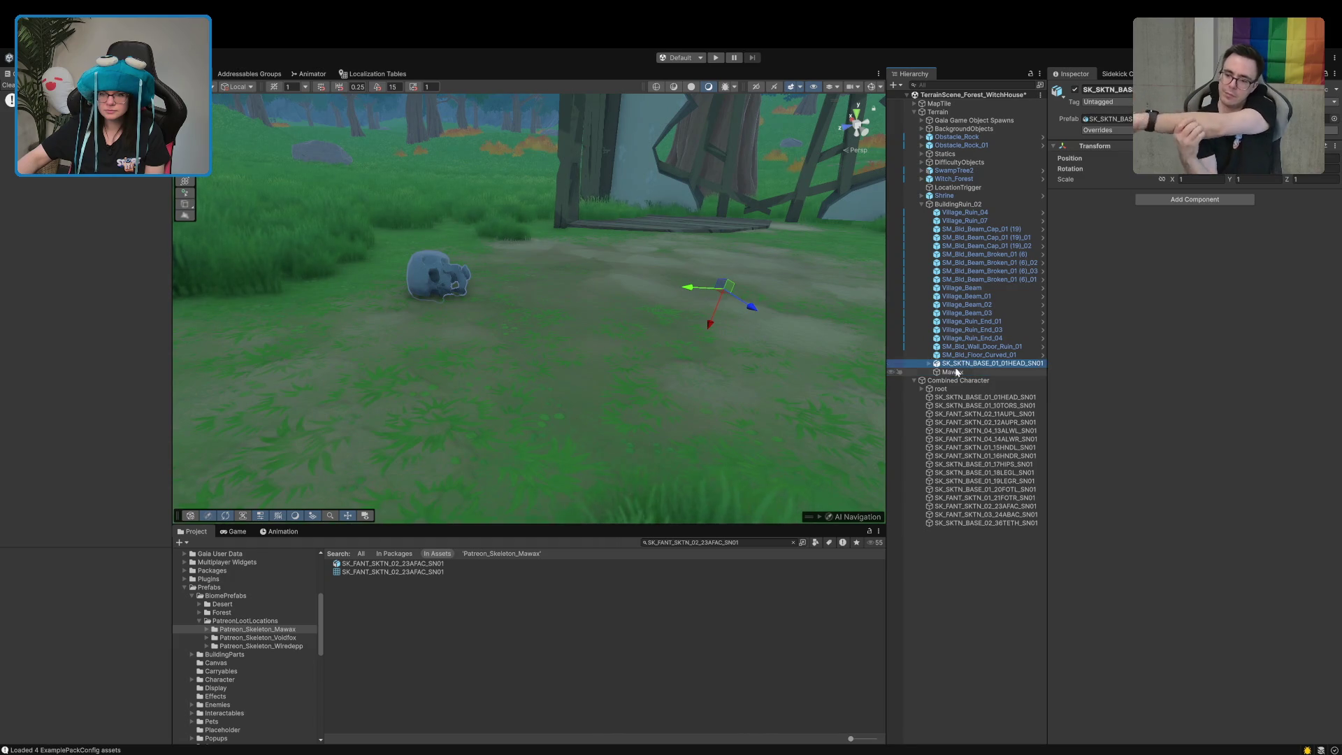
pyautogui.click(951, 373)
pyautogui.moveTo(664, 308); pyautogui.dragTo(745, 241)
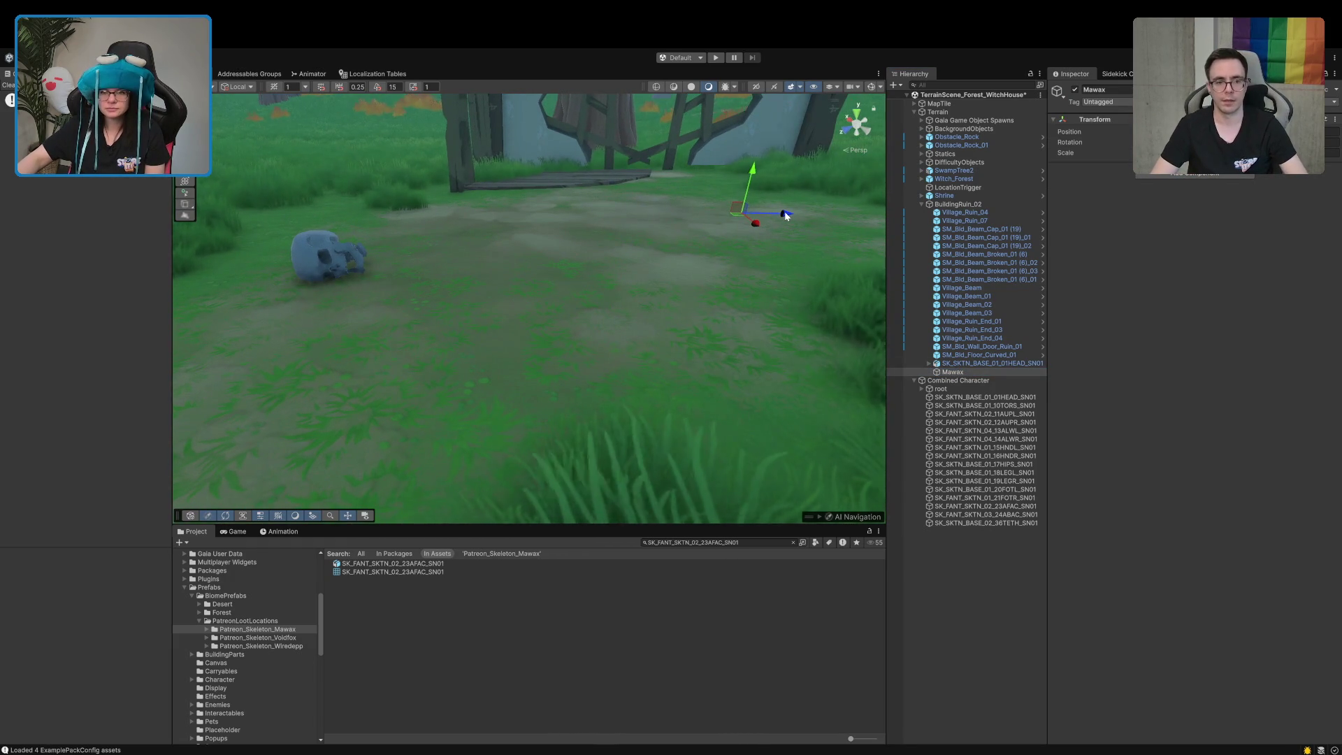
pyautogui.click(969, 363)
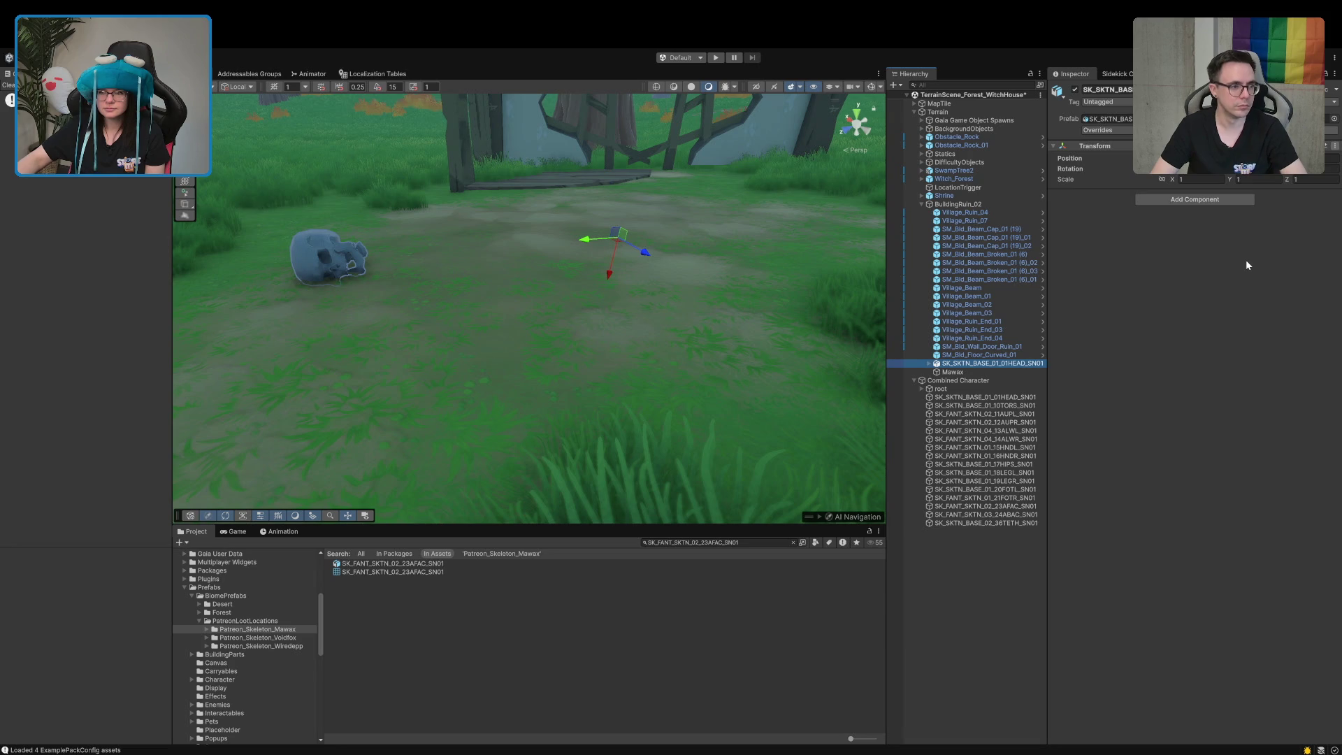
# Reposition Mawax in the ruin and make SK_SKTN_BASE_01_01HEAD_SN01 its child again
pyautogui.click(993, 372)
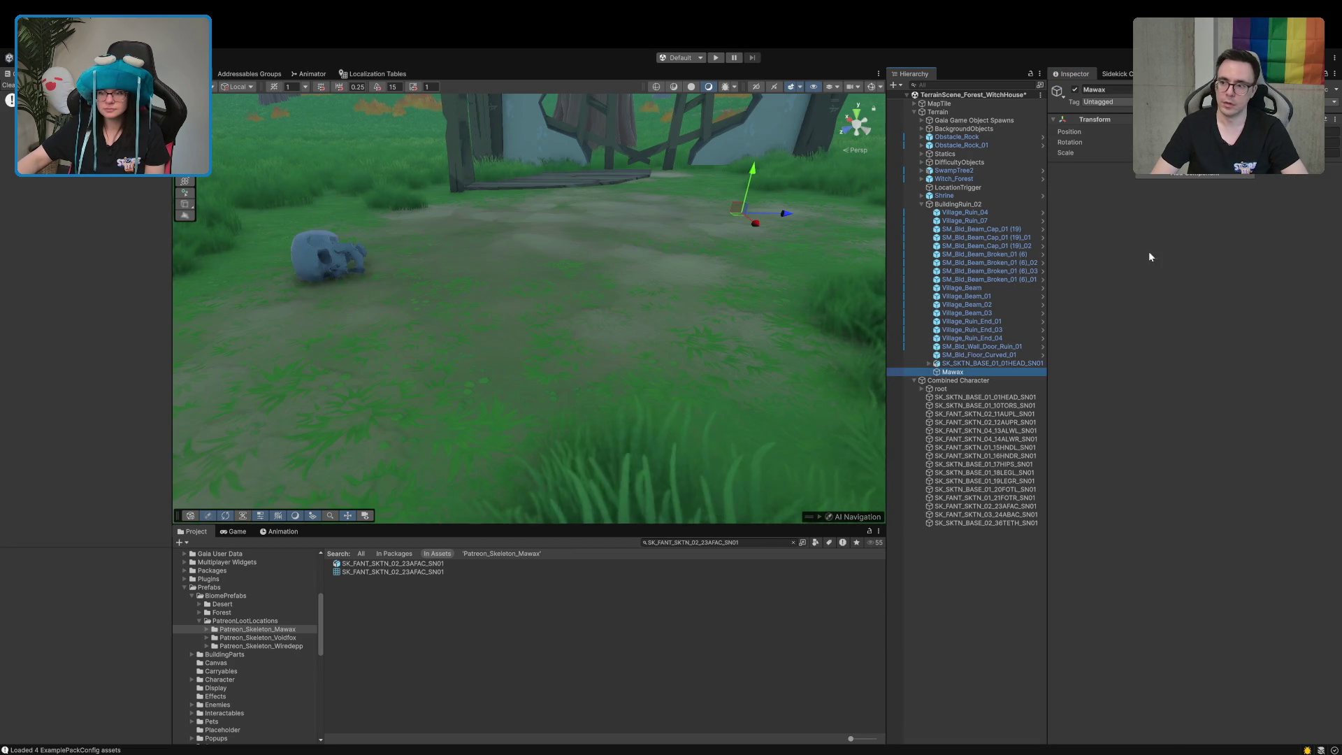
pyautogui.click(1335, 124)
pyautogui.click(1228, 260)
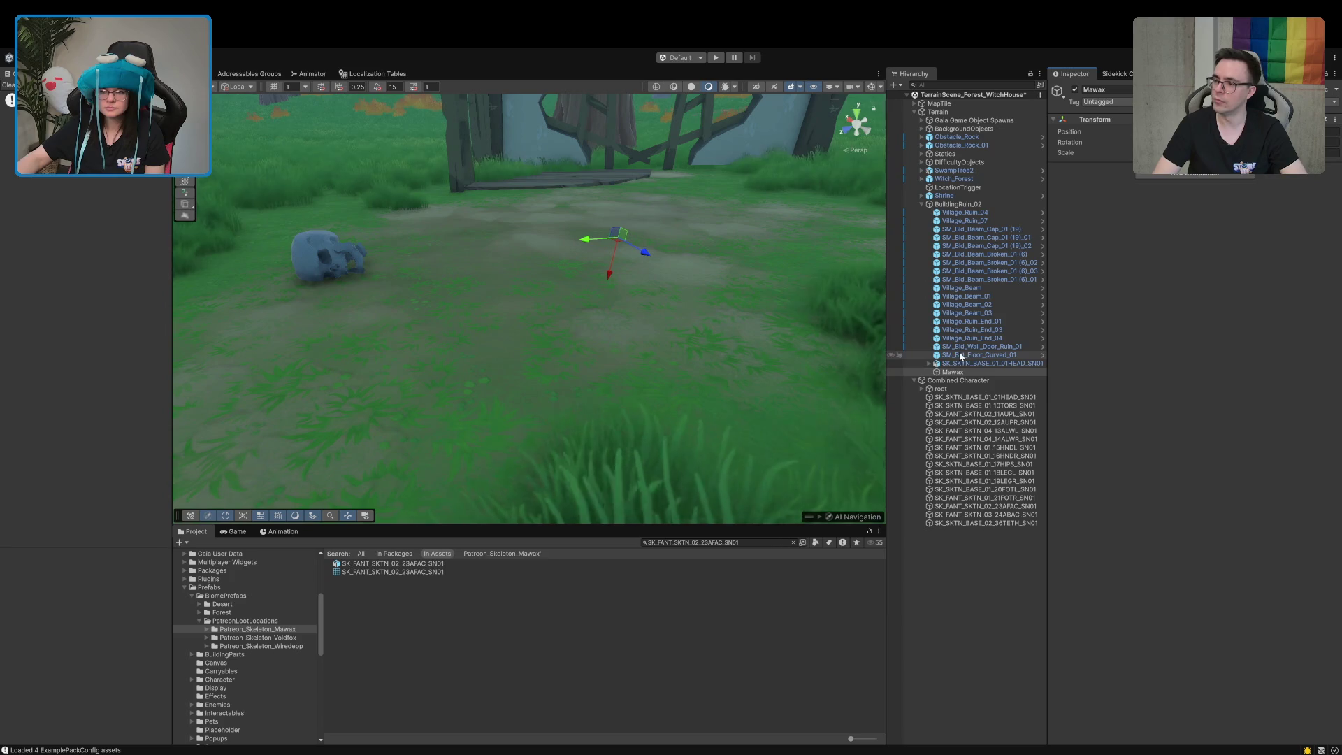
pyautogui.click(979, 363)
pyautogui.moveTo(953, 377); pyautogui.dragTo(953, 372)
pyautogui.moveTo(572, 314)
pyautogui.mouseDown()
pyautogui.moveTo(497, 317)
pyautogui.moveTo(553, 258)
pyautogui.moveTo(521, 325)
pyautogui.moveTo(504, 317)
pyautogui.moveTo(494, 333)
pyautogui.mouseUp()
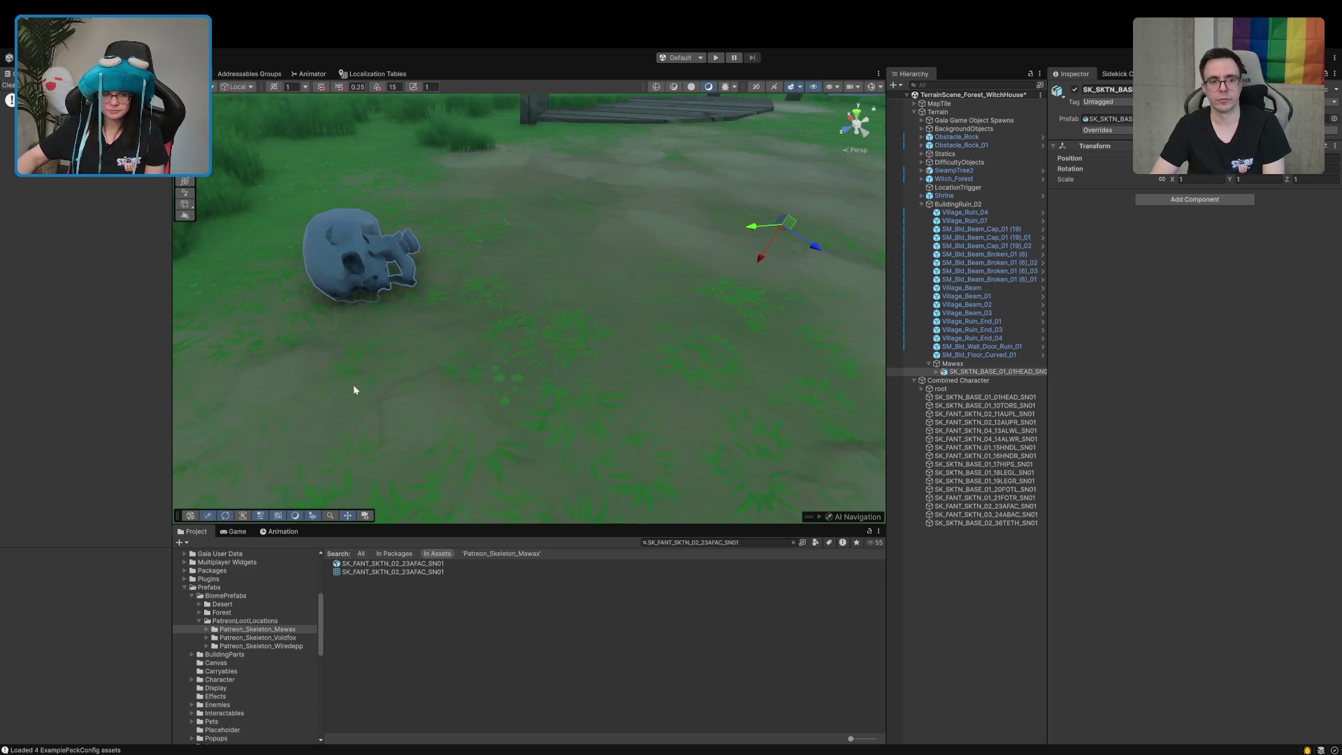
# Add SK_FANT_SKTN_02_23AFAC_SN01 under Mawax and snap it onto the skull's position
pyautogui.click(1010, 371)
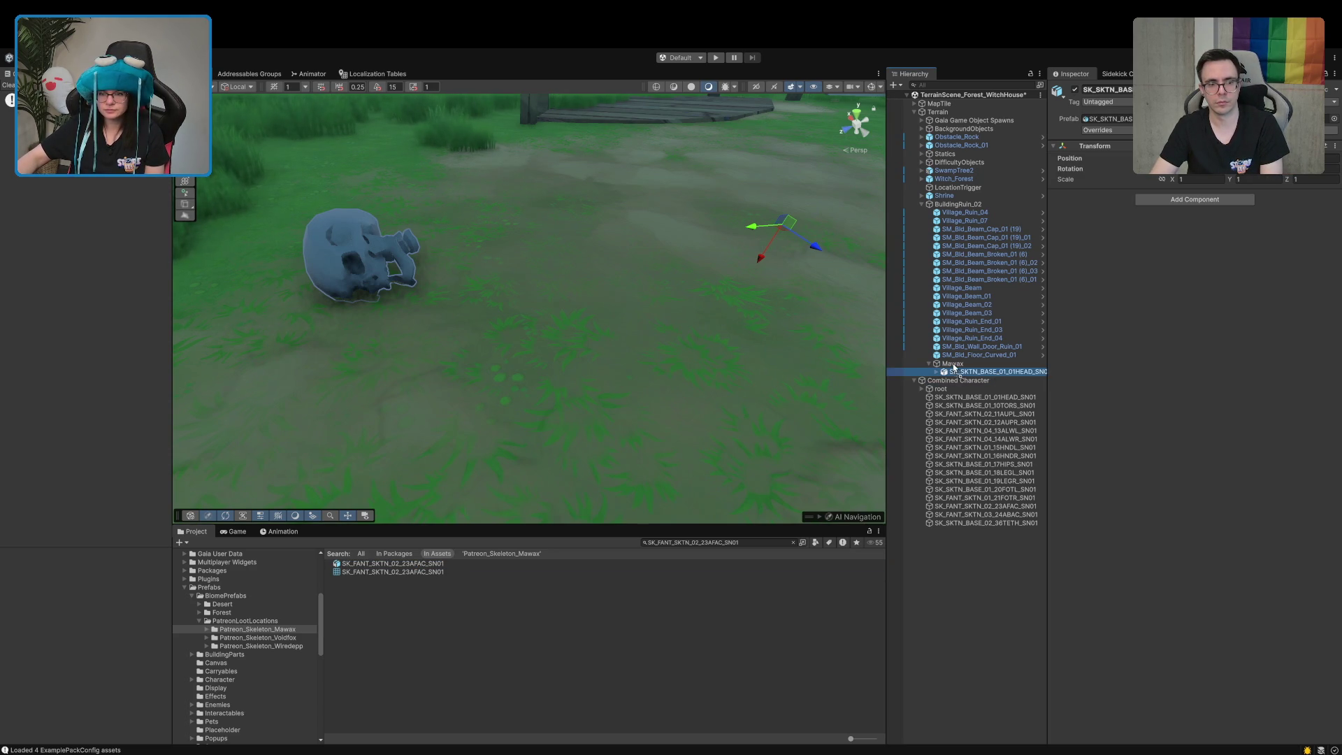
pyautogui.moveTo(954, 369); pyautogui.dragTo(955, 371)
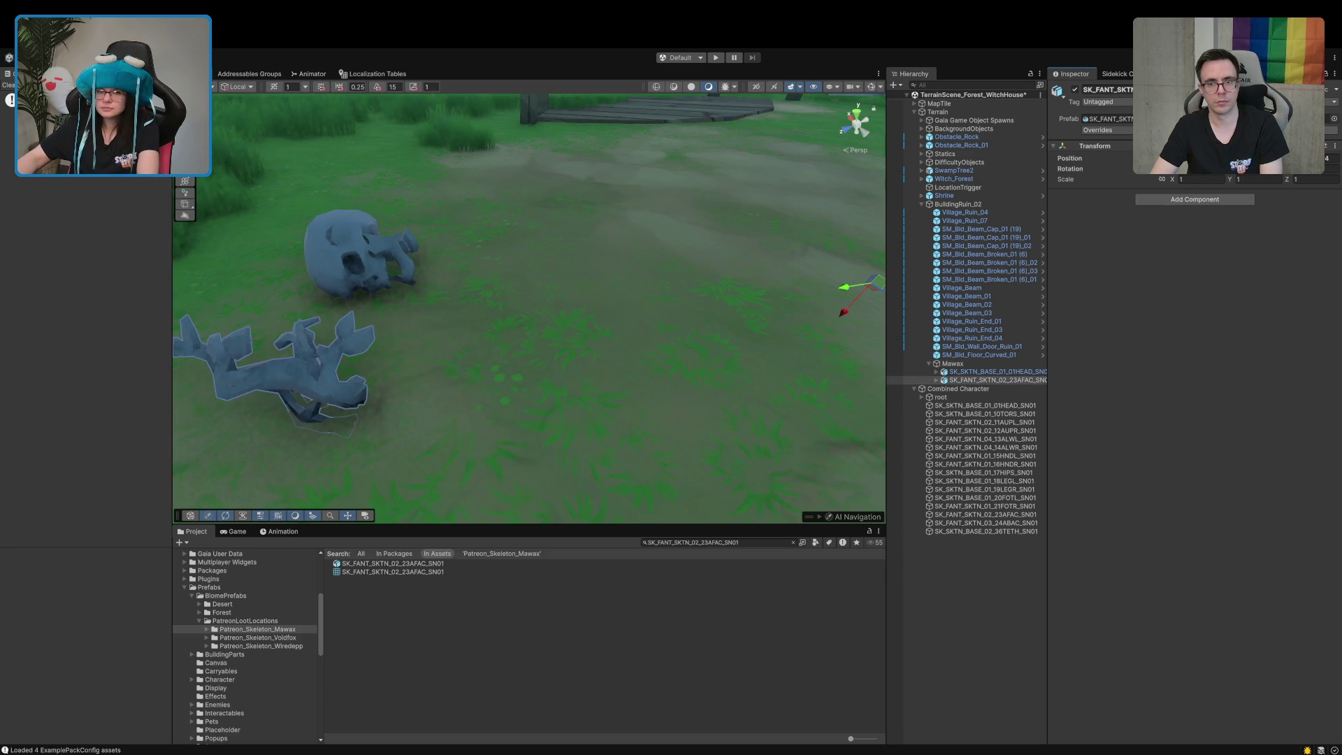
pyautogui.press('Return')
pyautogui.moveTo(808, 224)
pyautogui.mouseDown()
pyautogui.moveTo(539, 254)
pyautogui.moveTo(560, 254)
pyautogui.mouseUp()
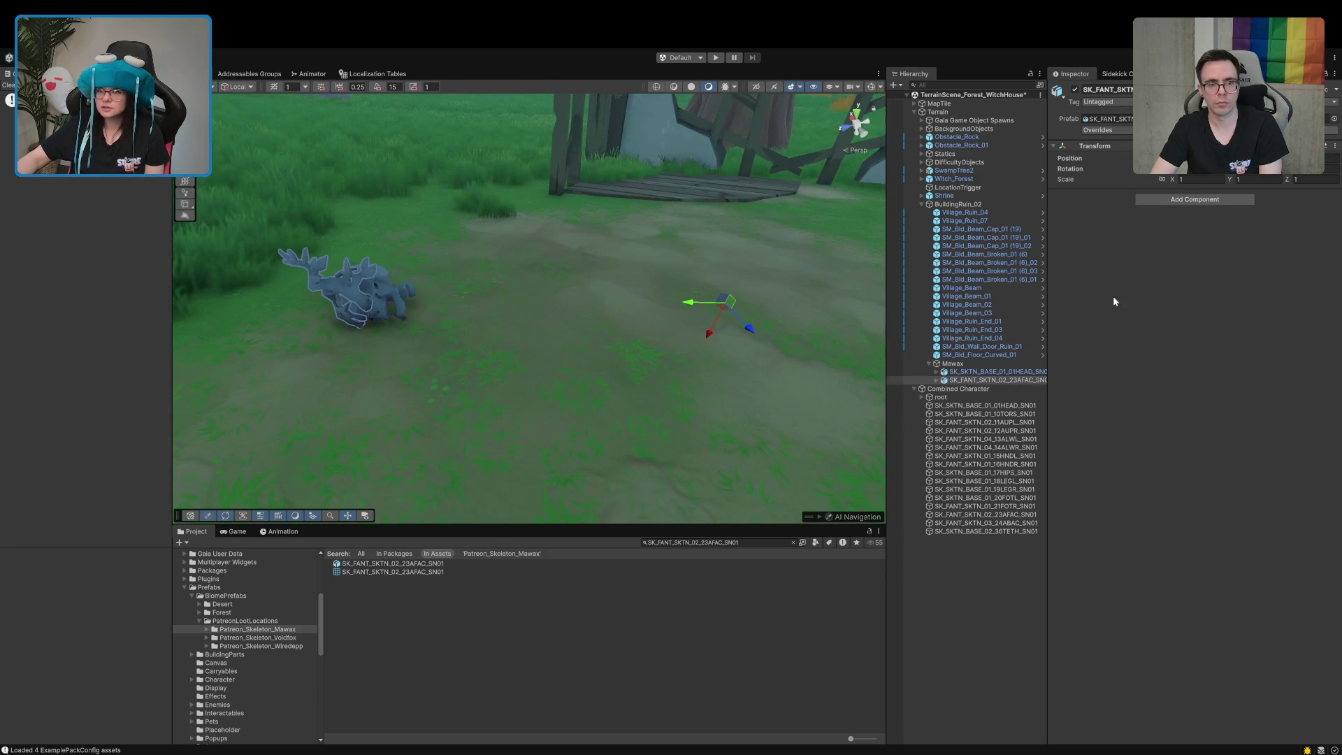
pyautogui.moveTo(758, 394); pyautogui.dragTo(830, 308)
pyautogui.moveTo(688, 321)
pyautogui.mouseDown()
pyautogui.moveTo(627, 371)
pyautogui.moveTo(524, 344)
pyautogui.mouseUp()
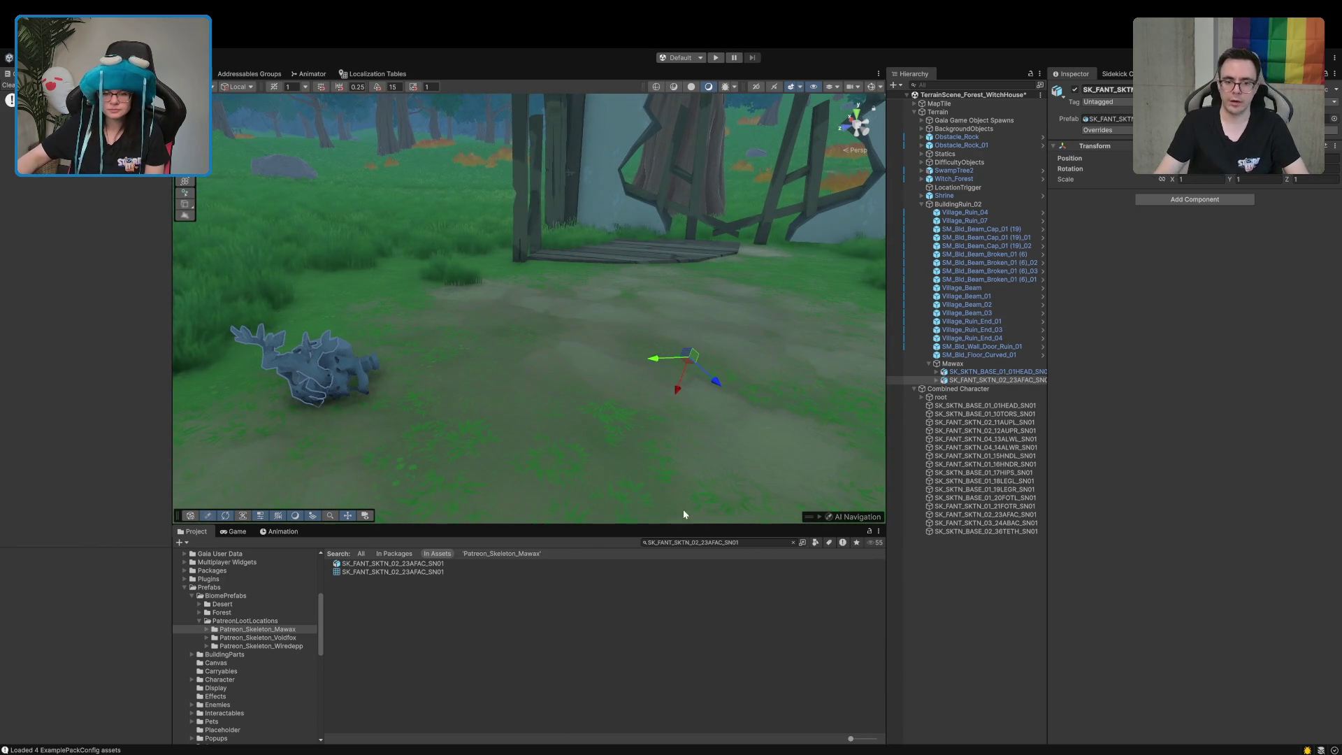
pyautogui.doubleClick(986, 414)
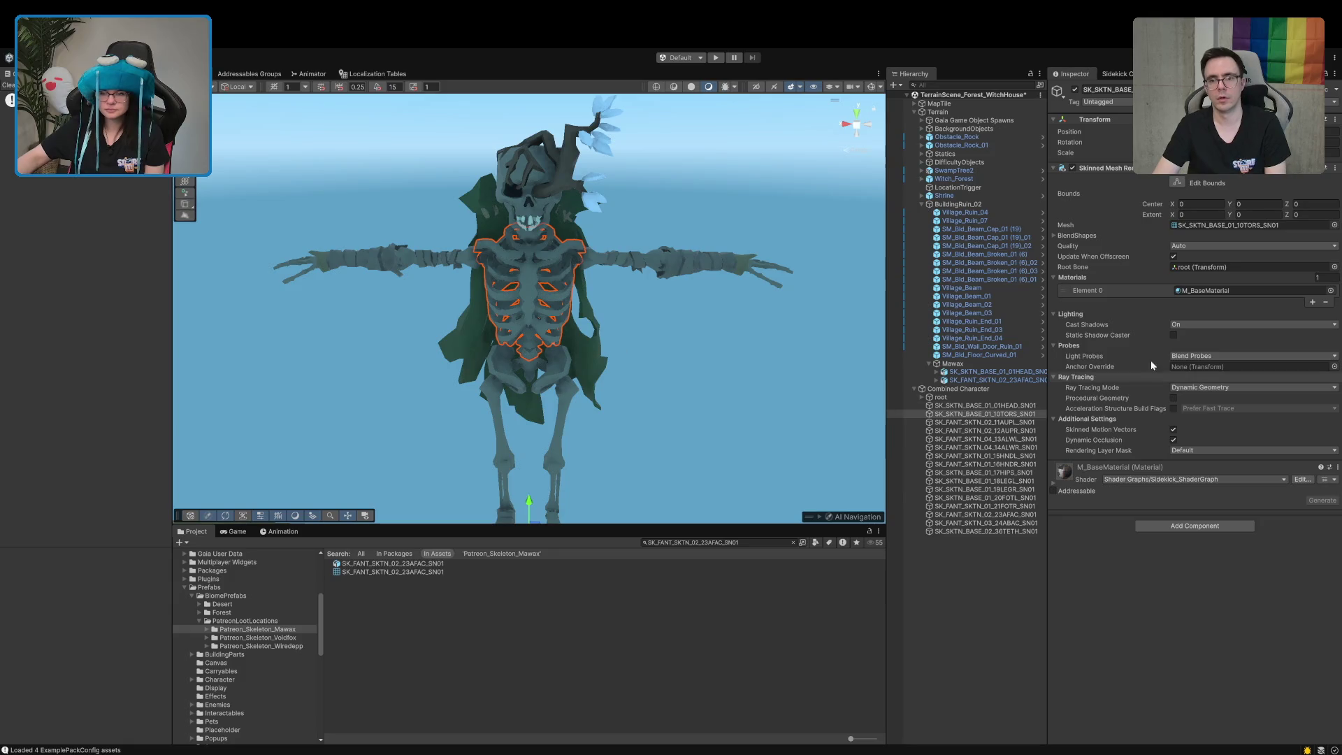
# Frame the Mawax group and add the ribcage SK_SKTN_BASE_01_10TORS_SN01 under it
pyautogui.click(988, 414)
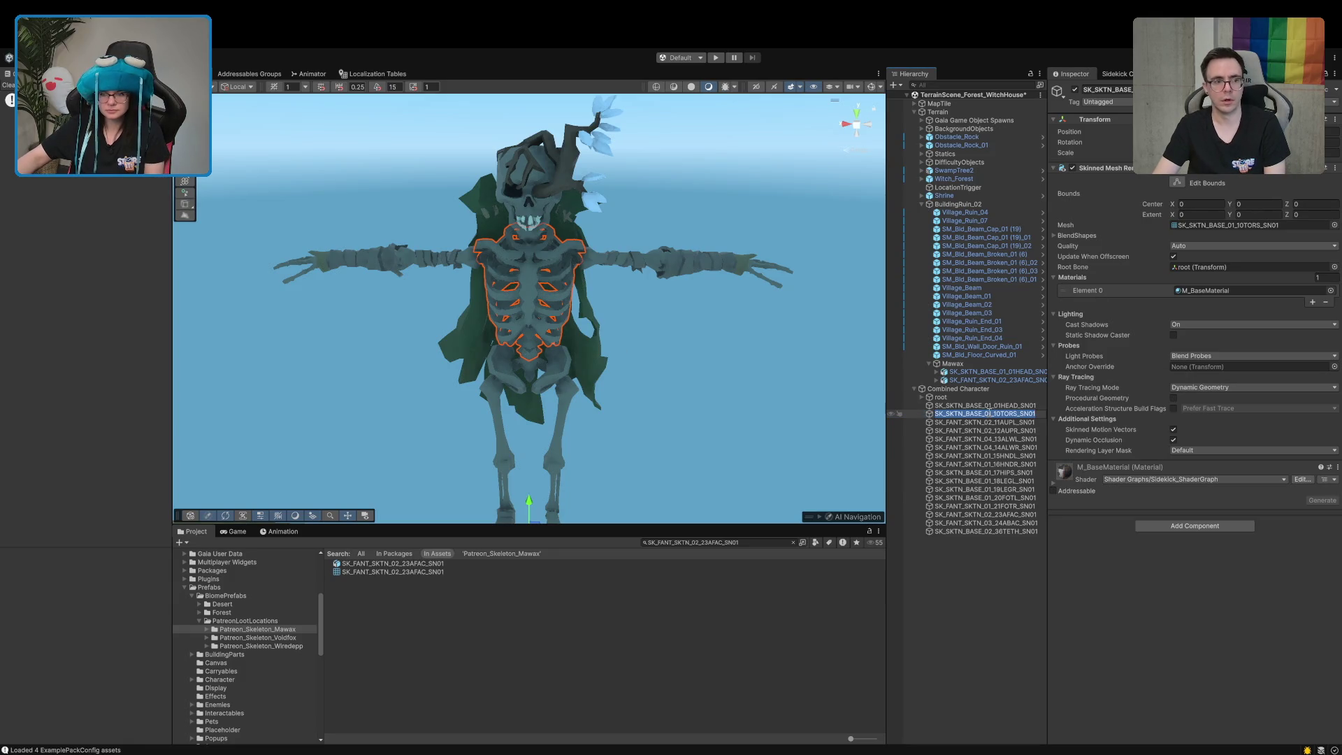
pyautogui.doubleClick(975, 363)
pyautogui.moveTo(760, 397)
pyautogui.mouseDown()
pyautogui.moveTo(533, 420)
pyautogui.moveTo(494, 413)
pyautogui.moveTo(490, 363)
pyautogui.moveTo(397, 550)
pyautogui.mouseUp()
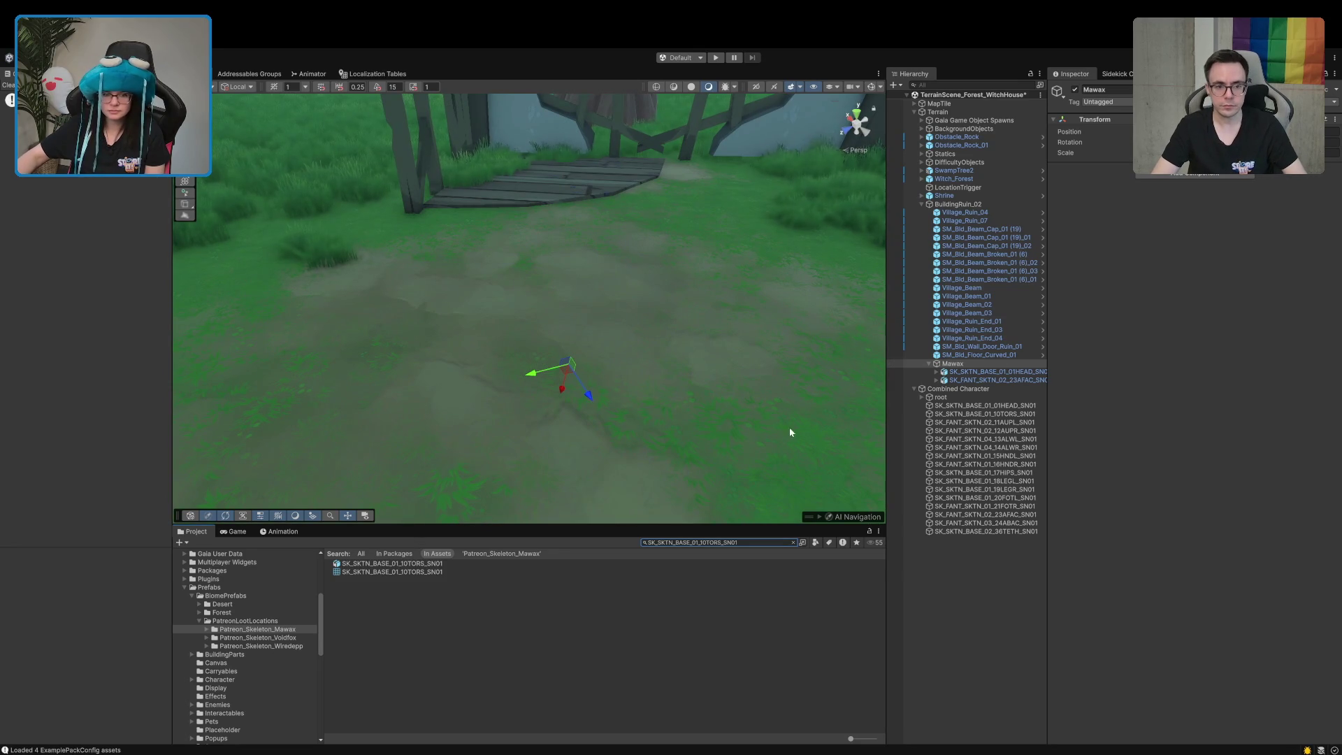
pyautogui.click(952, 362)
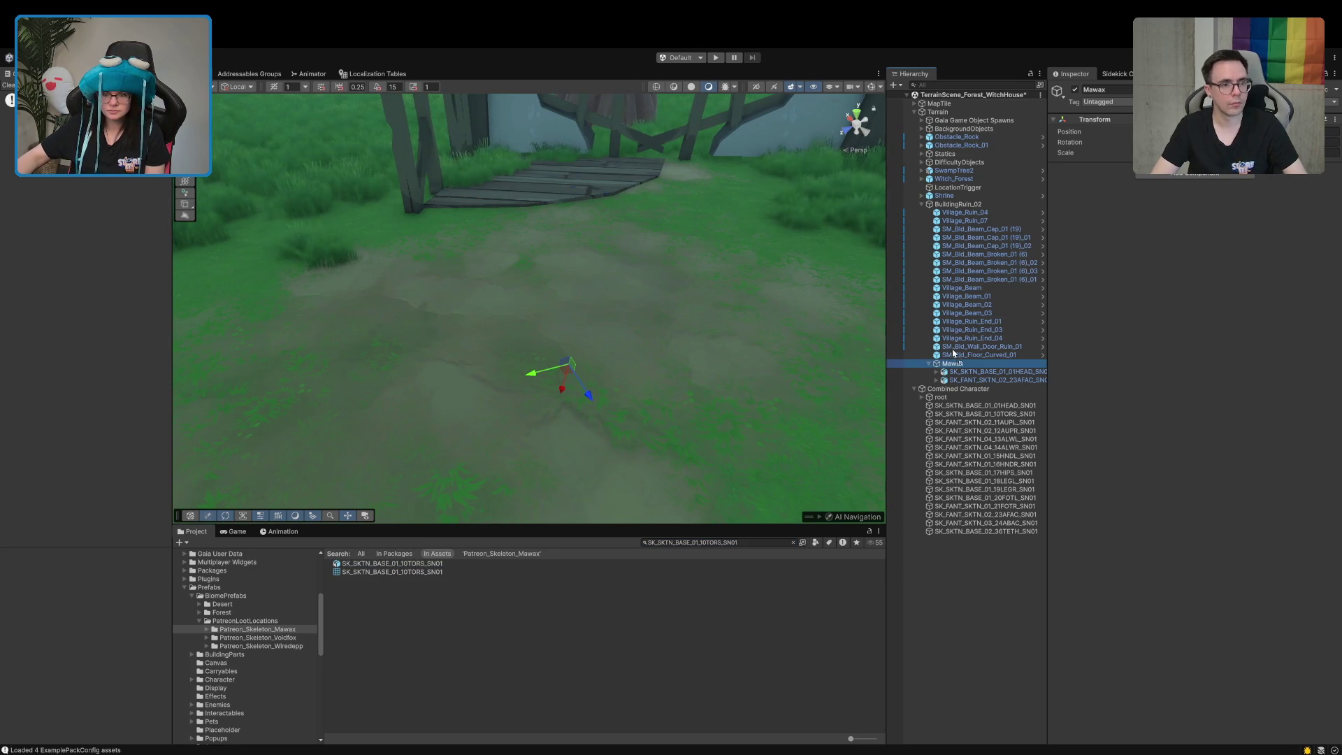
pyautogui.moveTo(942, 369); pyautogui.dragTo(945, 366)
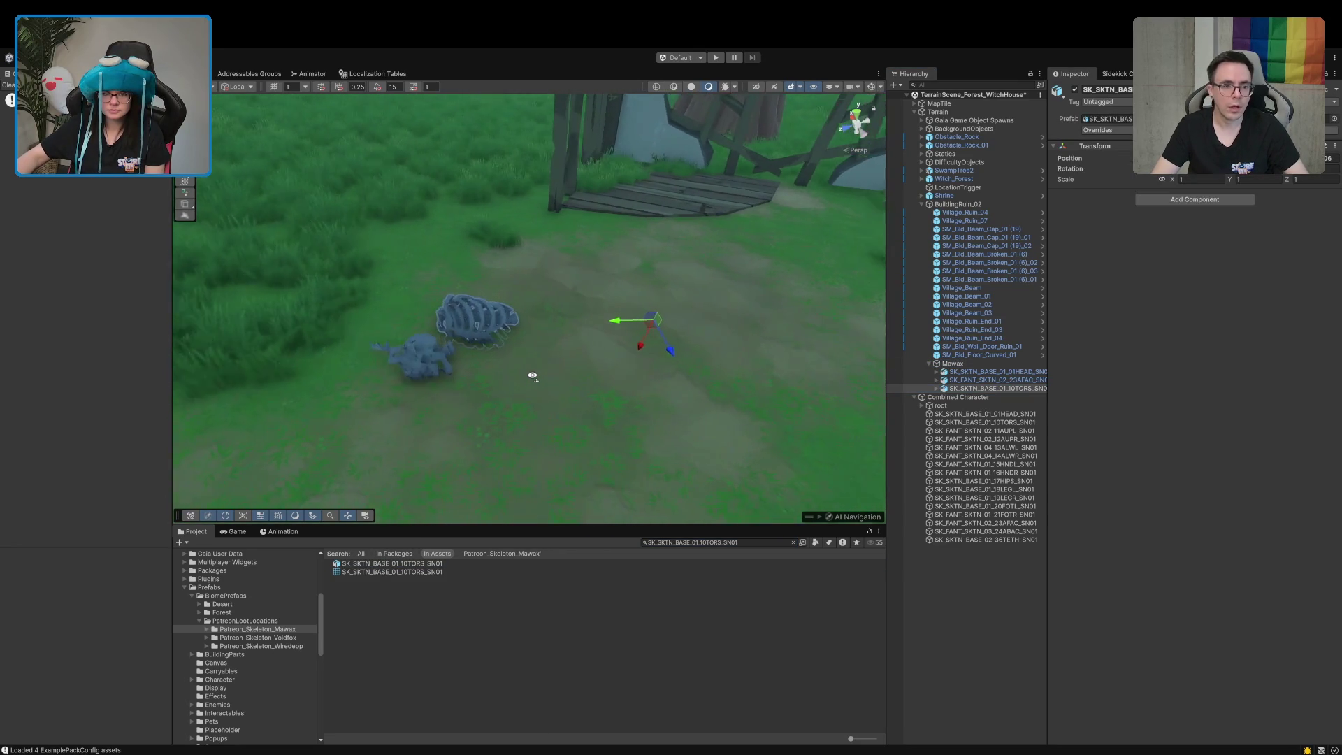
# Slide the ribcage right beside the other bones and rotate it at an angle
pyautogui.moveTo(1173, 158); pyautogui.dragTo(1202, 158)
pyautogui.moveTo(620, 353); pyautogui.dragTo(752, 334)
pyautogui.press('e')
pyautogui.moveTo(815, 372)
pyautogui.mouseDown()
pyautogui.moveTo(846, 232)
pyautogui.moveTo(846, 245)
pyautogui.mouseUp()
pyautogui.press('w')
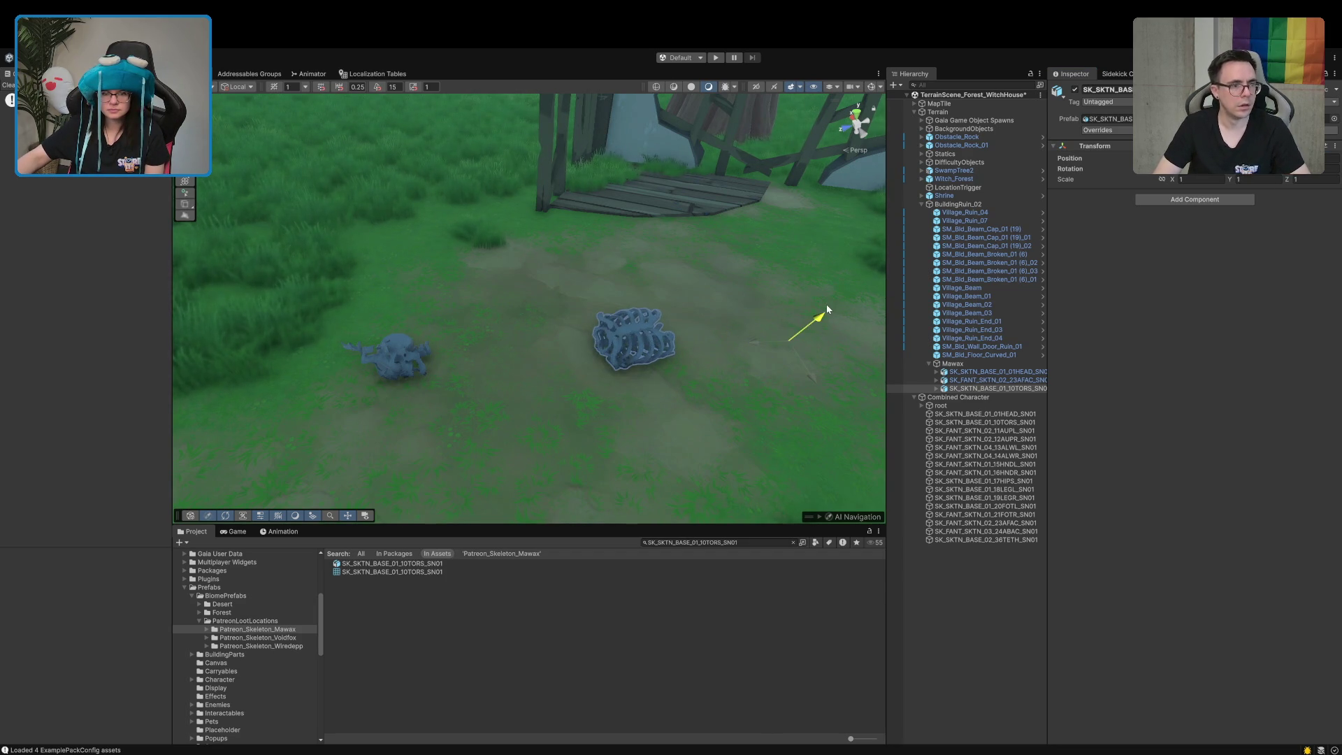
pyautogui.keyDown('alt'); pyautogui.moveTo(825, 306); pyautogui.dragTo(723, 360); pyautogui.keyUp('alt')
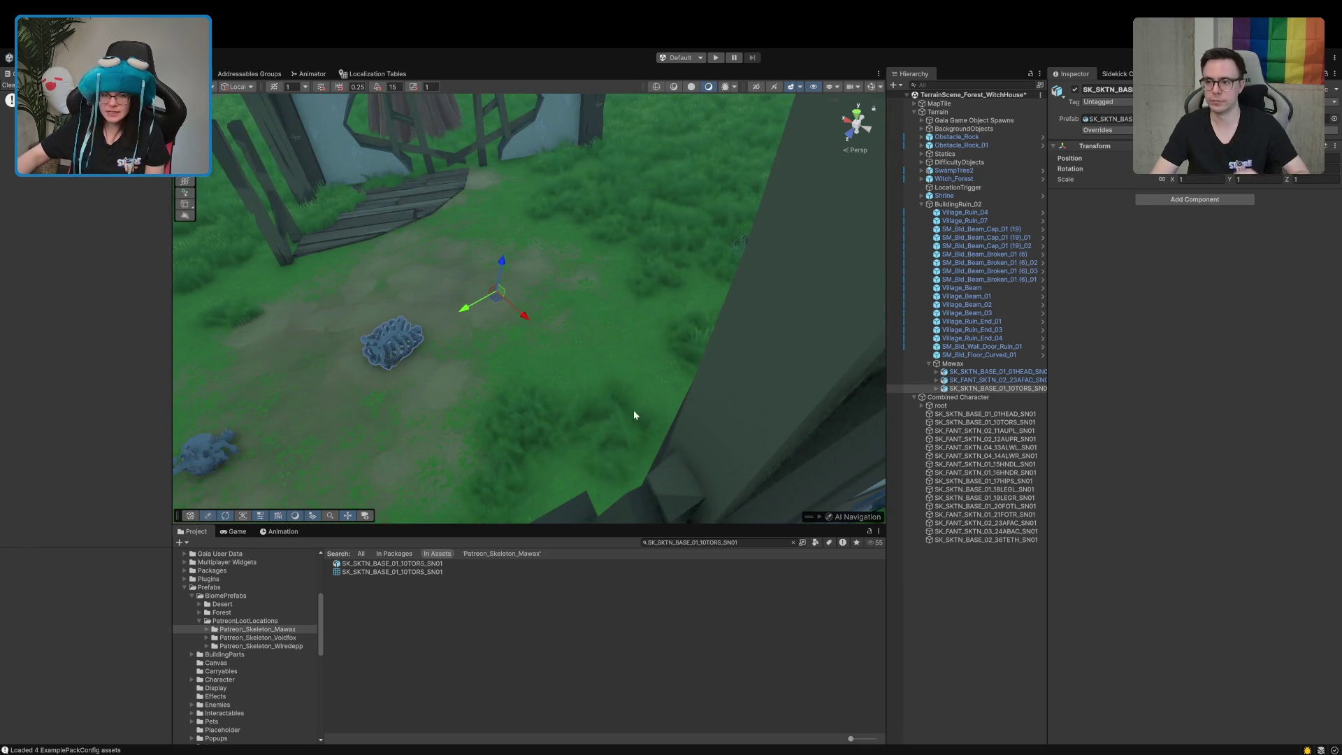
# Open the Sidekick Character tool for the torso asset, view its Colors tab, and frame Combined Character
pyautogui.click(390, 563)
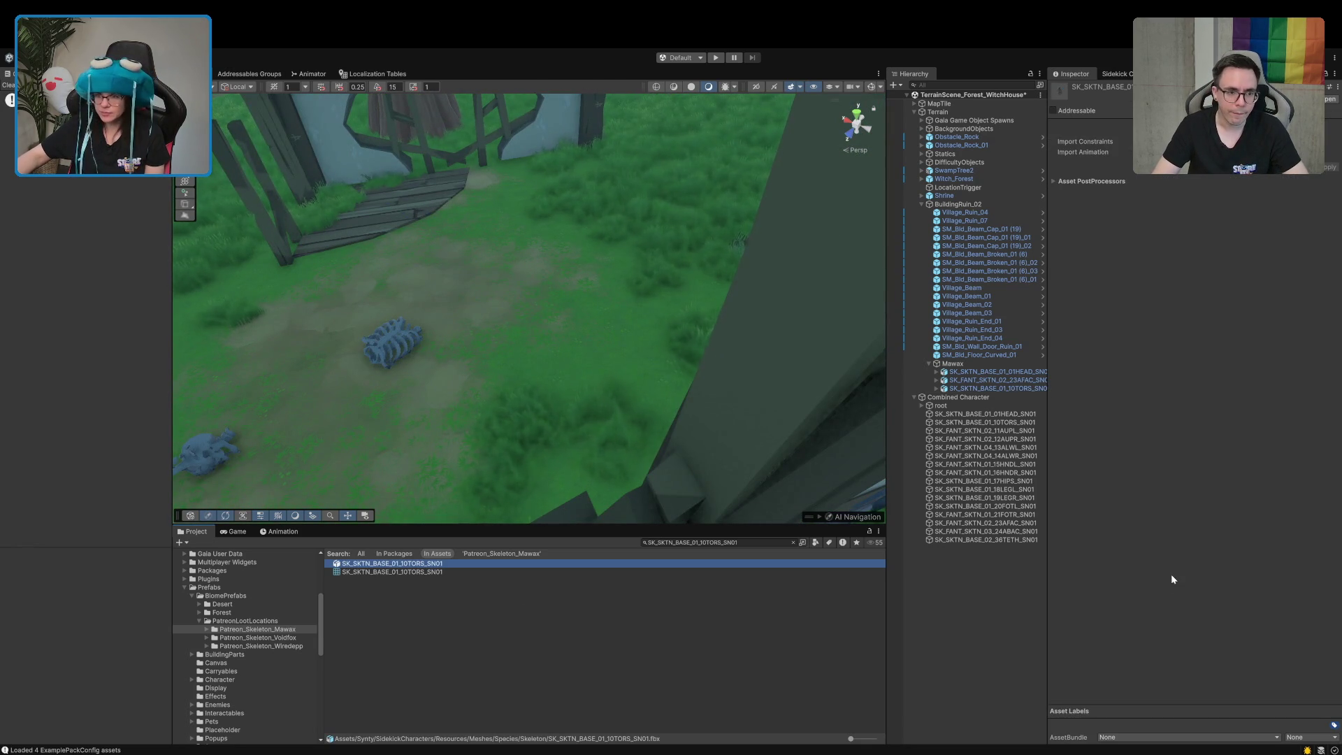
pyautogui.click(1117, 73)
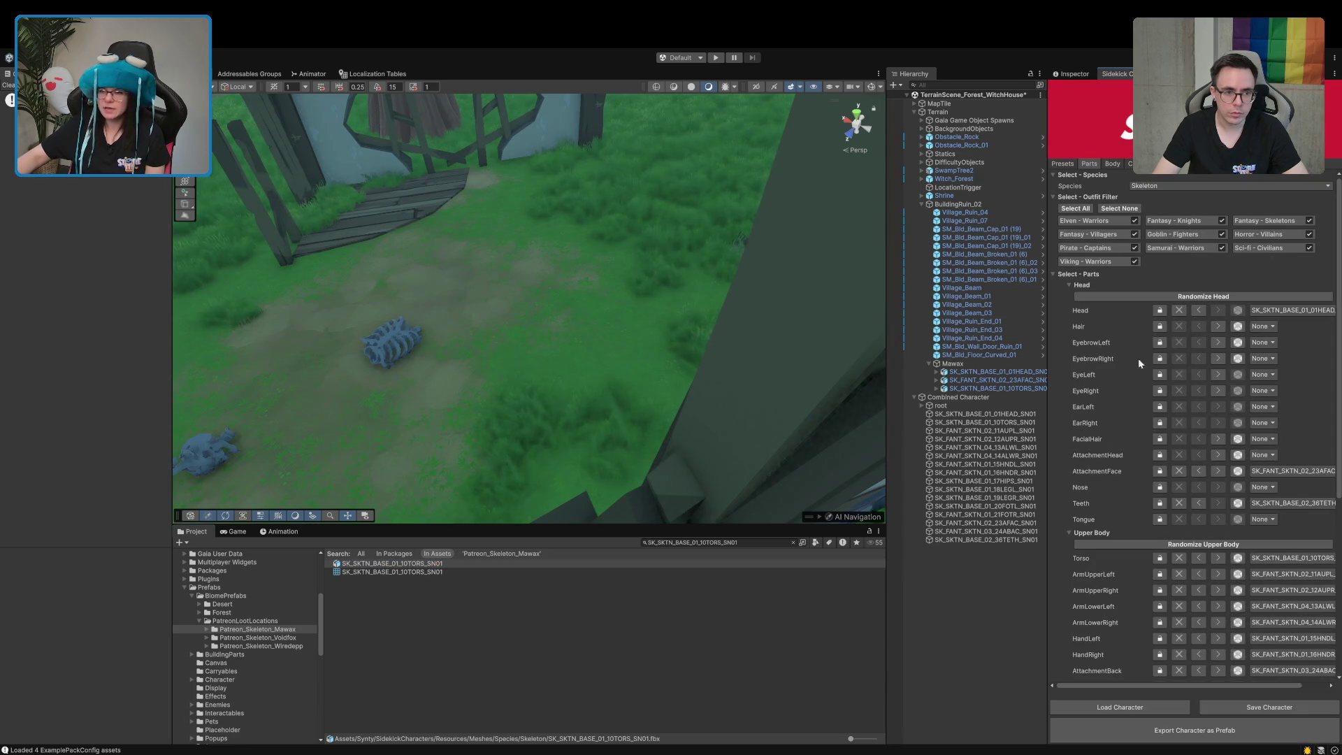
pyautogui.click(1128, 163)
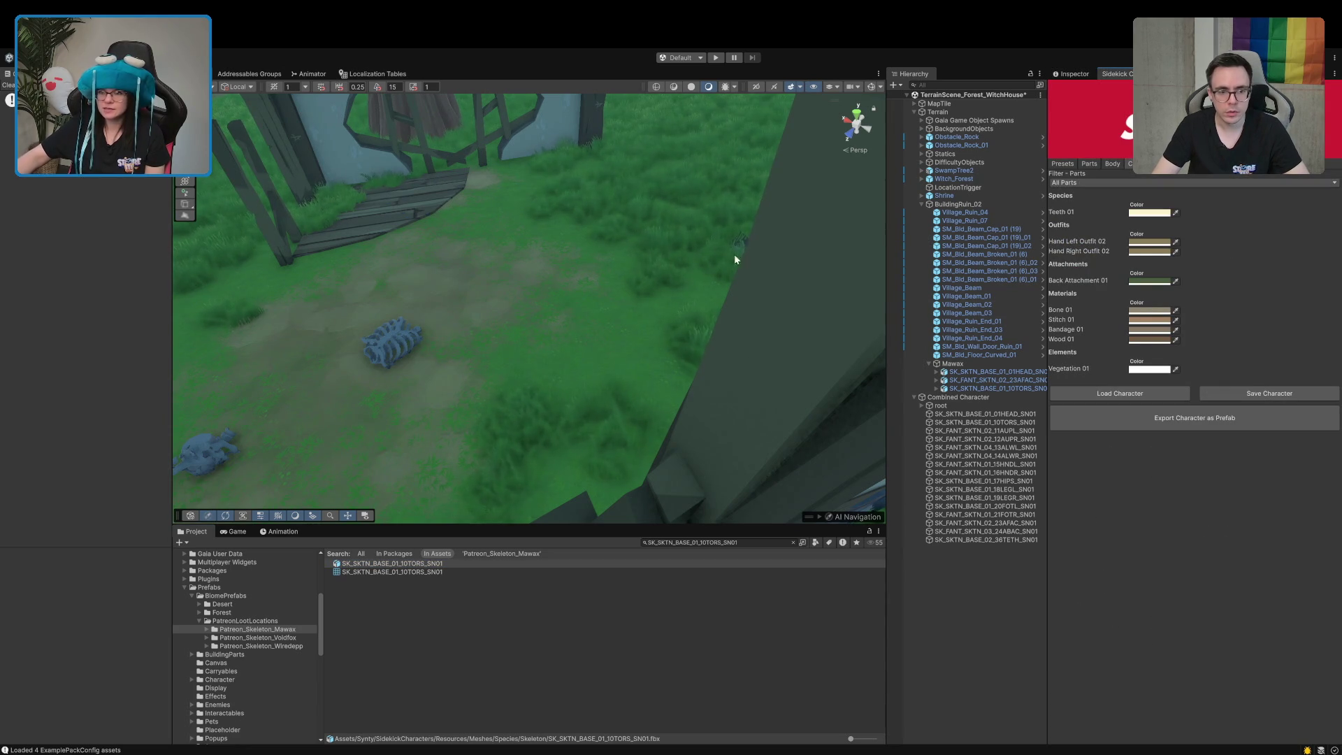
pyautogui.doubleClick(957, 397)
pyautogui.moveTo(504, 336)
pyautogui.mouseDown()
pyautogui.moveTo(546, 371)
pyautogui.moveTo(534, 375)
pyautogui.moveTo(560, 231)
pyautogui.mouseUp()
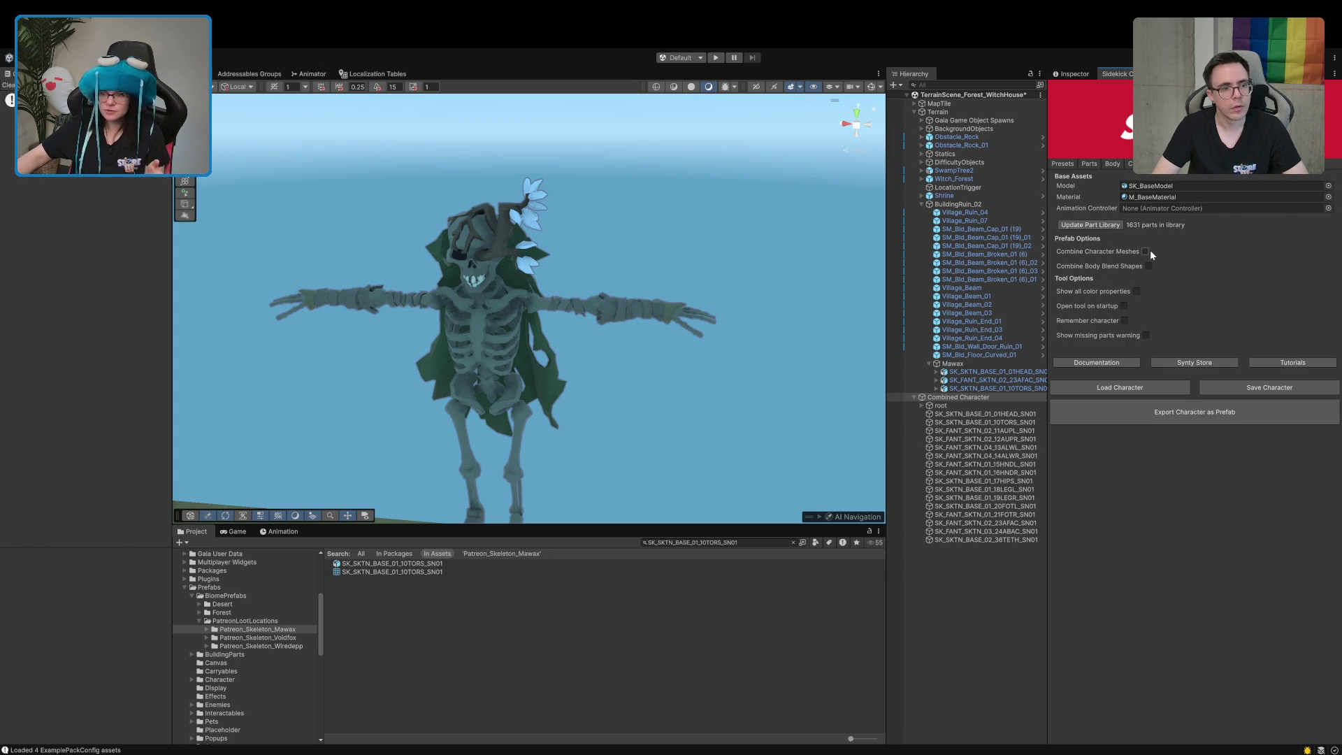
pyautogui.click(929, 439)
pyautogui.click(963, 531)
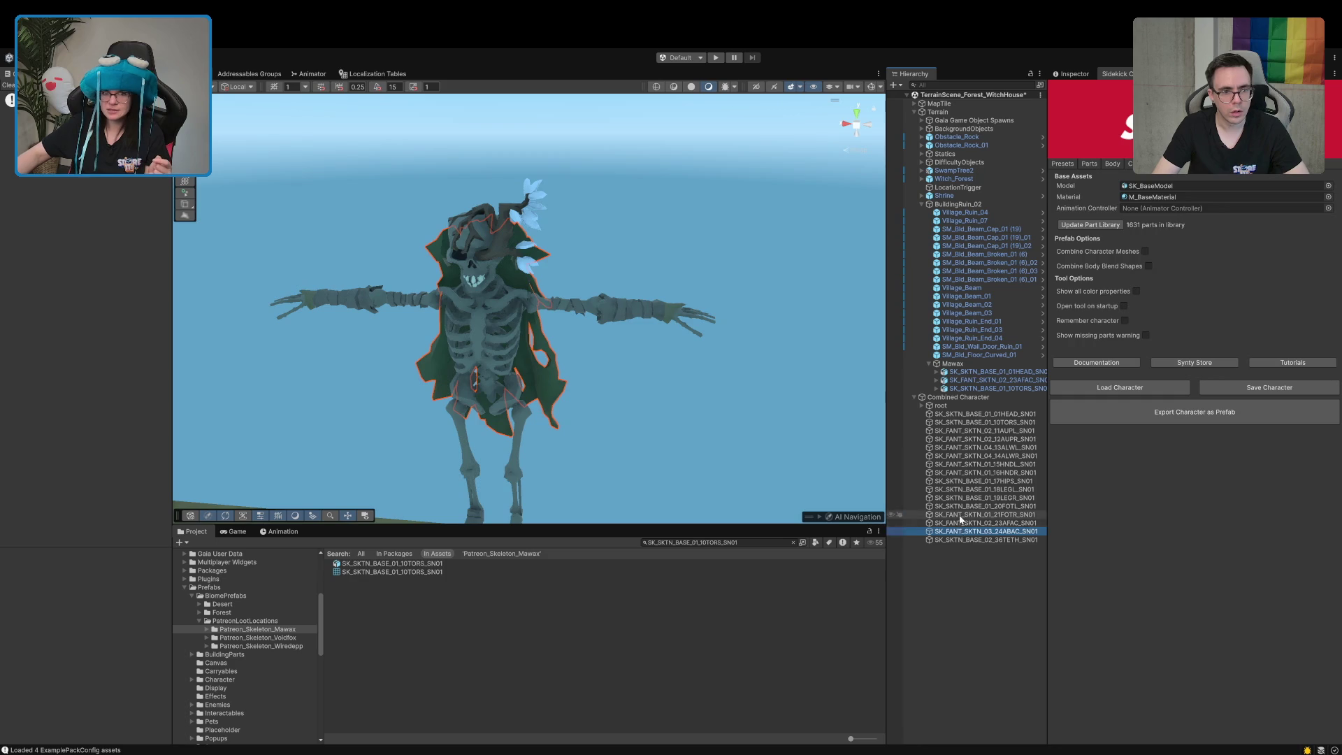
pyautogui.click(970, 490)
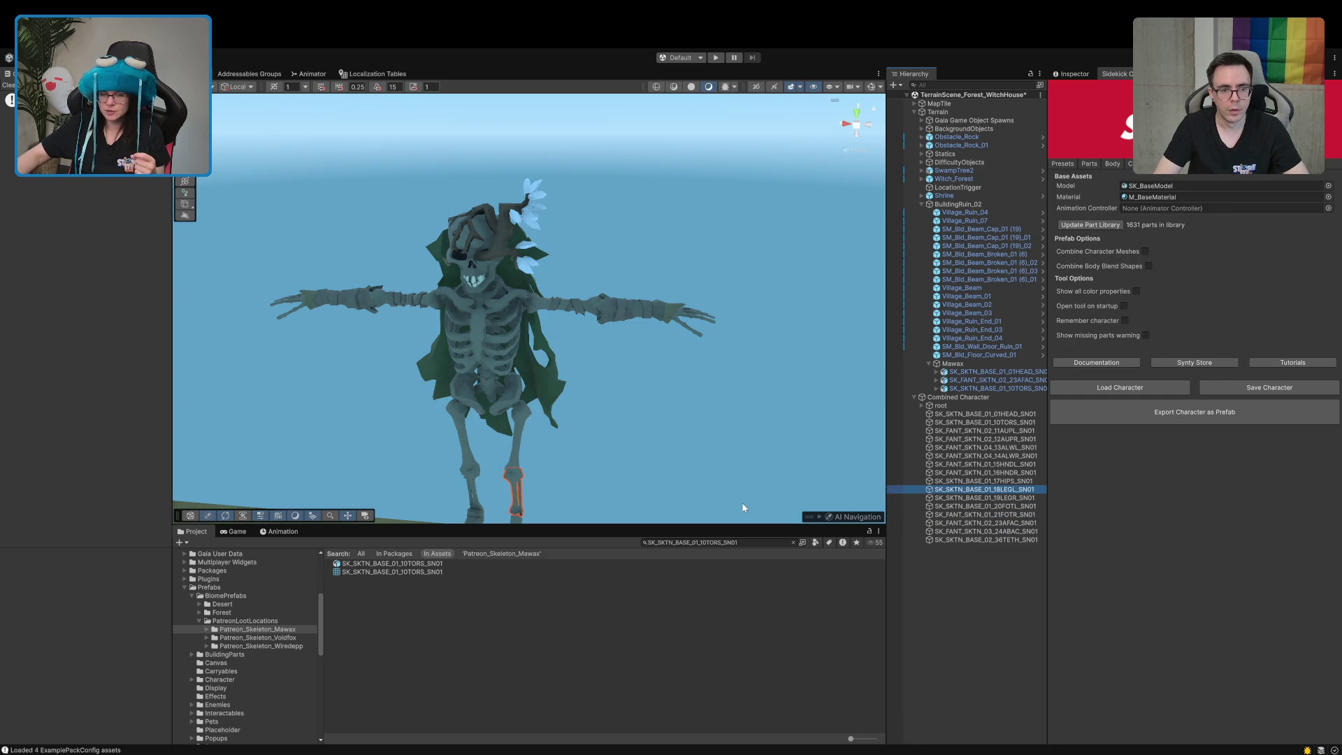
pyautogui.press('f')
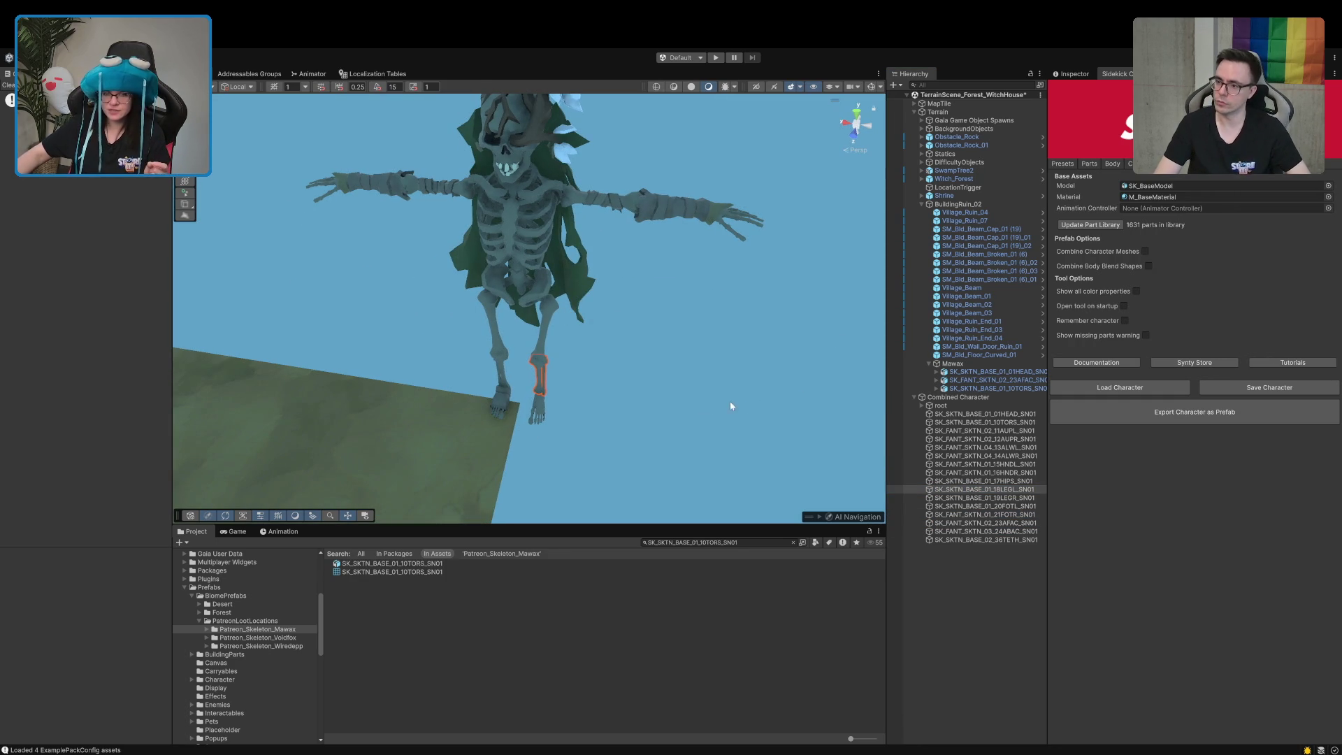
pyautogui.moveTo(548, 277); pyautogui.dragTo(601, 309)
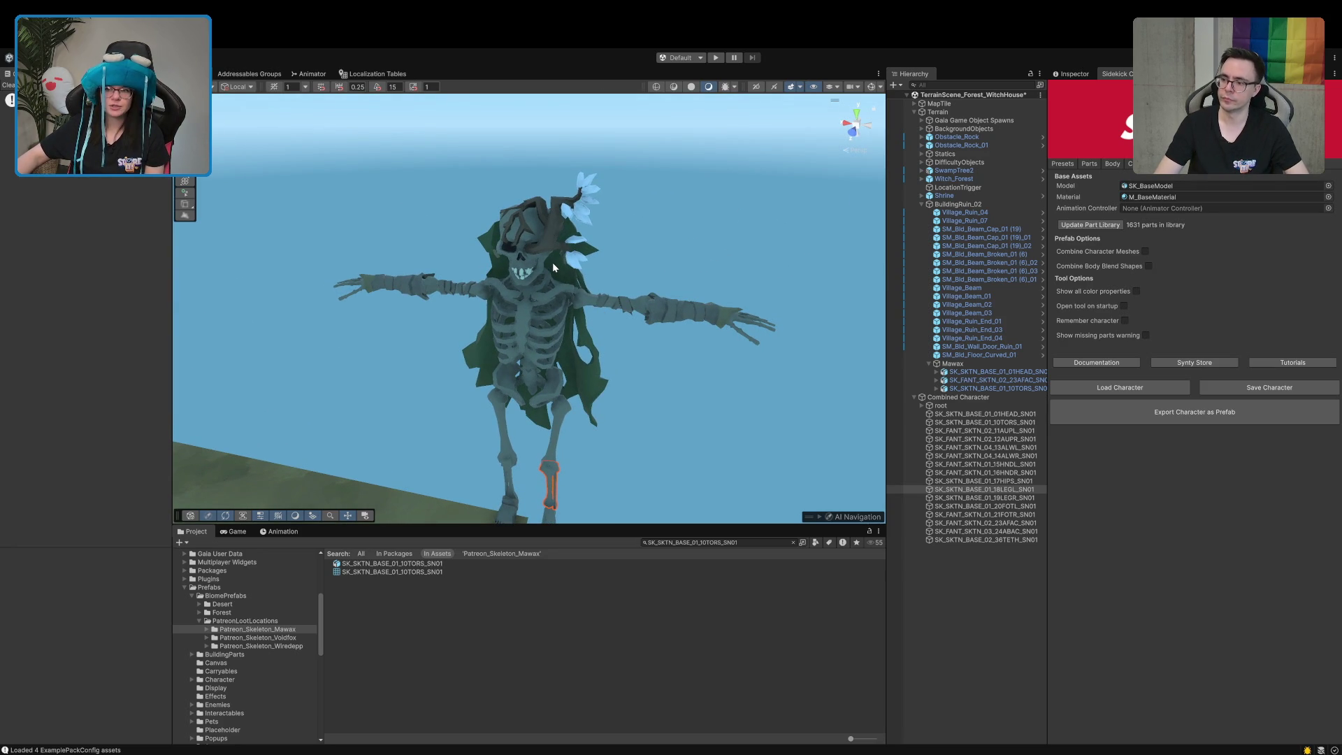
pyautogui.moveTo(552, 262); pyautogui.dragTo(568, 317)
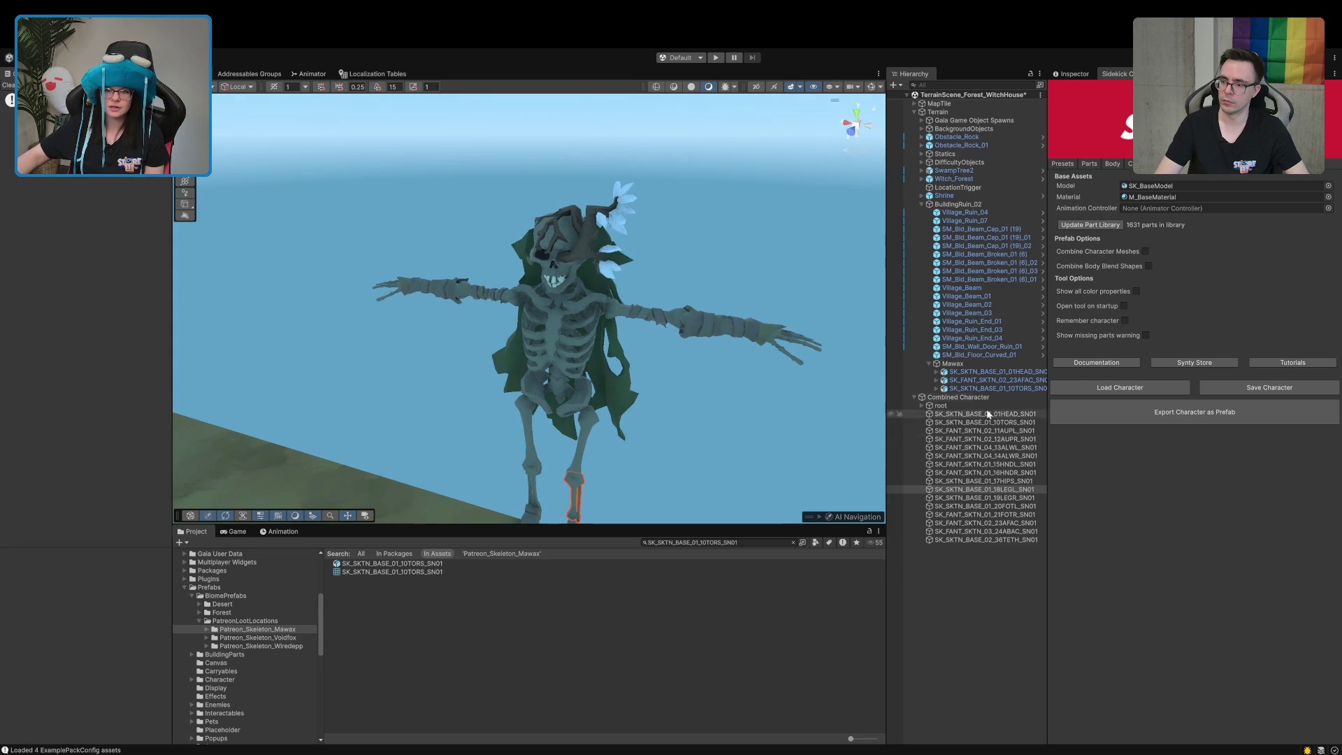
pyautogui.doubleClick(973, 372)
pyautogui.moveTo(713, 260)
pyautogui.mouseDown()
pyautogui.moveTo(713, 390)
pyautogui.moveTo(683, 351)
pyautogui.moveTo(650, 375)
pyautogui.moveTo(570, 327)
pyautogui.mouseUp()
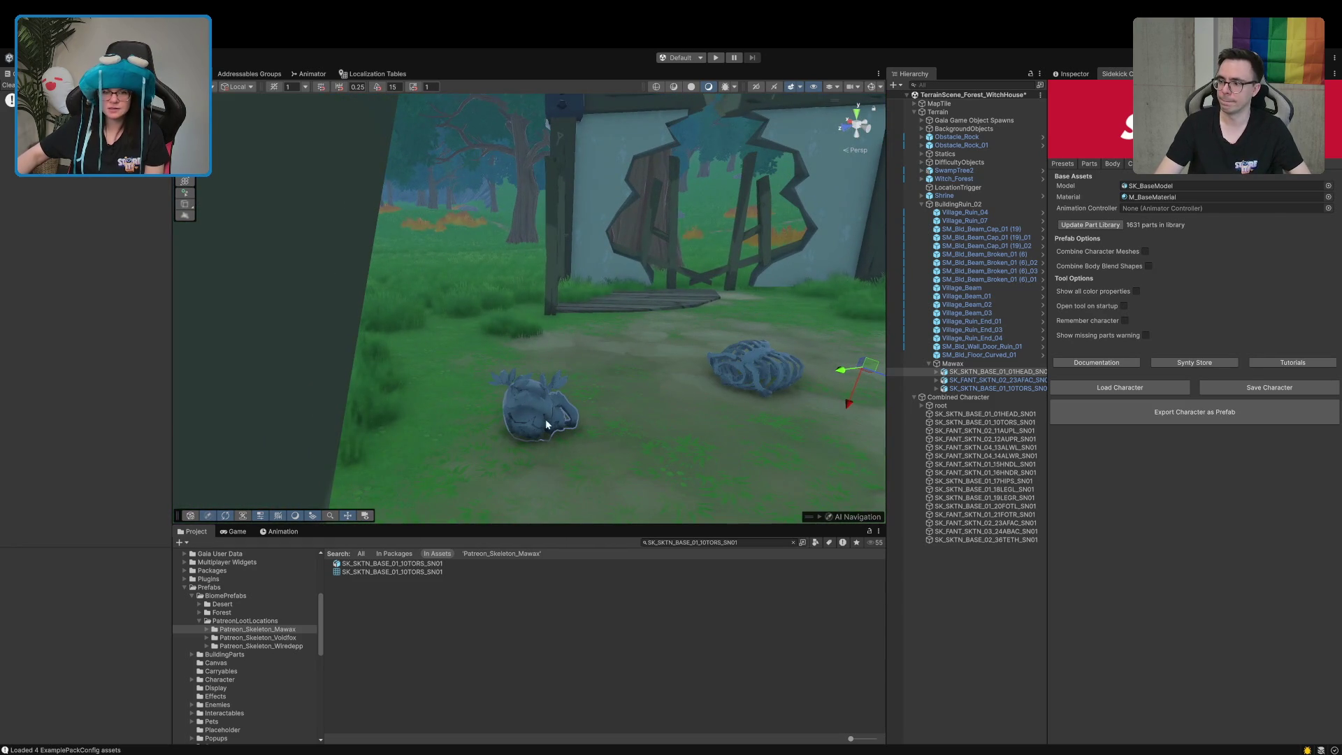
pyautogui.press('f')
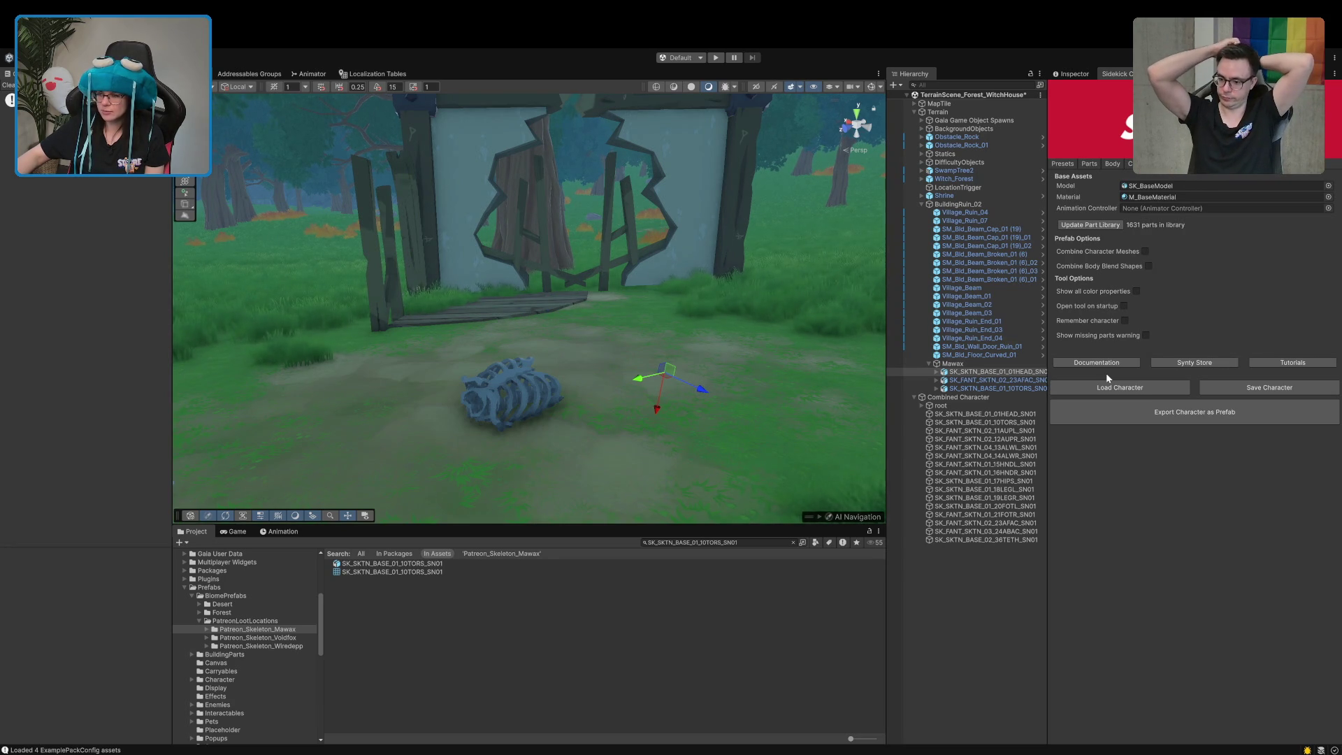
pyautogui.moveTo(629, 299)
pyautogui.mouseDown()
pyautogui.moveTo(646, 344)
pyautogui.moveTo(632, 320)
pyautogui.moveTo(663, 344)
pyautogui.mouseUp()
pyautogui.doubleClick(940, 431)
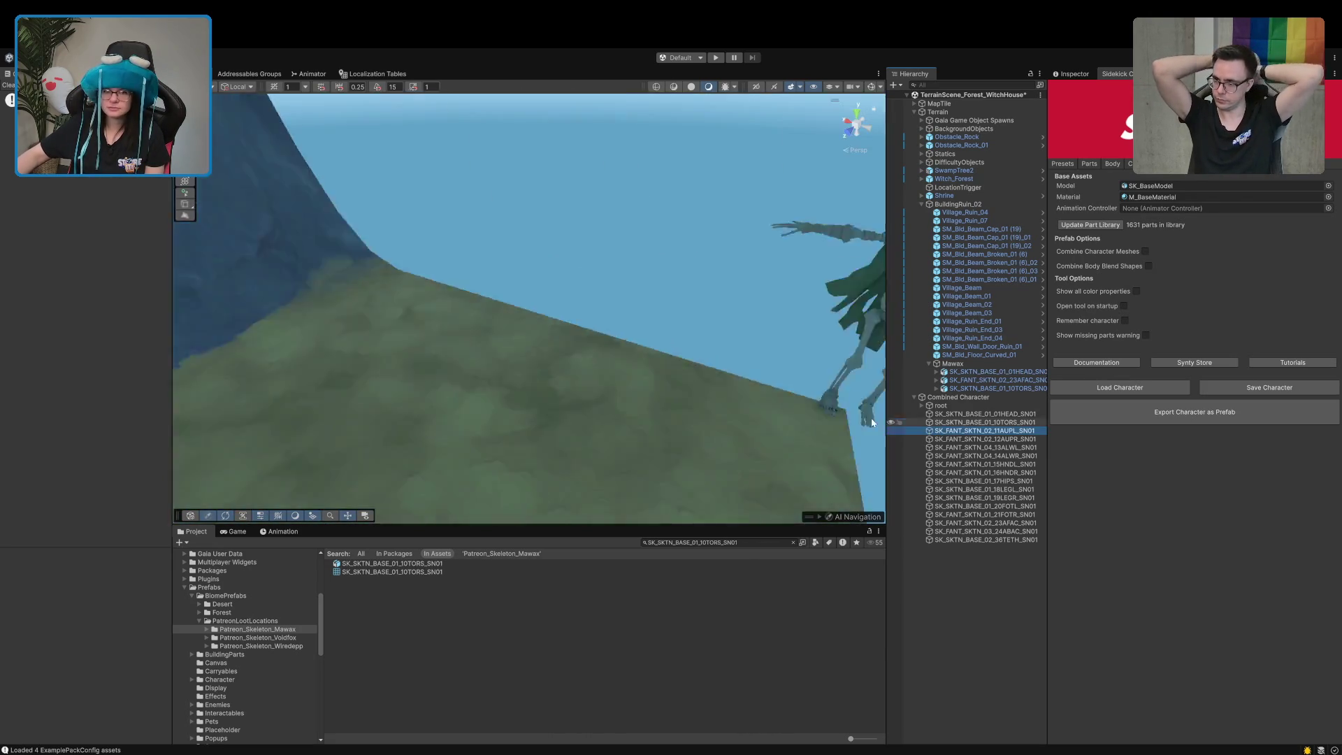
pyautogui.moveTo(564, 379)
pyautogui.mouseDown()
pyautogui.moveTo(599, 441)
pyautogui.moveTo(638, 398)
pyautogui.moveTo(669, 326)
pyautogui.mouseUp()
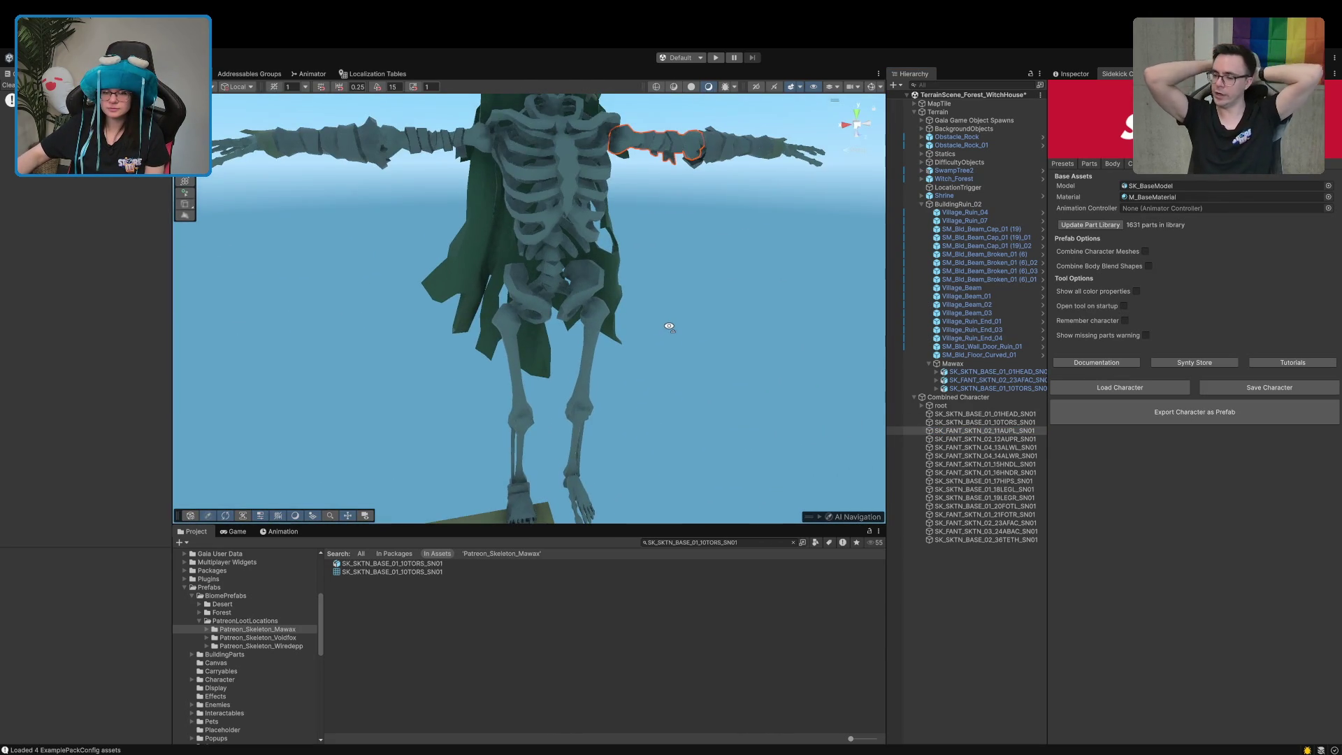
pyautogui.click(589, 380)
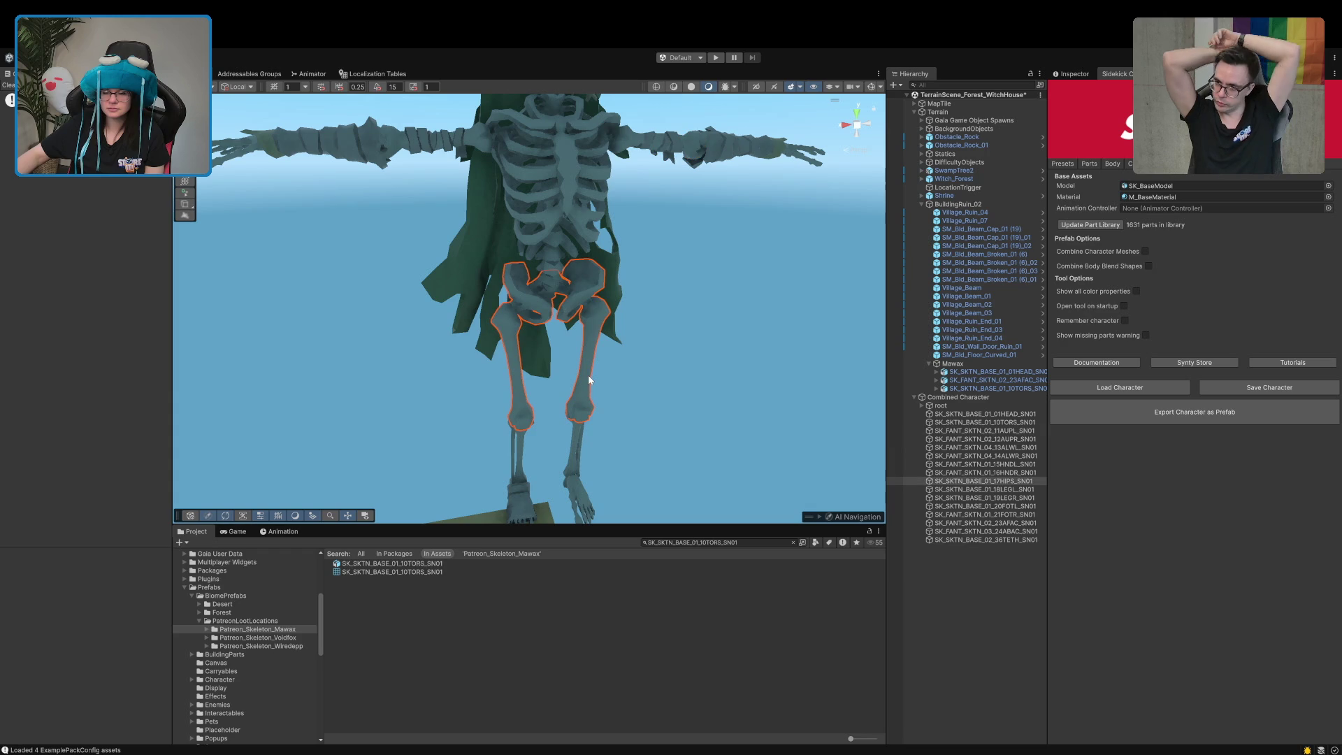
pyautogui.click(996, 490)
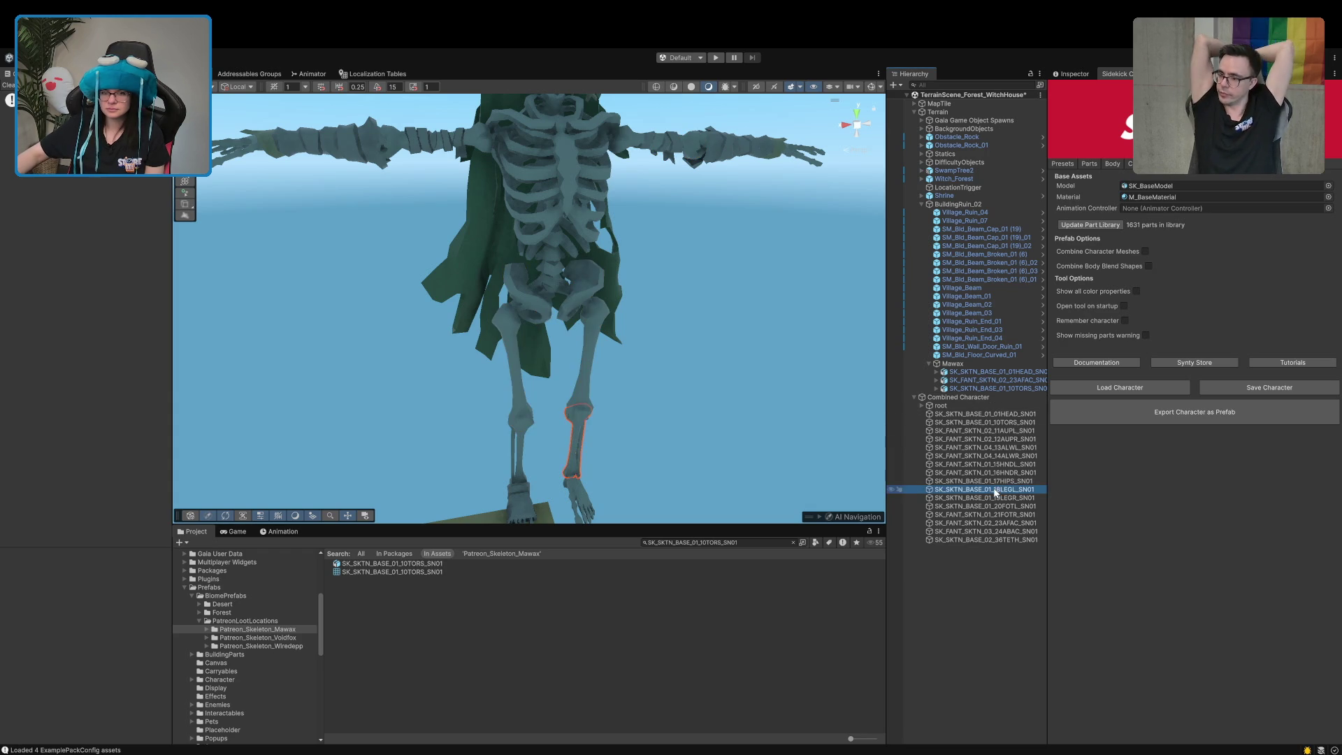
pyautogui.moveTo(711, 412); pyautogui.dragTo(703, 433)
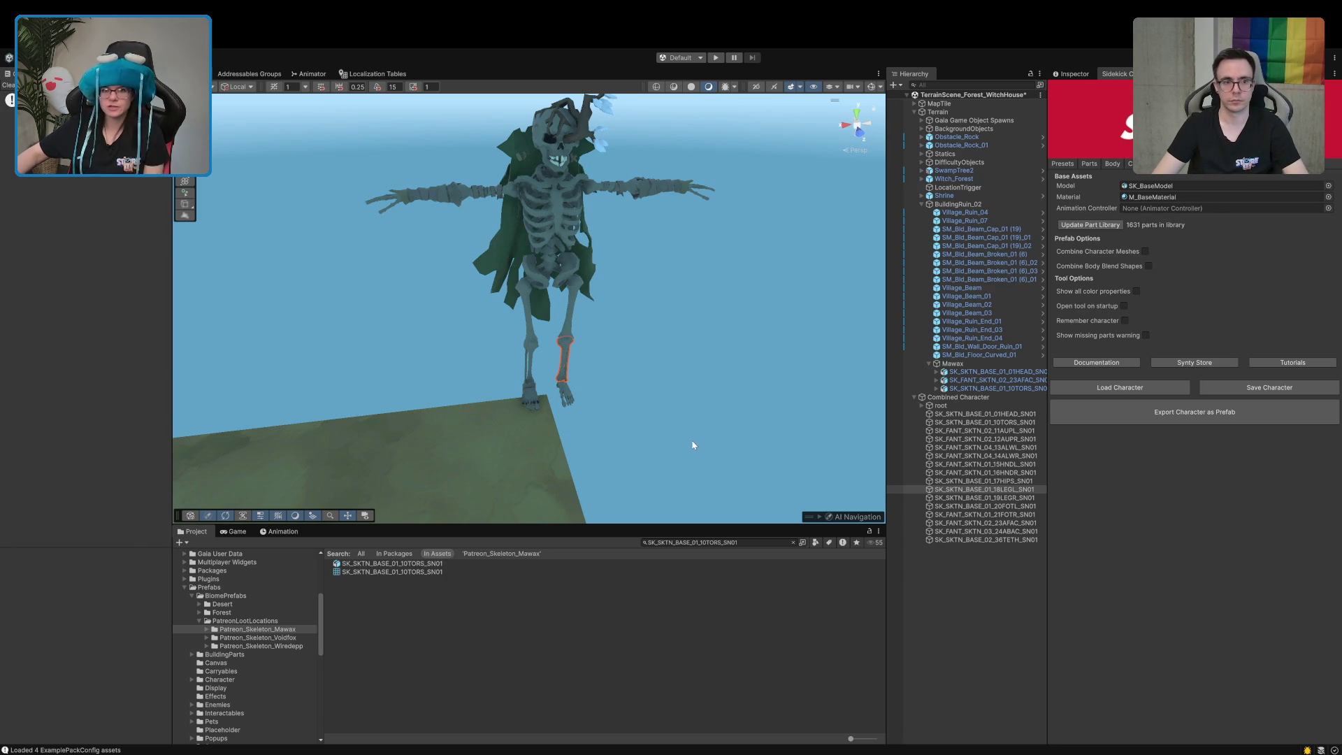
pyautogui.moveTo(597, 335); pyautogui.dragTo(616, 271)
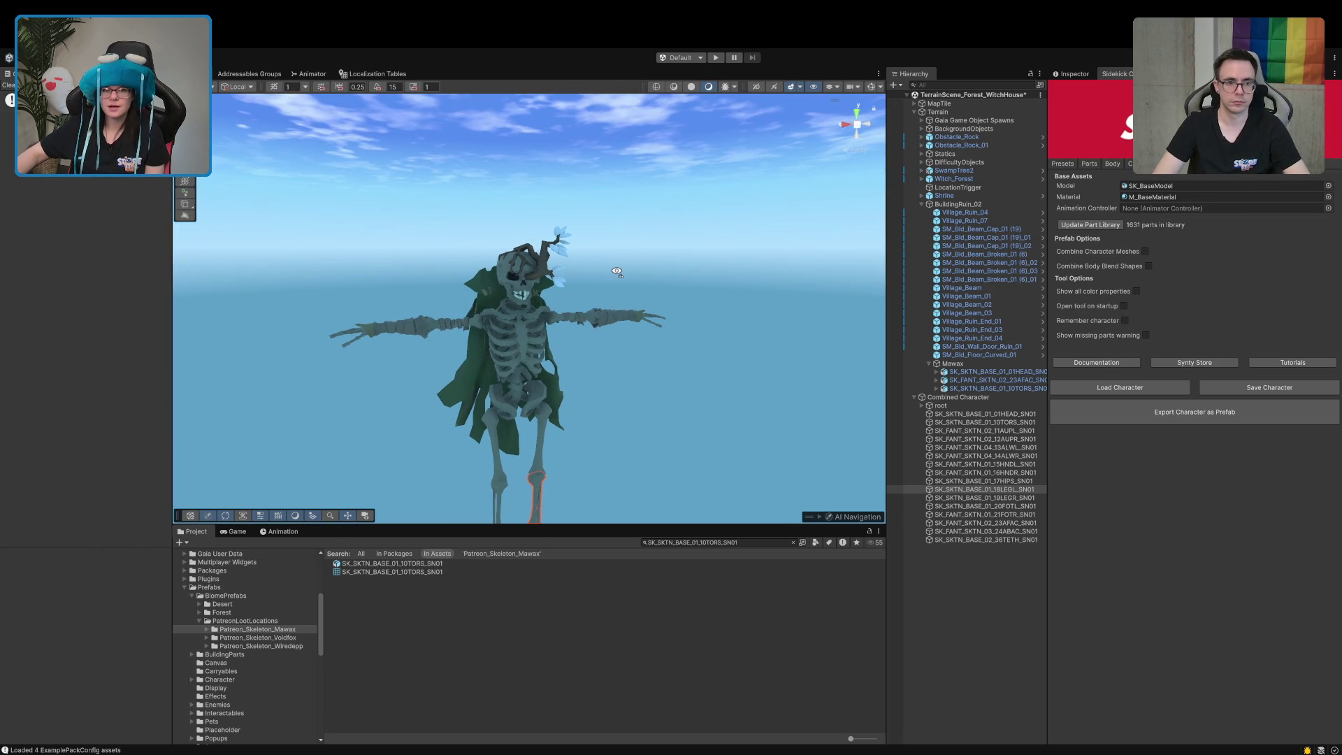
pyautogui.scroll(5, 616, 271)
pyautogui.scroll(-4, 617, 272)
pyautogui.scroll(2, 617, 271)
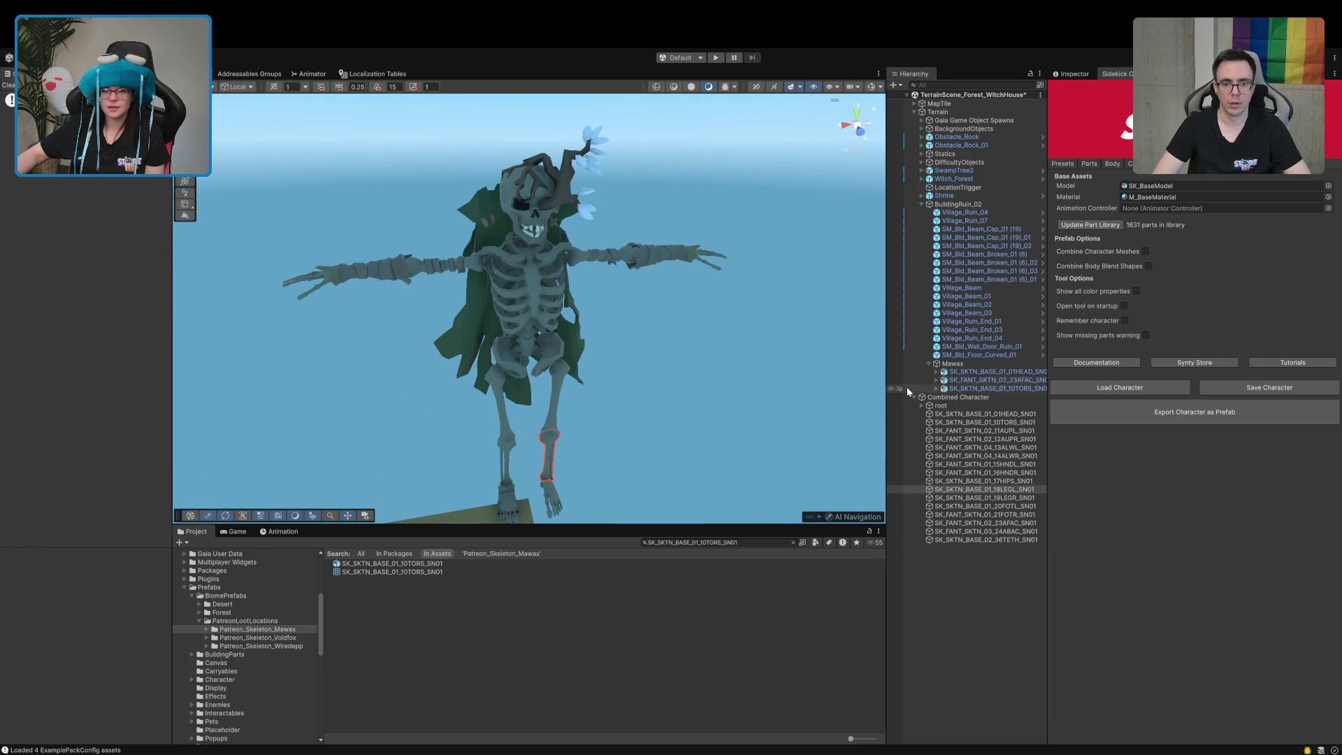
pyautogui.doubleClick(952, 363)
pyautogui.moveTo(705, 385)
pyautogui.mouseDown()
pyautogui.moveTo(683, 380)
pyautogui.moveTo(728, 285)
pyautogui.moveTo(769, 314)
pyautogui.mouseUp()
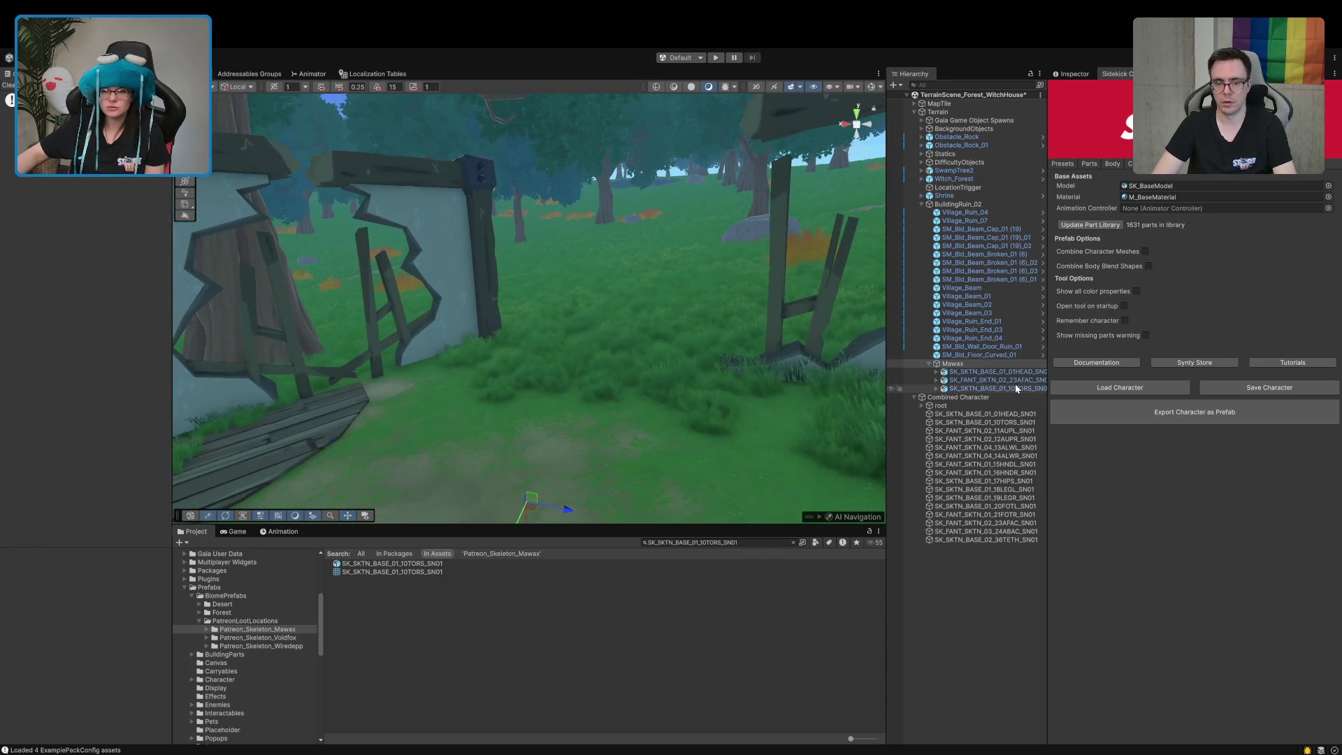
pyautogui.doubleClick(1019, 389)
pyautogui.doubleClick(986, 456)
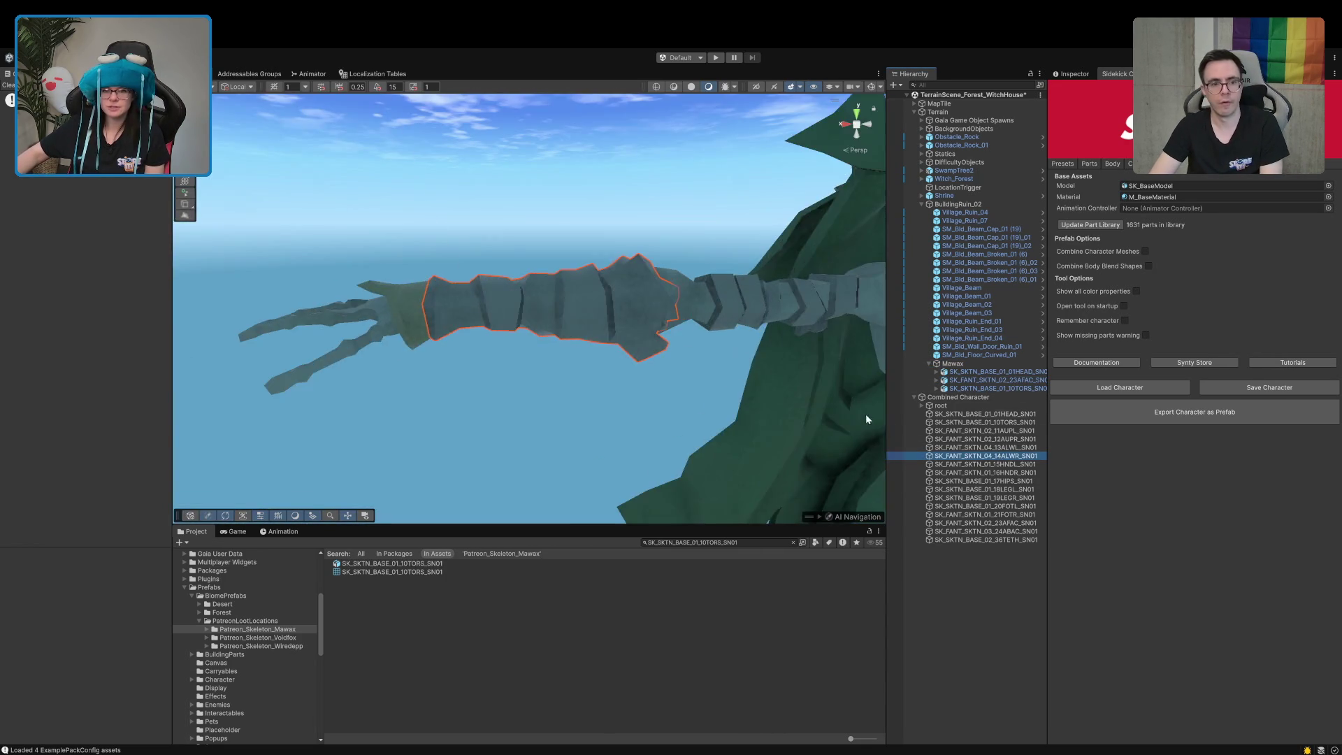
pyautogui.scroll(-5, 860, 420)
pyautogui.moveTo(846, 433); pyautogui.dragTo(823, 461)
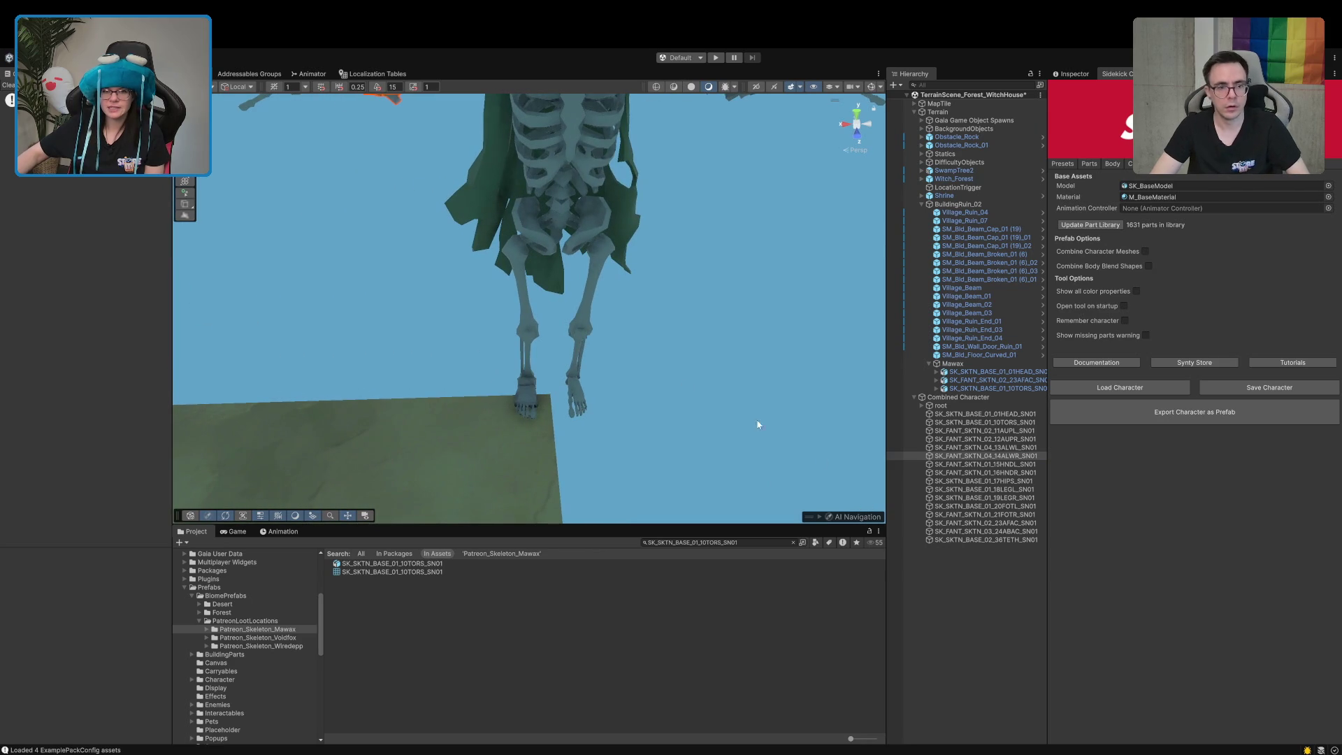
pyautogui.click(599, 229)
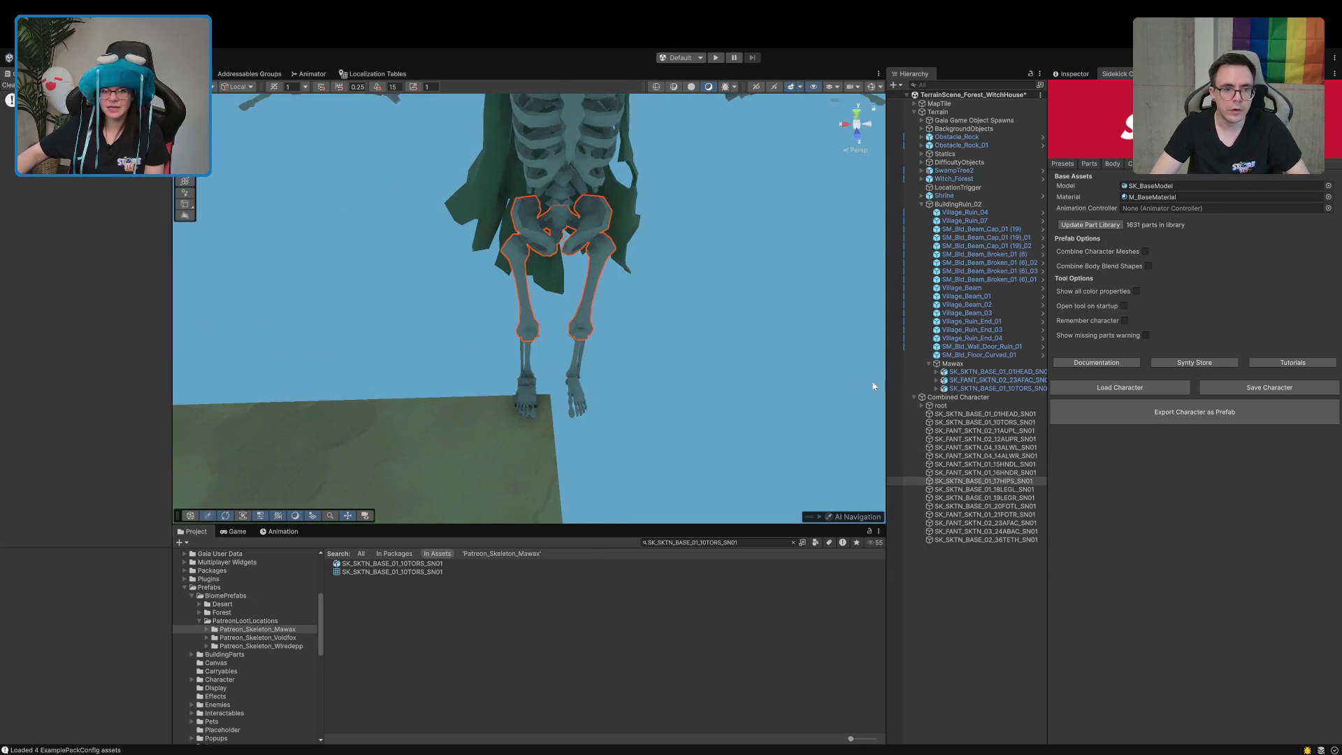
pyautogui.moveTo(602, 263)
pyautogui.mouseDown()
pyautogui.moveTo(727, 266)
pyautogui.moveTo(790, 356)
pyautogui.moveTo(806, 284)
pyautogui.mouseUp()
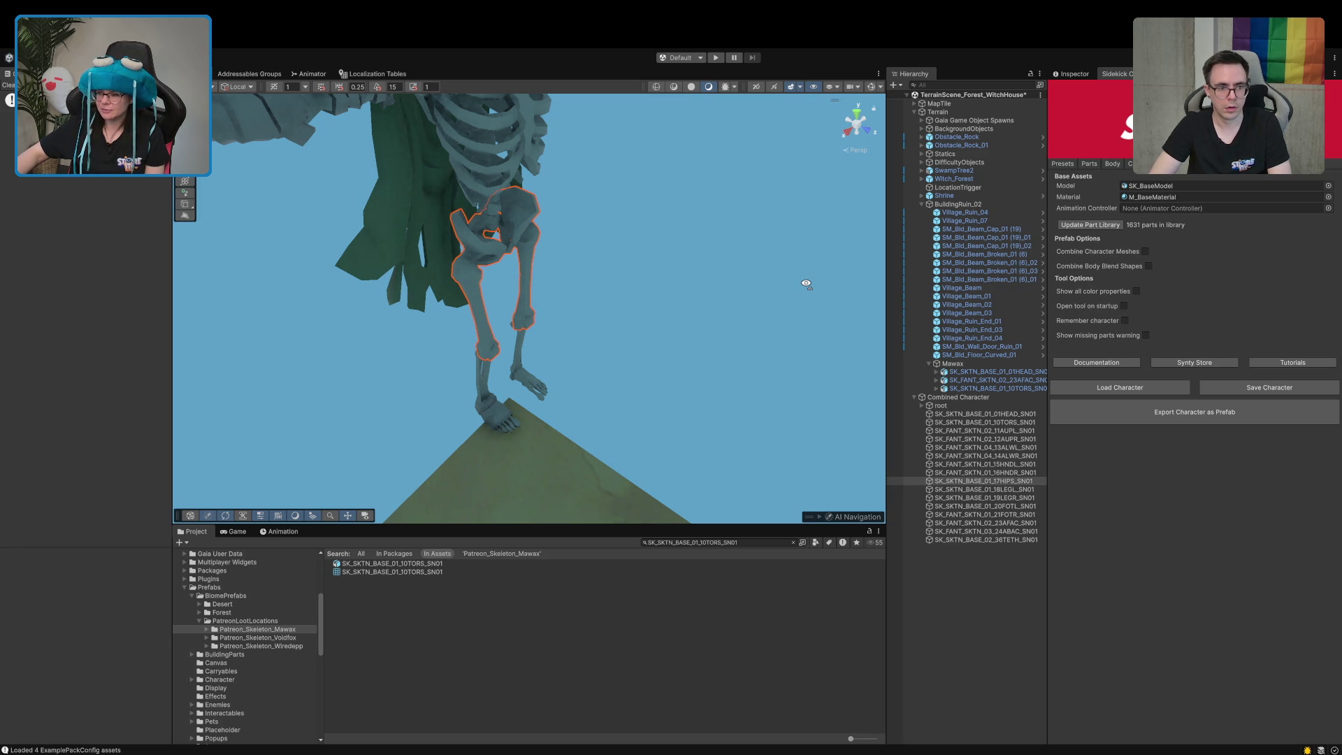
pyautogui.moveTo(806, 284)
pyautogui.mouseDown()
pyautogui.moveTo(818, 326)
pyautogui.moveTo(740, 312)
pyautogui.moveTo(663, 326)
pyautogui.moveTo(664, 240)
pyautogui.moveTo(683, 195)
pyautogui.moveTo(671, 174)
pyautogui.moveTo(656, 196)
pyautogui.mouseUp()
pyautogui.scroll(5, 625, 367)
pyautogui.click(635, 352)
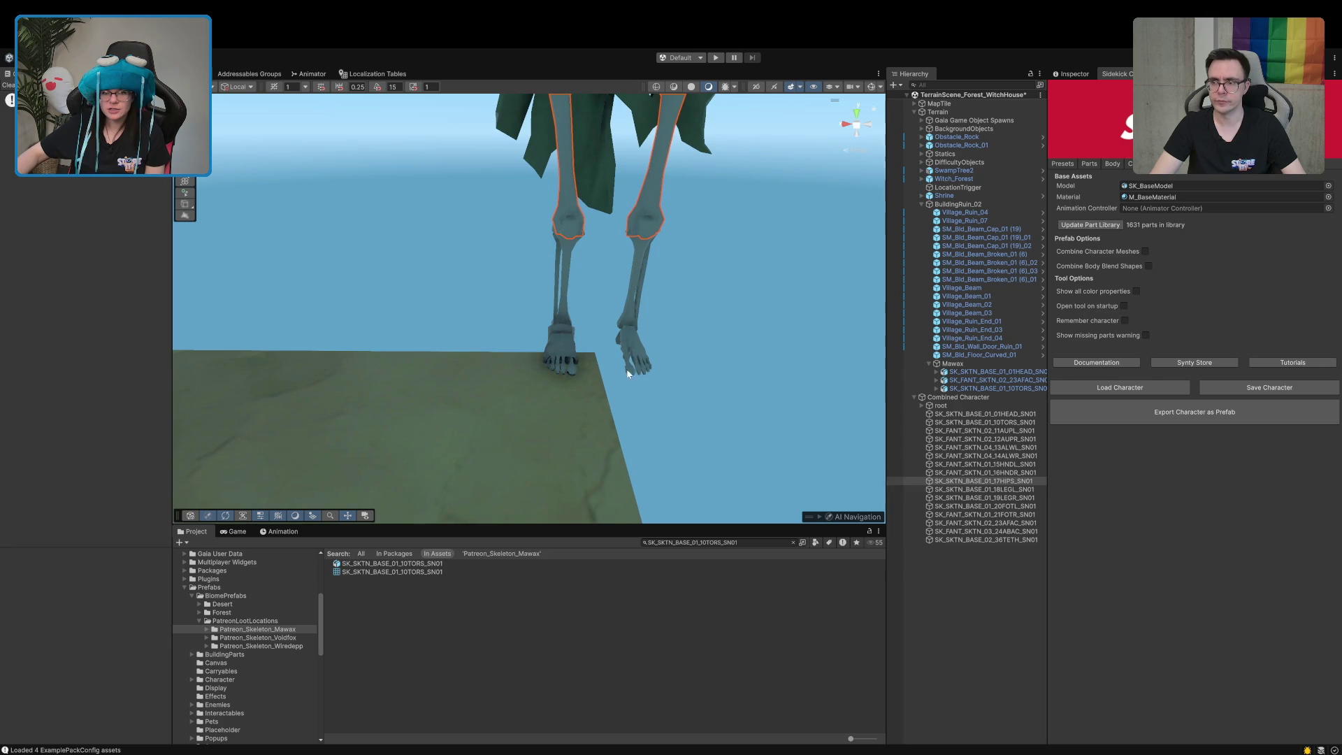
pyautogui.click(636, 313)
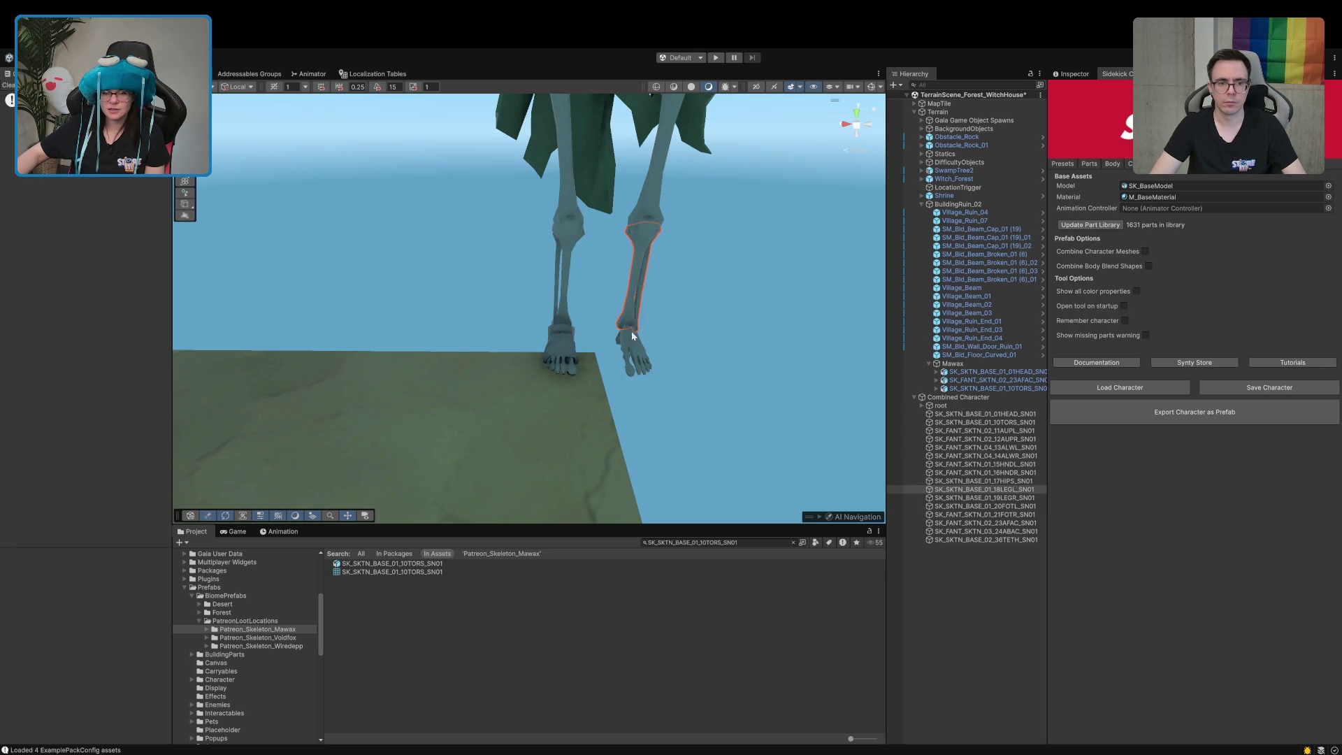
pyautogui.click(976, 492)
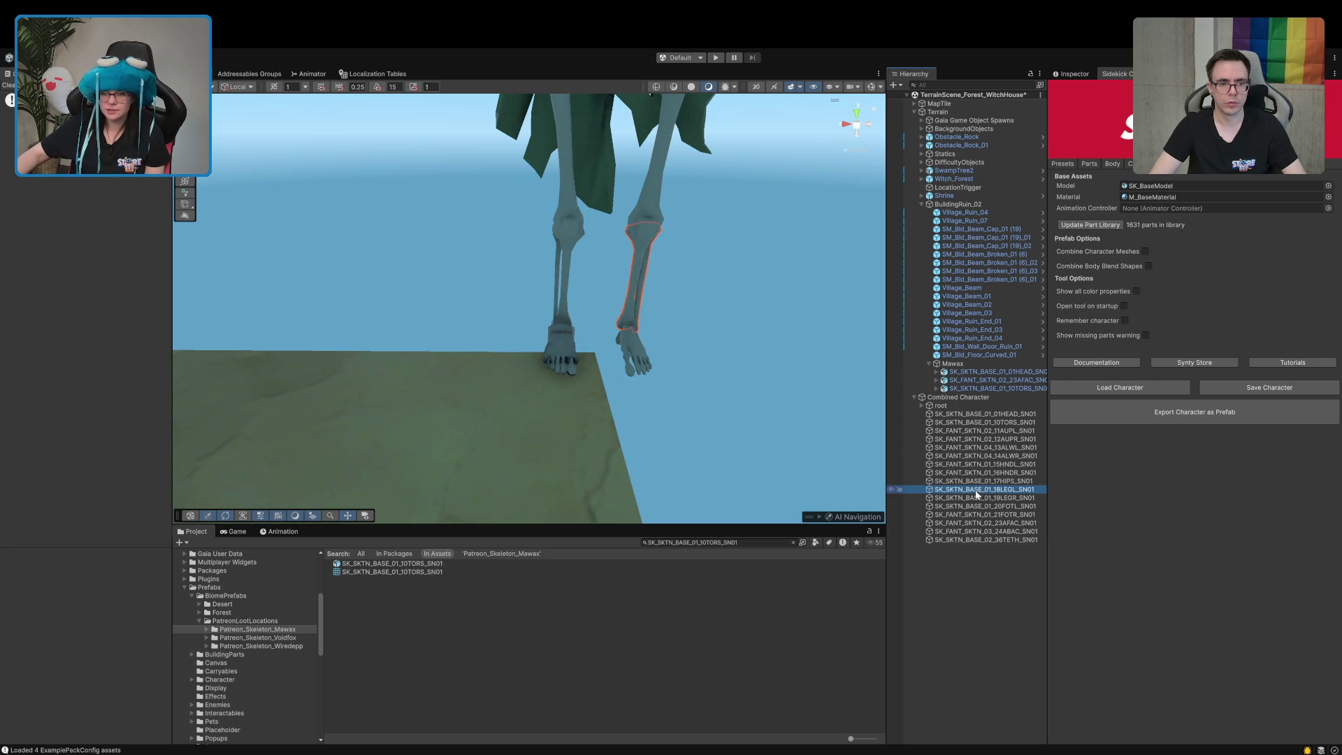
pyautogui.click(993, 497)
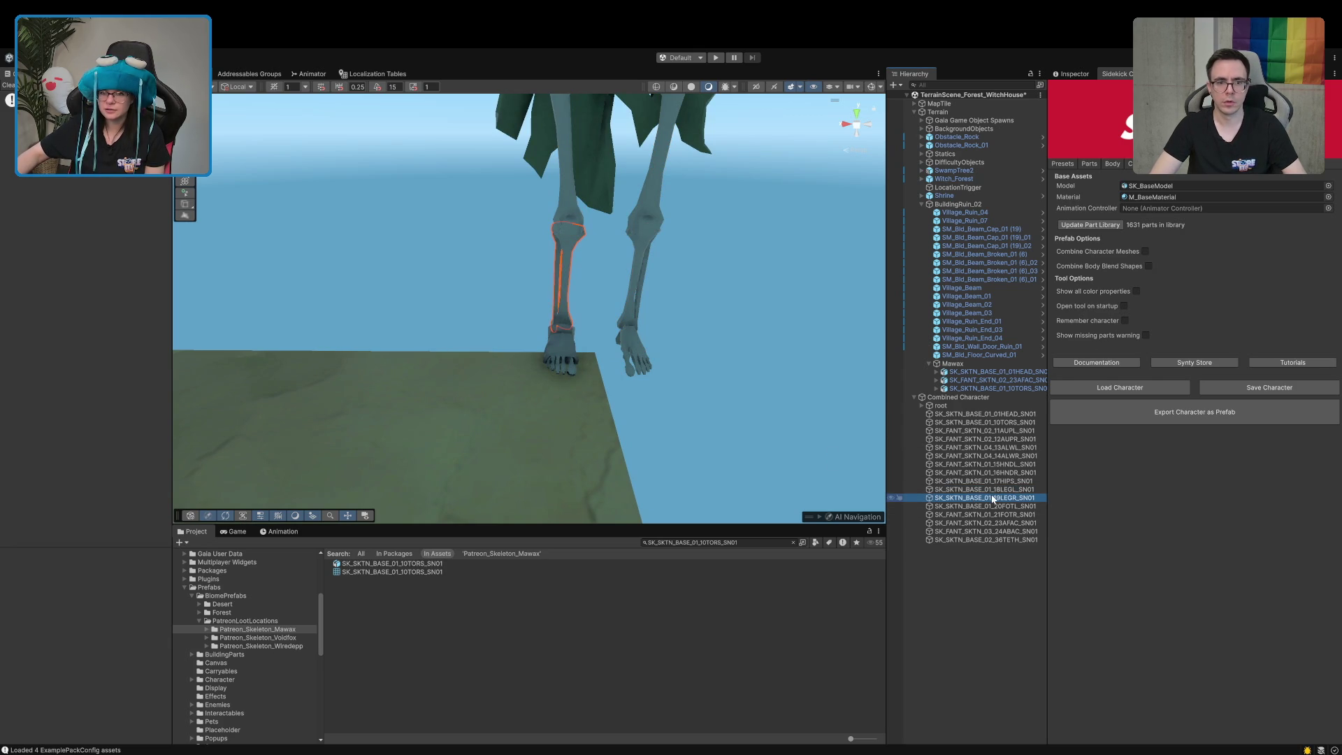
pyautogui.click(635, 344)
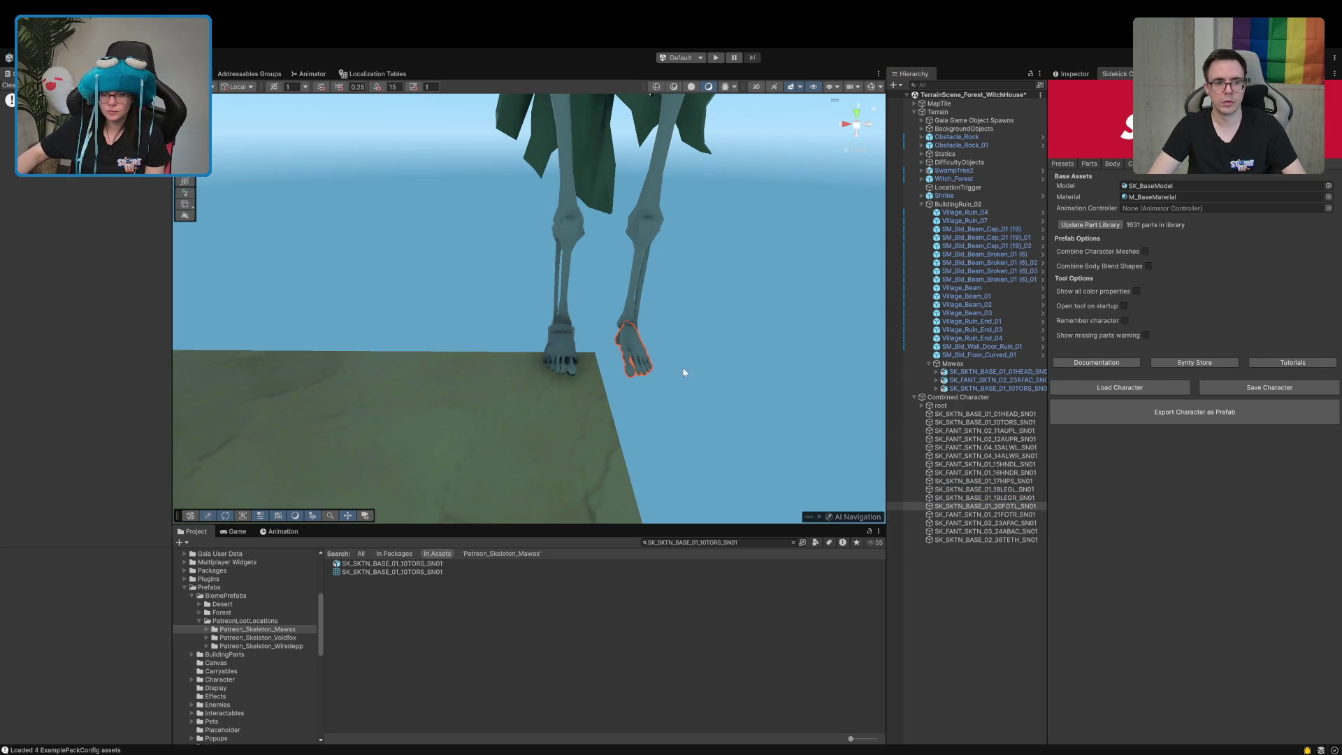
pyautogui.click(1076, 74)
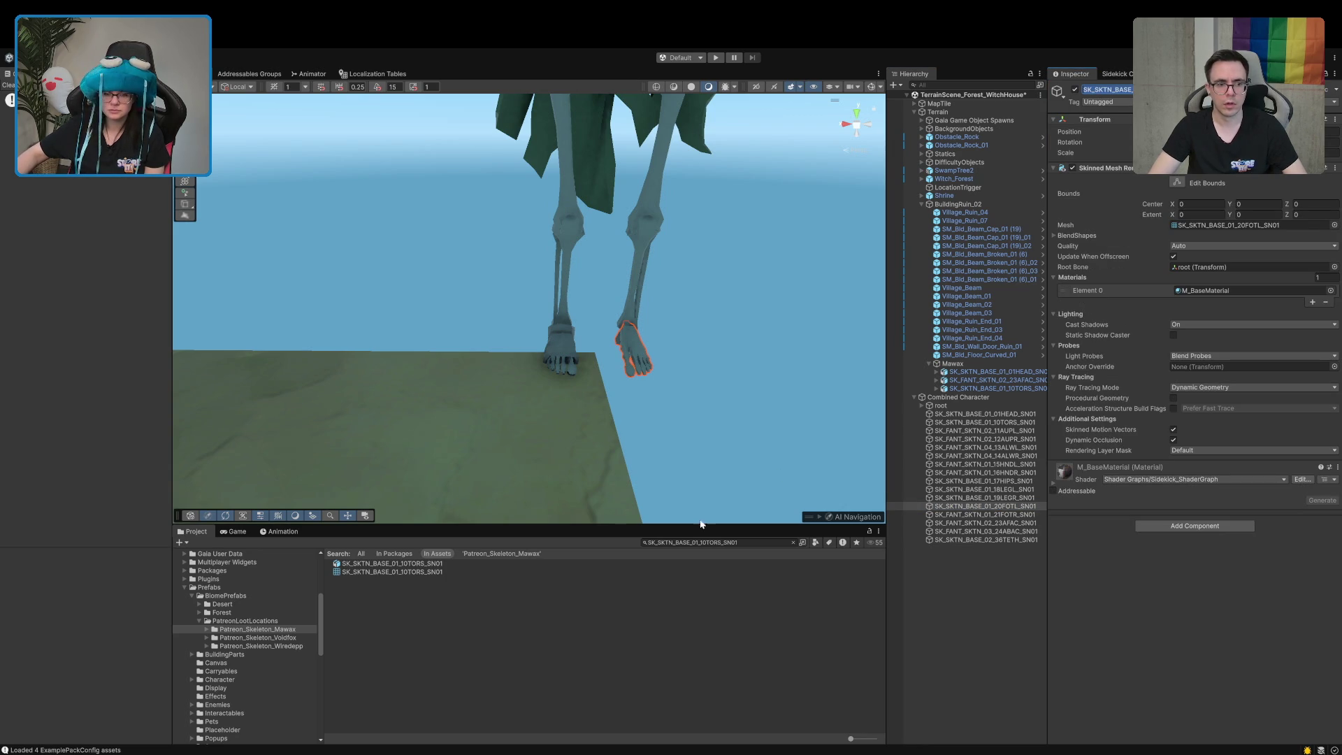
# Drop the SK_SKTN_BASE_01_20FOTL_SN01 foot onto the grass near the skeleton remains
pyautogui.click(754, 545)
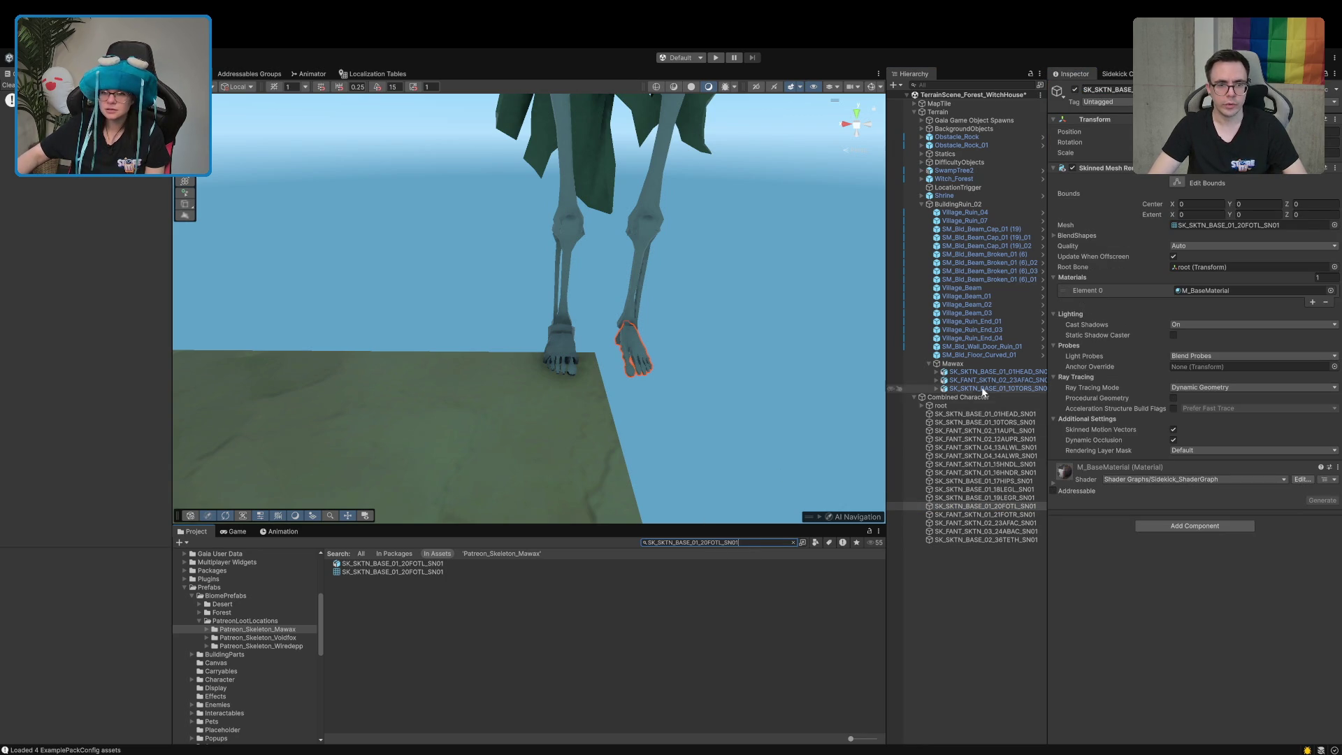
pyautogui.doubleClick(993, 371)
pyautogui.moveTo(765, 361); pyautogui.dragTo(613, 394)
pyautogui.moveTo(392, 563)
pyautogui.mouseDown()
pyautogui.moveTo(717, 426)
pyautogui.moveTo(602, 423)
pyautogui.moveTo(601, 367)
pyautogui.mouseUp()
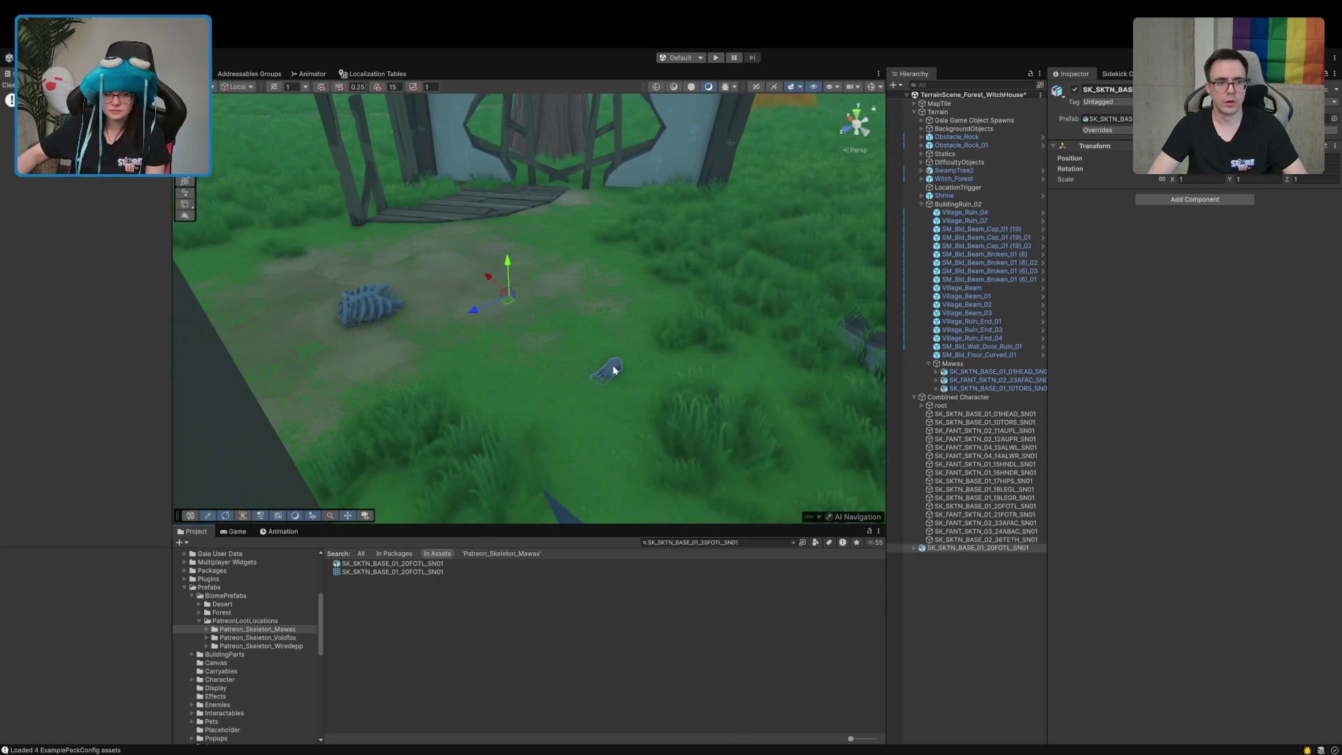
pyautogui.click(607, 369)
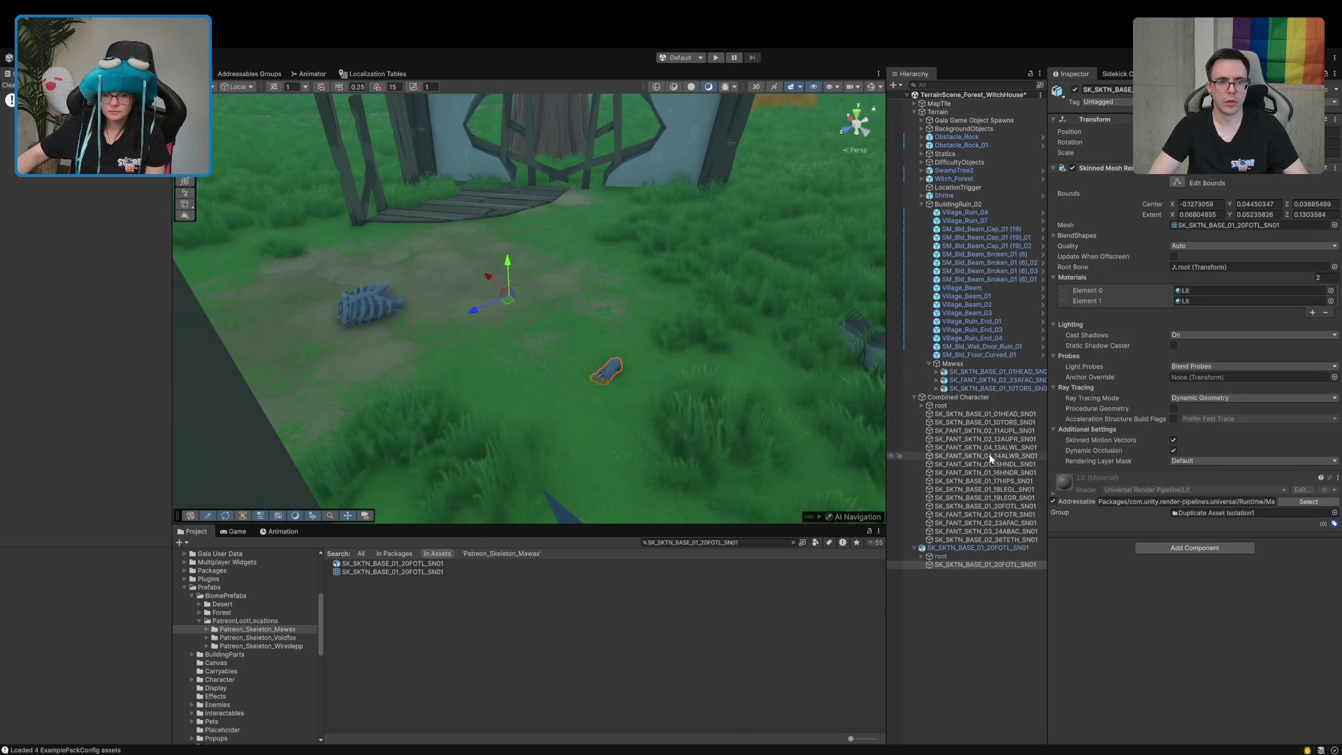
pyautogui.doubleClick(974, 481)
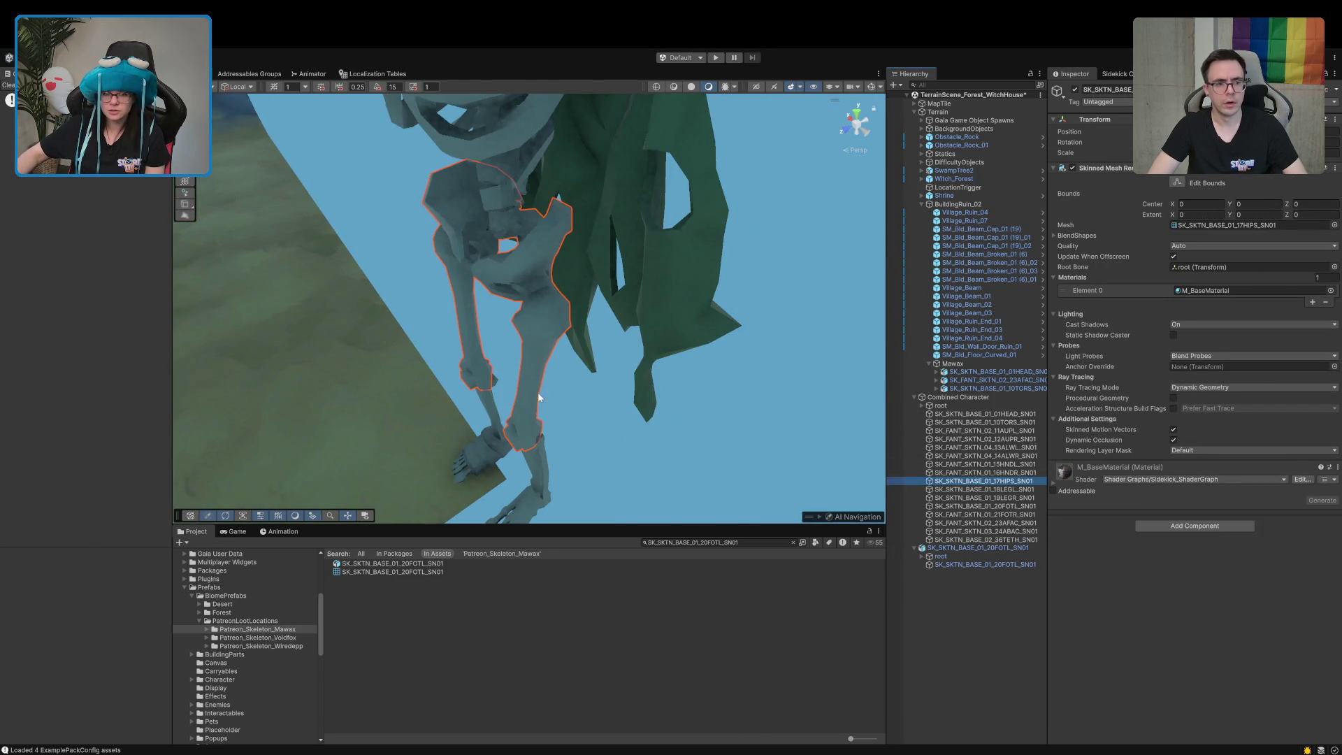
pyautogui.click(539, 426)
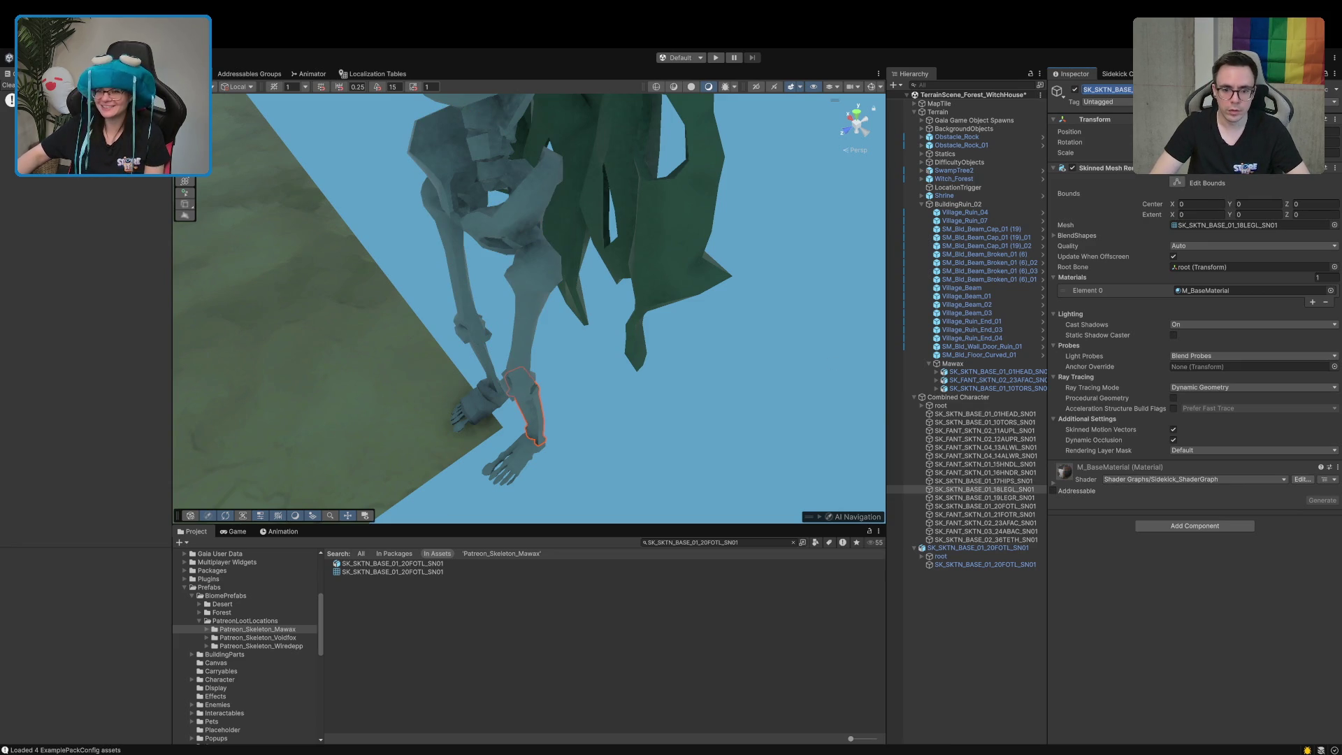
pyautogui.click(774, 544)
pyautogui.write('SK_SKTN_BASE_01_18LEGL_SN01')
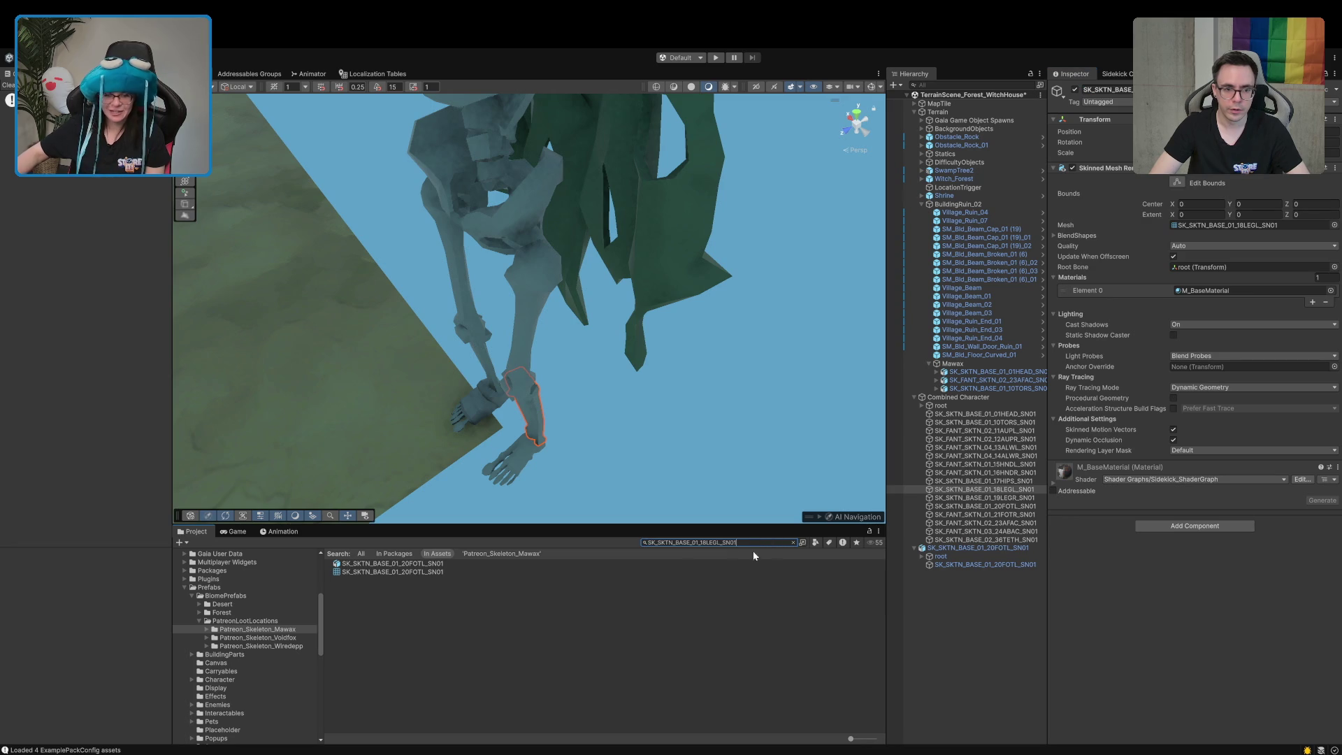
# Add the 18LEGL leg bone to Mawax, briefly nest it under 10TORS, then return it to Mawax
pyautogui.click(387, 564)
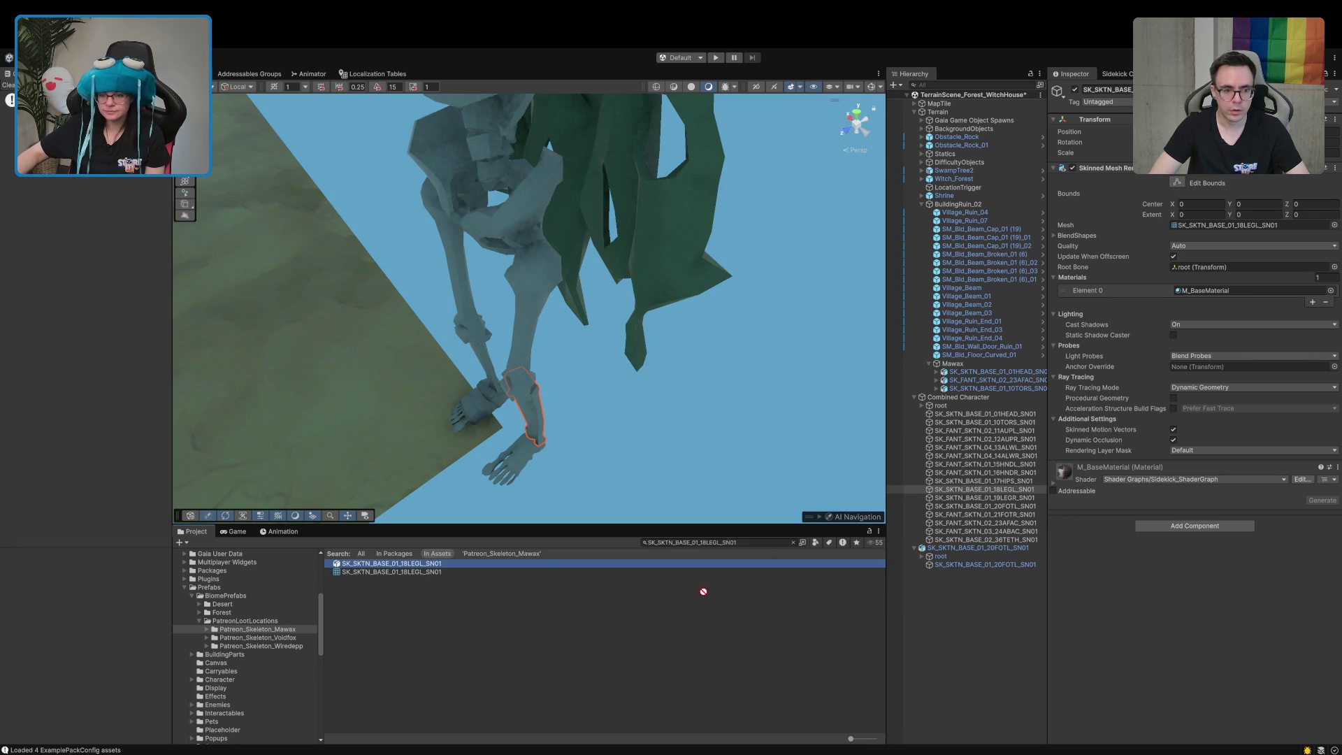
pyautogui.moveTo(984, 395); pyautogui.dragTo(983, 396)
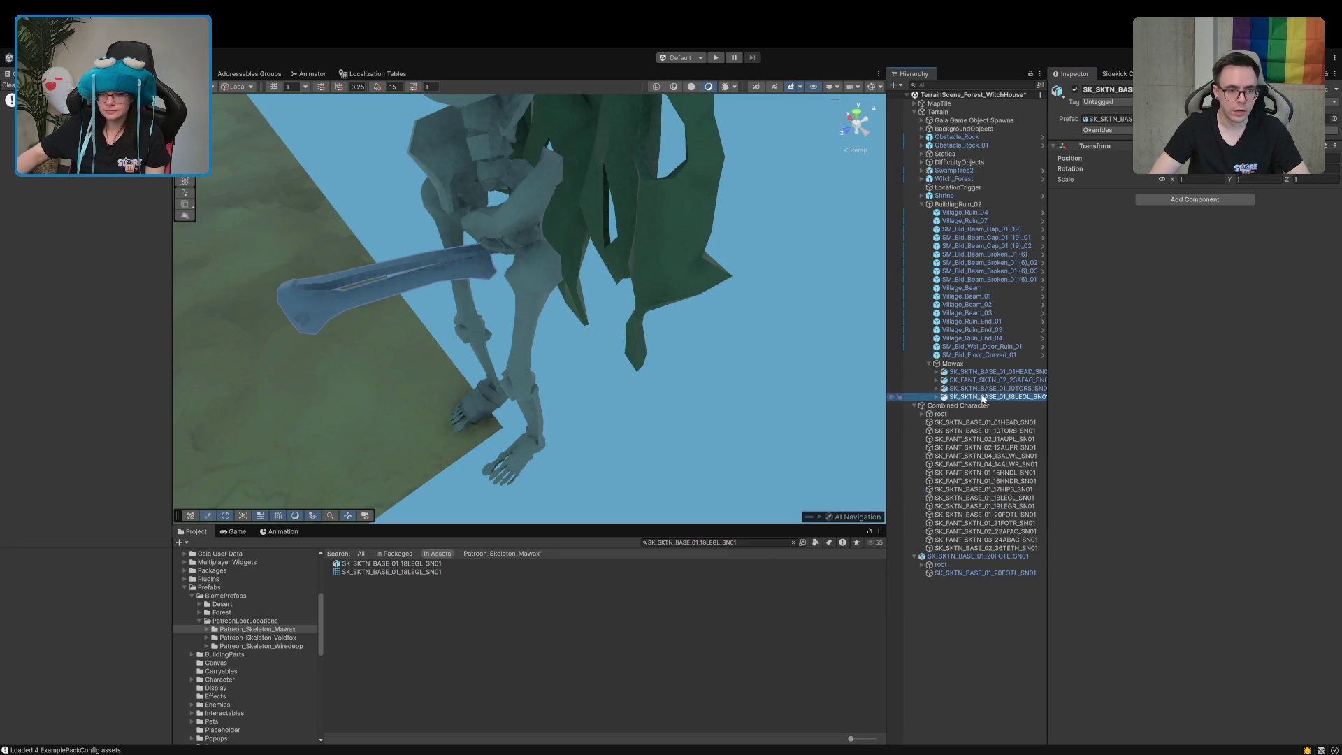
pyautogui.doubleClick(982, 390)
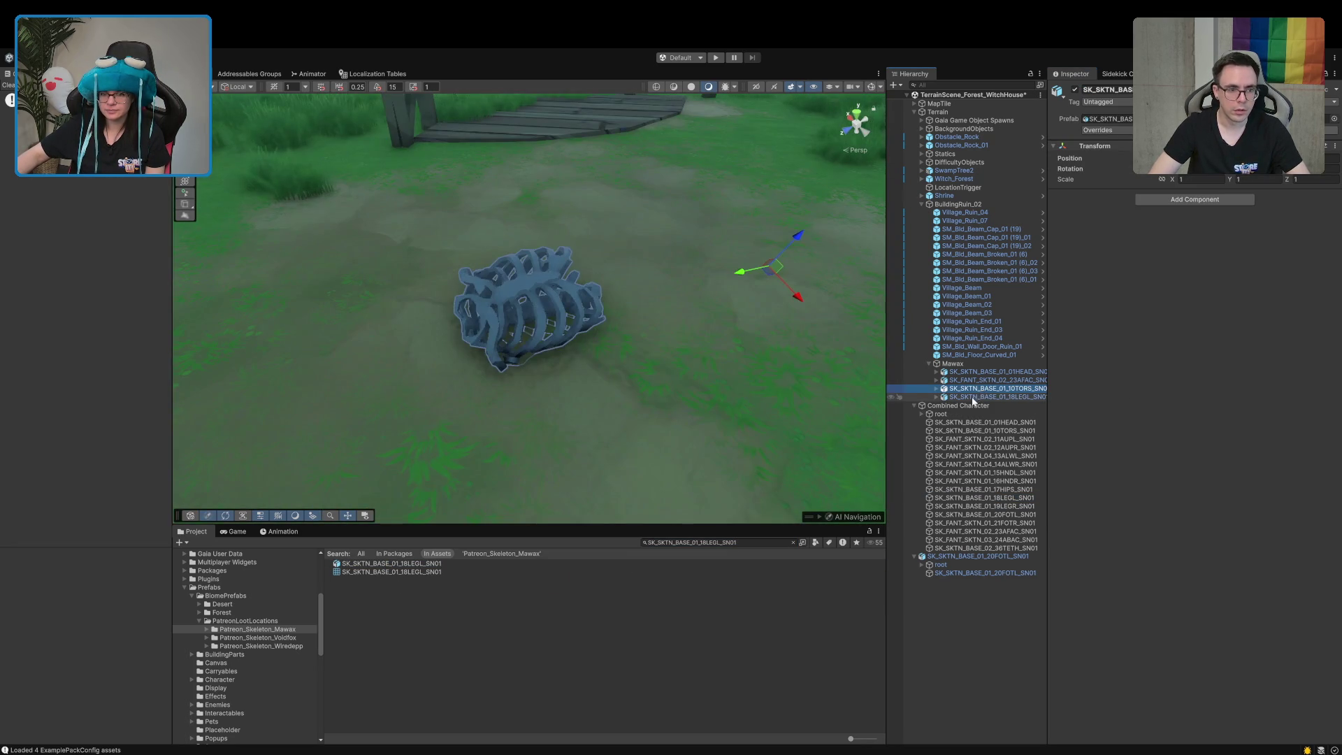
pyautogui.click(974, 397)
pyautogui.moveTo(963, 396); pyautogui.dragTo(968, 389)
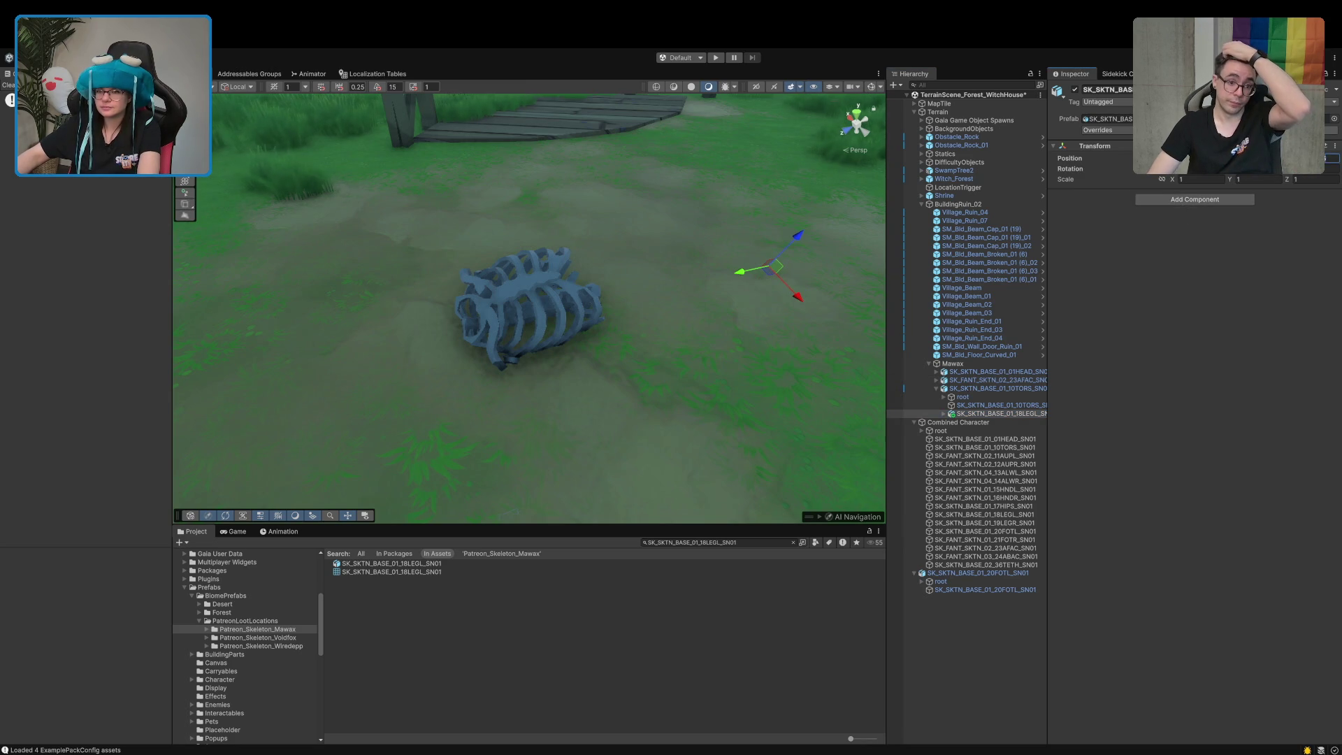
pyautogui.moveTo(774, 224)
pyautogui.mouseDown()
pyautogui.moveTo(710, 243)
pyautogui.moveTo(724, 240)
pyautogui.mouseUp()
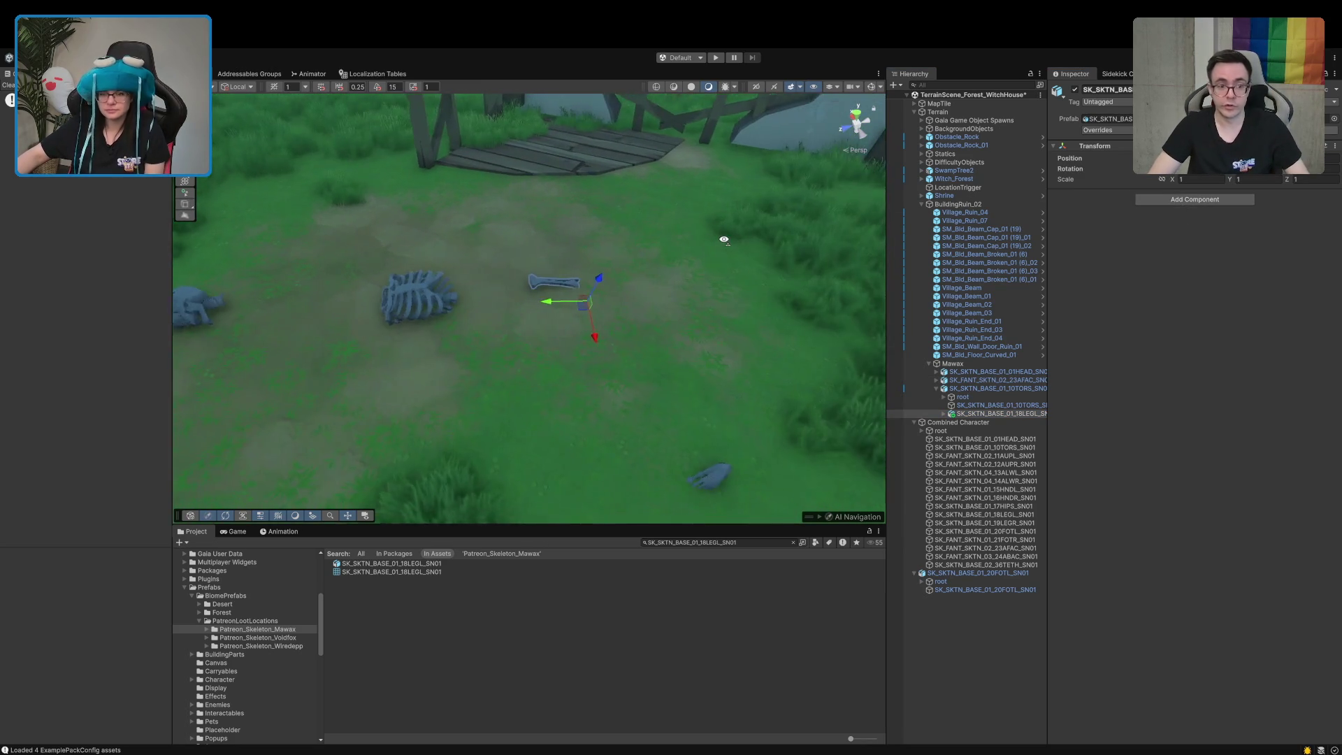
pyautogui.scroll(5, 724, 239)
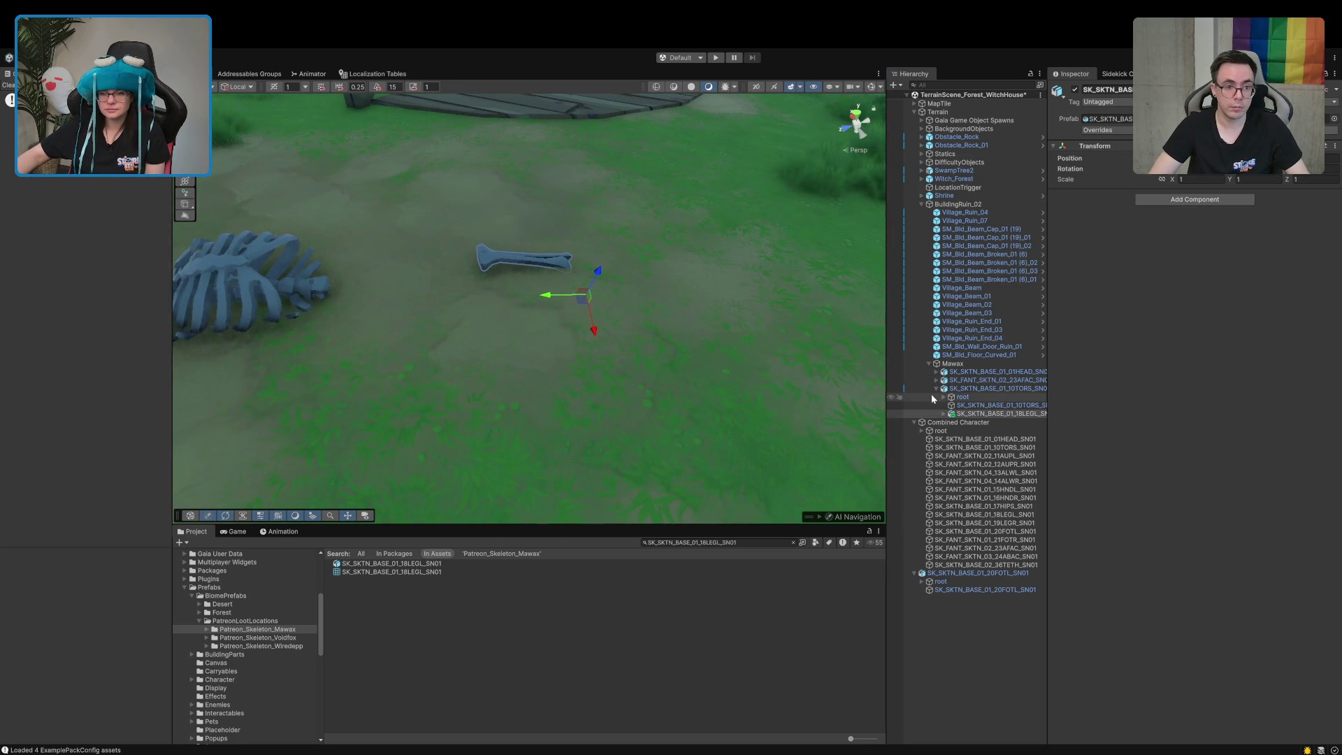
pyautogui.moveTo(979, 413); pyautogui.dragTo(950, 385)
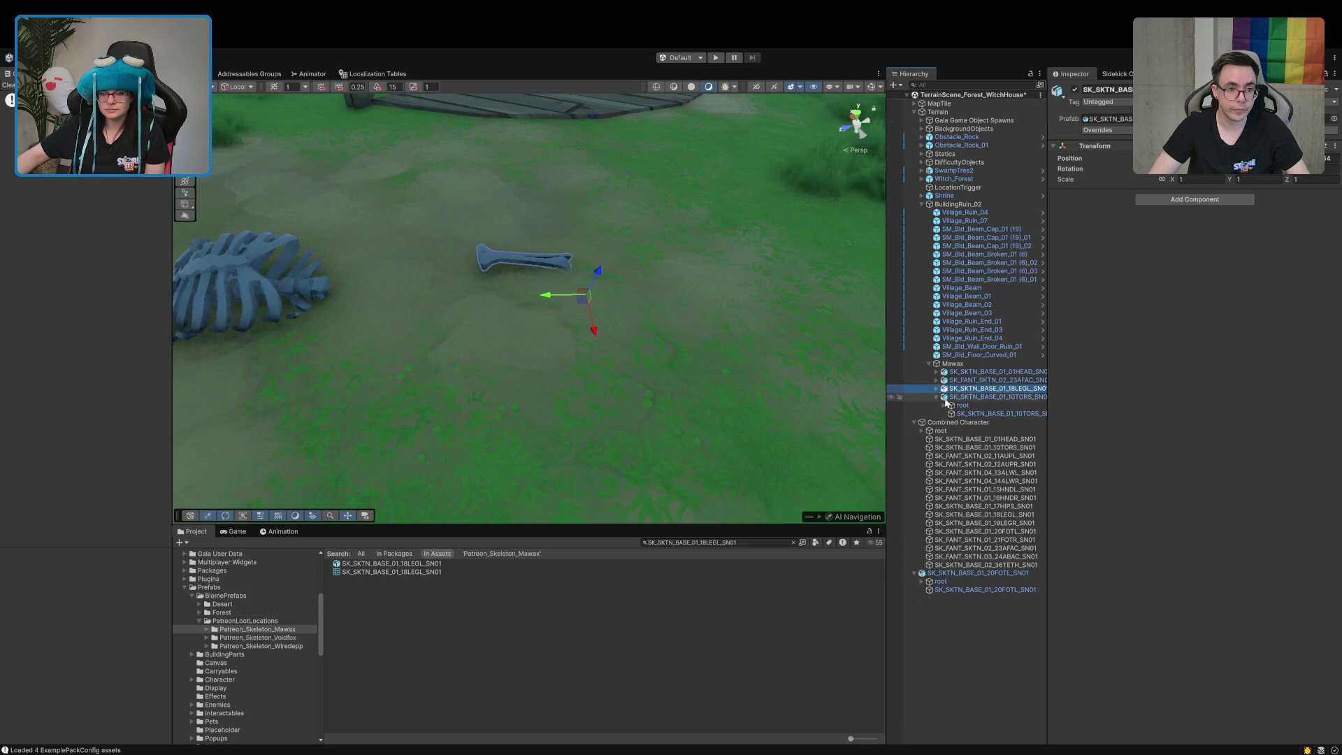
pyautogui.click(937, 397)
pyautogui.moveTo(804, 293); pyautogui.dragTo(761, 316)
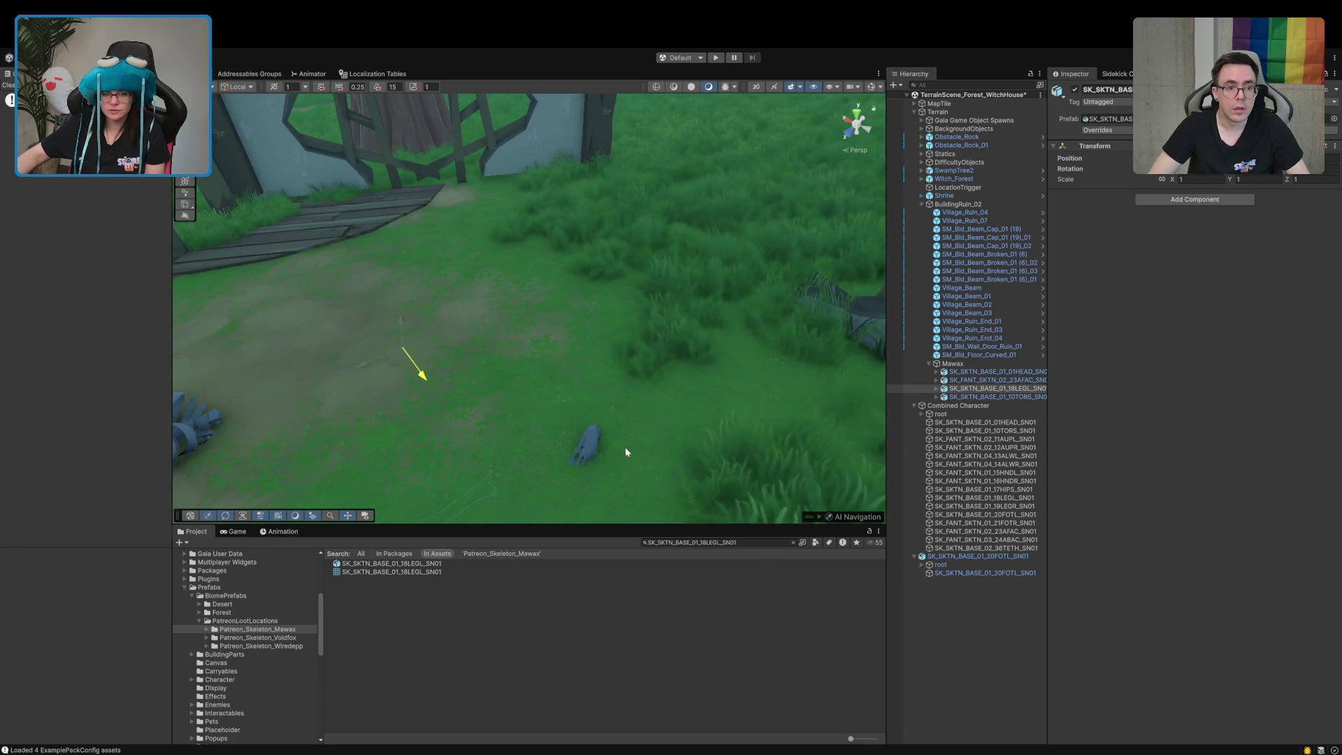
pyautogui.moveTo(474, 480)
pyautogui.mouseDown()
pyautogui.moveTo(441, 457)
pyautogui.moveTo(419, 481)
pyautogui.mouseUp()
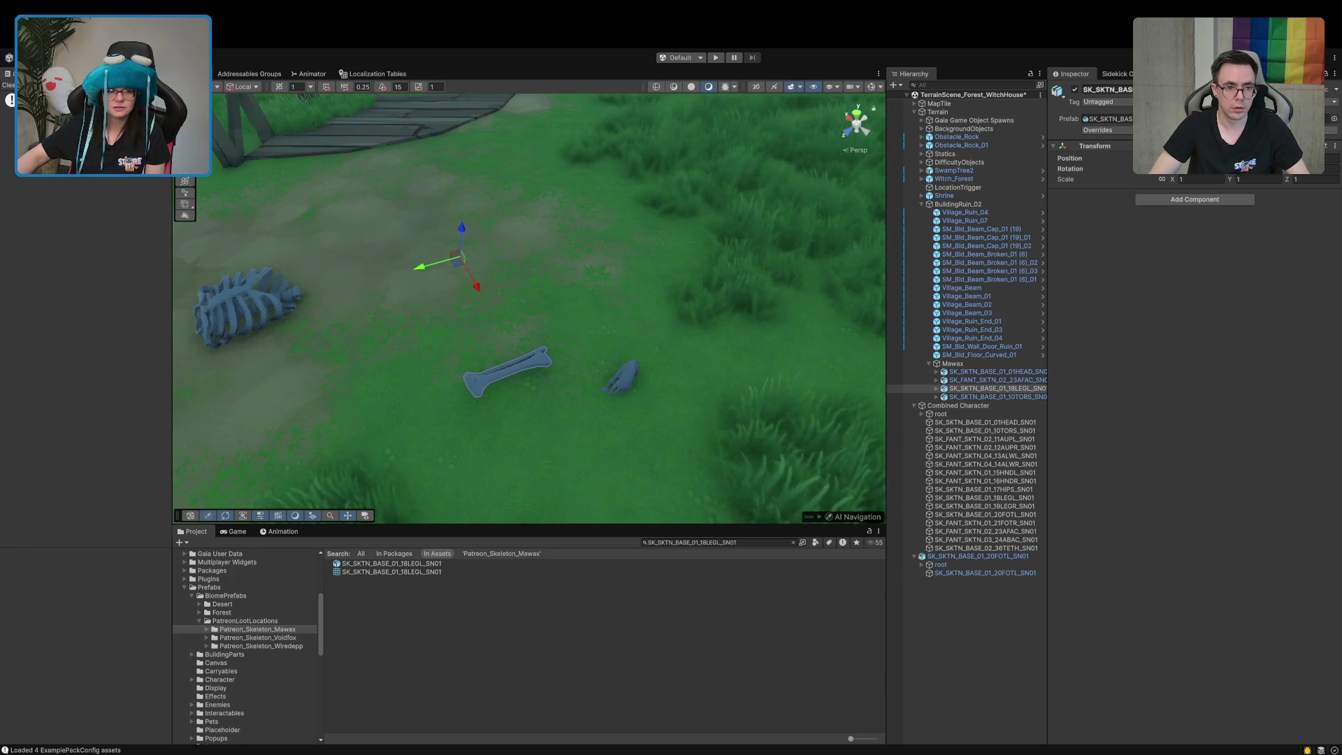
# Switch the transform handle orientation between world, grid and local axes
pyautogui.click(238, 105)
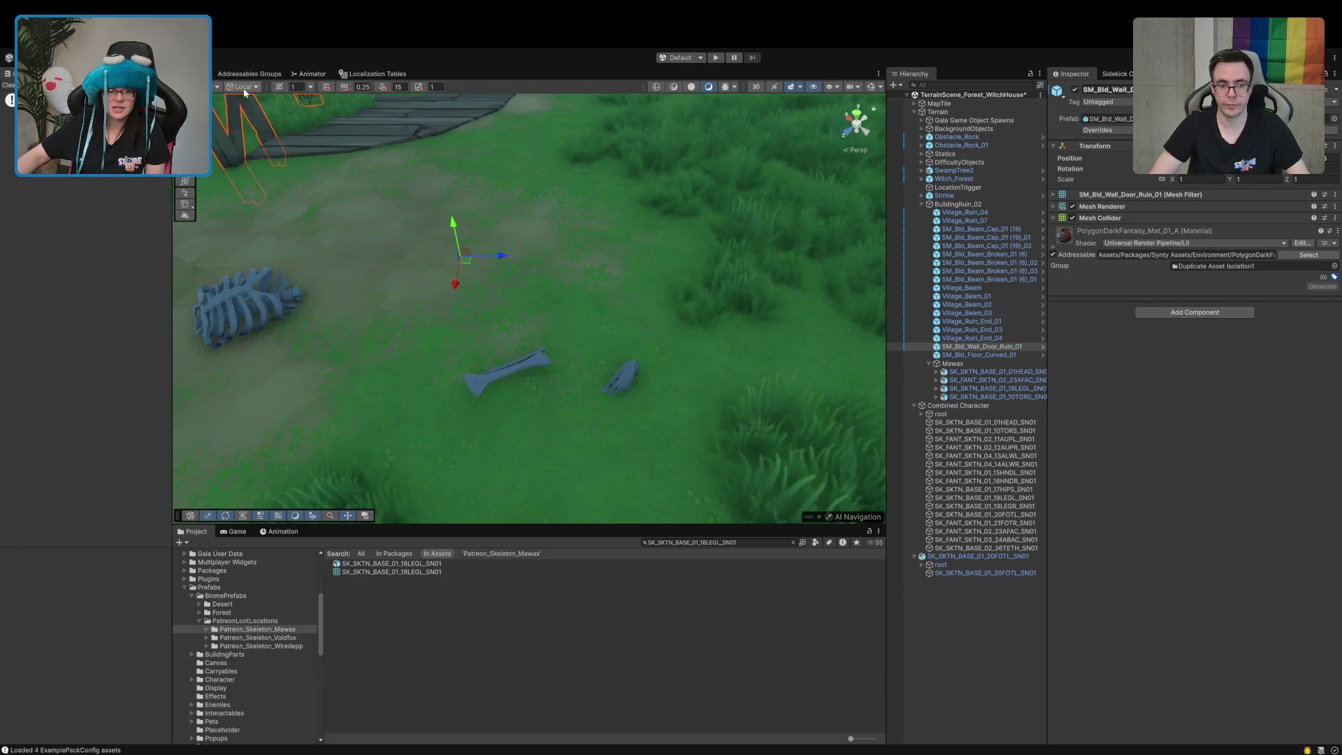
pyautogui.click(239, 88)
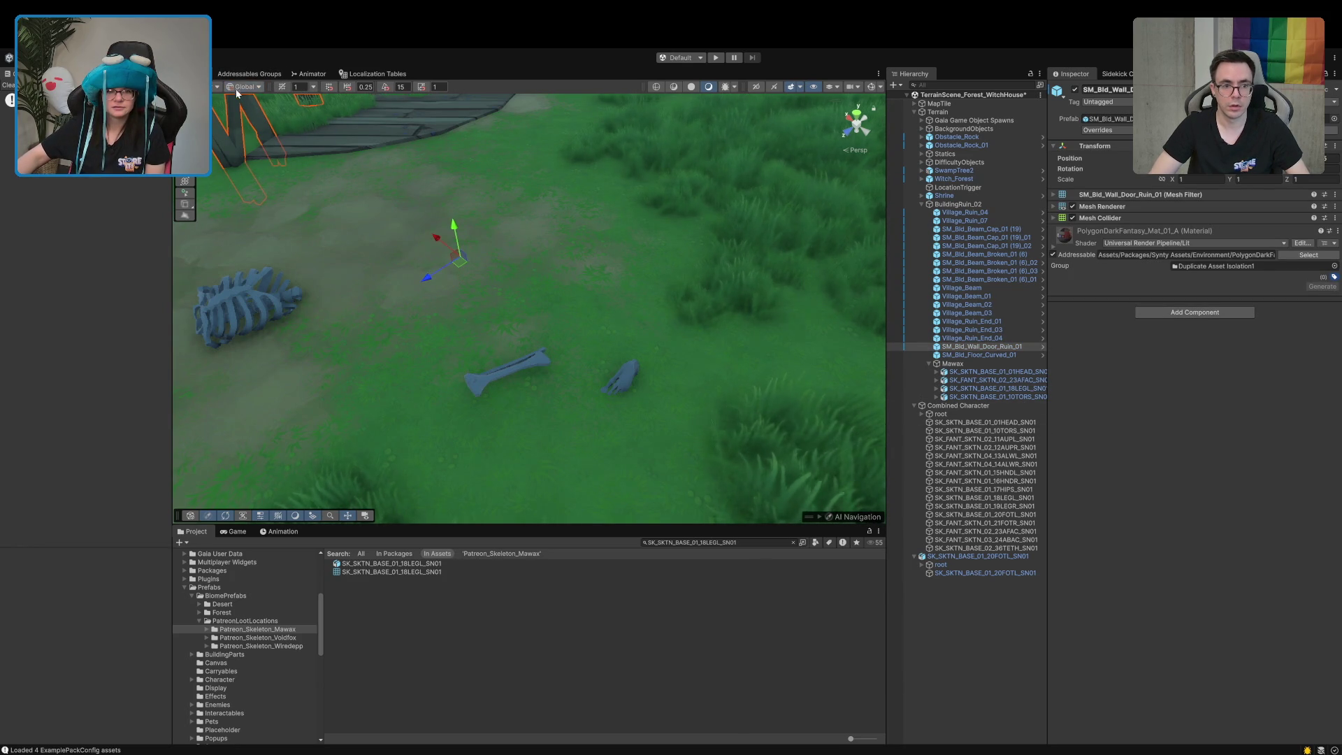
pyautogui.click(241, 88)
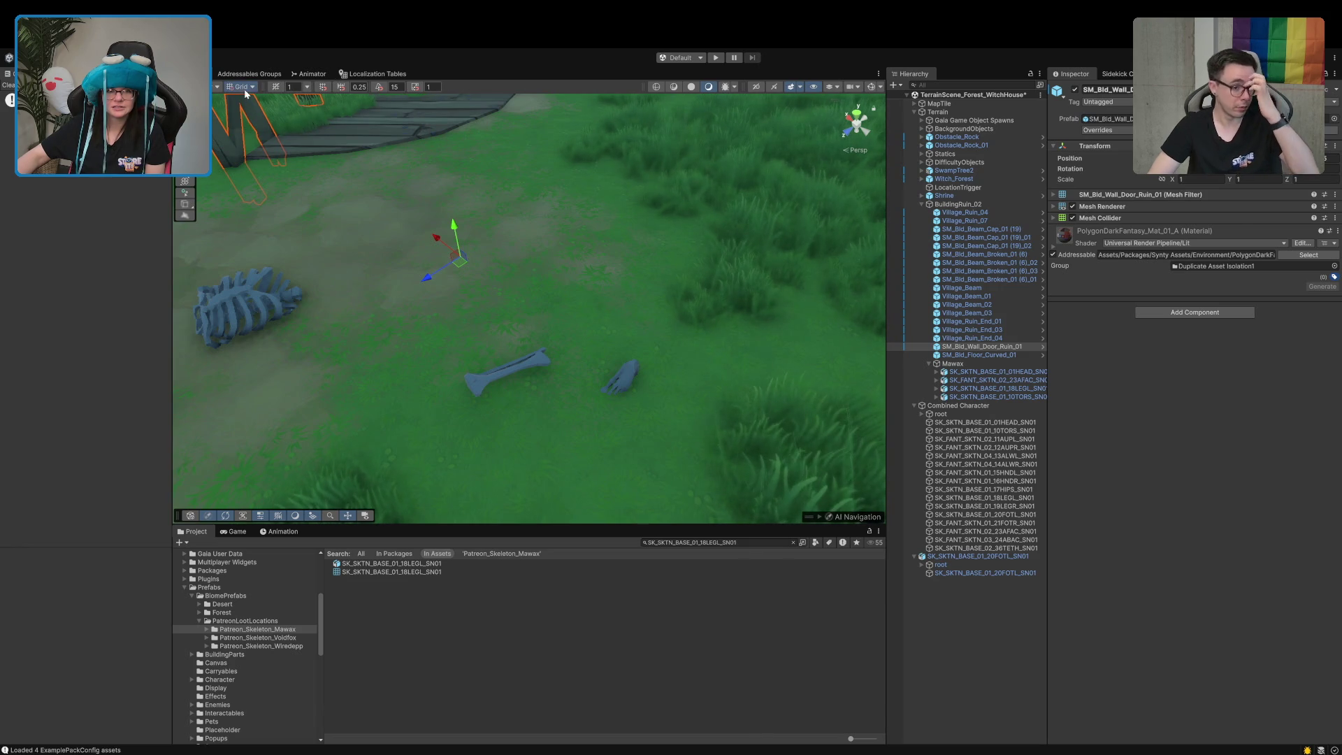
pyautogui.click(243, 88)
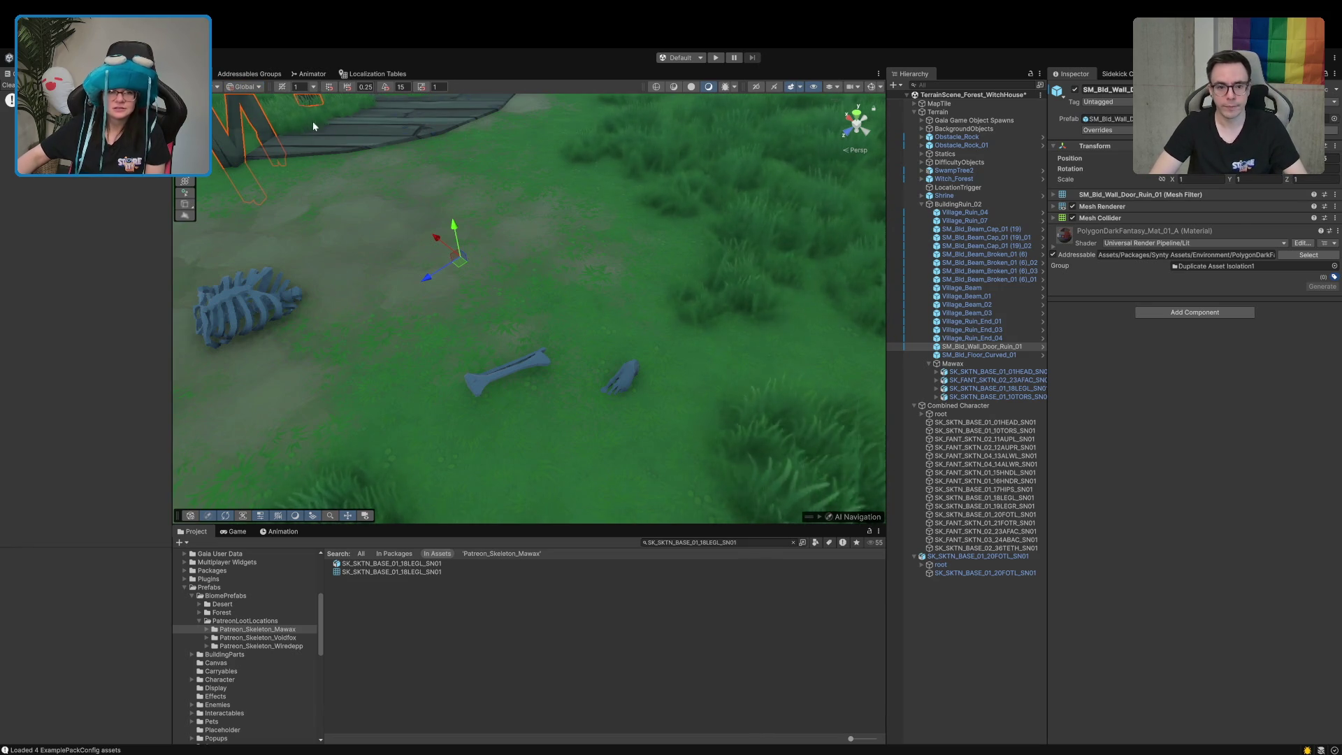
pyautogui.click(246, 89)
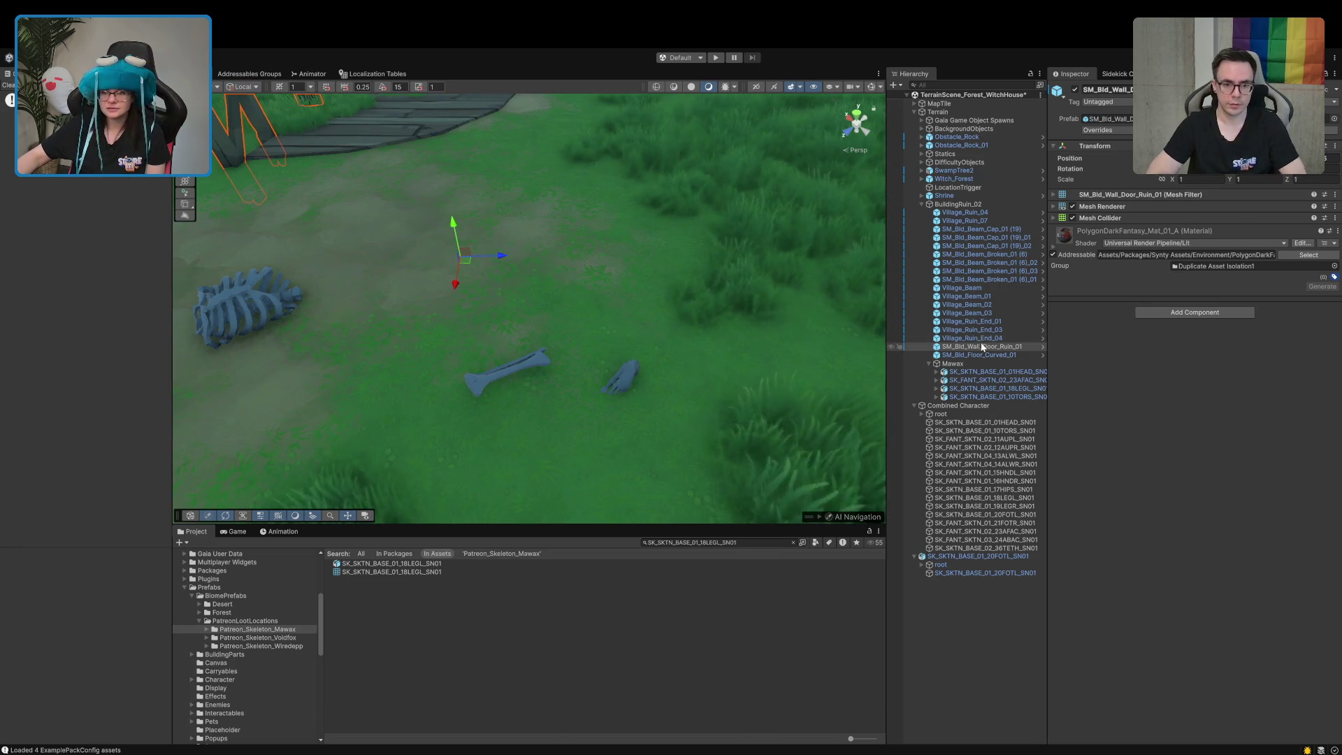
# Select the 18LEGL leg bone and slide it sideways across the grass
pyautogui.click(979, 371)
pyautogui.click(967, 382)
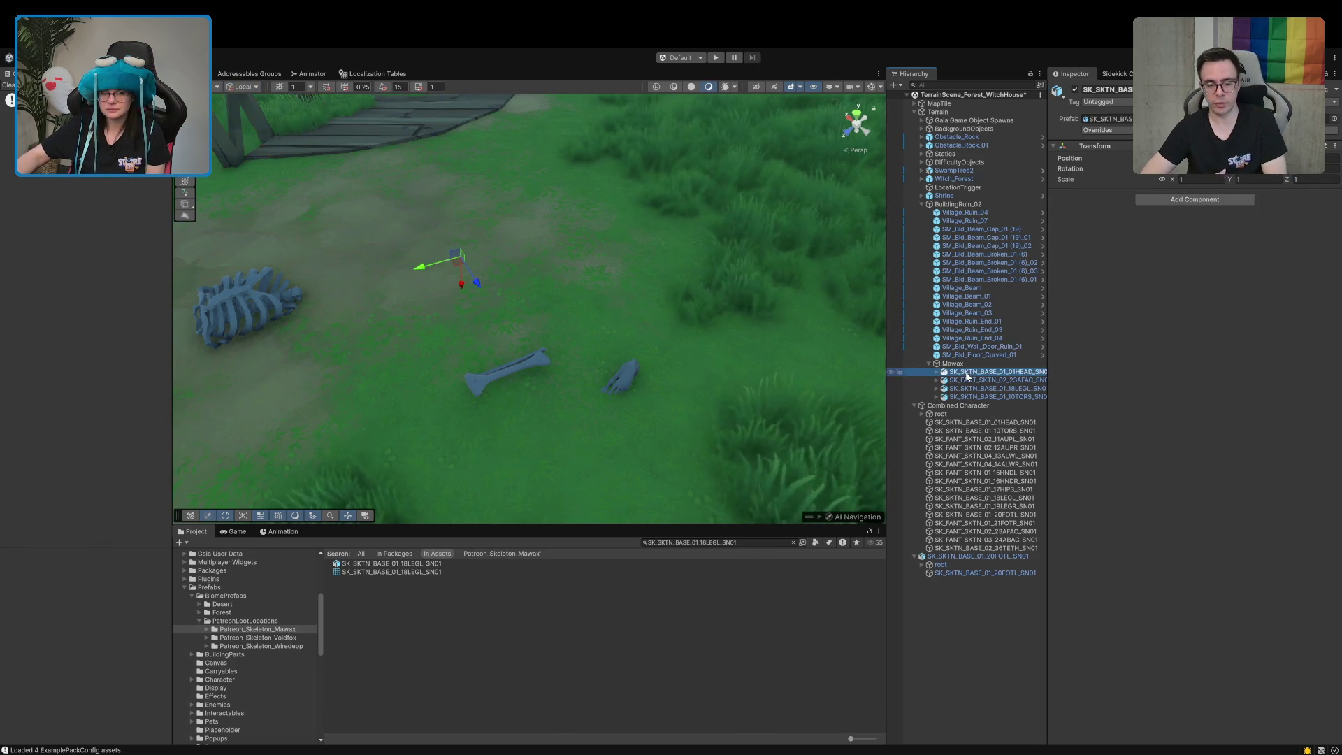
pyautogui.click(968, 389)
pyautogui.click(969, 397)
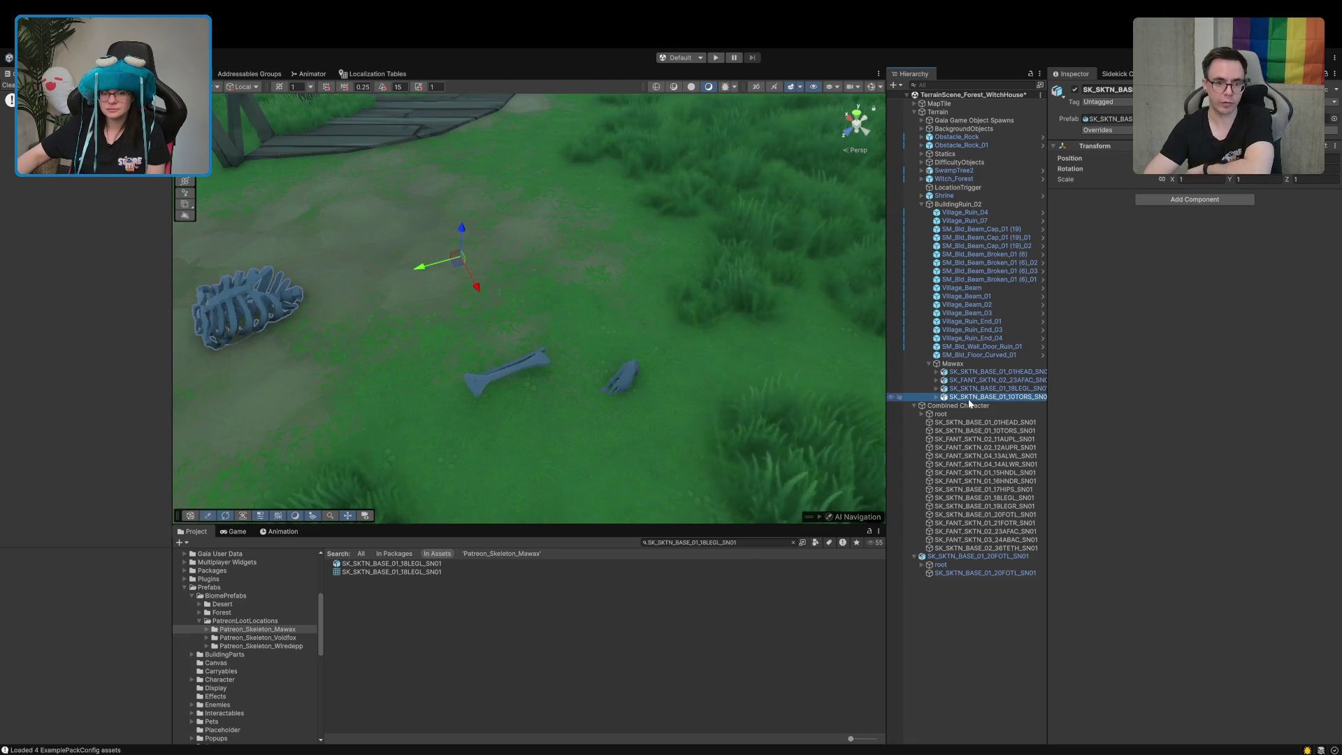
pyautogui.click(969, 389)
pyautogui.moveTo(439, 263)
pyautogui.mouseDown()
pyautogui.moveTo(500, 249)
pyautogui.moveTo(450, 232)
pyautogui.moveTo(531, 184)
pyautogui.moveTo(478, 196)
pyautogui.moveTo(606, 173)
pyautogui.mouseUp()
pyautogui.press('e')
pyautogui.press('w')
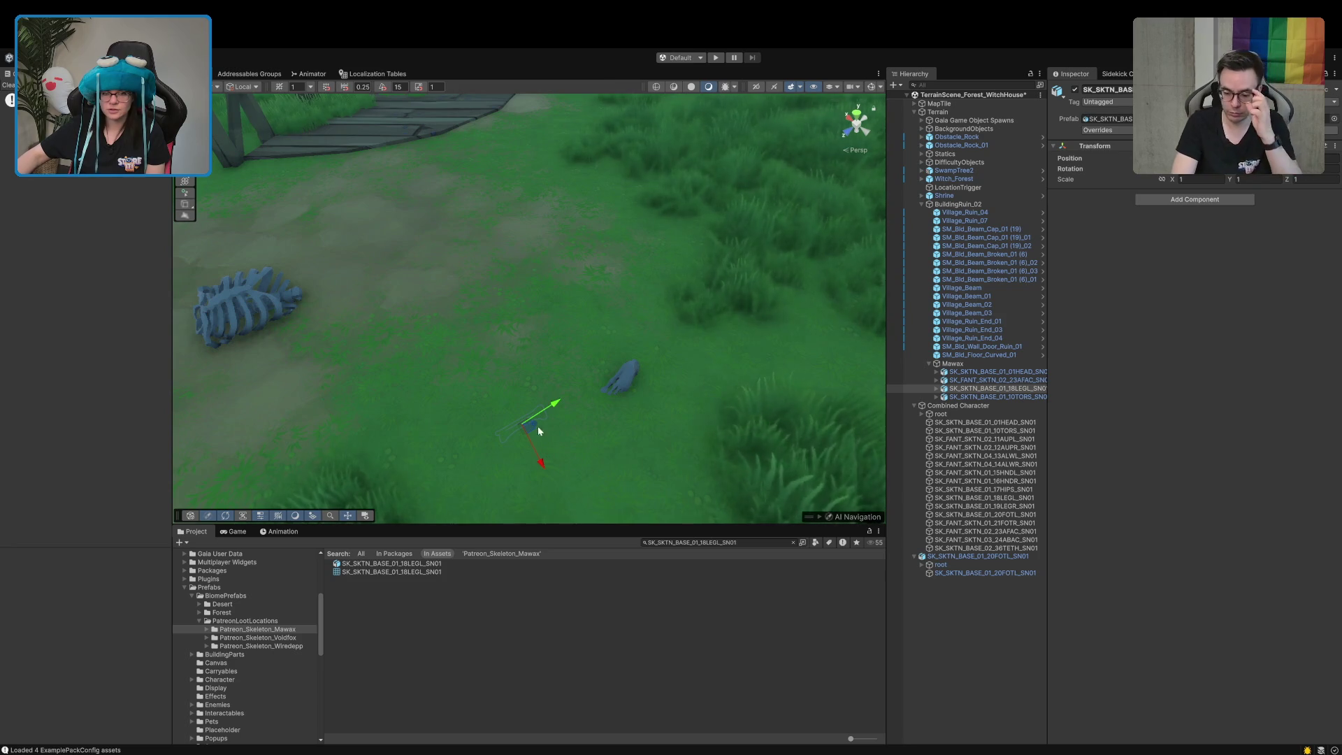
pyautogui.moveTo(670, 334)
pyautogui.mouseDown()
pyautogui.moveTo(573, 423)
pyautogui.moveTo(568, 359)
pyautogui.mouseUp()
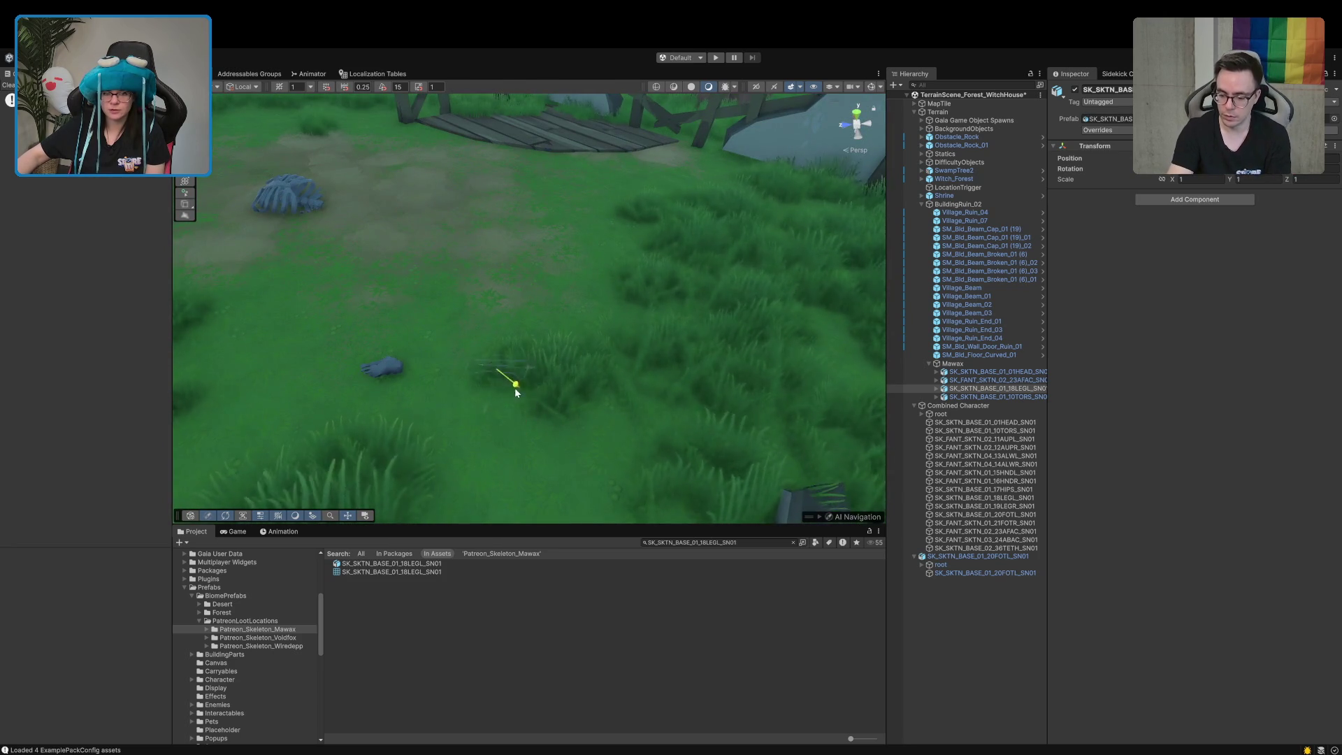
# Move the leg bone down-left in the grass and frame it together with the torso
pyautogui.click(448, 373)
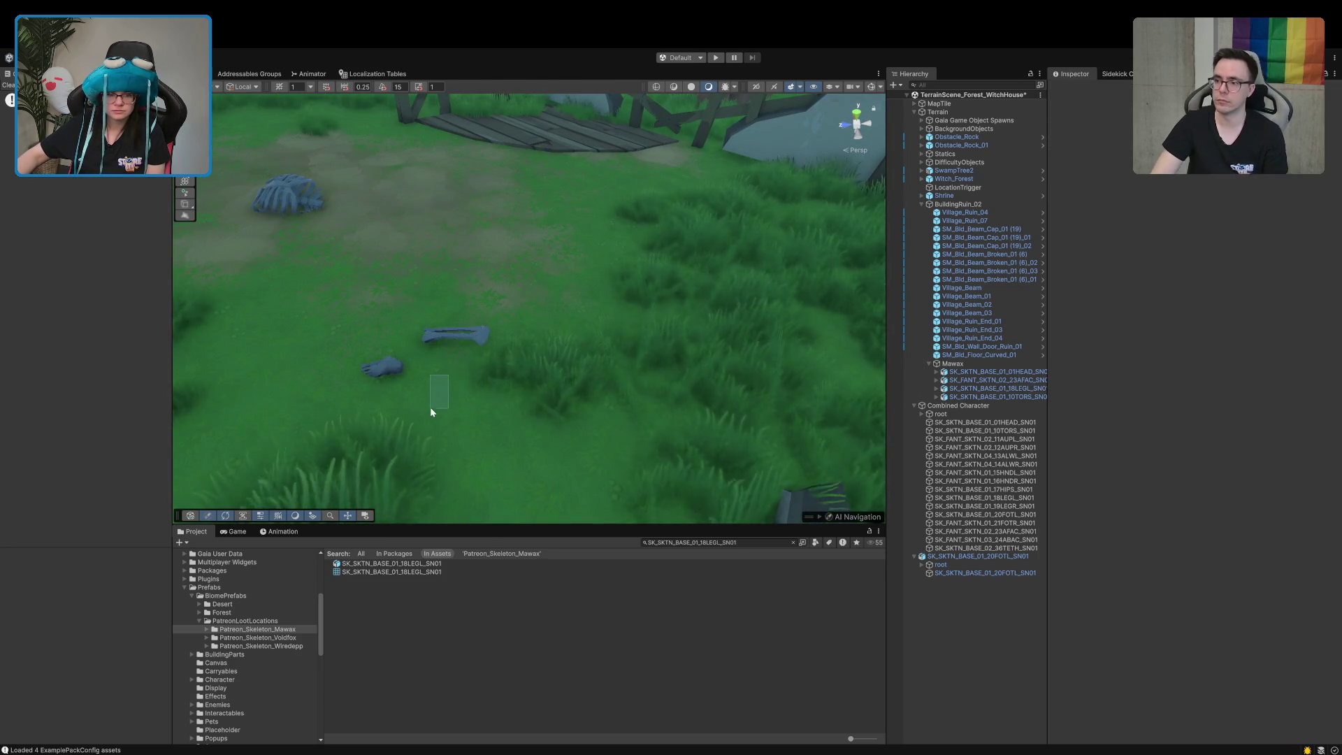
pyautogui.click(463, 334)
pyautogui.moveTo(434, 389); pyautogui.dragTo(426, 418)
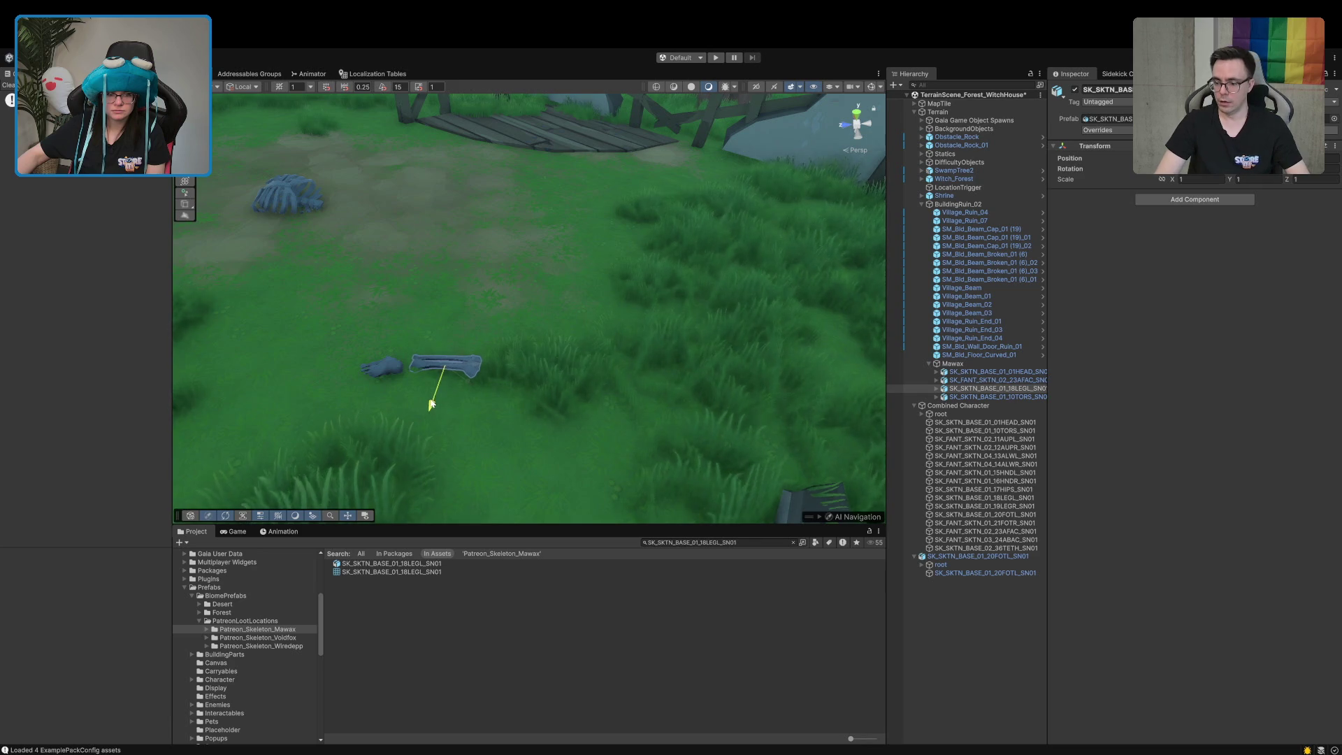
pyautogui.moveTo(480, 366); pyautogui.dragTo(413, 407)
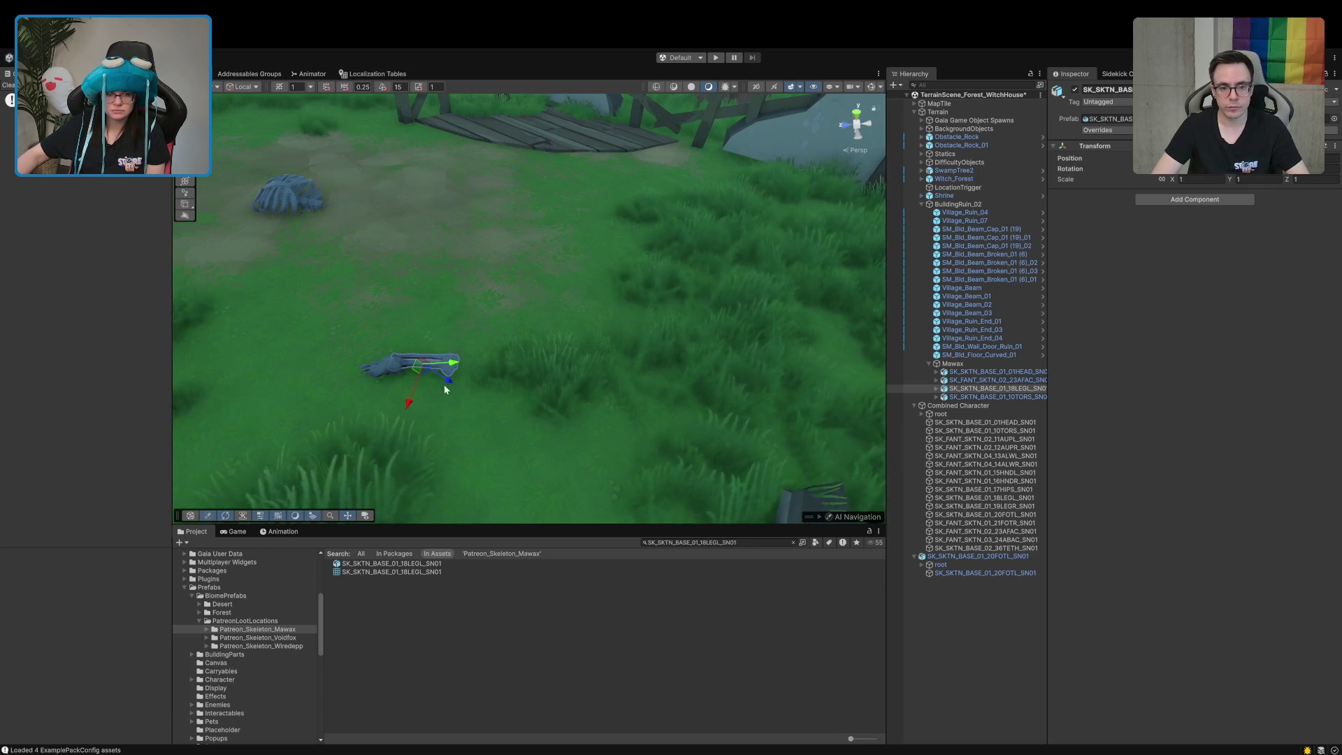
pyautogui.press('f')
pyautogui.moveTo(556, 365)
pyautogui.mouseDown()
pyautogui.moveTo(570, 381)
pyautogui.moveTo(683, 381)
pyautogui.mouseUp()
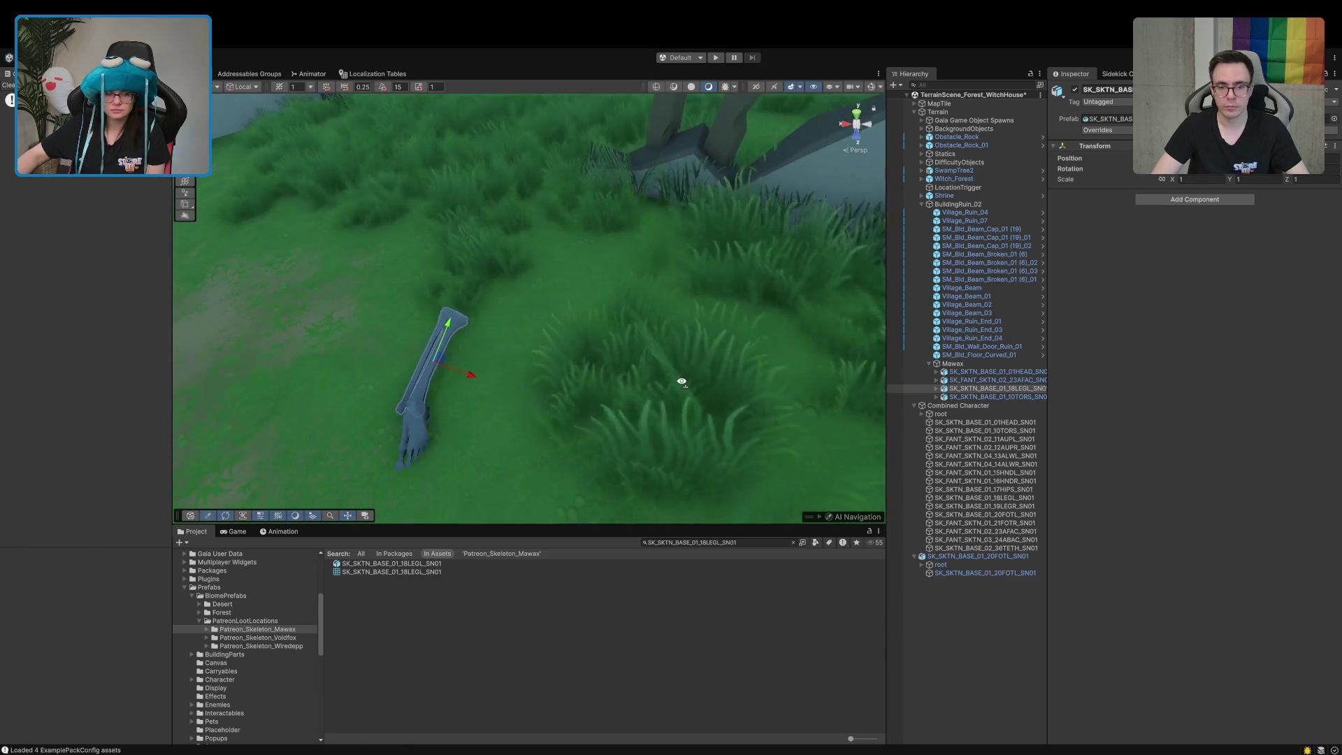
pyautogui.keyDown('shift'); pyautogui.click(983, 397); pyautogui.keyUp('shift')
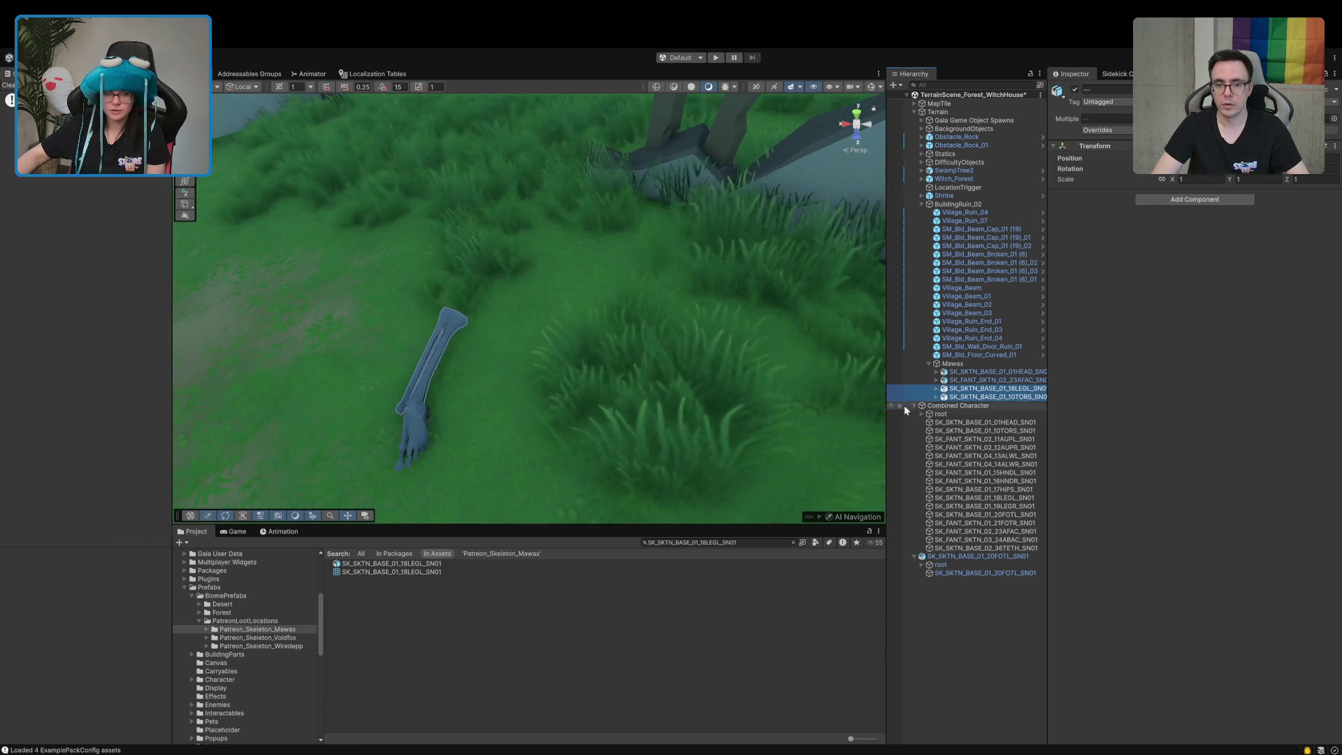
pyautogui.press('f')
pyautogui.moveTo(433, 367)
pyautogui.mouseDown()
pyautogui.moveTo(400, 372)
pyautogui.moveTo(614, 421)
pyautogui.mouseUp()
# Briefly nest 10TORS under the leg bone, then move it back directly under Mawax
pyautogui.press('e')
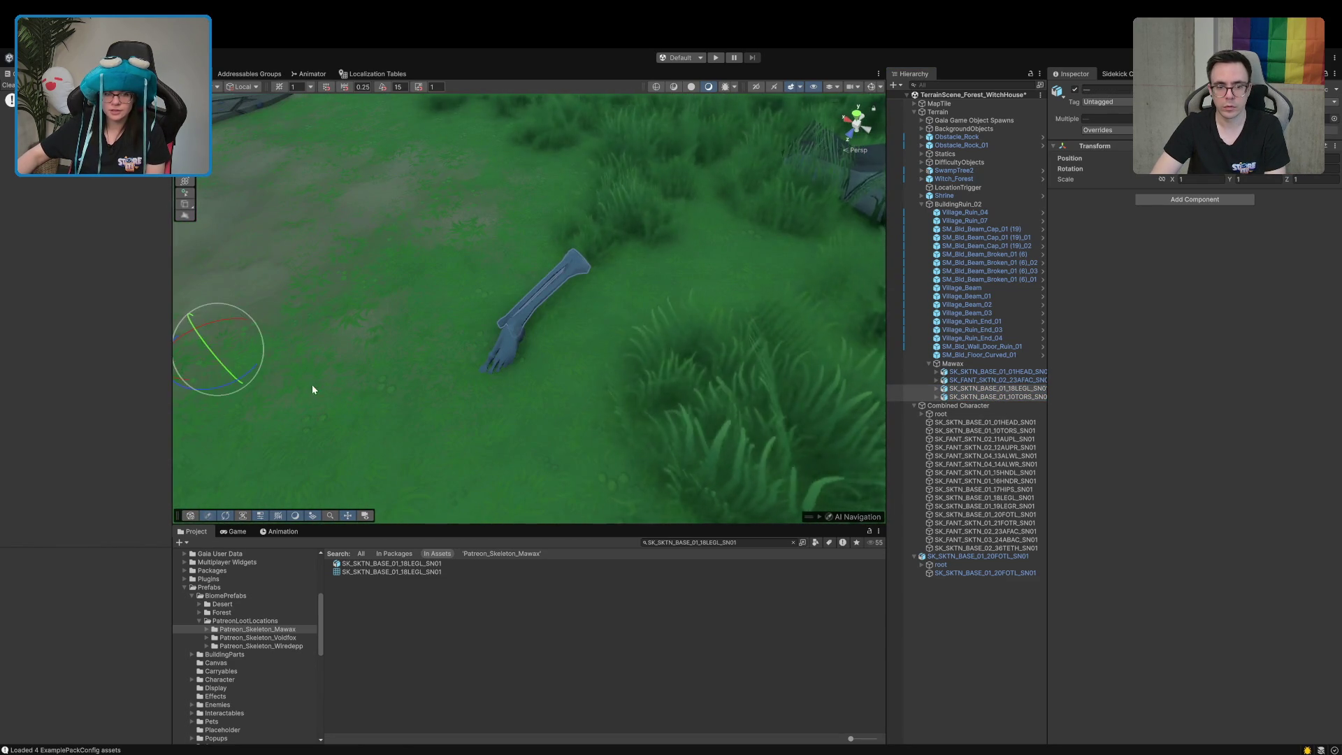
pyautogui.click(951, 389)
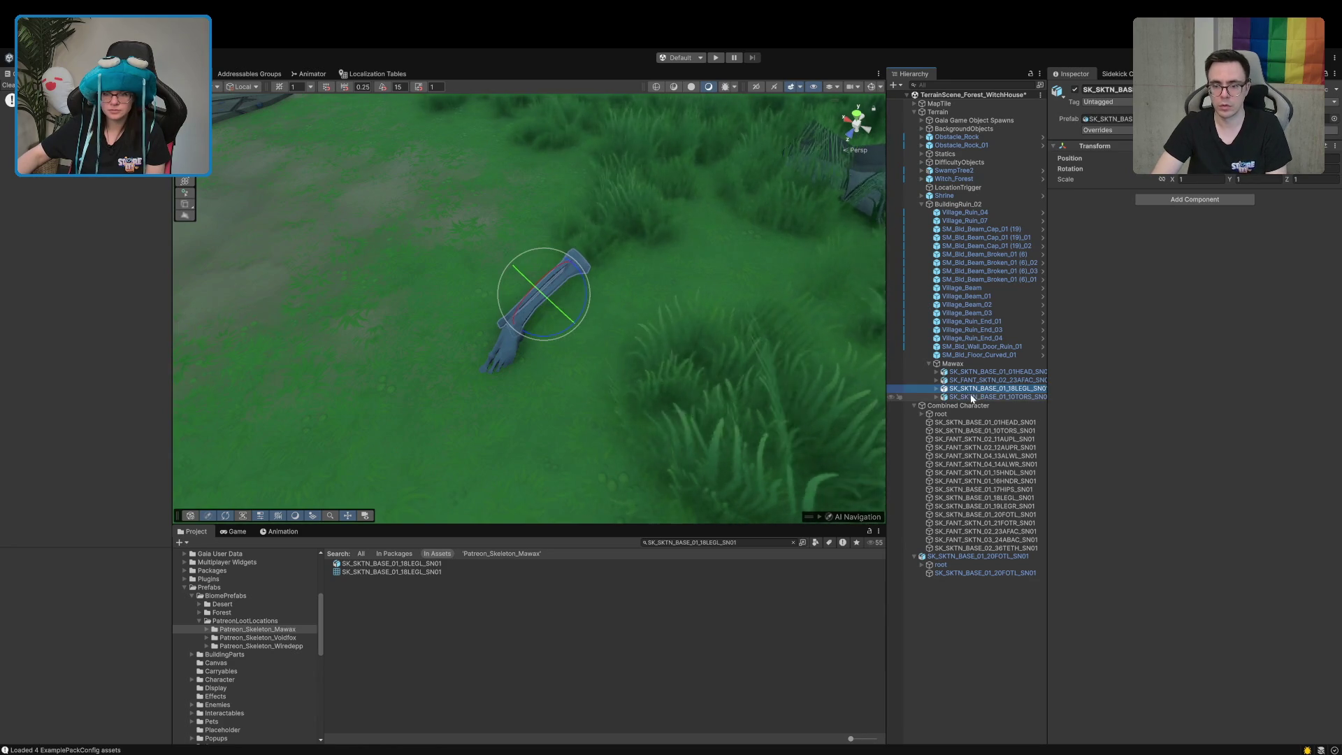
pyautogui.click(954, 397)
pyautogui.moveTo(954, 396); pyautogui.dragTo(964, 389)
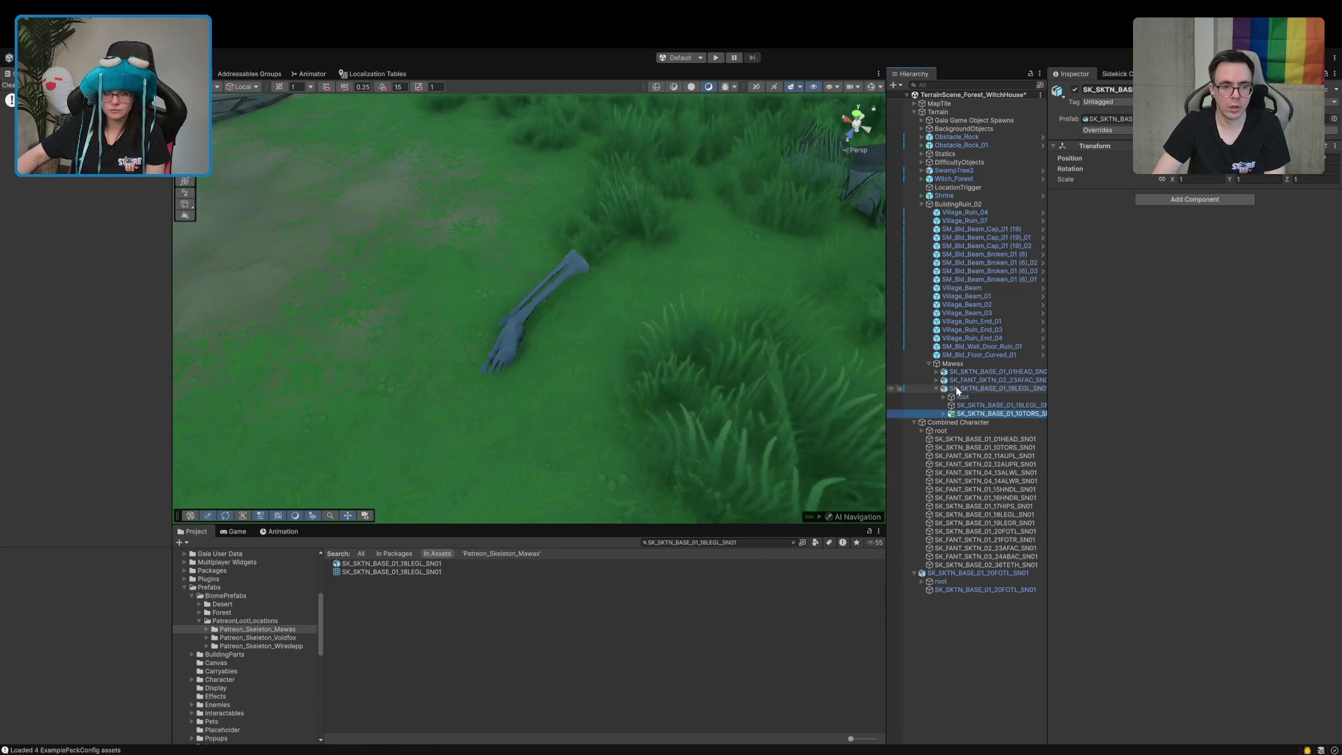
pyautogui.doubleClick(959, 415)
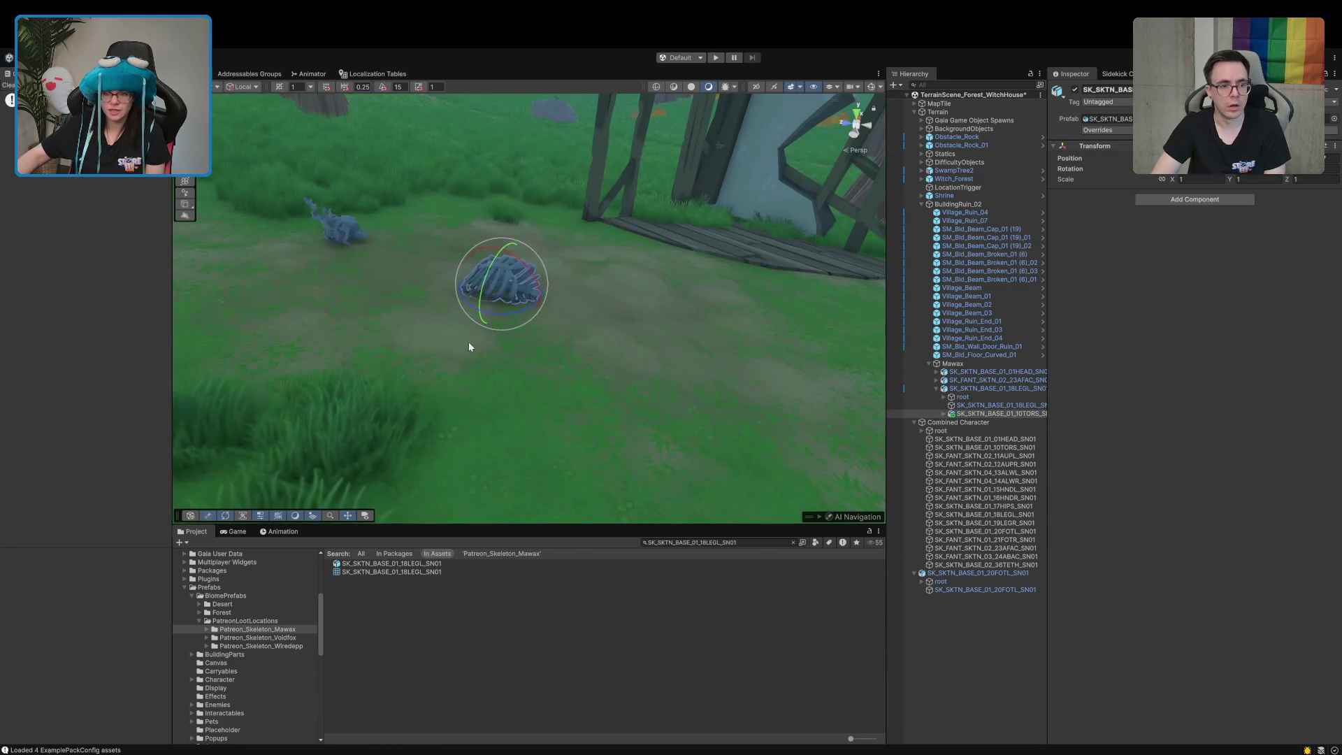
pyautogui.moveTo(992, 413); pyautogui.dragTo(979, 384)
pyautogui.click(992, 379)
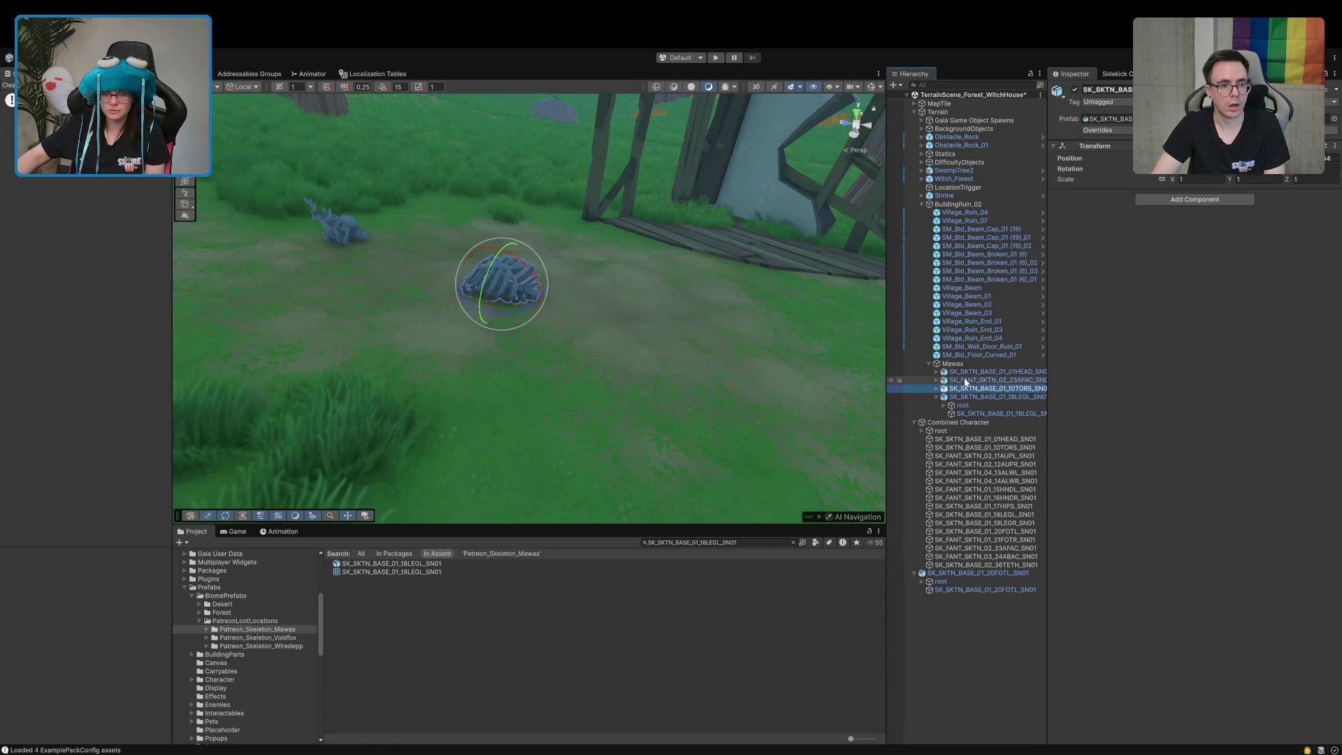
pyautogui.click(972, 372)
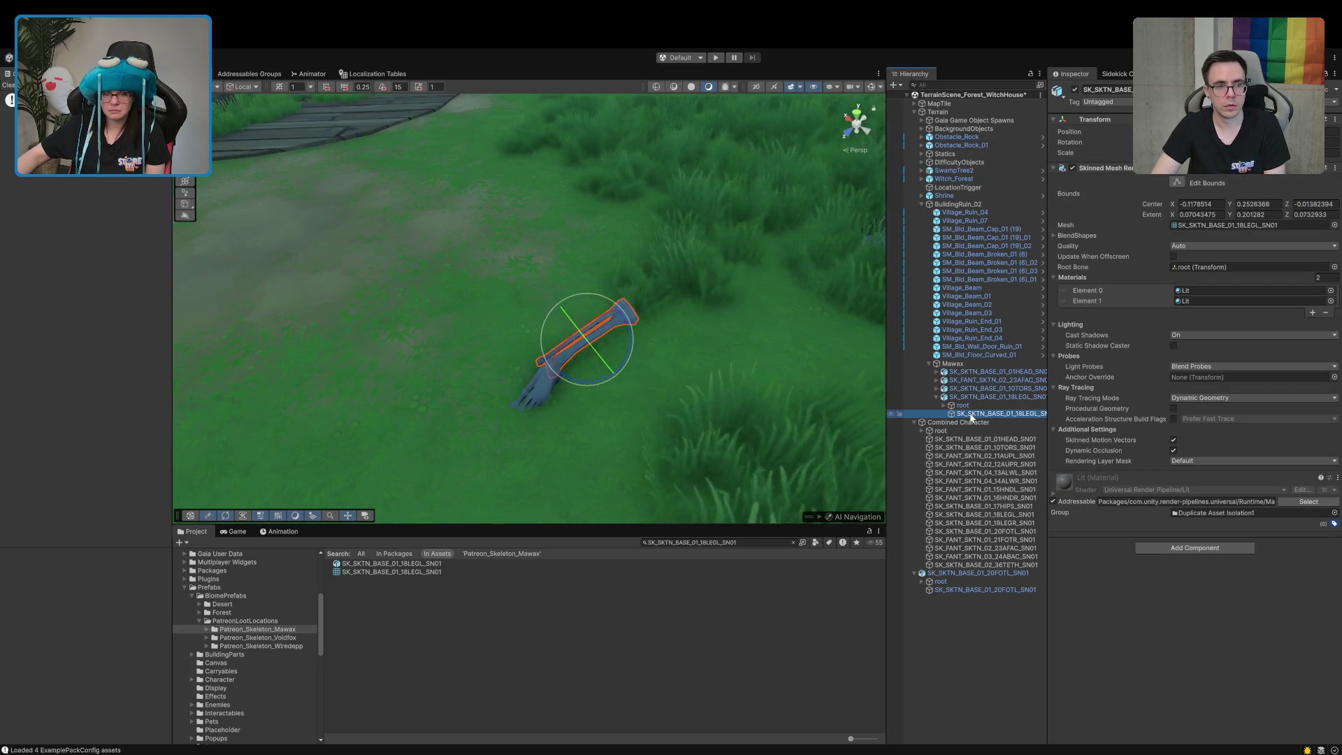
# Make the 20FOTL foot a child of 18LEGL and rotate it to fit the leg
pyautogui.click(979, 573)
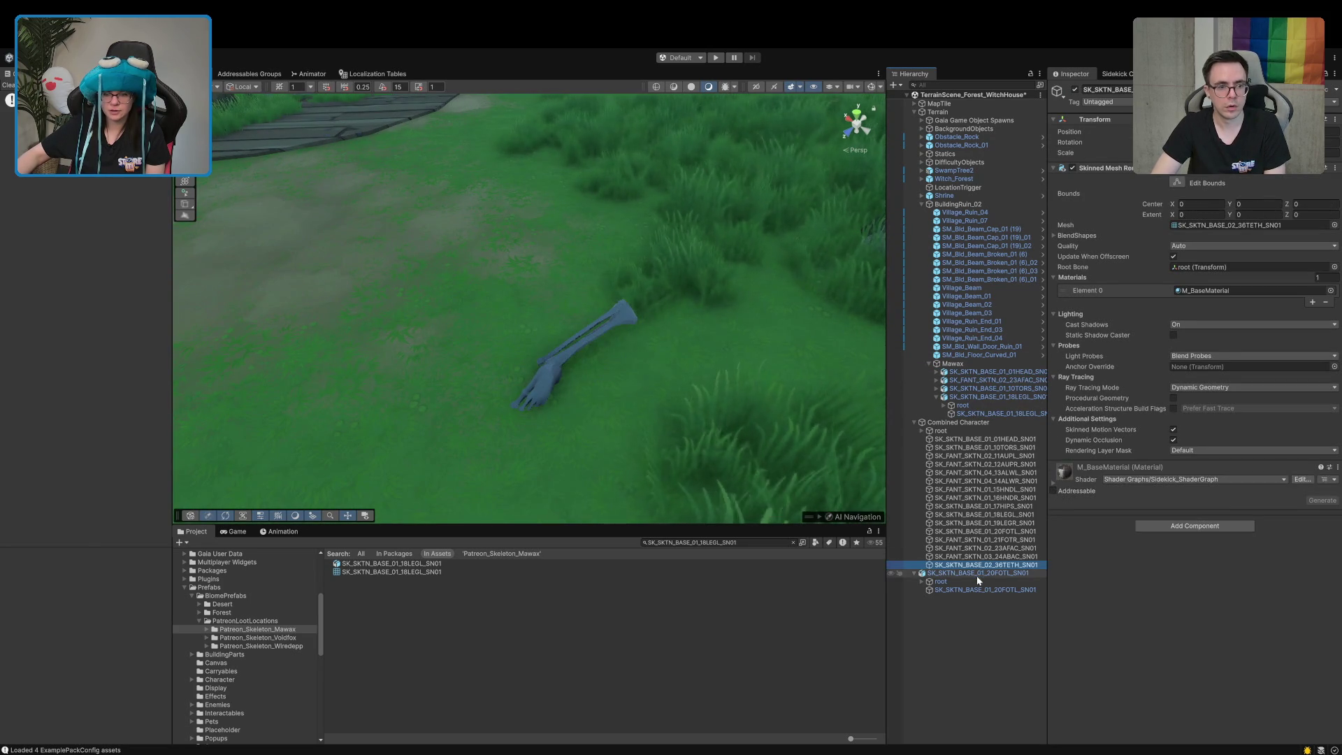
pyautogui.moveTo(976, 576); pyautogui.dragTo(965, 401)
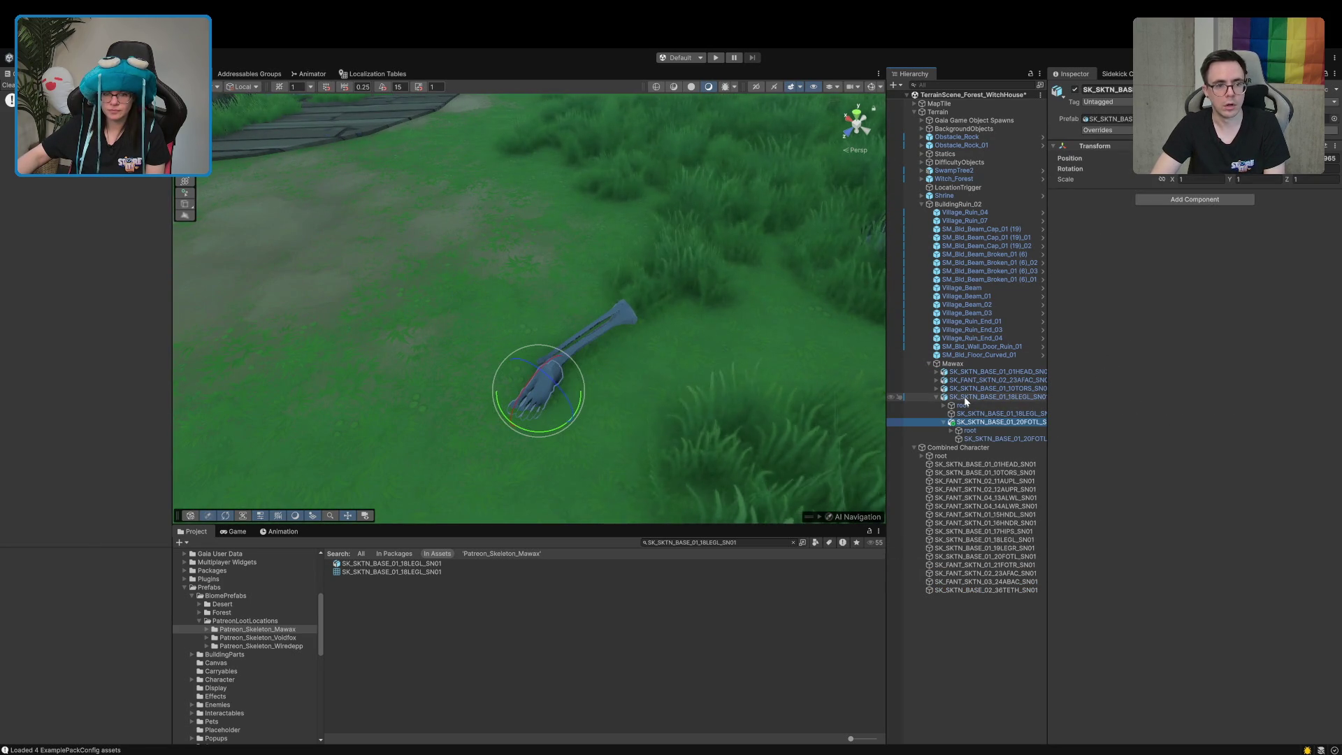
pyautogui.click(937, 399)
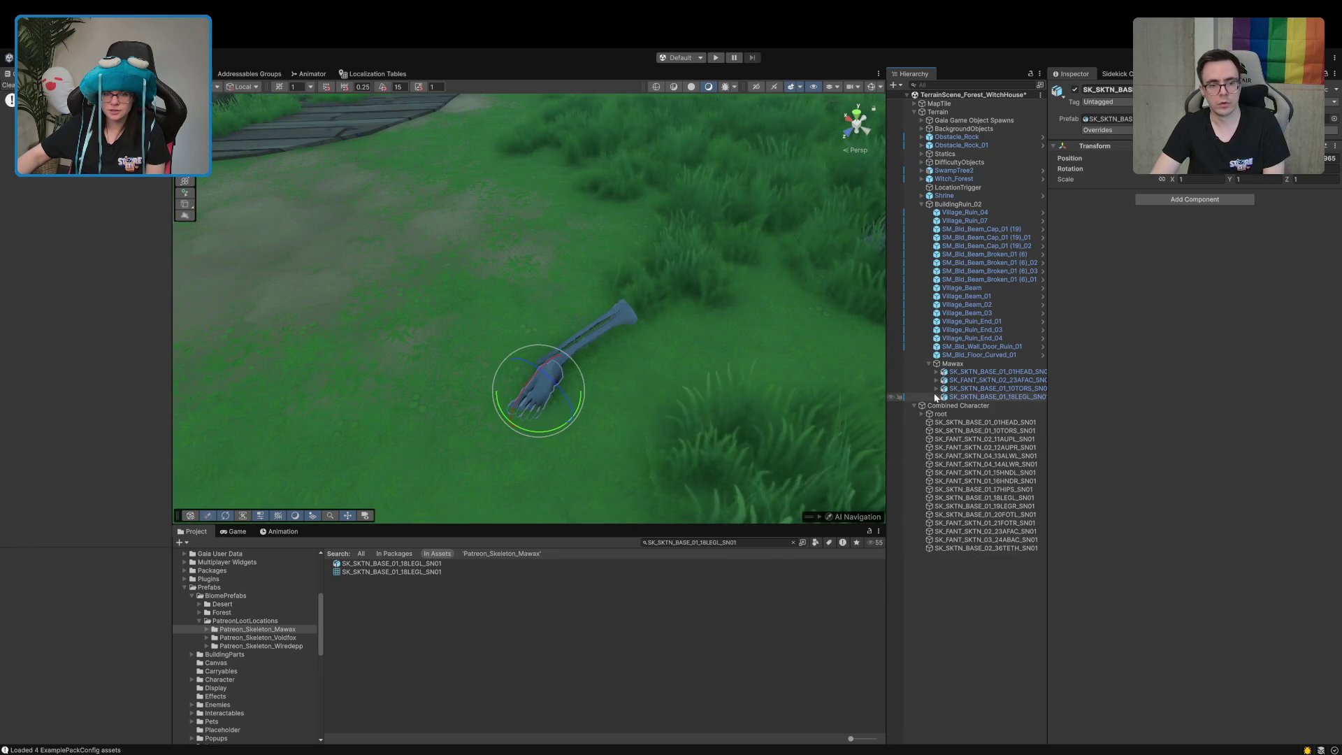
pyautogui.moveTo(573, 423); pyautogui.dragTo(545, 462)
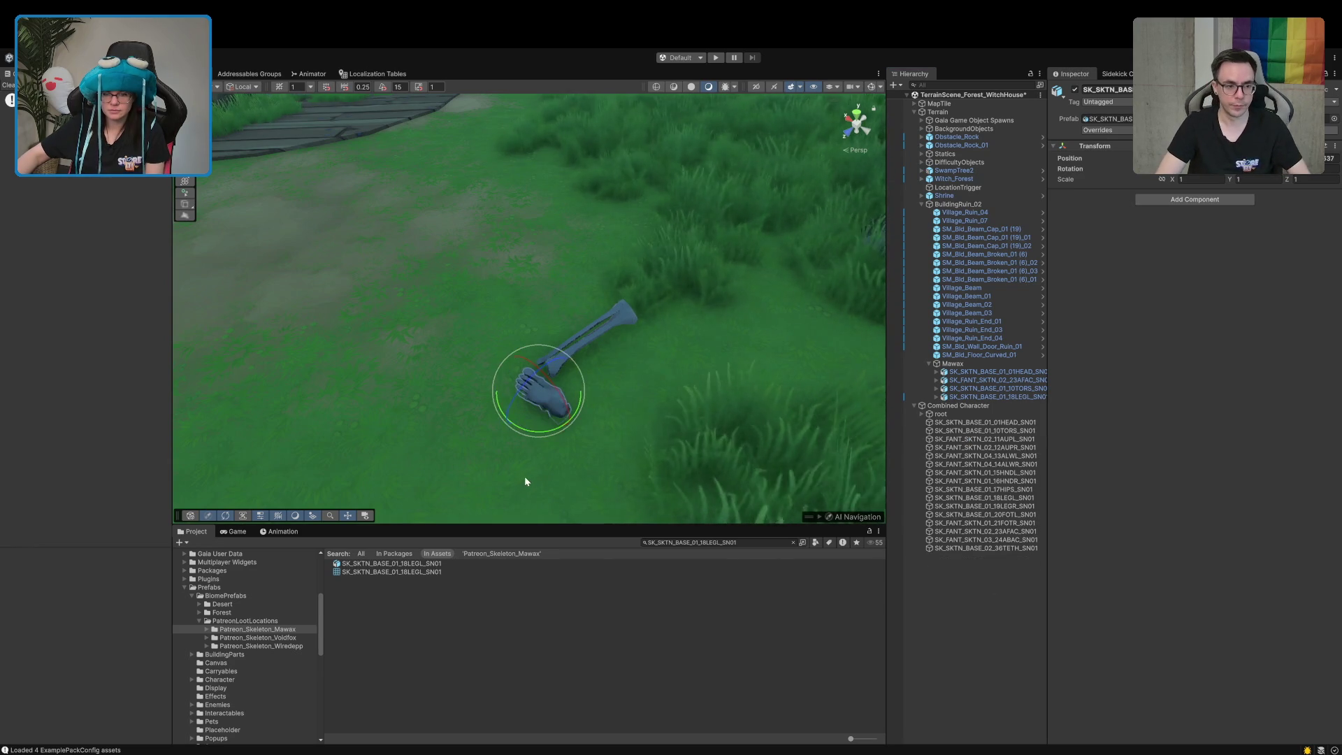
pyautogui.click(980, 397)
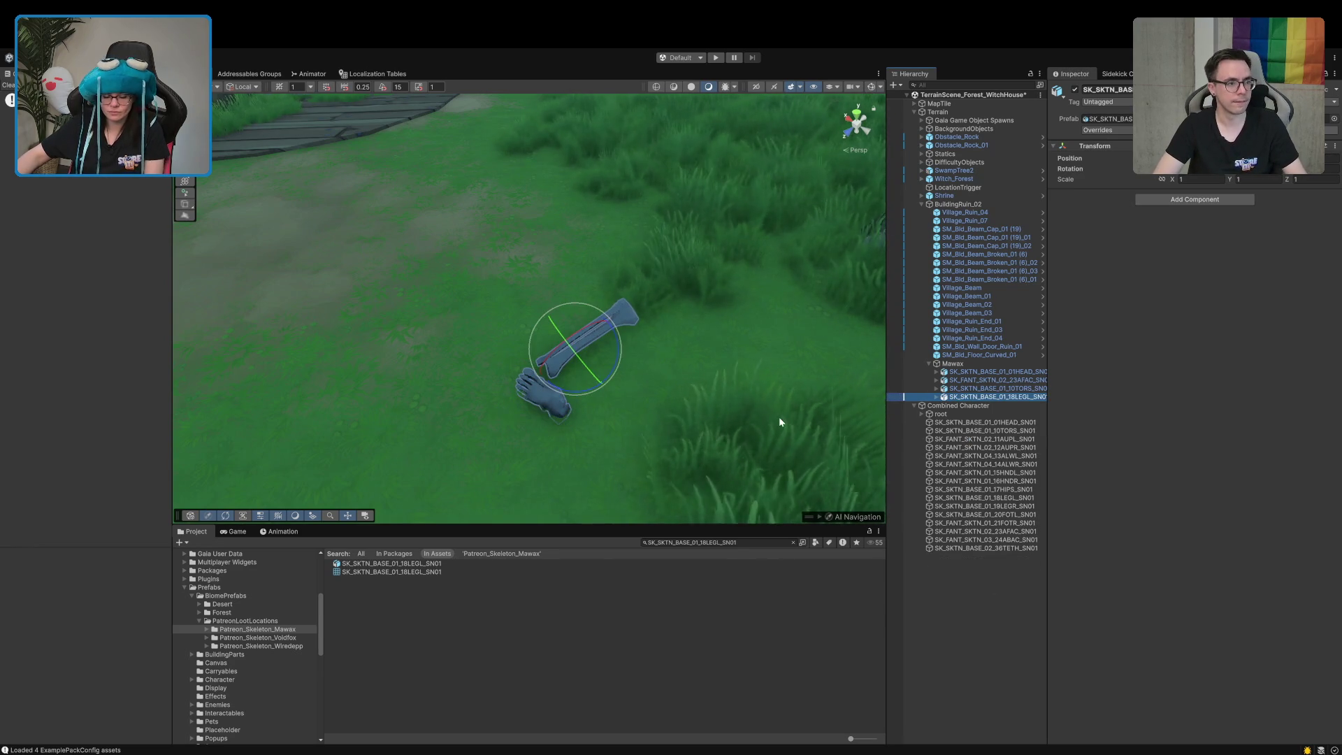
pyautogui.click(538, 395)
pyautogui.click(890, 397)
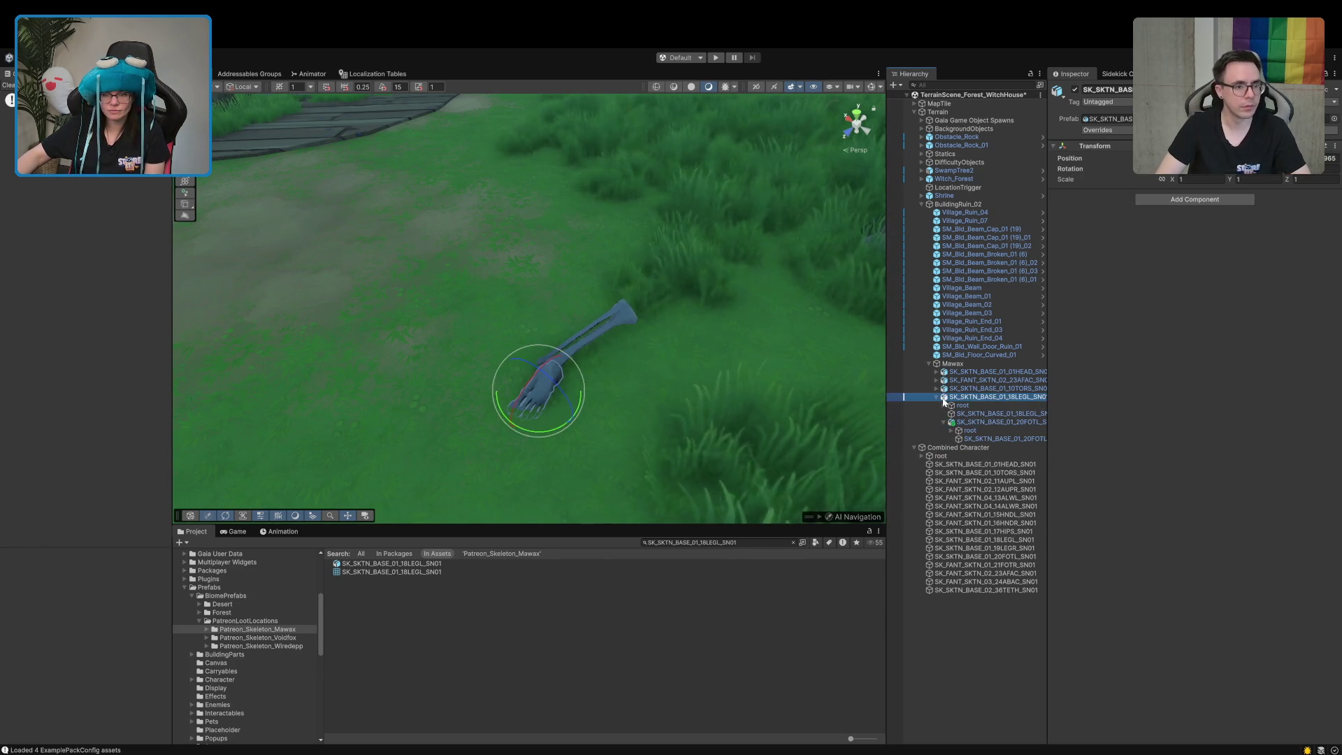
# Rotate the leg bone and its foot to lie sideways and flatter in the grass
pyautogui.moveTo(617, 367)
pyautogui.mouseDown()
pyautogui.moveTo(533, 479)
pyautogui.moveTo(439, 491)
pyautogui.moveTo(436, 473)
pyautogui.mouseUp()
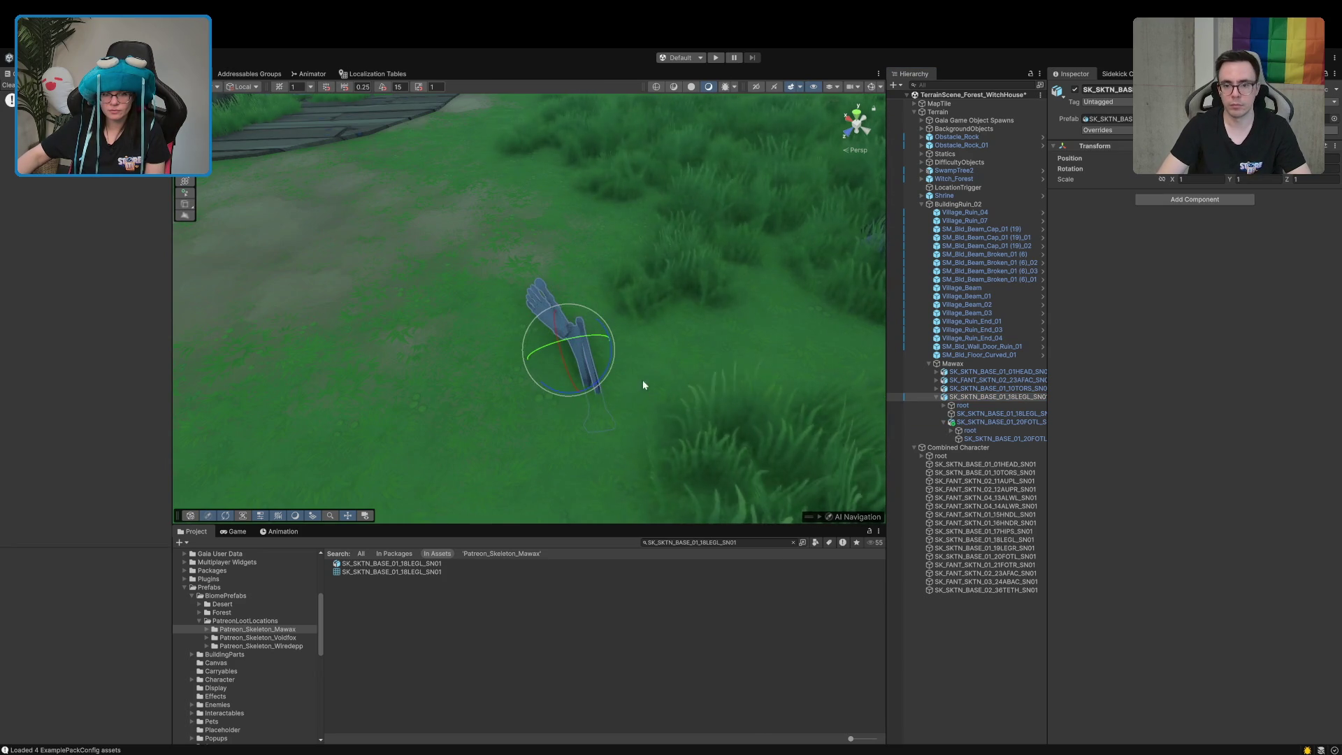
pyautogui.moveTo(612, 362); pyautogui.dragTo(518, 457)
pyautogui.moveTo(559, 383)
pyautogui.mouseDown()
pyautogui.moveTo(561, 324)
pyautogui.moveTo(580, 532)
pyautogui.moveTo(572, 410)
pyautogui.mouseUp()
pyautogui.moveTo(518, 372)
pyautogui.mouseDown()
pyautogui.moveTo(484, 274)
pyautogui.moveTo(450, 233)
pyautogui.moveTo(410, 223)
pyautogui.mouseUp()
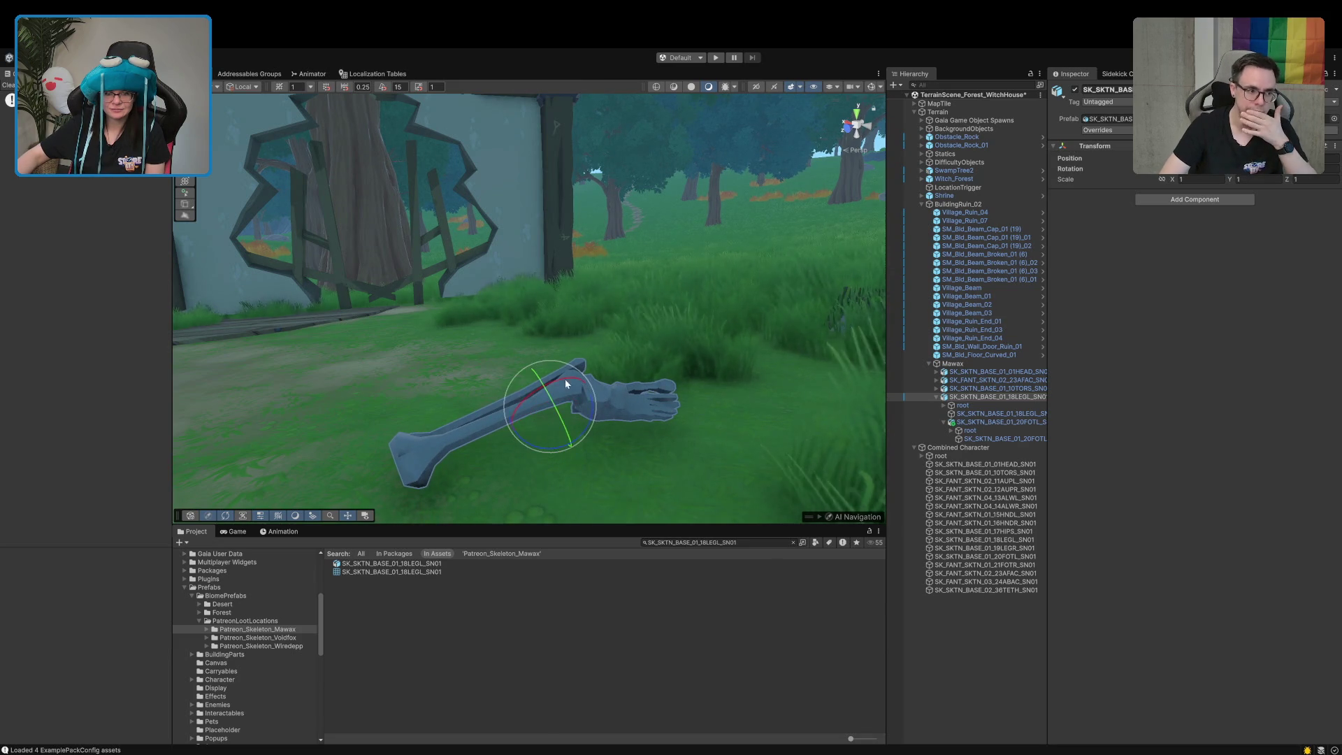
pyautogui.moveTo(557, 384)
pyautogui.mouseDown()
pyautogui.moveTo(572, 377)
pyautogui.moveTo(523, 428)
pyautogui.moveTo(540, 409)
pyautogui.mouseUp()
# Fine-tune the leg's rotation so the foot reaches right and the thigh end drops, then deselect
pyautogui.press('w')
pyautogui.press('e')
pyautogui.press('w')
pyautogui.press('e')
pyautogui.moveTo(543, 417); pyautogui.dragTo(547, 413)
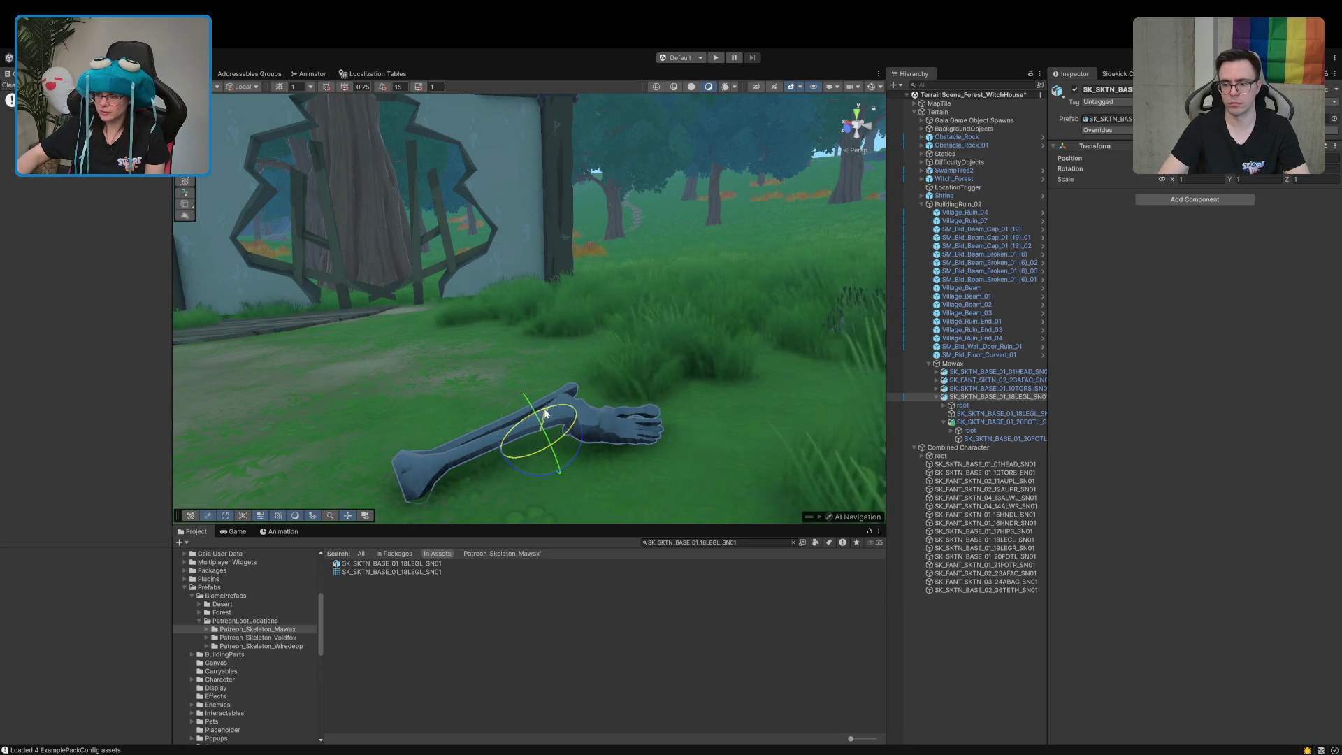
pyautogui.moveTo(546, 413)
pyautogui.mouseDown()
pyautogui.moveTo(552, 433)
pyautogui.moveTo(551, 394)
pyautogui.moveTo(557, 406)
pyautogui.moveTo(530, 410)
pyautogui.mouseUp()
pyautogui.press('w')
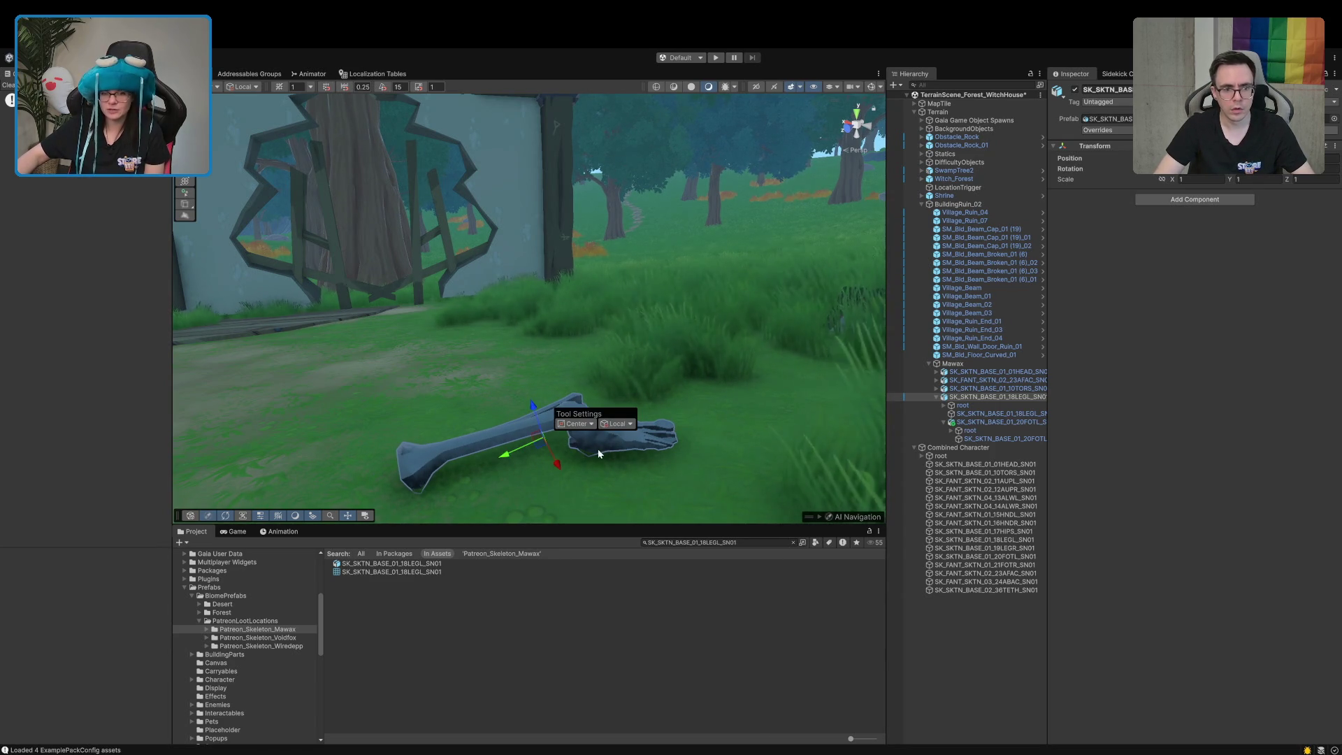
pyautogui.click(789, 600)
pyautogui.scroll(-5, 639, 476)
pyautogui.moveTo(639, 475)
pyautogui.mouseDown()
pyautogui.moveTo(698, 653)
pyautogui.moveTo(719, 575)
pyautogui.mouseUp()
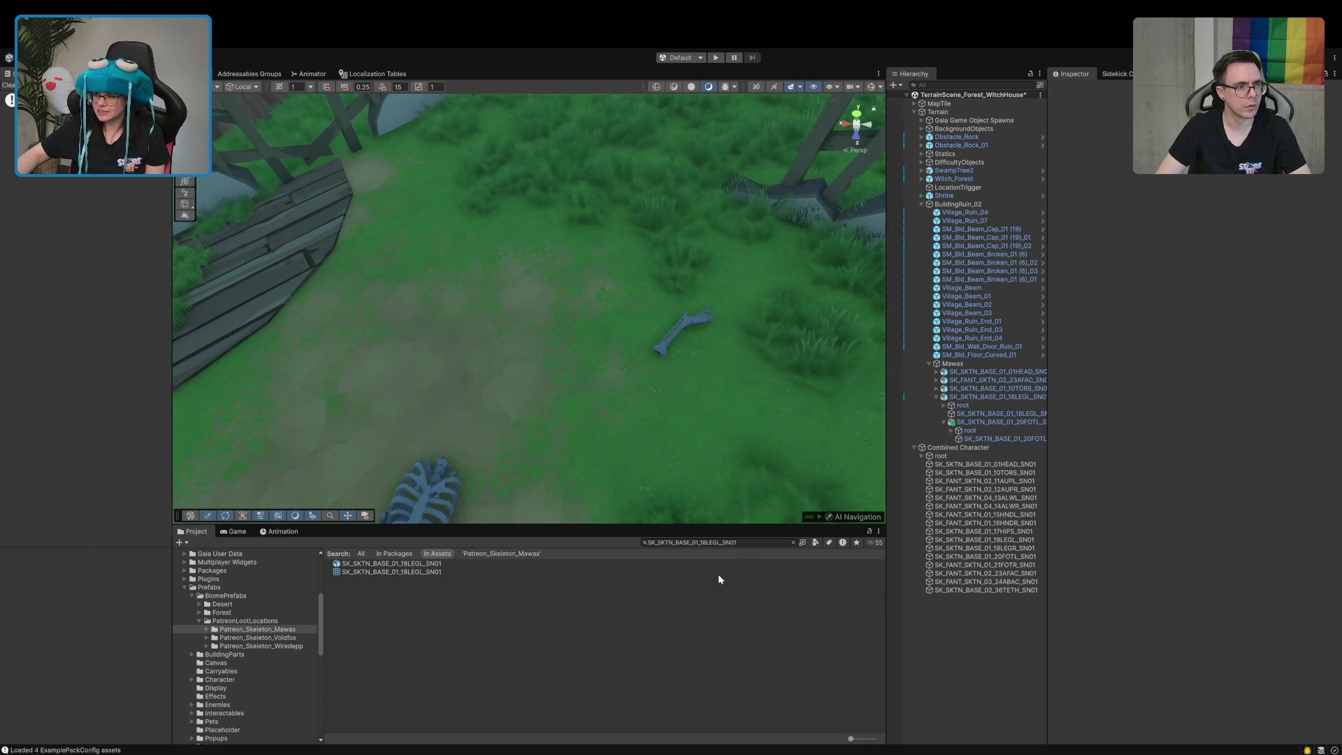
# Shift the leg and foot bones farther across the grass toward the ruined wall's edge
pyautogui.moveTo(718, 579); pyautogui.dragTo(719, 576)
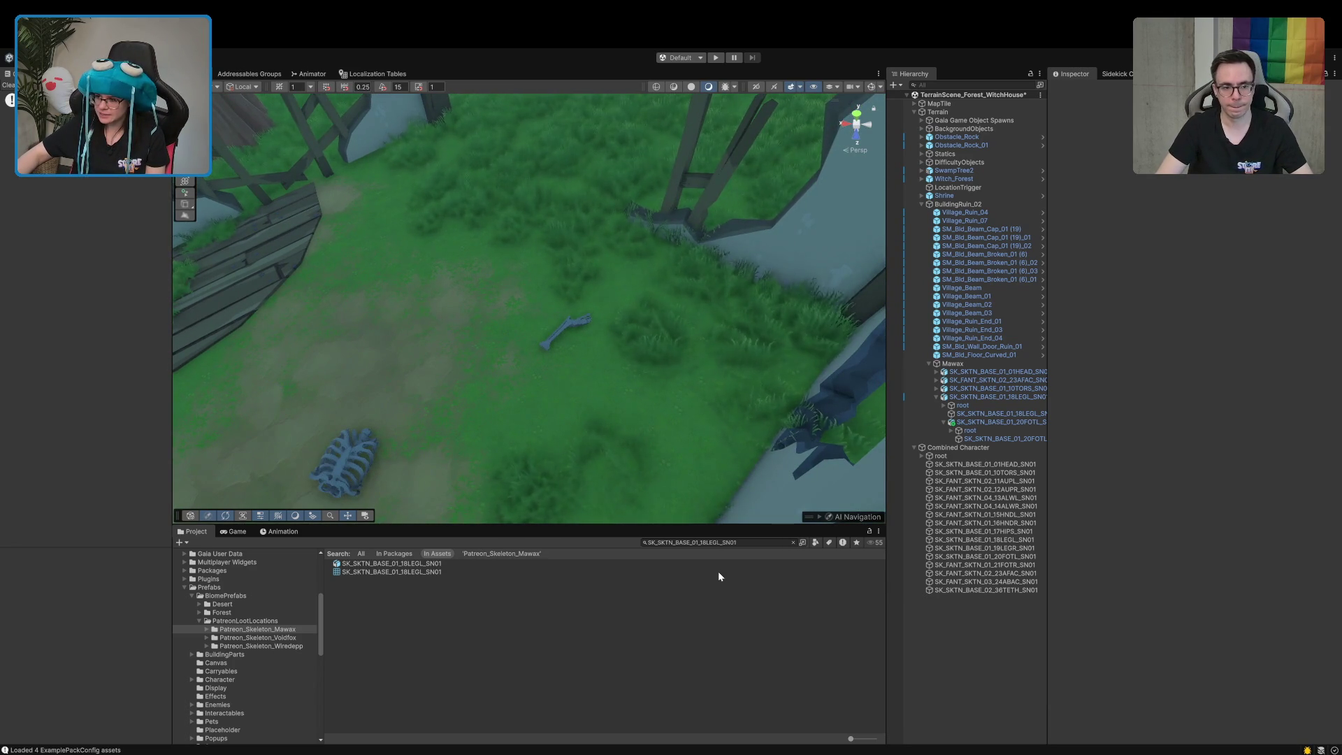
pyautogui.moveTo(580, 294)
pyautogui.mouseDown()
pyautogui.moveTo(569, 261)
pyautogui.moveTo(527, 275)
pyautogui.moveTo(380, 168)
pyautogui.moveTo(290, 203)
pyautogui.moveTo(362, 184)
pyautogui.moveTo(472, 221)
pyautogui.moveTo(449, 264)
pyautogui.moveTo(333, 296)
pyautogui.moveTo(299, 279)
pyautogui.moveTo(252, 294)
pyautogui.moveTo(240, 320)
pyautogui.mouseUp()
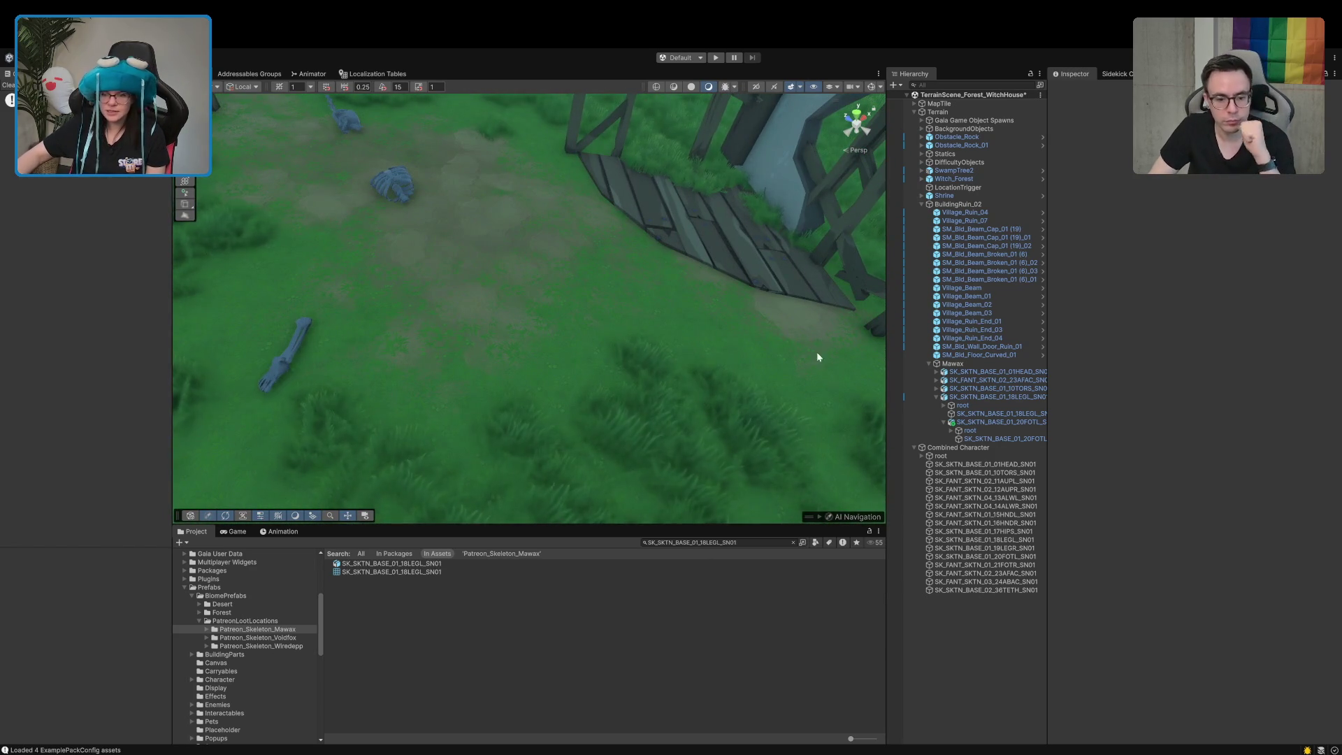
pyautogui.click(283, 355)
pyautogui.moveTo(267, 276)
pyautogui.mouseDown()
pyautogui.moveTo(303, 312)
pyautogui.moveTo(310, 285)
pyautogui.mouseUp()
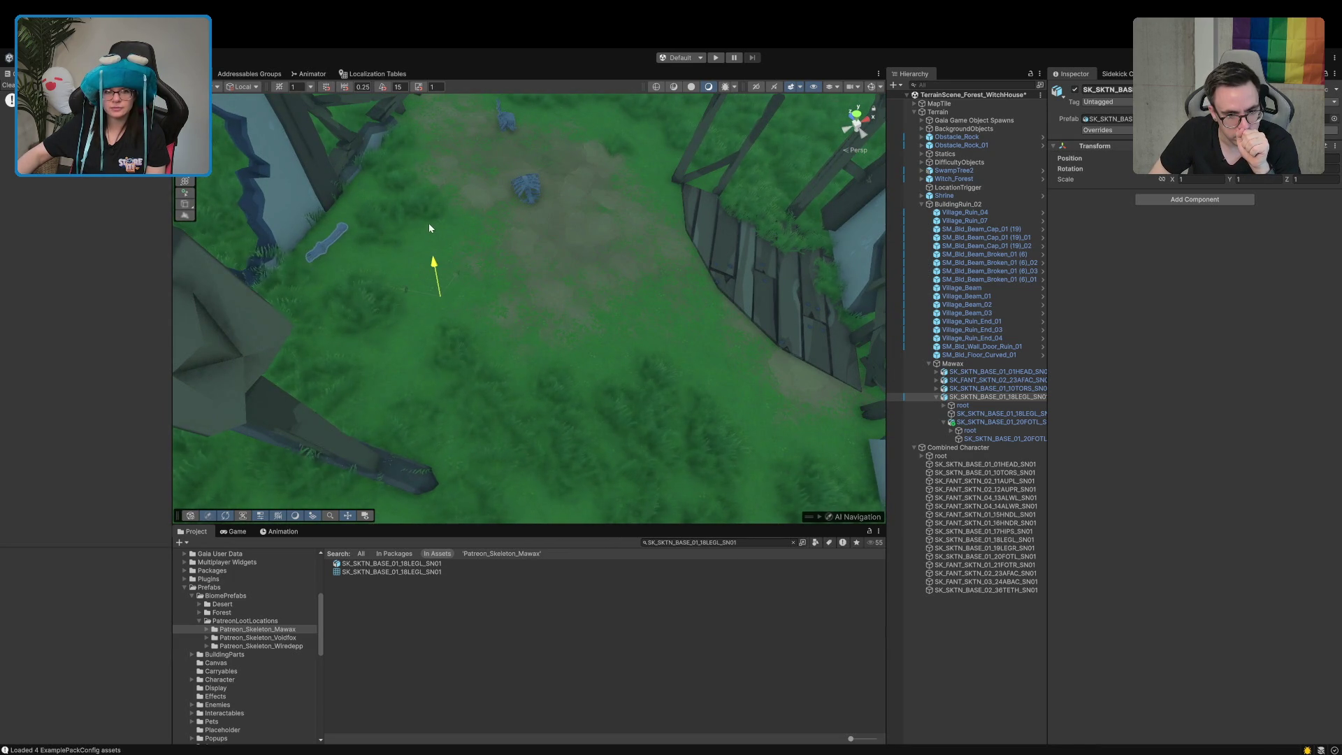
pyautogui.moveTo(462, 281)
pyautogui.mouseDown()
pyautogui.moveTo(438, 307)
pyautogui.moveTo(456, 321)
pyautogui.moveTo(432, 341)
pyautogui.mouseUp()
pyautogui.click(338, 265)
# Move the Mawax leg bone up-left toward the ruin wall and pick the small bone piece
pyautogui.press('e')
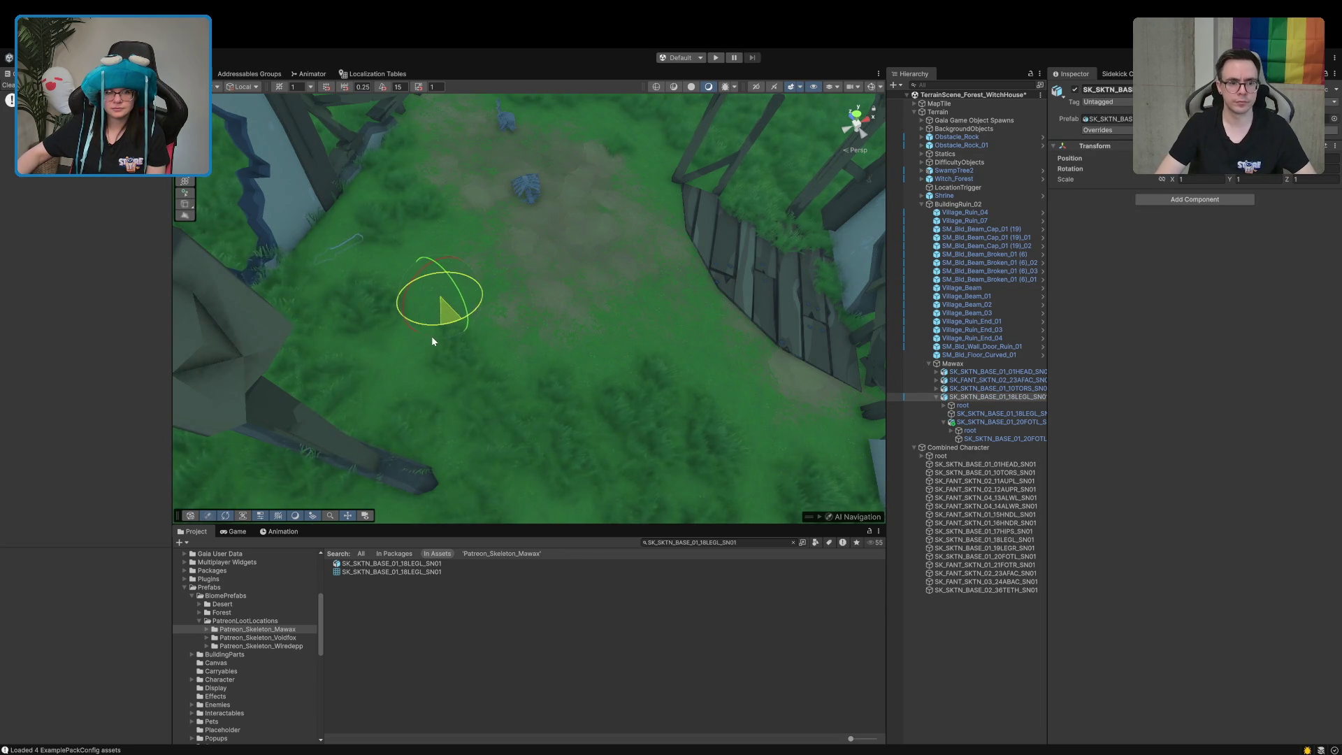
pyautogui.press('w')
pyautogui.moveTo(344, 229); pyautogui.dragTo(321, 203)
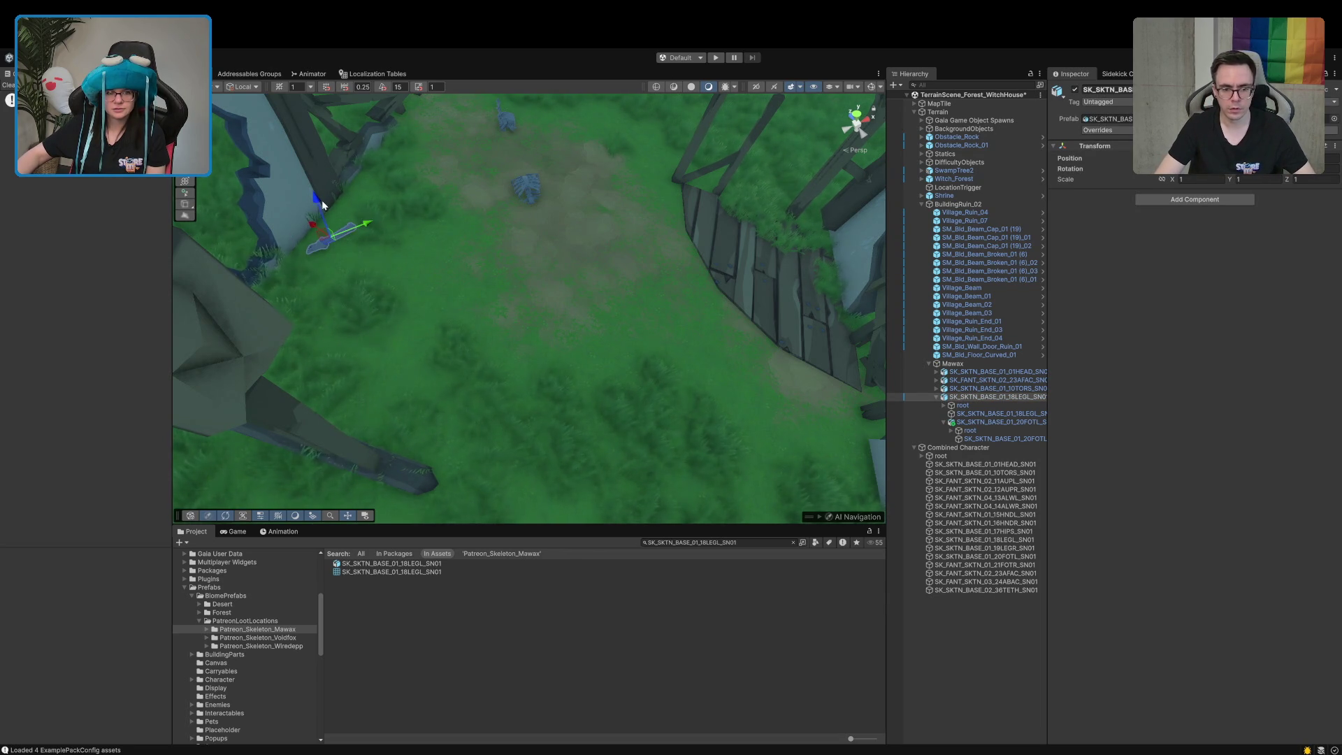
pyautogui.click(574, 334)
pyautogui.click(525, 181)
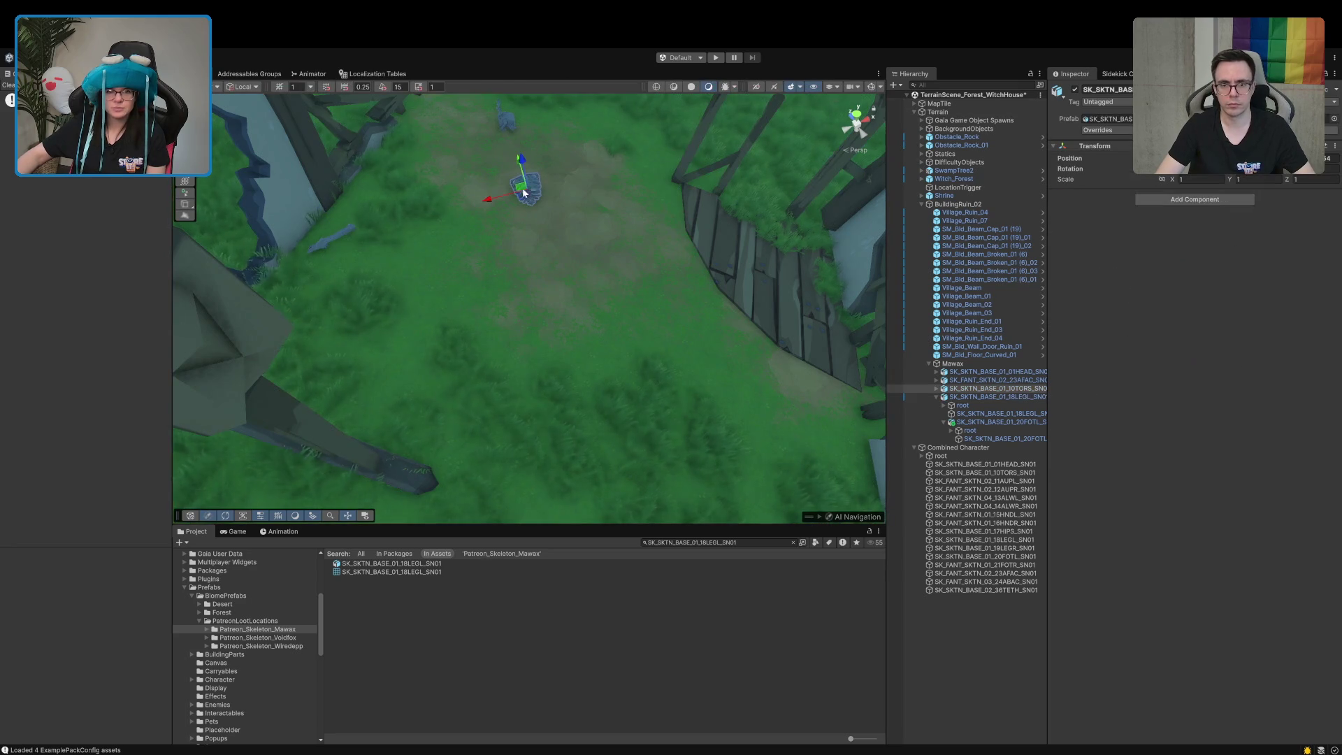
# With Global handles, lower the small skeleton bone down into the grass
pyautogui.moveTo(563, 176)
pyautogui.mouseDown()
pyautogui.moveTo(566, 201)
pyautogui.moveTo(542, 216)
pyautogui.moveTo(563, 258)
pyautogui.moveTo(614, 264)
pyautogui.moveTo(563, 354)
pyautogui.moveTo(408, 360)
pyautogui.moveTo(525, 324)
pyautogui.moveTo(439, 330)
pyautogui.moveTo(455, 321)
pyautogui.moveTo(438, 317)
pyautogui.moveTo(380, 384)
pyautogui.mouseUp()
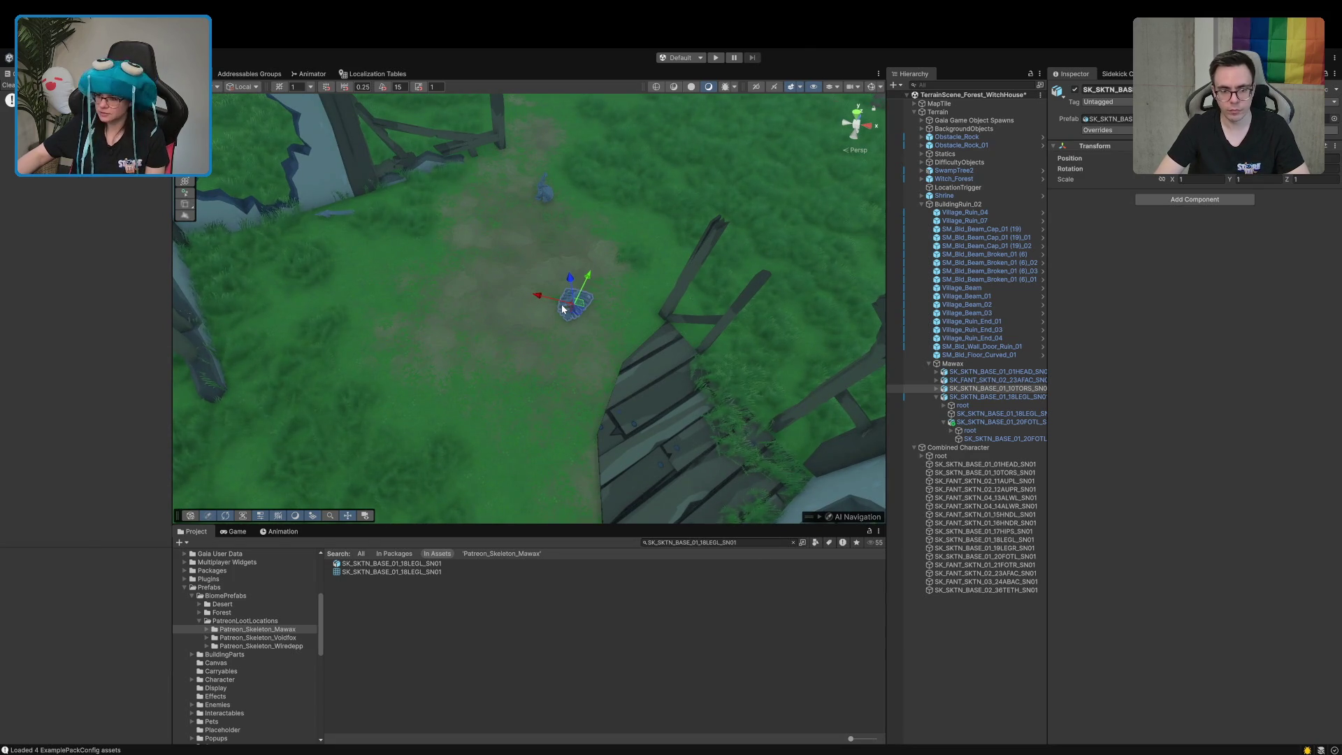
pyautogui.scroll(5, 480, 314)
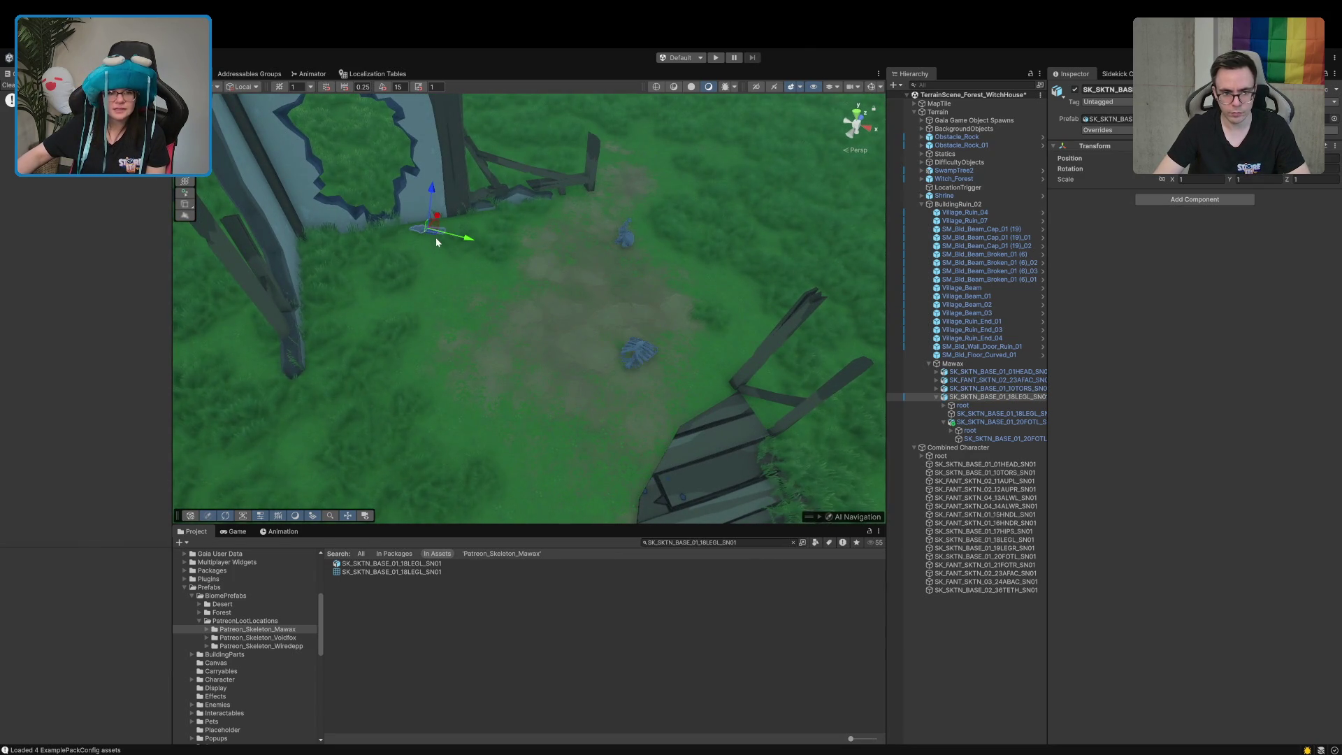
pyautogui.click(432, 228)
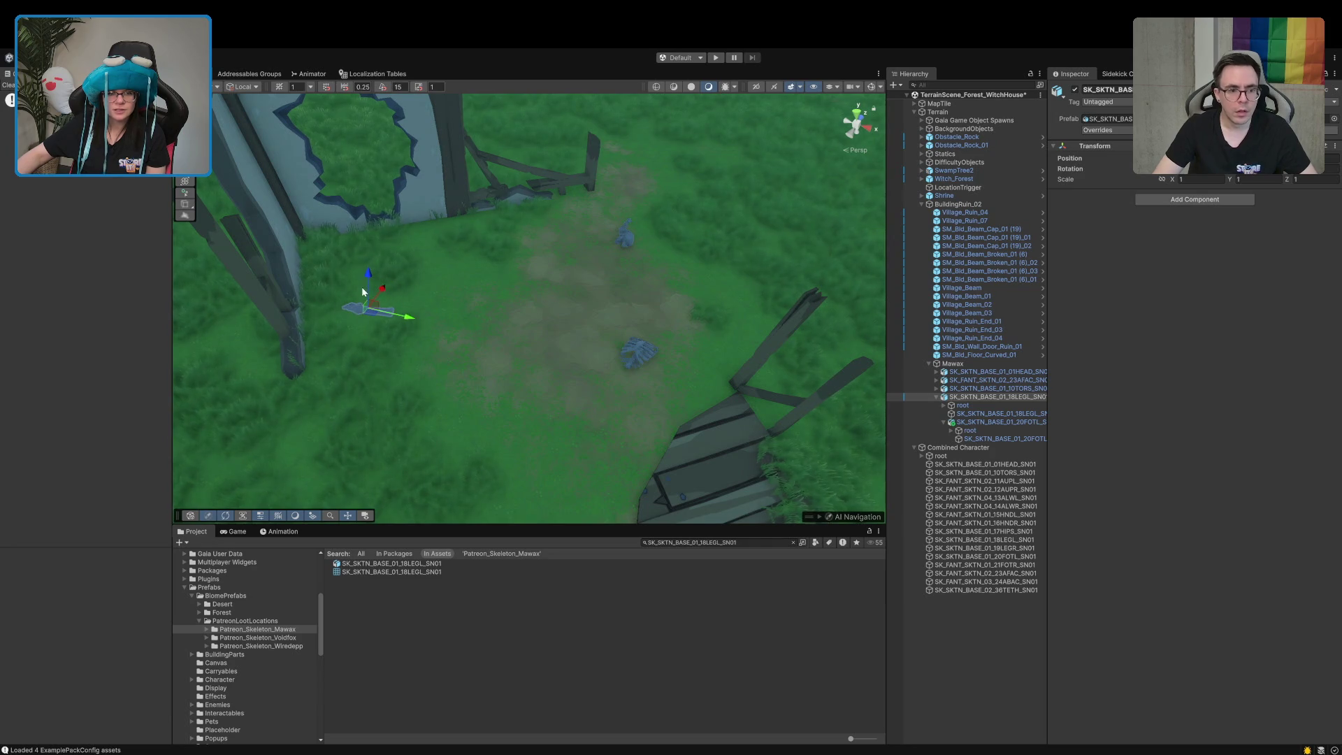
pyautogui.moveTo(367, 288)
pyautogui.mouseDown()
pyautogui.moveTo(374, 336)
pyautogui.moveTo(330, 311)
pyautogui.moveTo(449, 263)
pyautogui.moveTo(437, 233)
pyautogui.mouseUp()
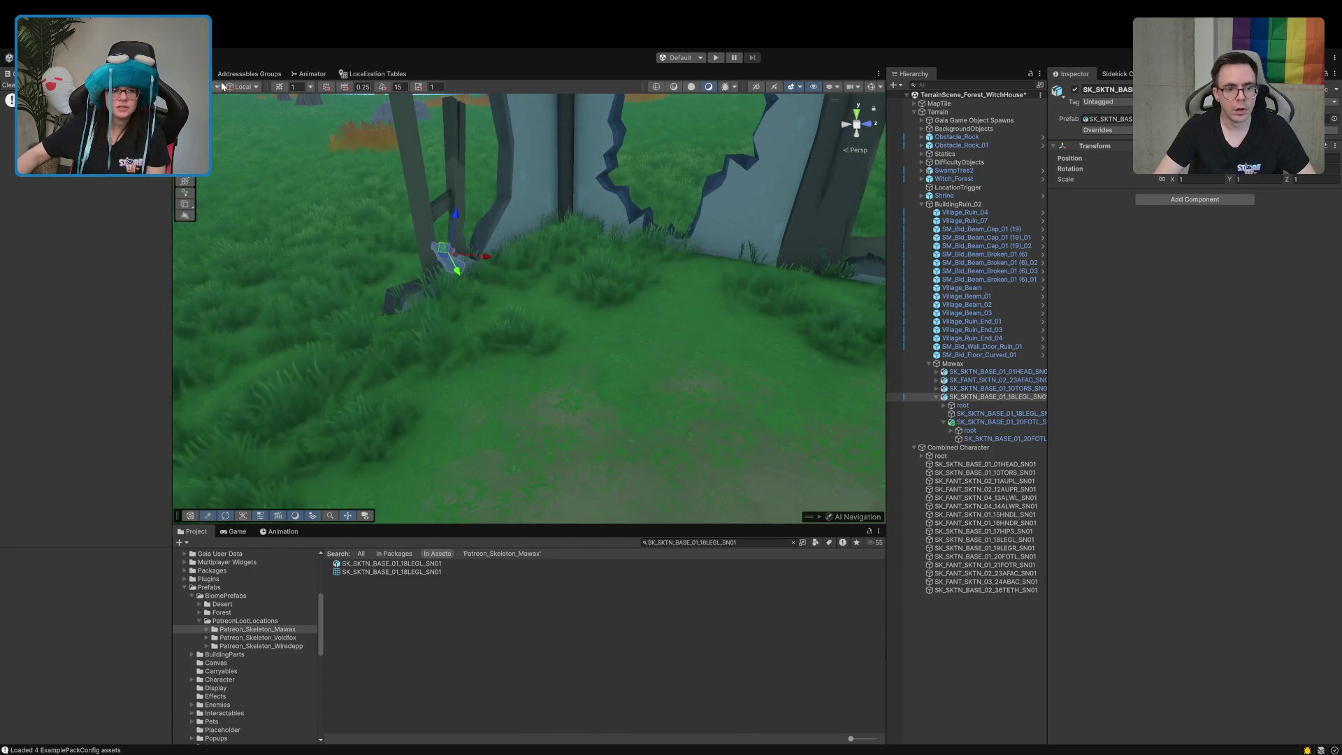
pyautogui.click(252, 89)
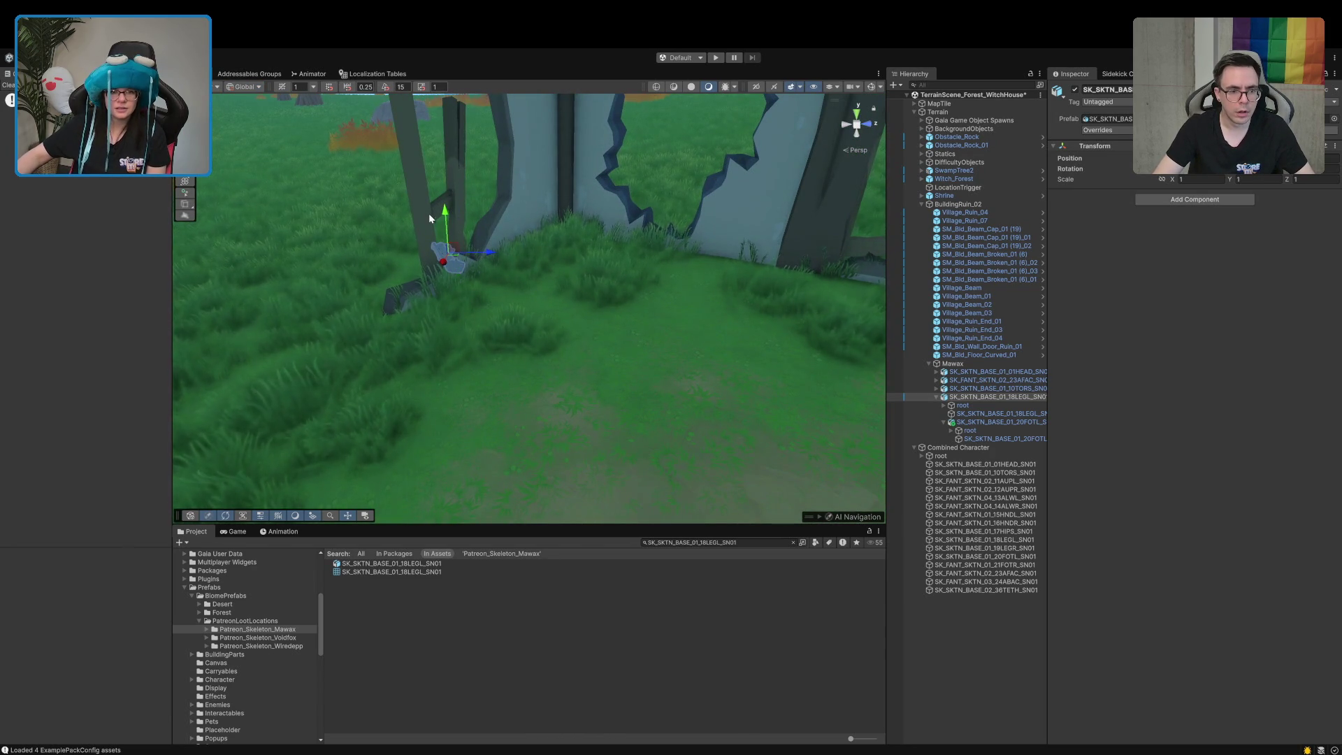
pyautogui.moveTo(439, 224); pyautogui.dragTo(444, 330)
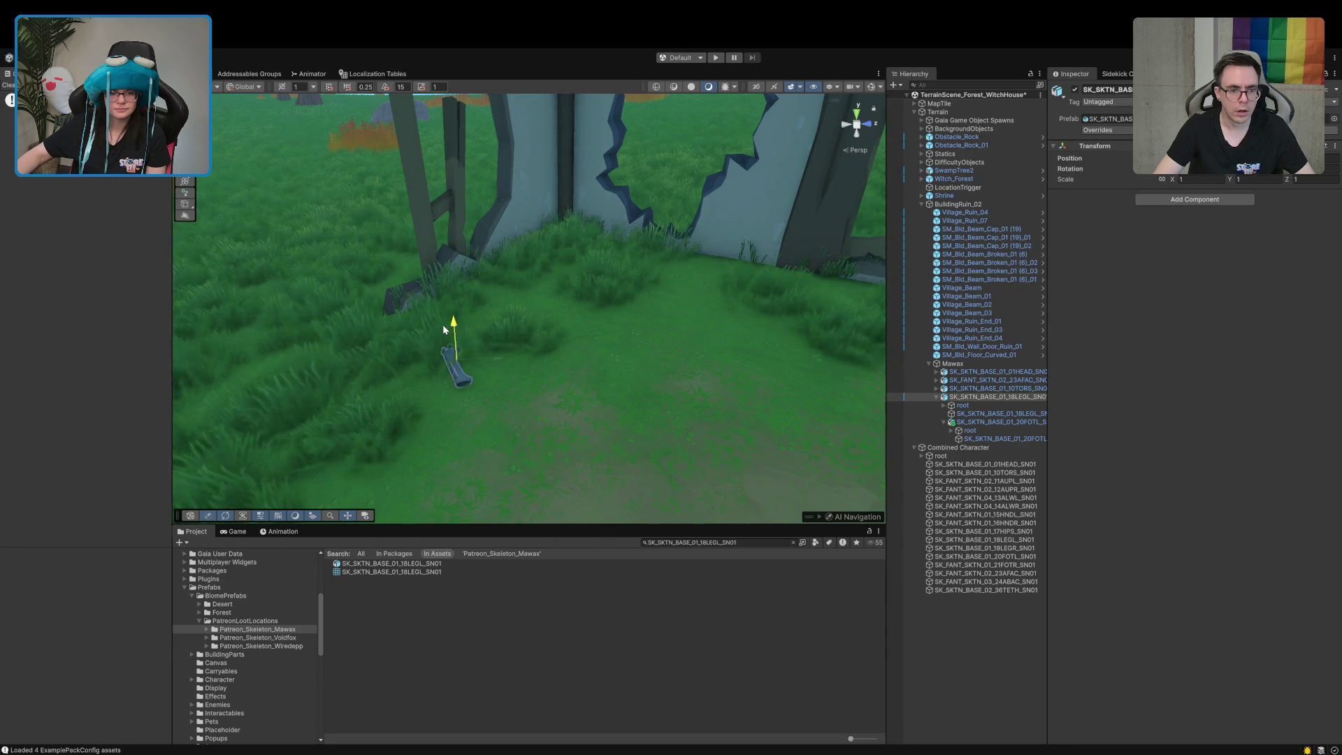
# Deselect the bone and tilt to a top-down view of the clearing
pyautogui.moveTo(450, 385)
pyautogui.mouseDown()
pyautogui.moveTo(455, 443)
pyautogui.moveTo(590, 476)
pyautogui.moveTo(692, 450)
pyautogui.moveTo(701, 465)
pyautogui.moveTo(804, 482)
pyautogui.mouseUp()
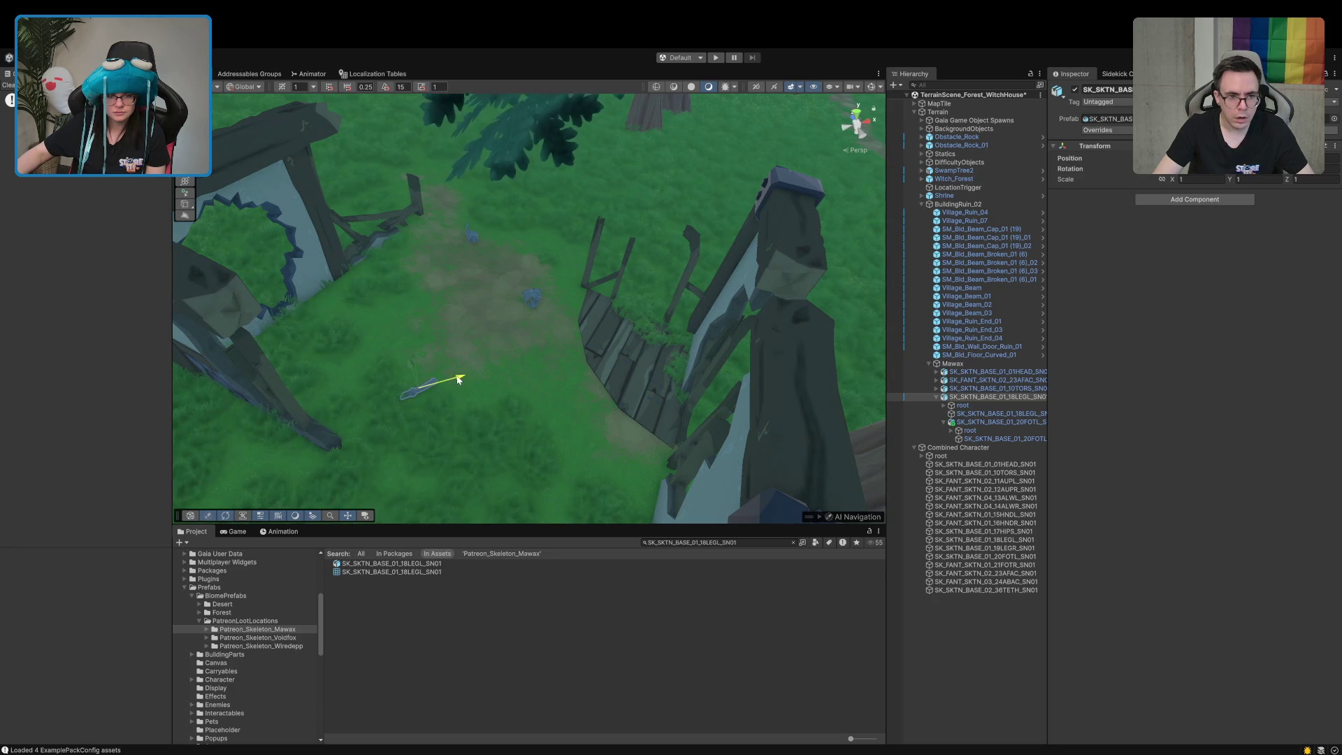
pyautogui.click(479, 320)
pyautogui.moveTo(479, 320)
pyautogui.mouseDown()
pyautogui.moveTo(479, 266)
pyautogui.moveTo(507, 283)
pyautogui.mouseUp()
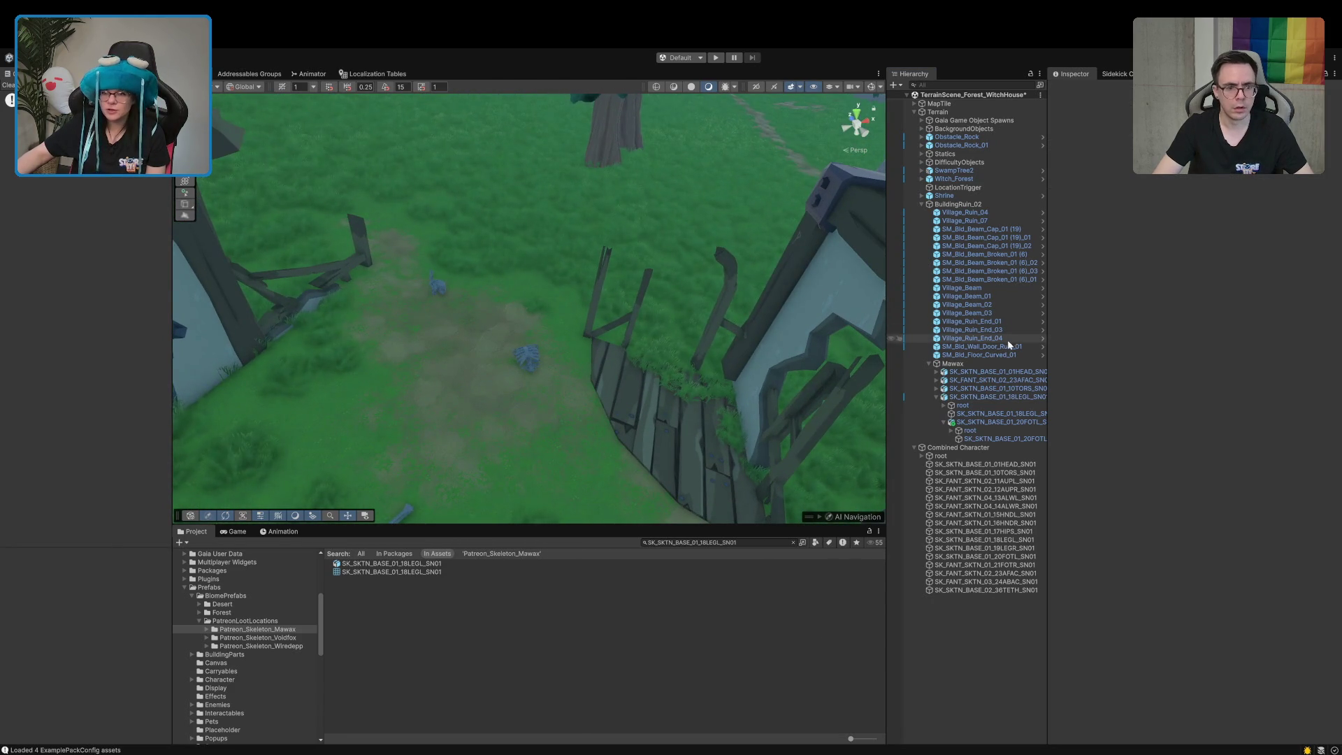
pyautogui.moveTo(587, 399)
pyautogui.mouseDown()
pyautogui.moveTo(533, 417)
pyautogui.moveTo(470, 494)
pyautogui.mouseUp()
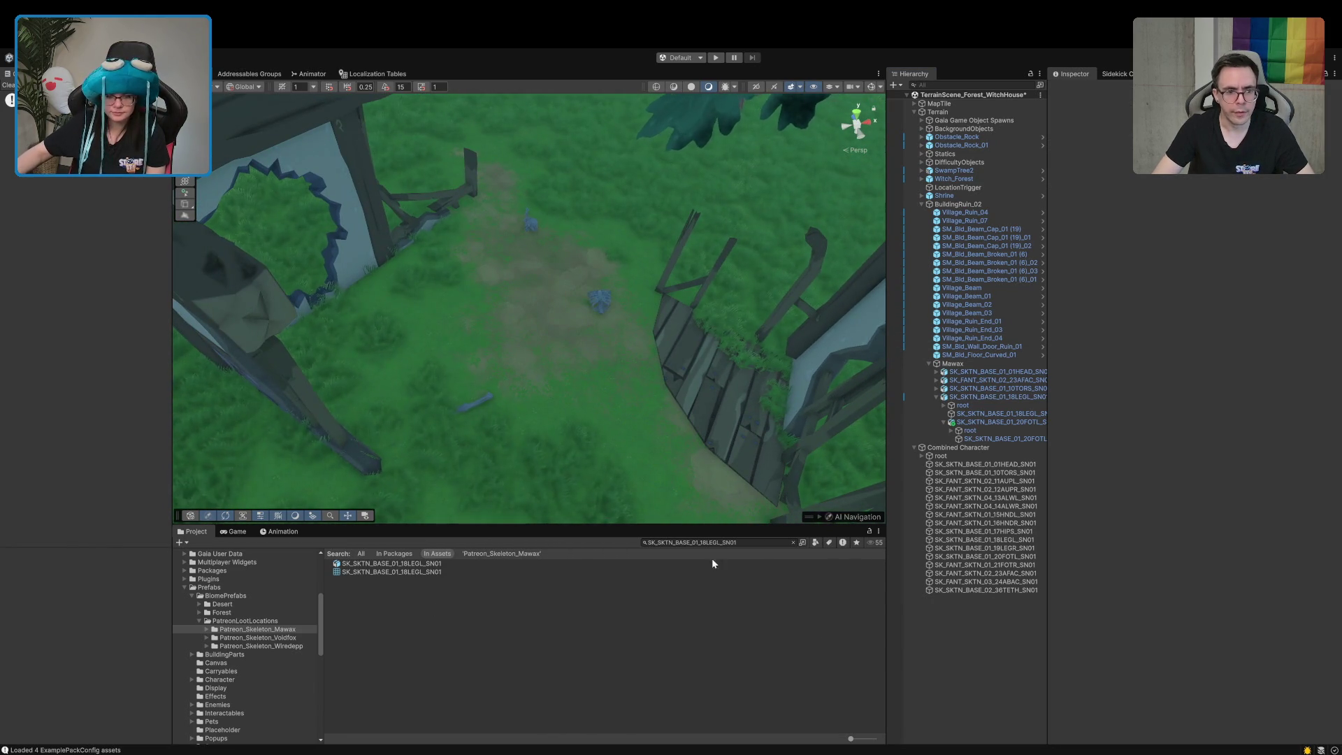
# Search the project for 't:prefab bread' and show results as maximum-size thumbnails
pyautogui.click(794, 543)
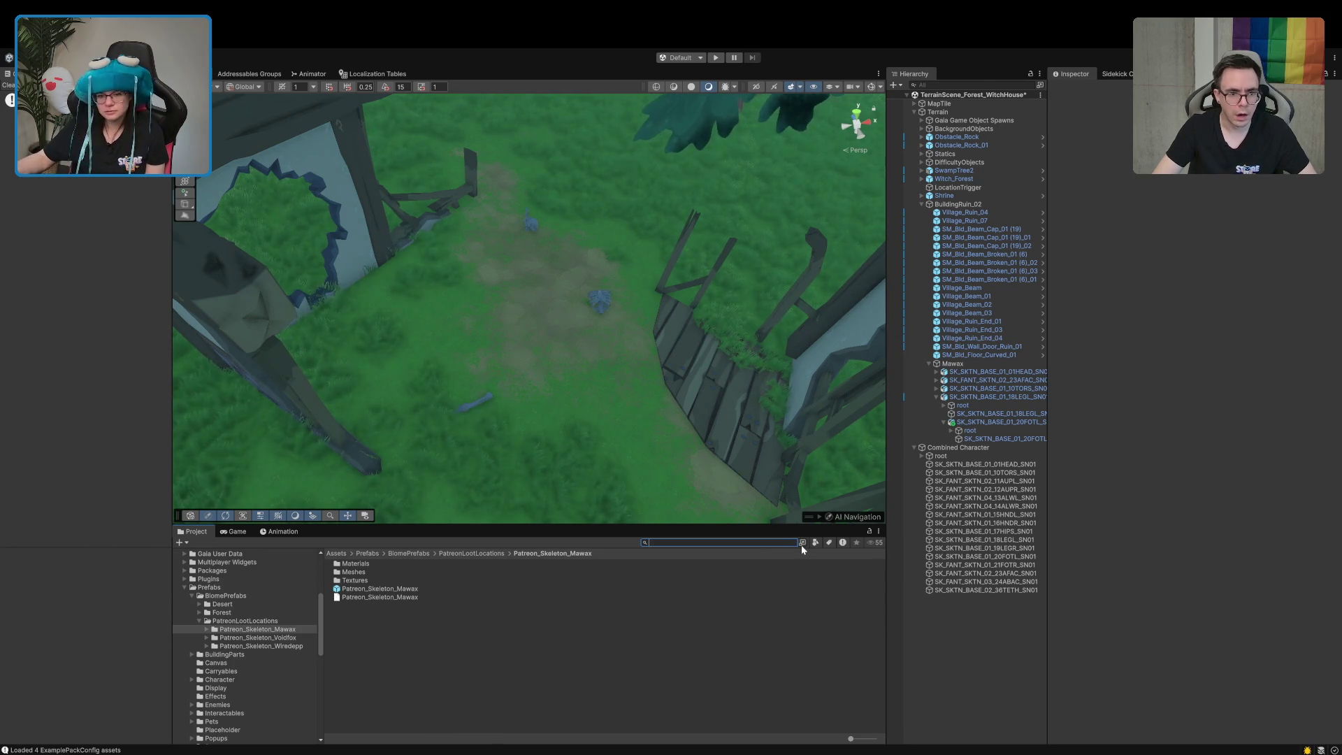
pyautogui.write('t:prefa')
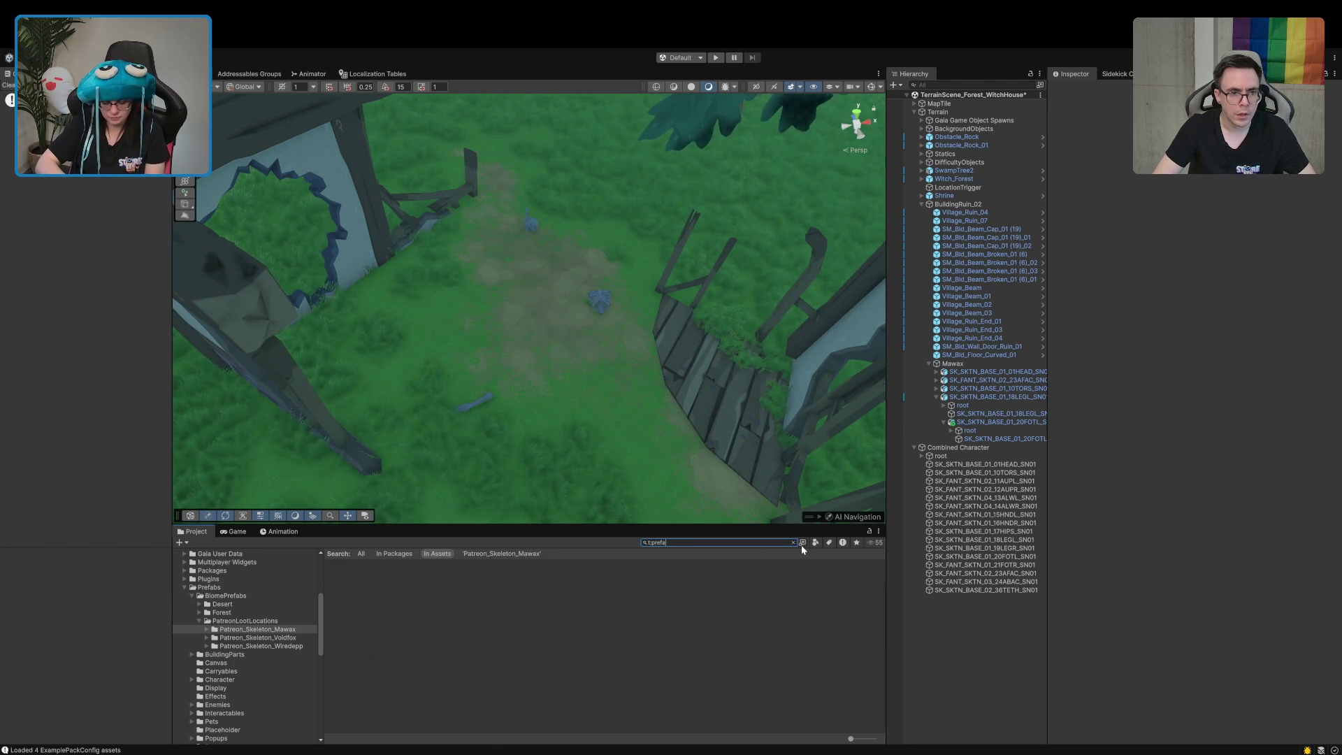
pyautogui.write('b bread')
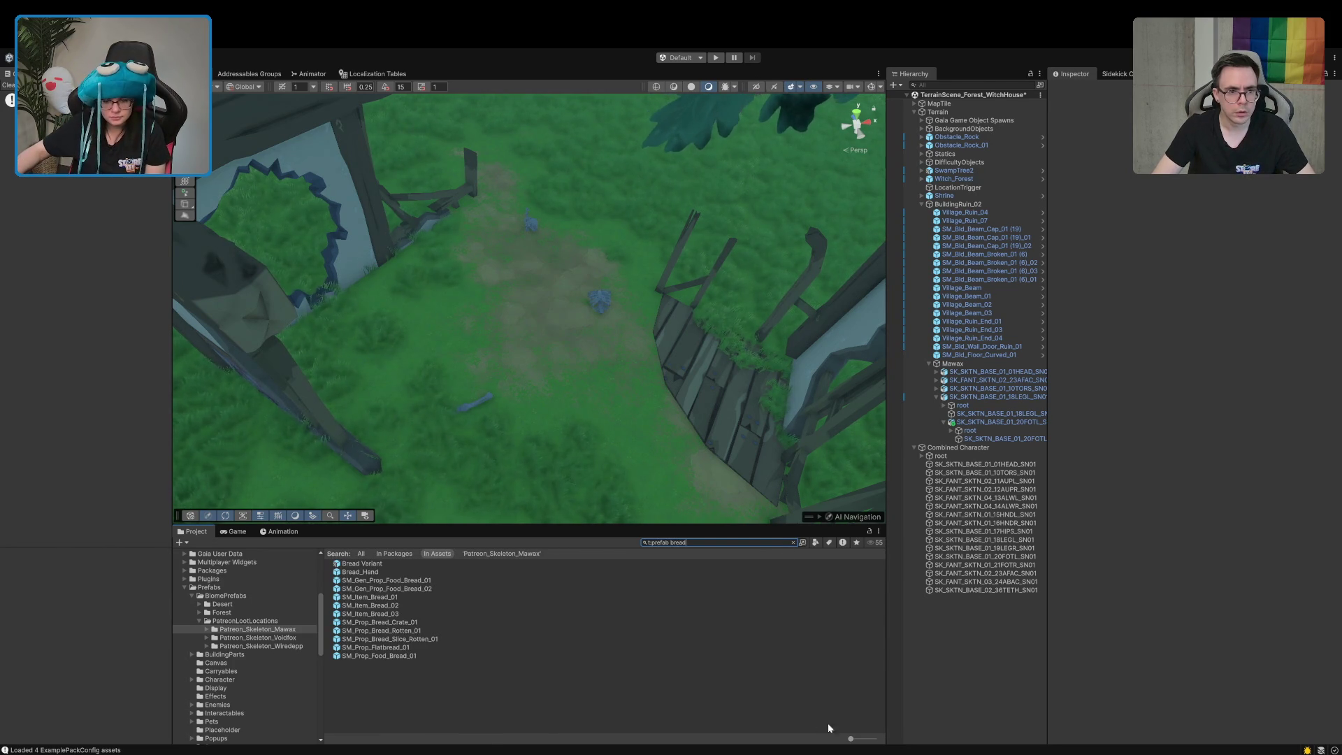
pyautogui.moveTo(852, 739); pyautogui.dragTo(875, 739)
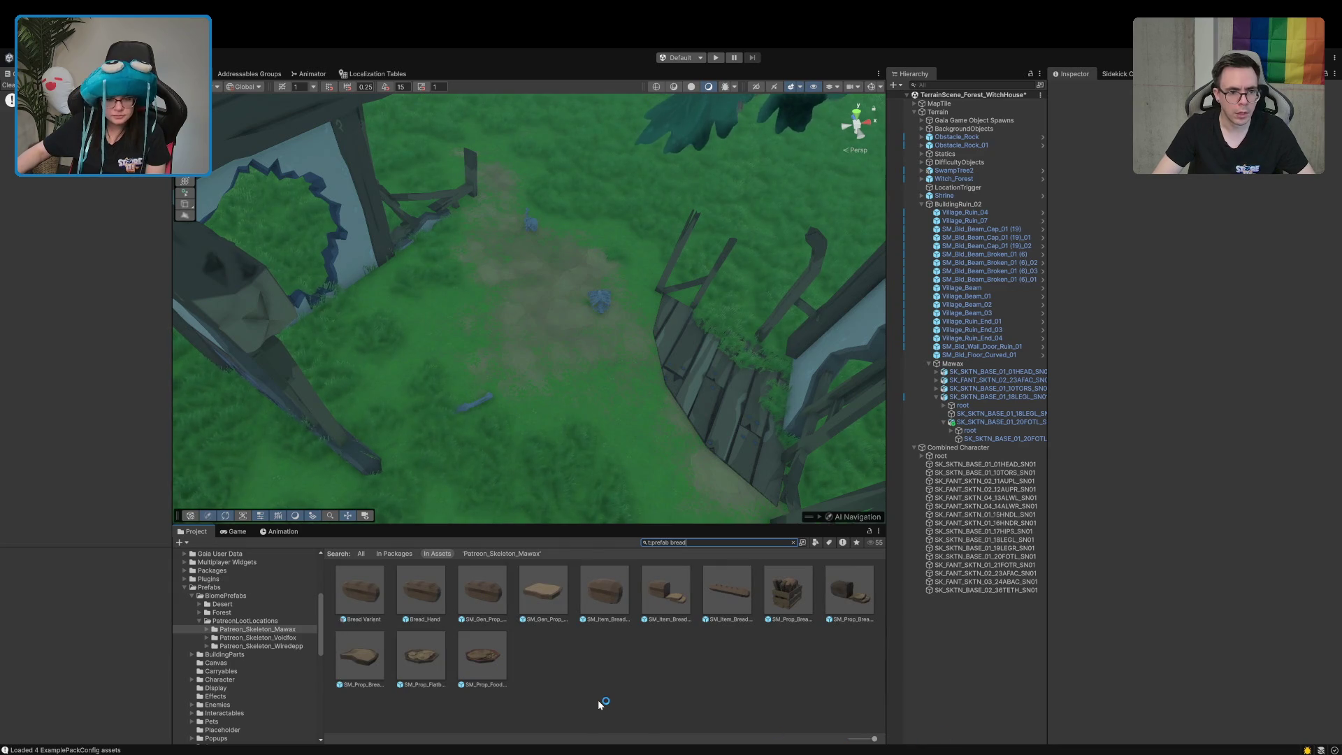
# Preview the bread crate, bread loaf, Bread_Hand and Bread Variant prefabs, then drag Bread Variant out
pyautogui.click(788, 595)
pyautogui.moveTo(1081, 654)
pyautogui.mouseDown()
pyautogui.moveTo(1068, 618)
pyautogui.moveTo(1019, 673)
pyautogui.mouseUp()
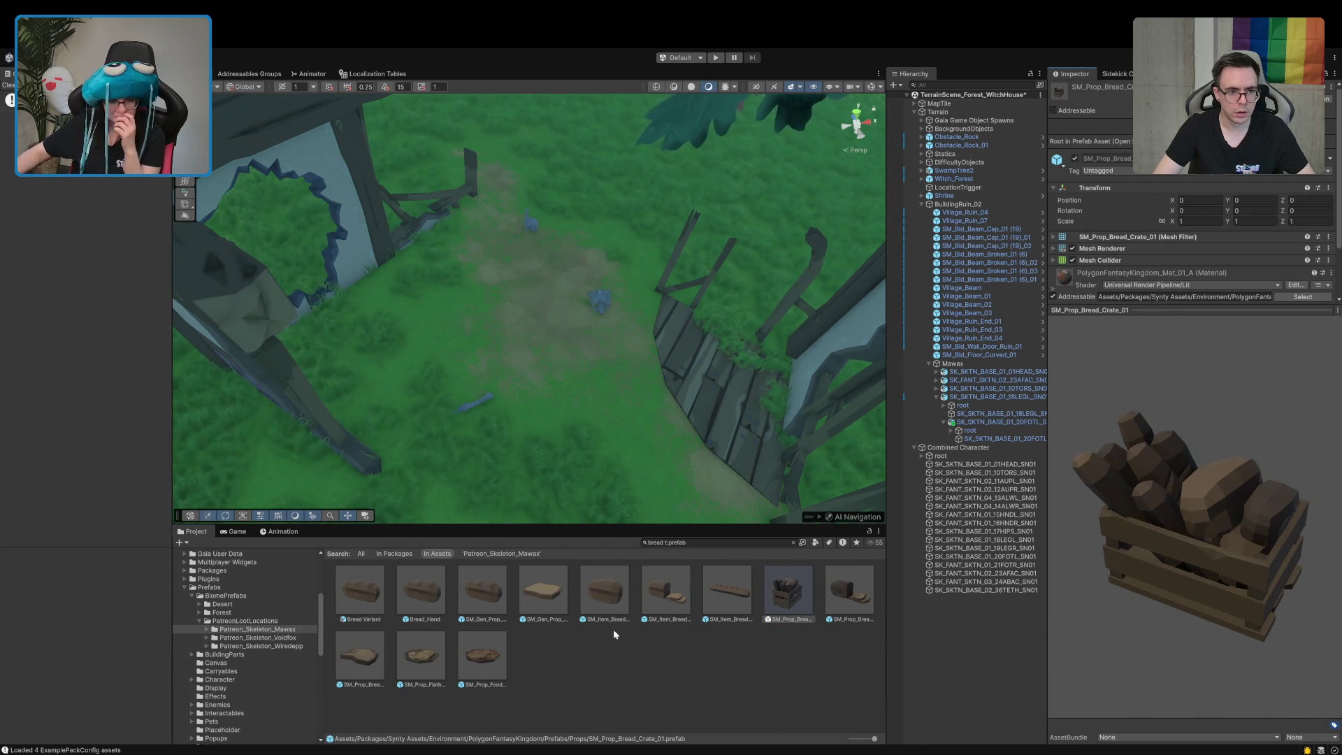
pyautogui.click(484, 592)
pyautogui.moveTo(1176, 578)
pyautogui.mouseDown()
pyautogui.moveTo(996, 637)
pyautogui.moveTo(864, 563)
pyautogui.mouseUp()
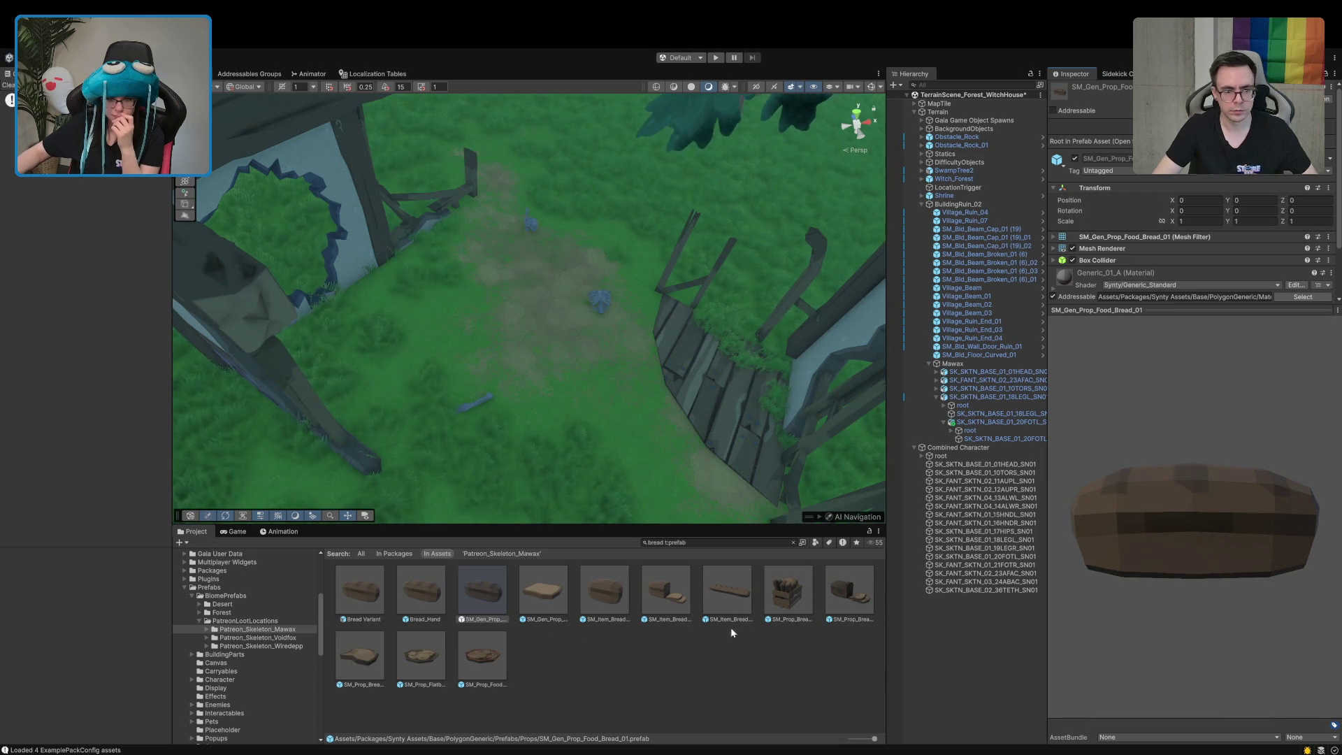
pyautogui.click(430, 593)
pyautogui.moveTo(1182, 529); pyautogui.dragTo(886, 561)
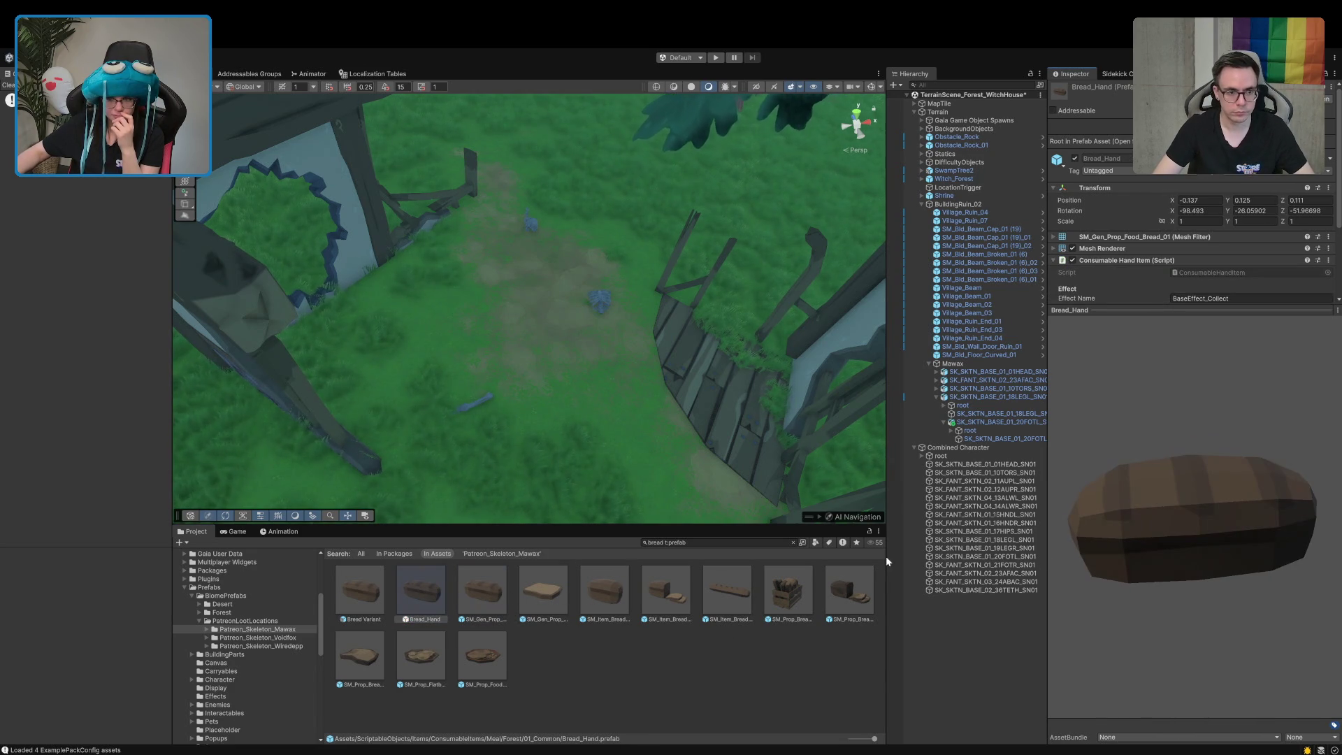
pyautogui.click(365, 595)
pyautogui.moveTo(1175, 542)
pyautogui.mouseDown()
pyautogui.moveTo(1035, 552)
pyautogui.moveTo(998, 518)
pyautogui.mouseUp()
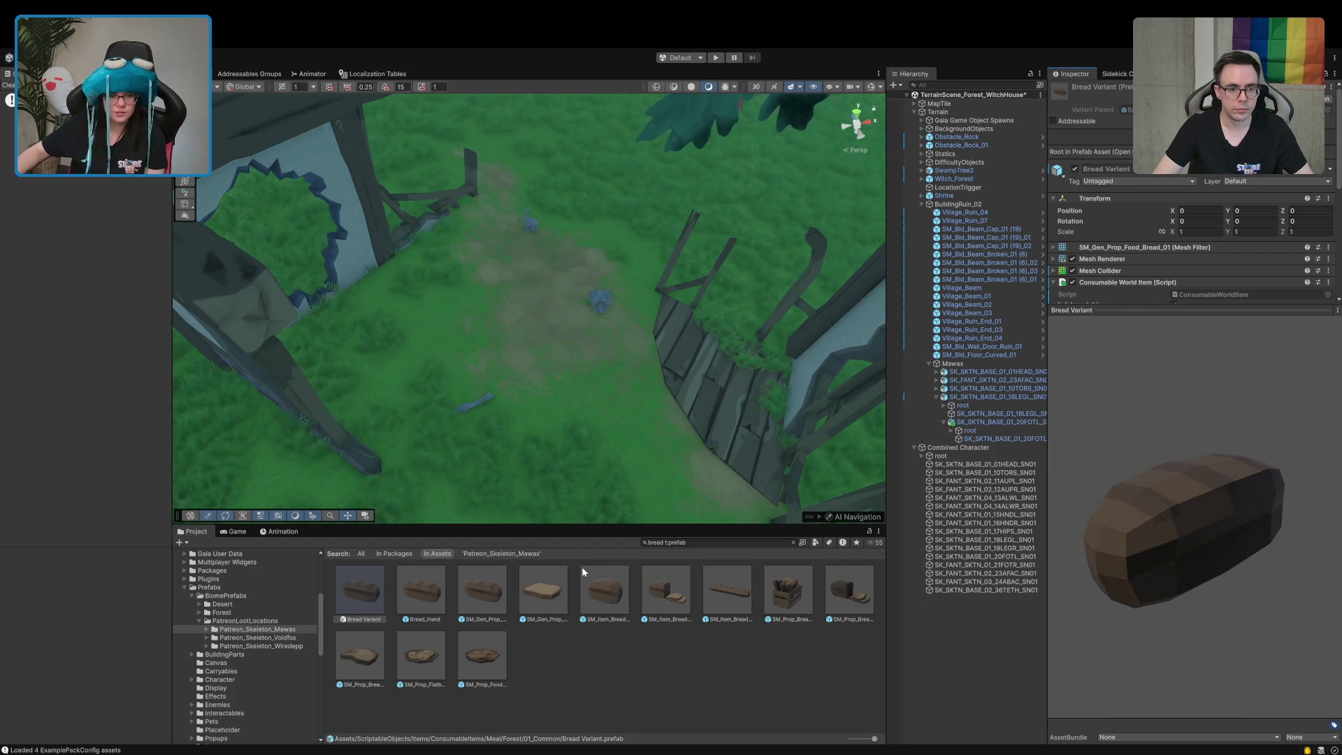
pyautogui.moveTo(357, 592)
pyautogui.mouseDown()
pyautogui.moveTo(780, 453)
pyautogui.moveTo(695, 439)
pyautogui.moveTo(512, 321)
pyautogui.mouseUp()
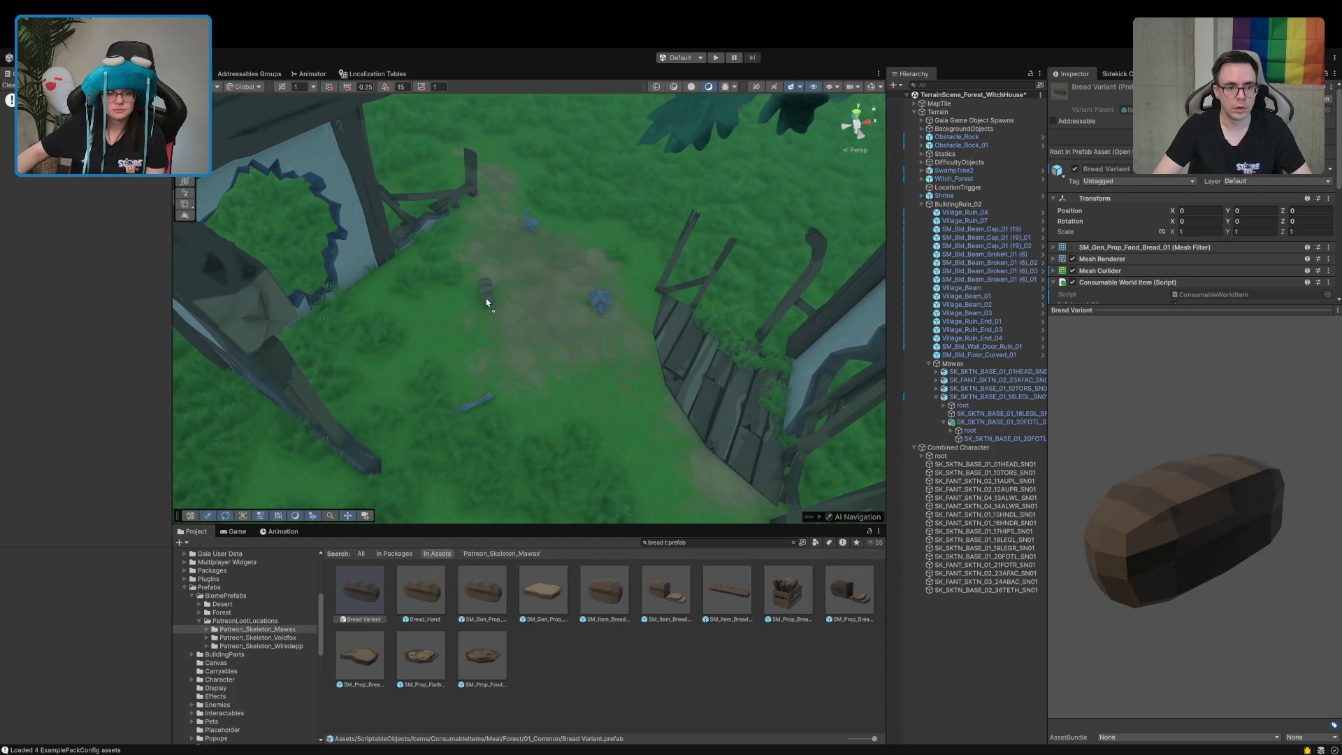
# Drop the Bread Variant loaf on the clearing grass, turn it slightly, then search 'debris'
pyautogui.moveTo(502, 308)
pyautogui.mouseDown()
pyautogui.moveTo(494, 233)
pyautogui.moveTo(488, 384)
pyautogui.moveTo(530, 301)
pyautogui.moveTo(560, 328)
pyautogui.mouseUp()
pyautogui.scroll(5, 570, 340)
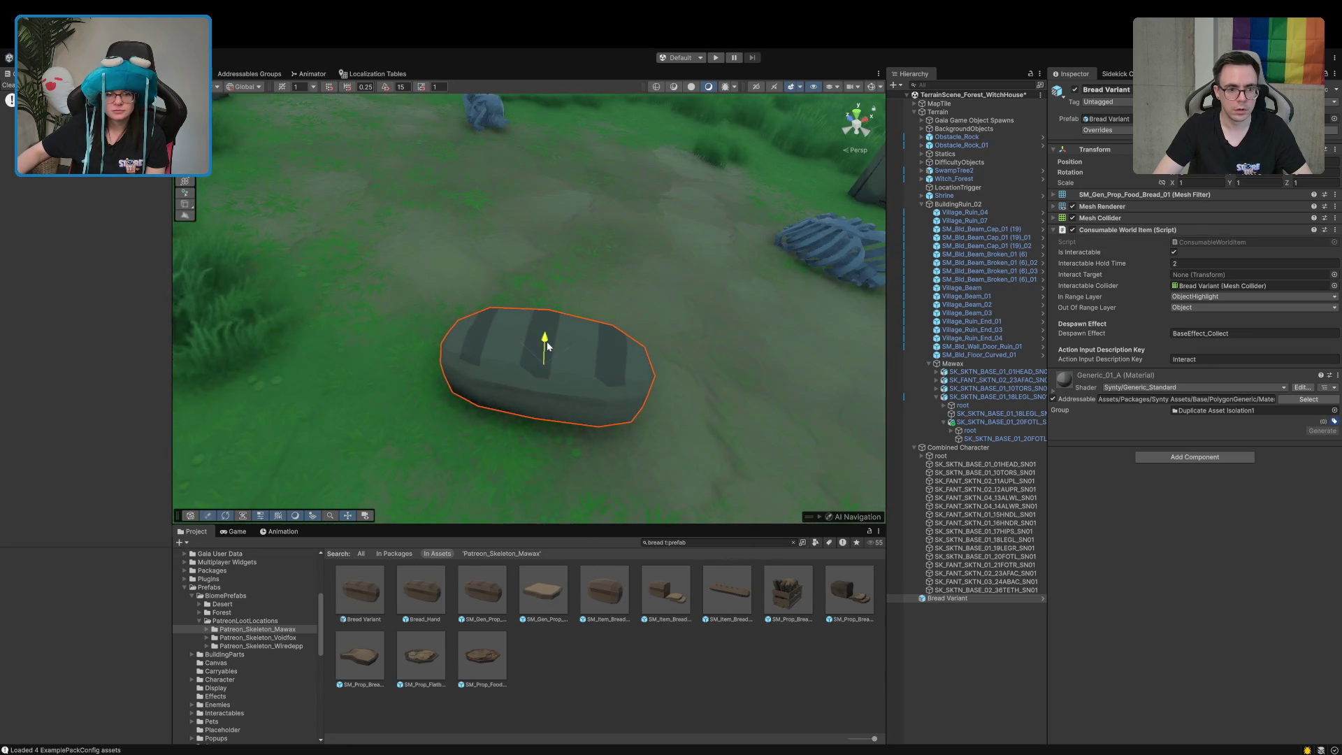
pyautogui.press('e')
pyautogui.moveTo(552, 352); pyautogui.dragTo(561, 358)
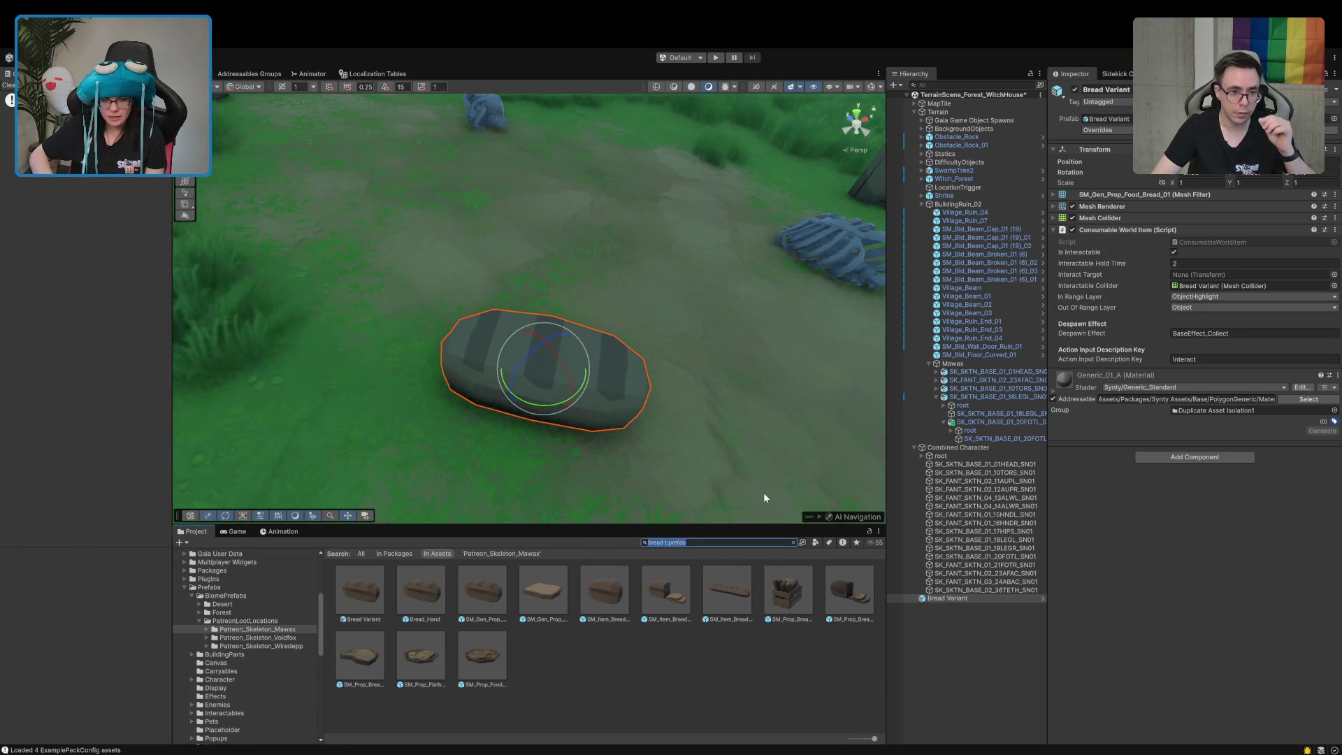
pyautogui.write('debris')
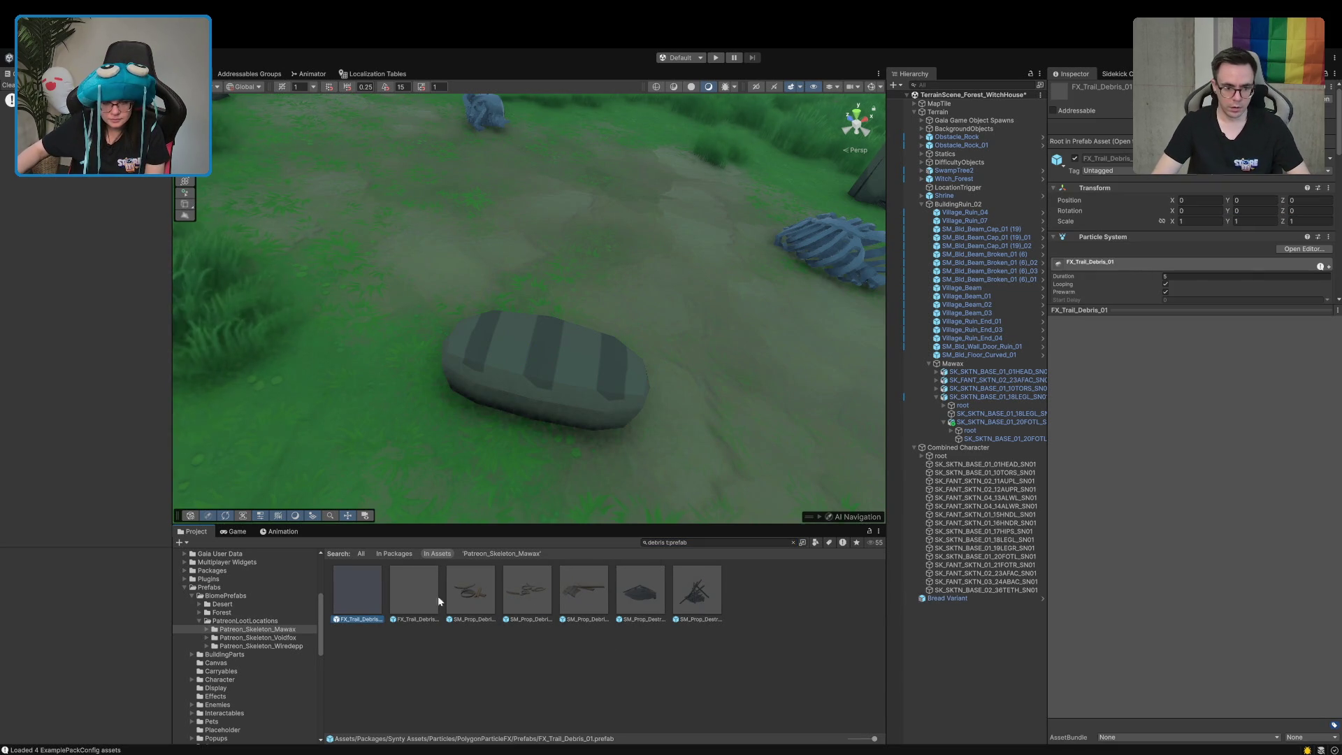
# Place SM_Prop_Debris_01 on the broken wooden floor and adjust its angle
pyautogui.click(473, 594)
pyautogui.moveTo(1189, 573)
pyautogui.mouseDown()
pyautogui.moveTo(926, 614)
pyautogui.moveTo(873, 601)
pyautogui.mouseUp()
pyautogui.scroll(-2, 477, 257)
pyautogui.scroll(-5, 478, 294)
pyautogui.moveTo(518, 502)
pyautogui.mouseDown()
pyautogui.moveTo(564, 450)
pyautogui.moveTo(489, 462)
pyautogui.mouseUp()
pyautogui.moveTo(473, 595); pyautogui.dragTo(648, 387)
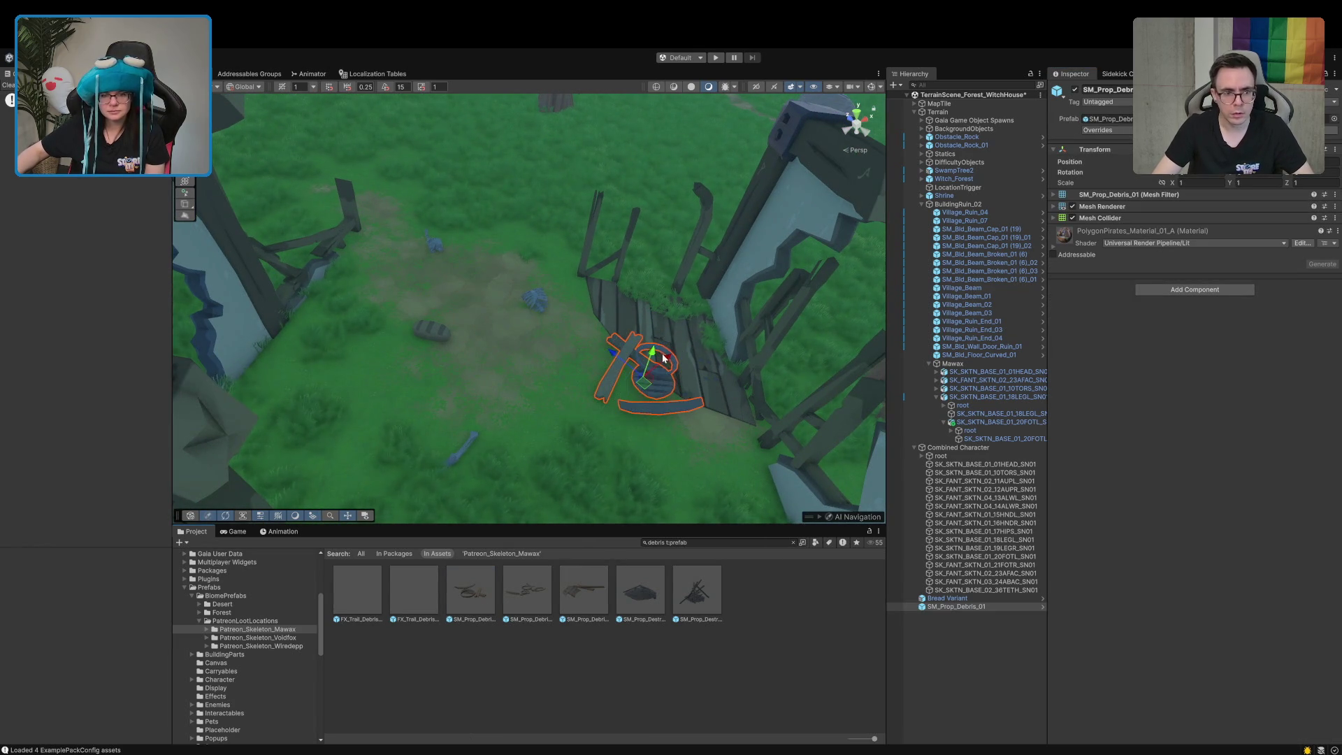
pyautogui.press('w')
pyautogui.moveTo(641, 366); pyautogui.dragTo(663, 367)
pyautogui.press('w')
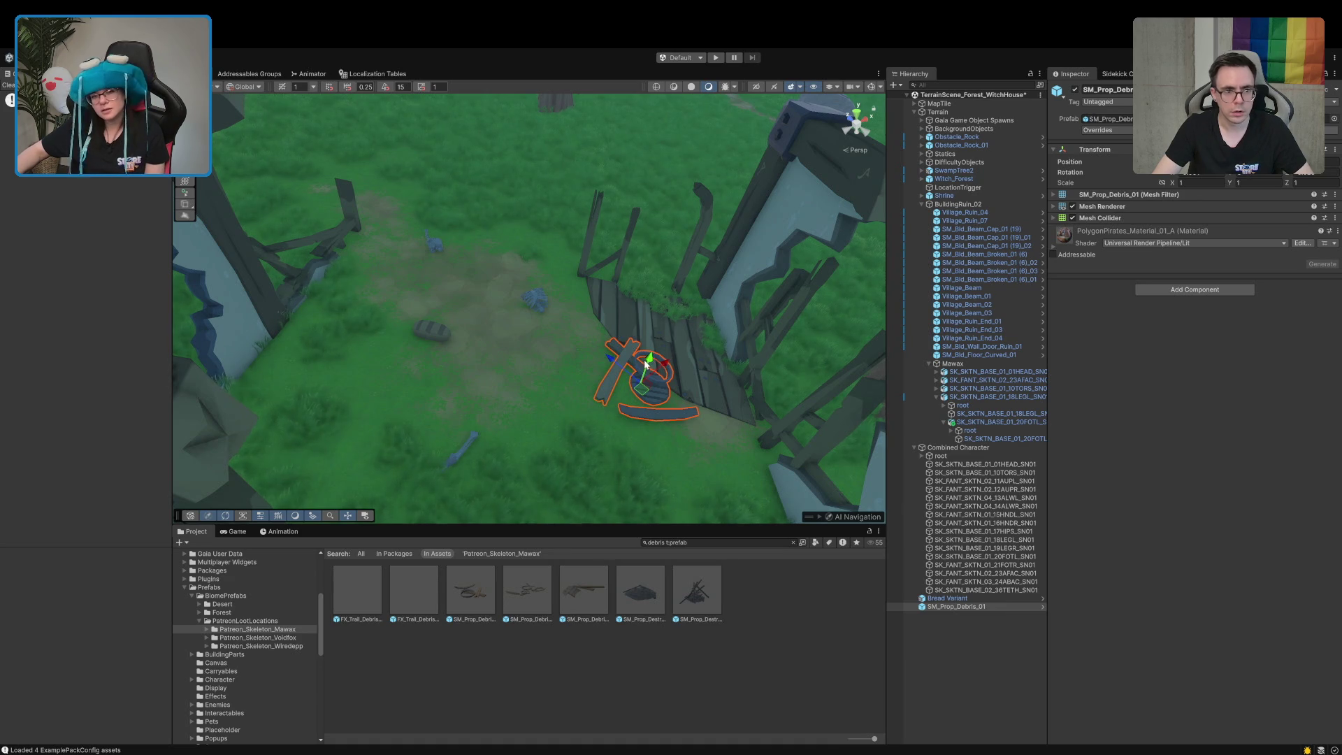
pyautogui.moveTo(648, 363); pyautogui.dragTo(648, 364)
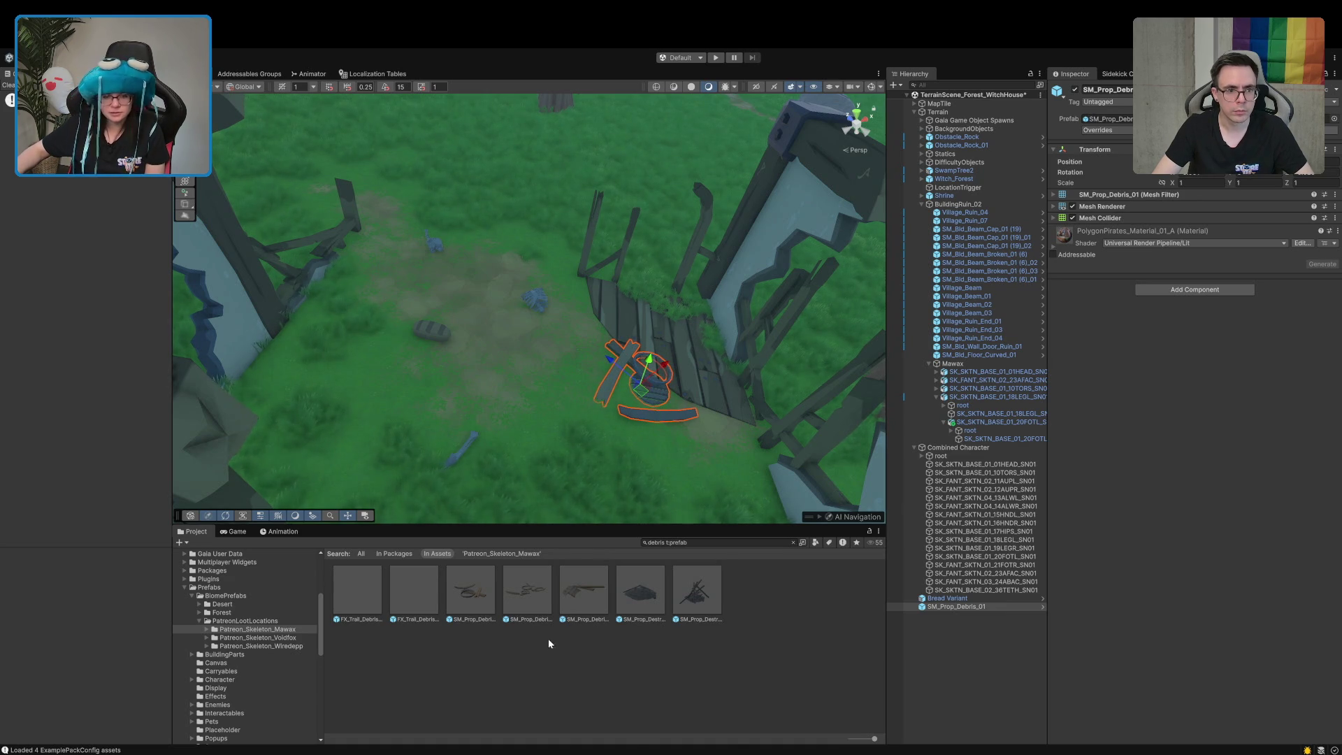
# Place SM_Prop_Debris_03 near the left ruin wall
pyautogui.click(529, 590)
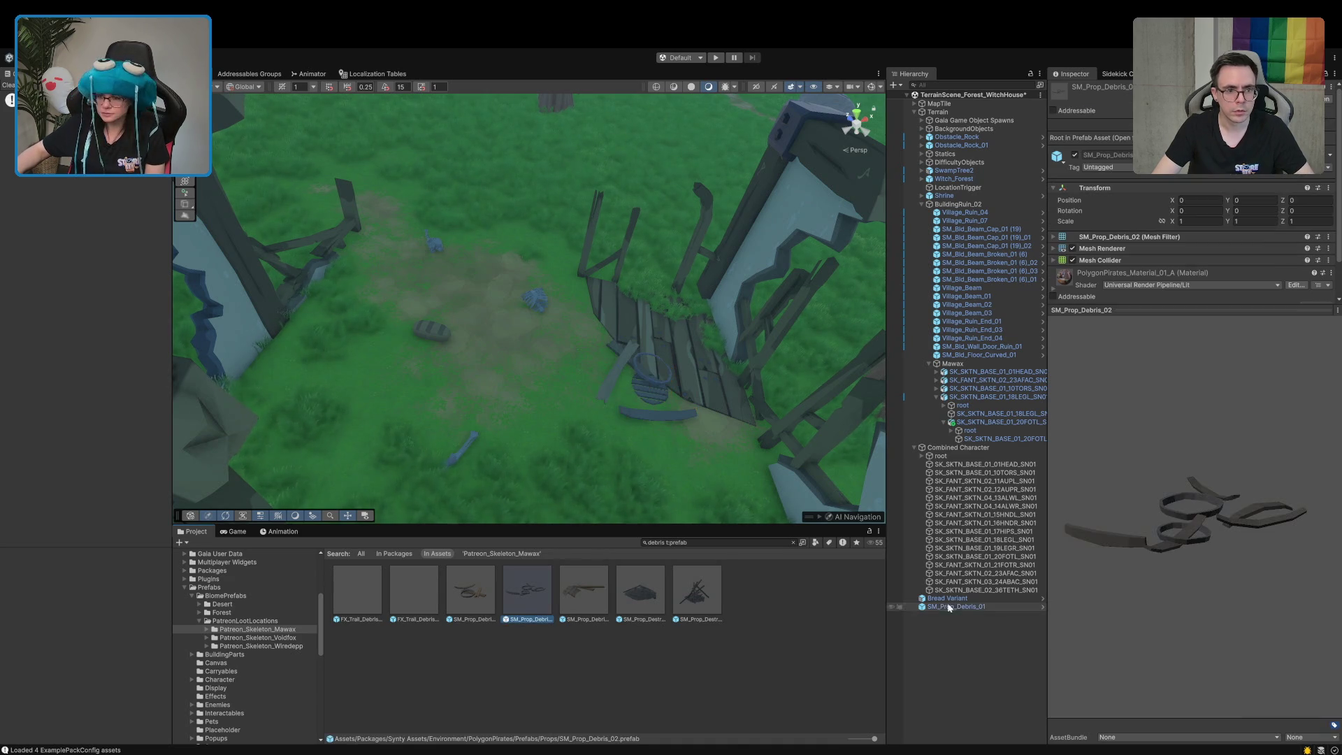
pyautogui.click(601, 597)
pyautogui.moveTo(1194, 439)
pyautogui.mouseDown()
pyautogui.moveTo(1118, 535)
pyautogui.moveTo(1059, 547)
pyautogui.mouseUp()
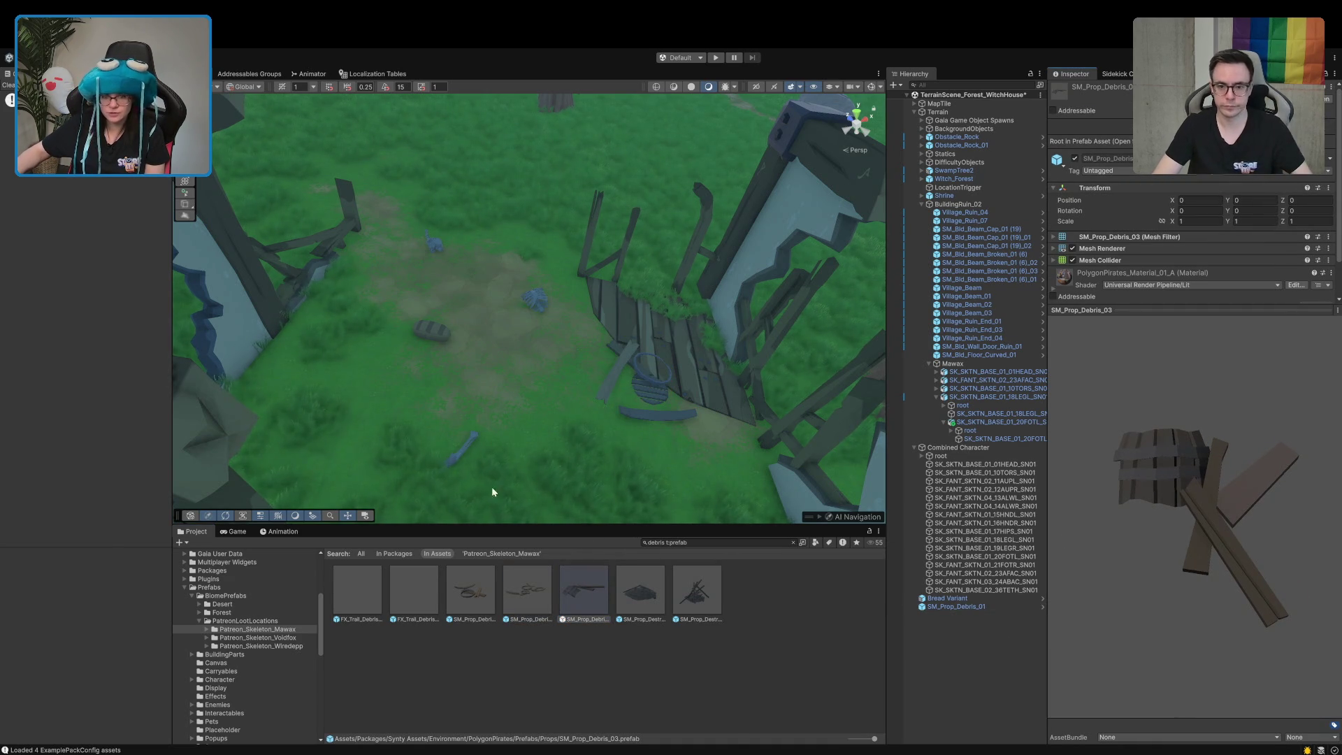
pyautogui.moveTo(566, 592)
pyautogui.mouseDown()
pyautogui.moveTo(381, 360)
pyautogui.moveTo(334, 385)
pyautogui.moveTo(343, 376)
pyautogui.mouseUp()
pyautogui.press('e')
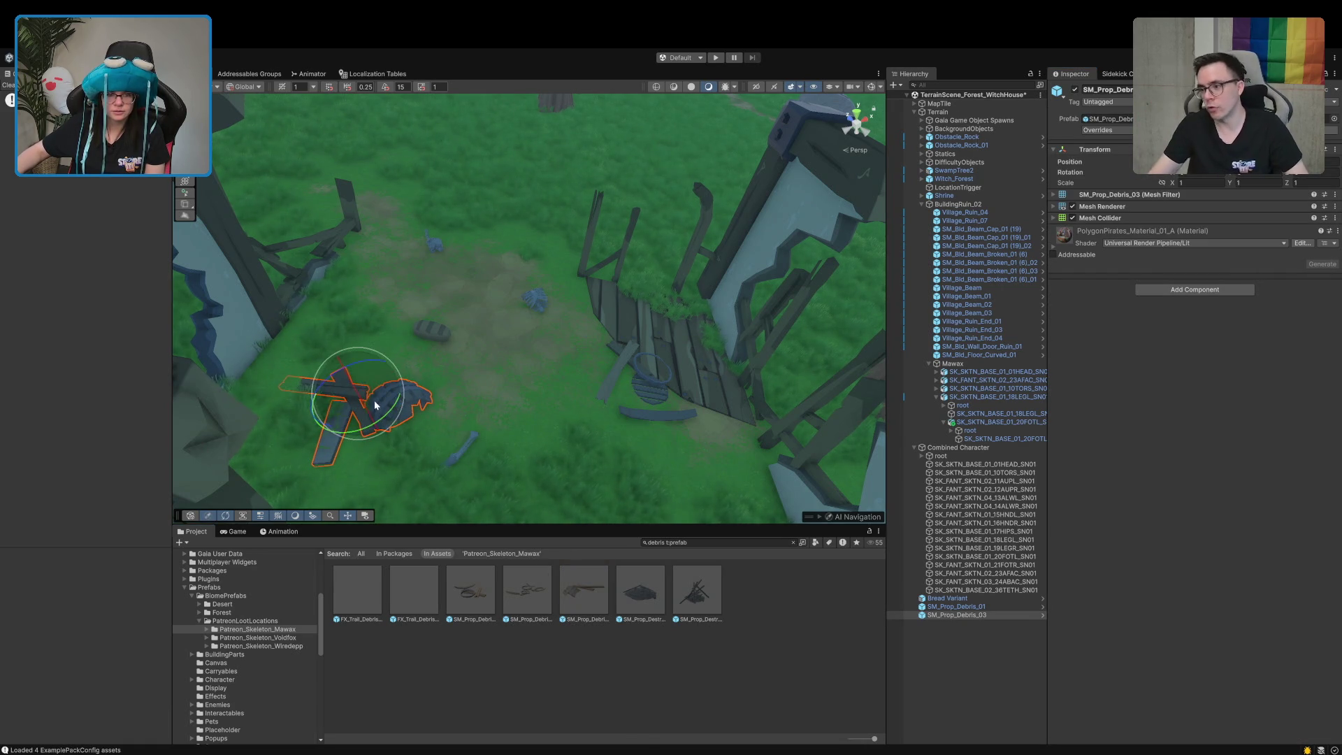
pyautogui.moveTo(345, 373)
pyautogui.mouseDown()
pyautogui.moveTo(459, 429)
pyautogui.moveTo(449, 437)
pyautogui.moveTo(471, 381)
pyautogui.mouseUp()
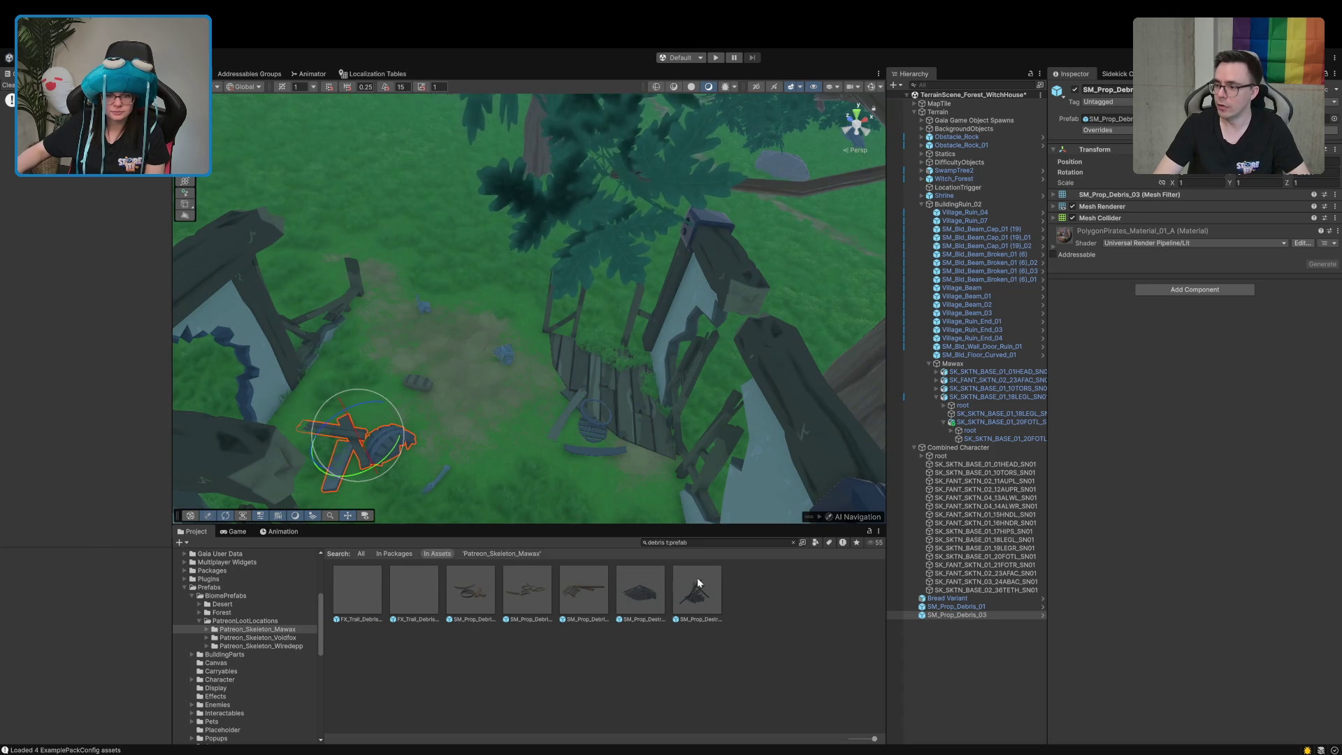
# Preview the destroyed house debris prefab, then select the Debris_03 pile with Gizmos shown
pyautogui.click(698, 577)
pyautogui.moveTo(1163, 591); pyautogui.dragTo(1052, 634)
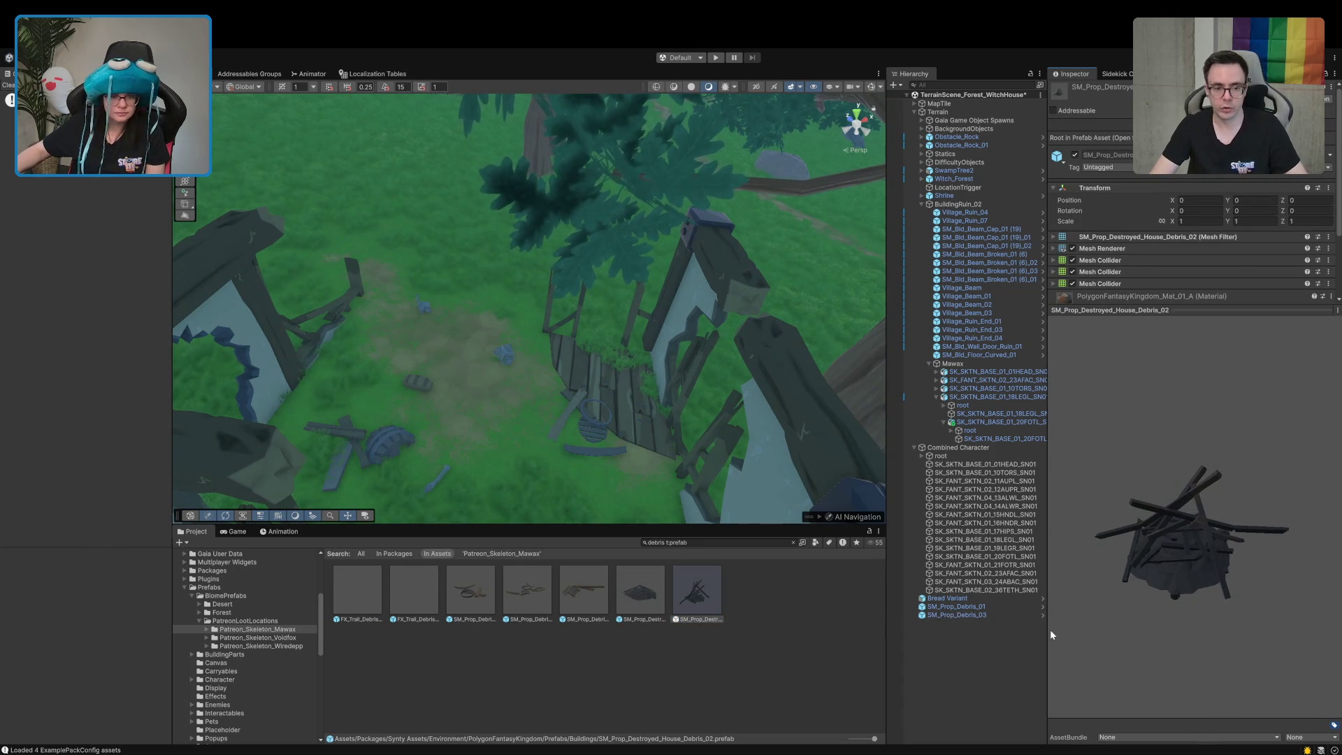
pyautogui.moveTo(308, 419)
pyautogui.mouseDown()
pyautogui.moveTo(315, 441)
pyautogui.moveTo(360, 384)
pyautogui.moveTo(311, 428)
pyautogui.mouseUp()
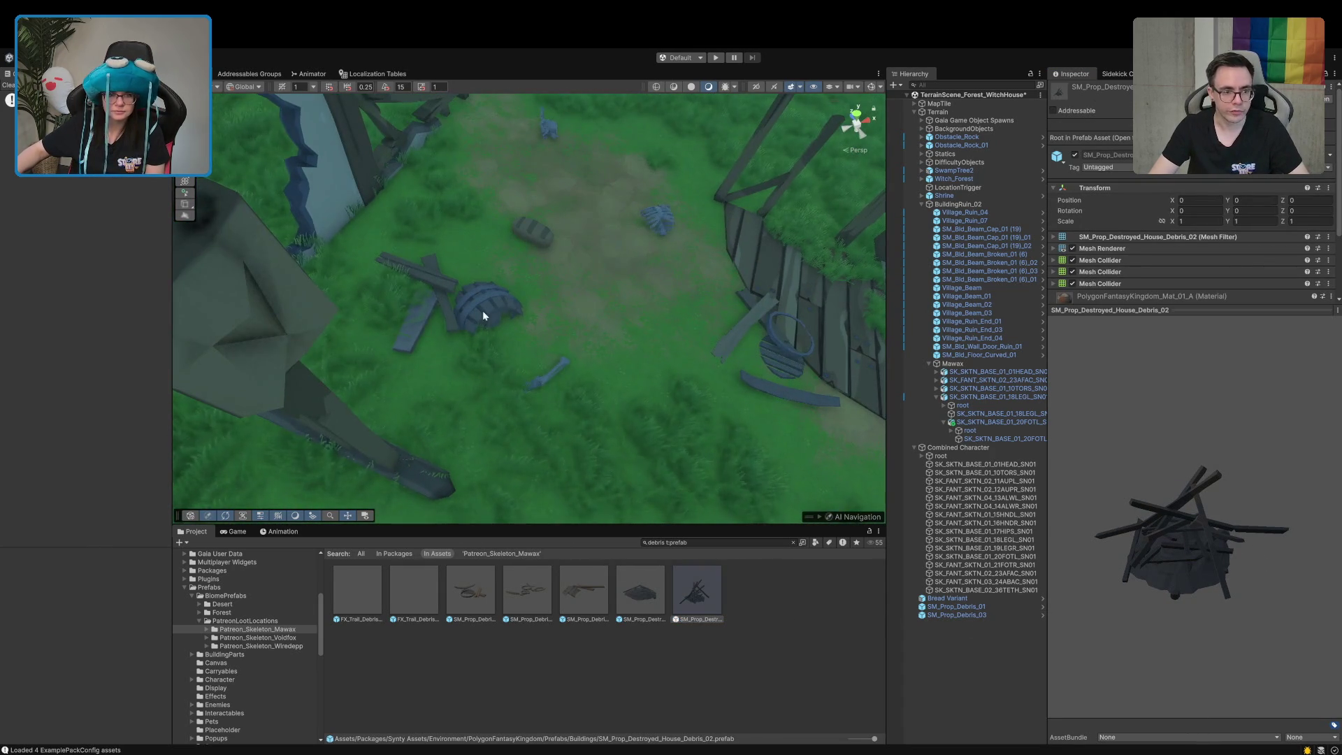
pyautogui.click(491, 312)
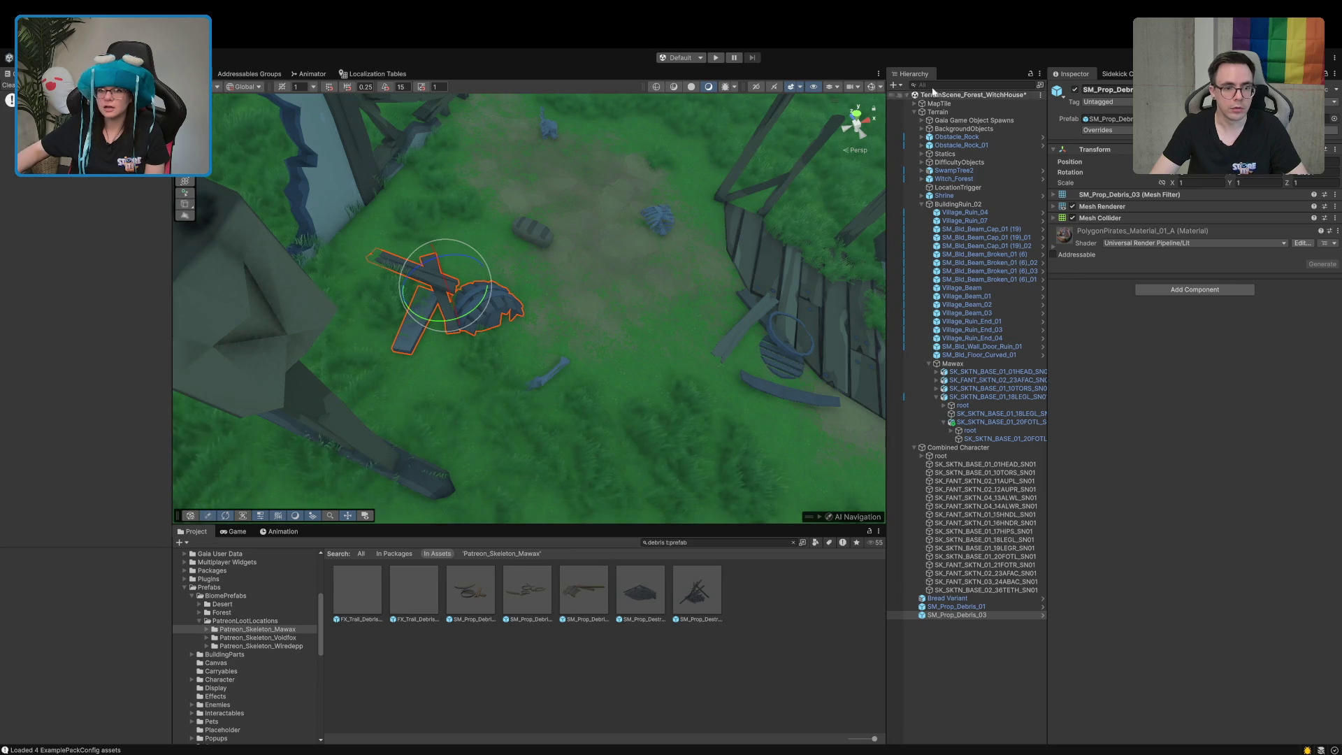
pyautogui.click(871, 88)
pyautogui.moveTo(601, 391)
pyautogui.mouseDown()
pyautogui.moveTo(578, 315)
pyautogui.moveTo(629, 300)
pyautogui.mouseUp()
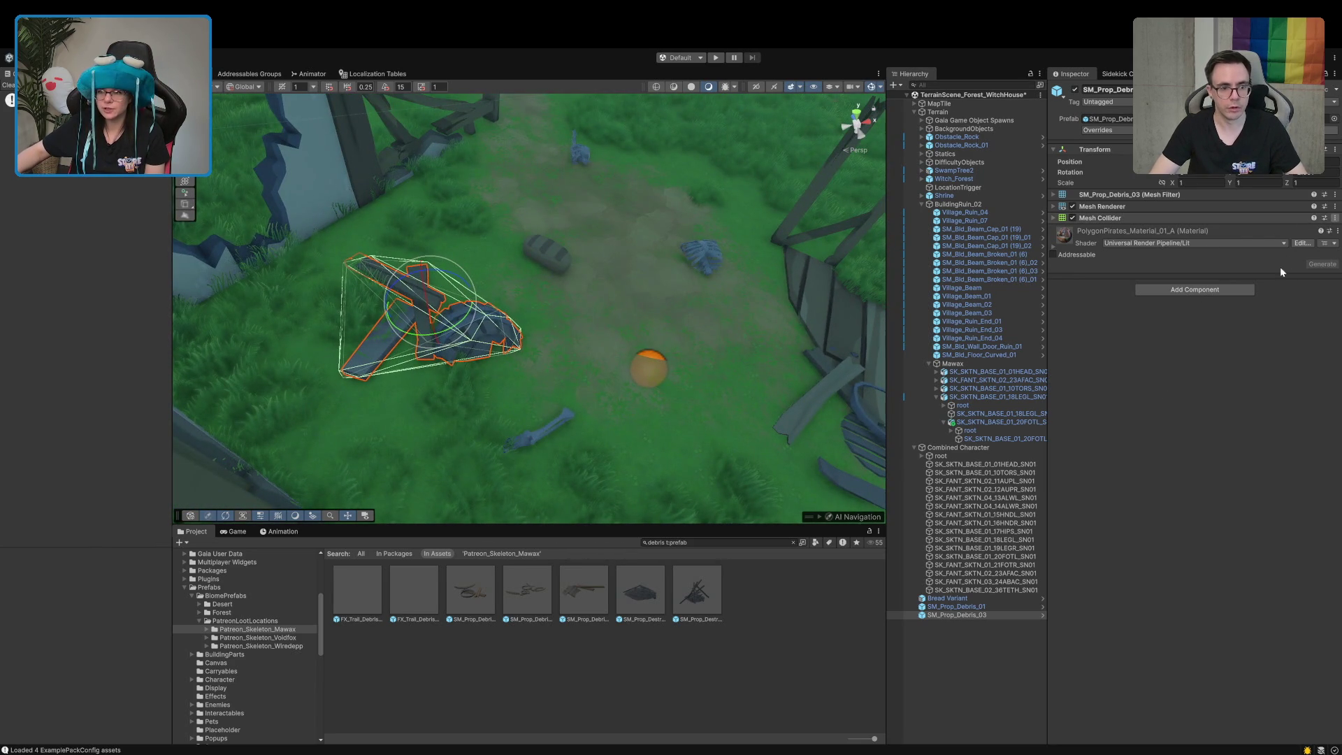
pyautogui.moveTo(579, 279)
pyautogui.mouseDown()
pyautogui.moveTo(516, 385)
pyautogui.moveTo(594, 278)
pyautogui.moveTo(573, 377)
pyautogui.mouseUp()
pyautogui.click(493, 381)
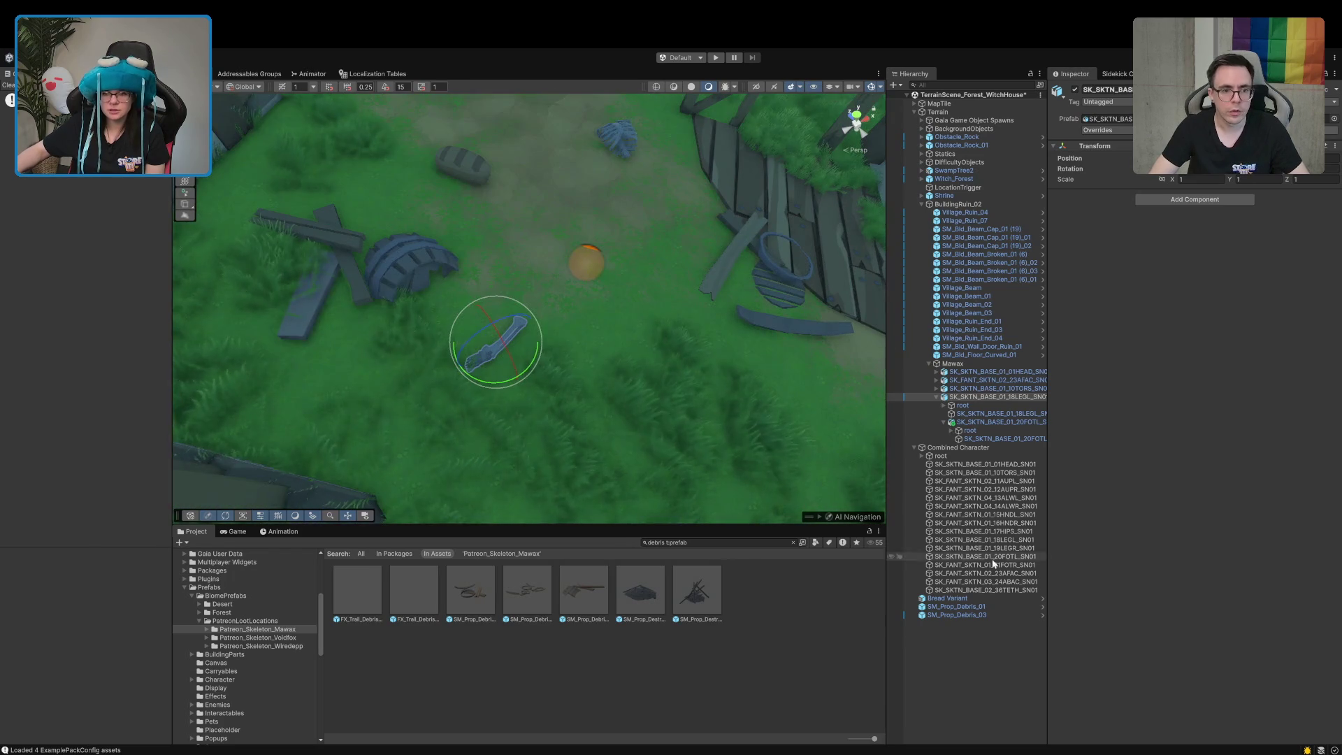
# Remove the Mesh Collider from SM_Prop_Debris_01
pyautogui.click(977, 423)
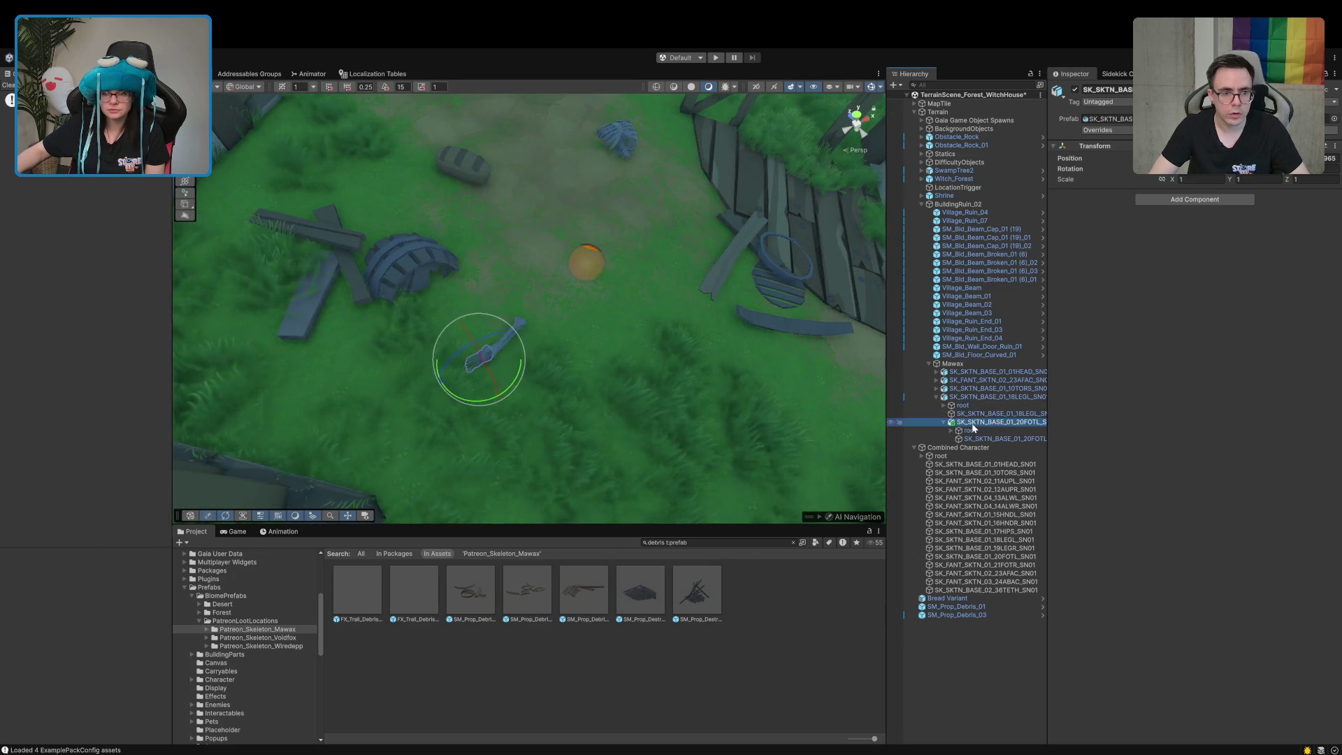
pyautogui.click(936, 397)
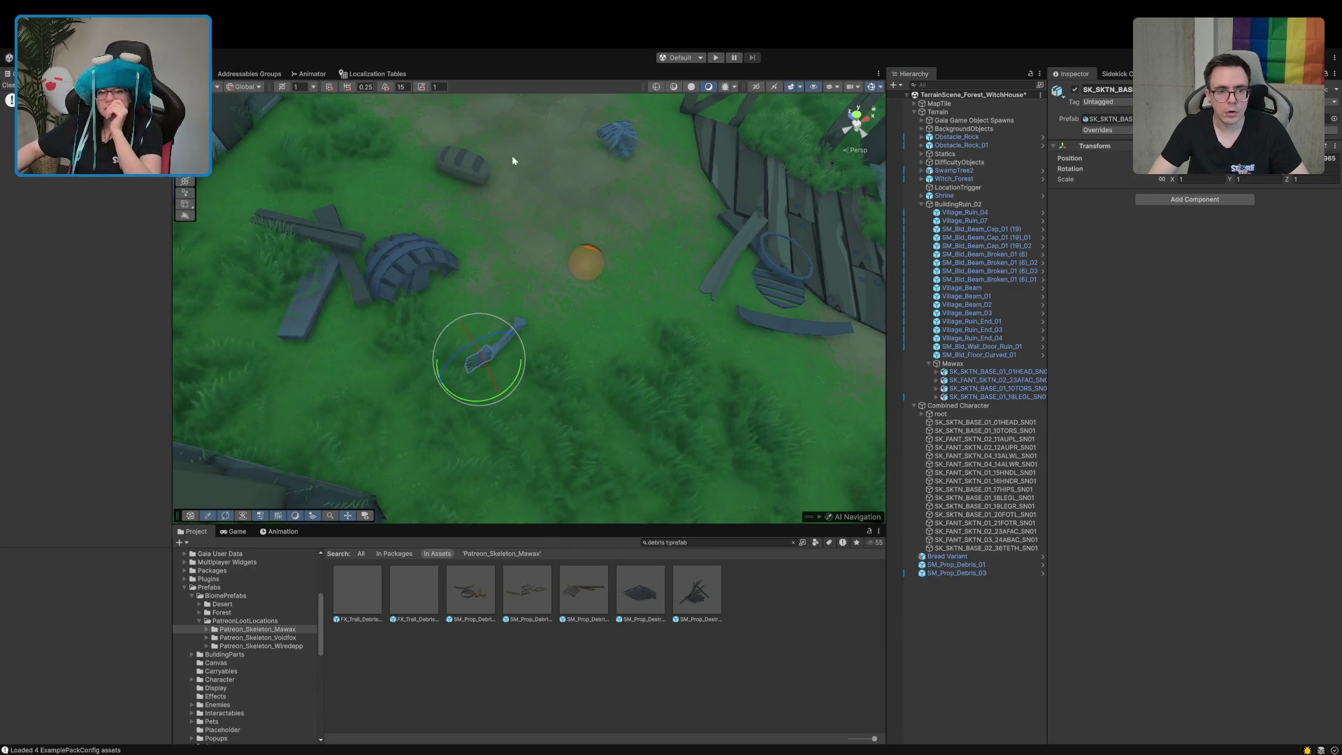
pyautogui.click(633, 226)
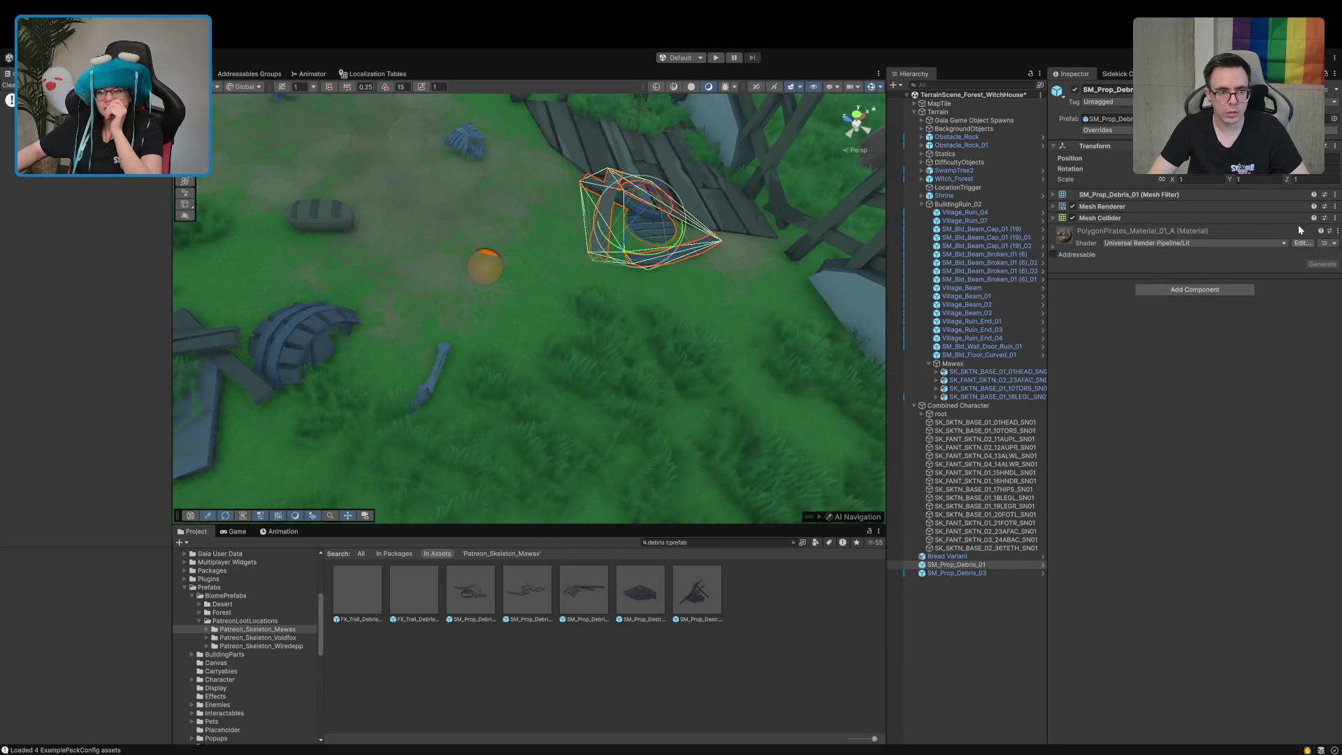
pyautogui.click(1265, 283)
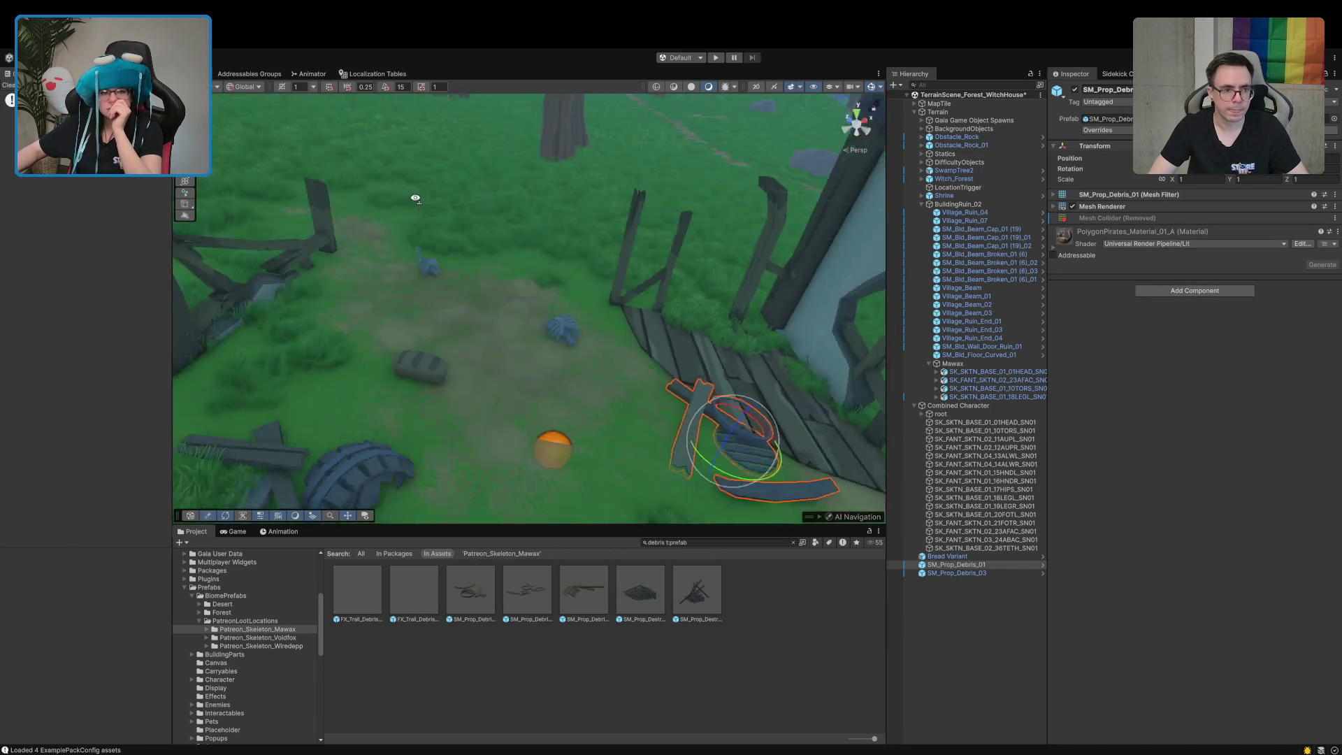
# Remove the Mesh Collider from the SM_Bld_Floor_Curved_01 floor piece
pyautogui.click(521, 284)
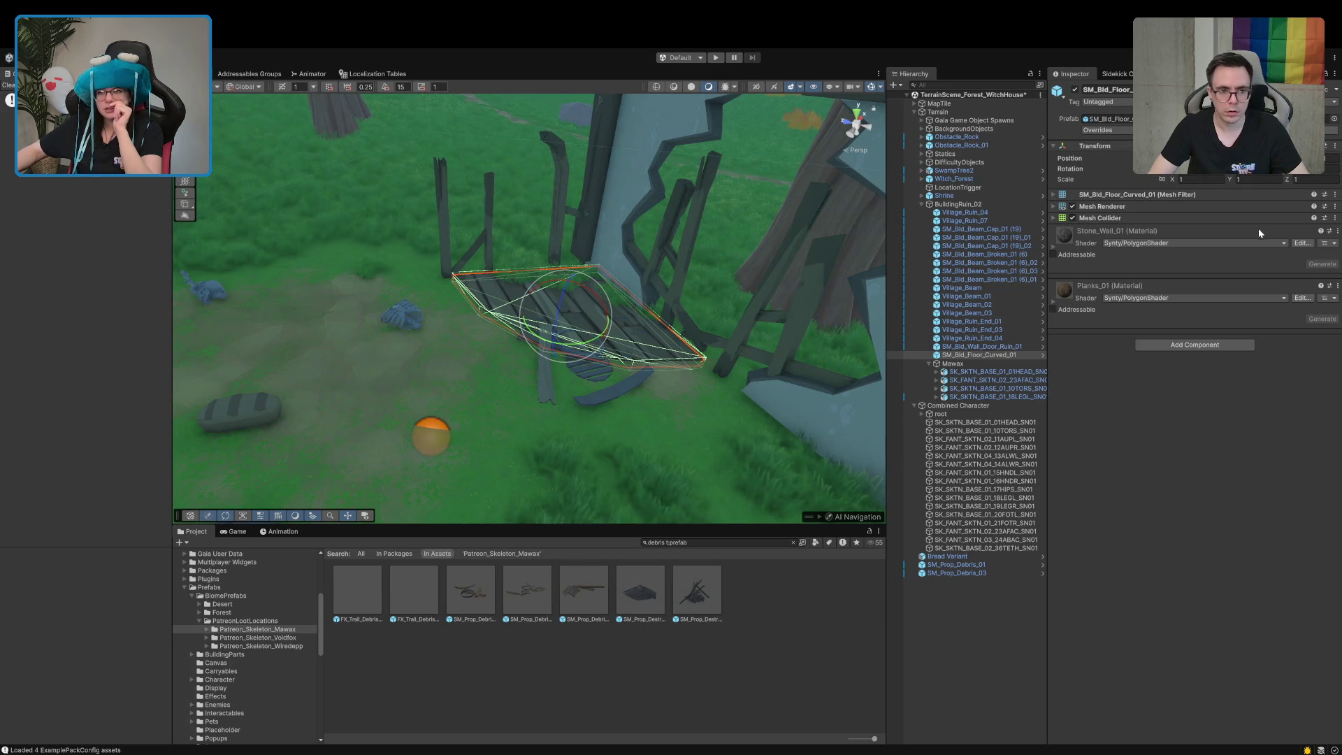
pyautogui.click(1331, 224)
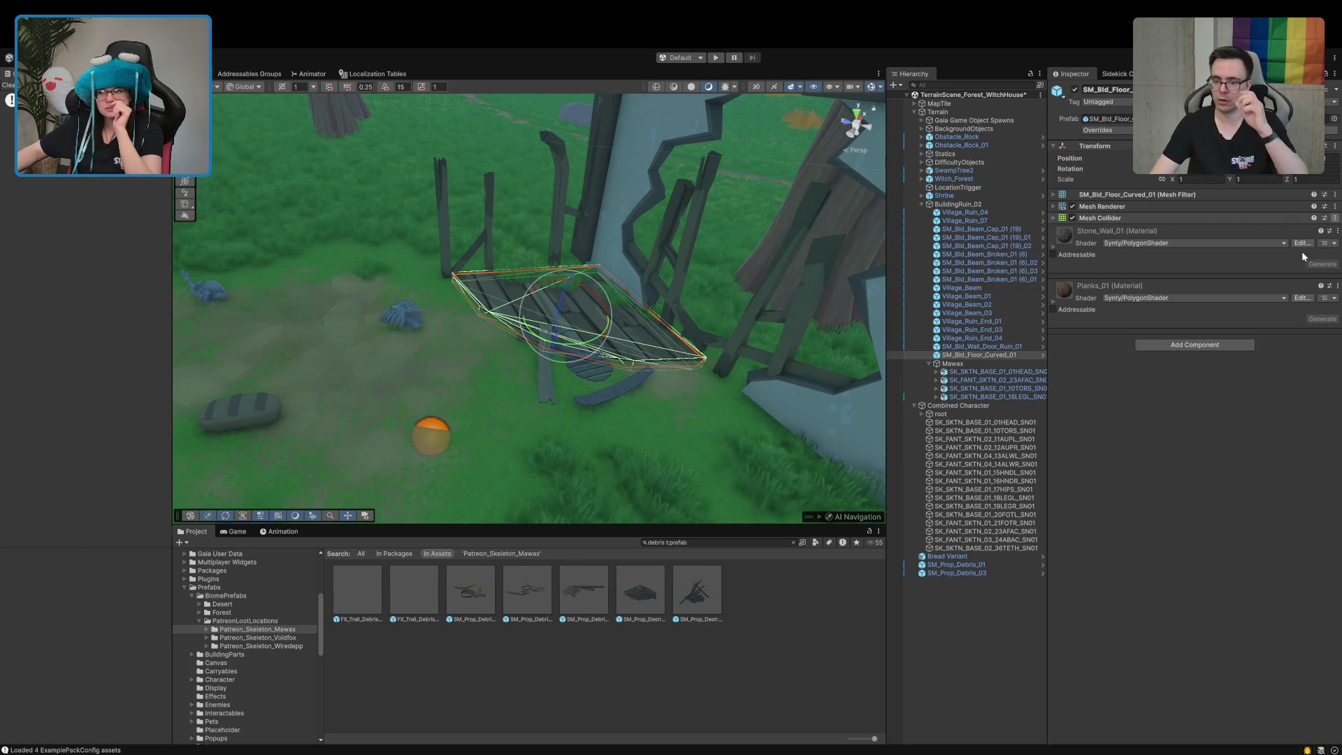
pyautogui.click(1261, 284)
pyautogui.moveTo(434, 312); pyautogui.dragTo(324, 309)
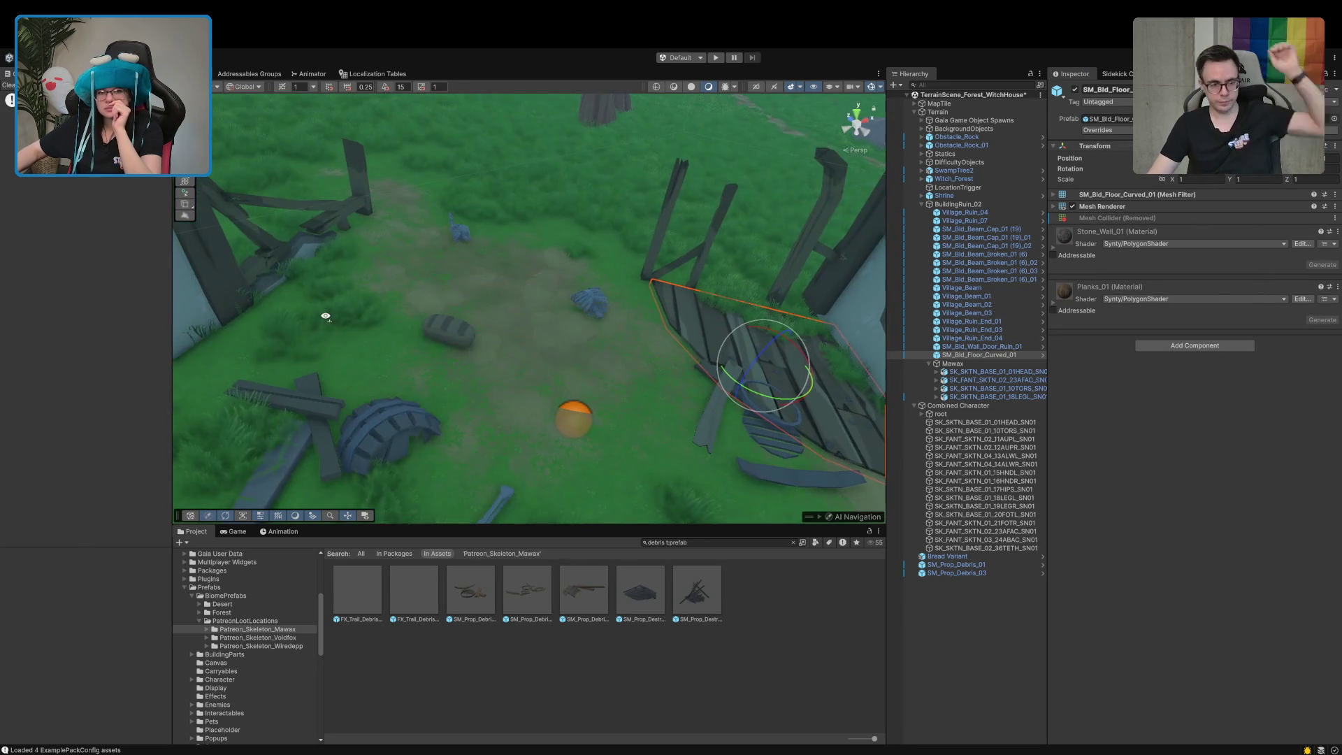
pyautogui.moveTo(614, 296)
pyautogui.mouseDown()
pyautogui.moveTo(552, 318)
pyautogui.moveTo(535, 379)
pyautogui.moveTo(558, 313)
pyautogui.mouseUp()
# Check Bread Variant and the skeleton torso, then preview destroyed house debris prefabs 02 and 01
pyautogui.click(558, 328)
pyautogui.click(700, 323)
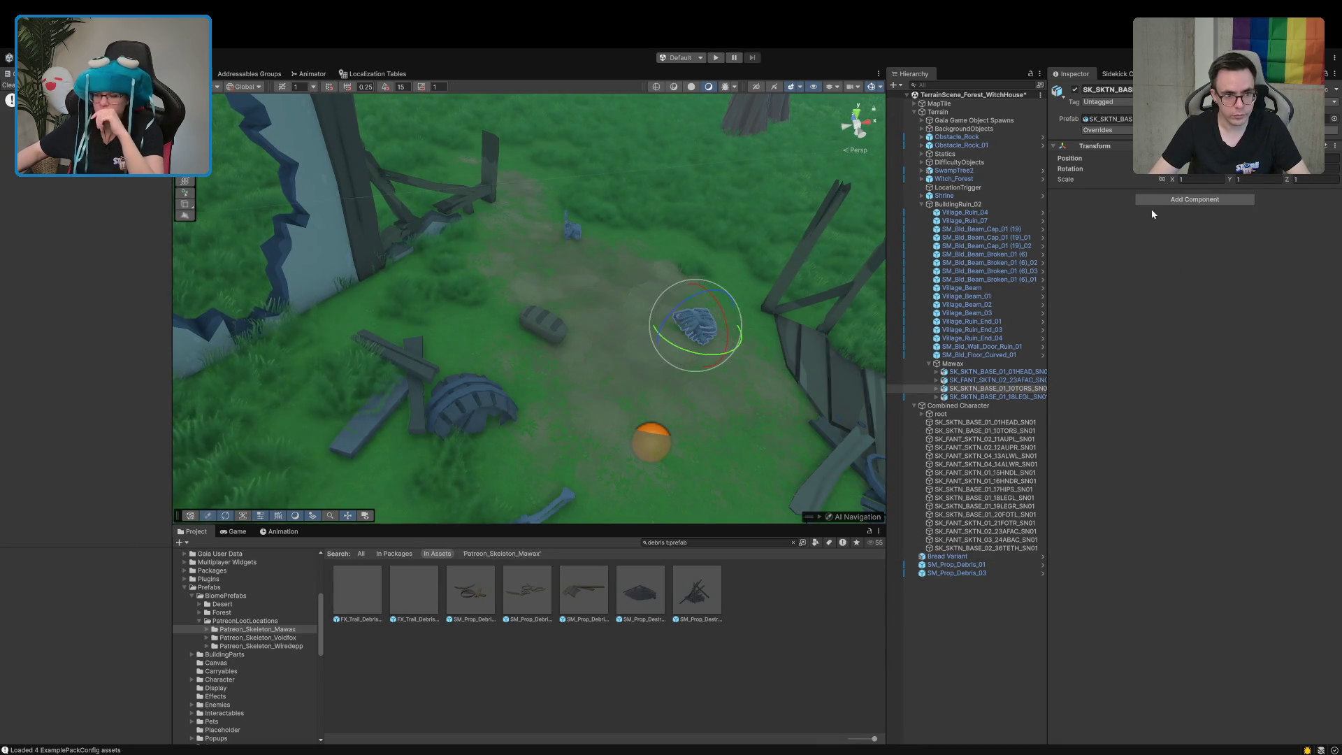
pyautogui.moveTo(515, 312)
pyautogui.mouseDown()
pyautogui.moveTo(656, 350)
pyautogui.moveTo(590, 358)
pyautogui.mouseUp()
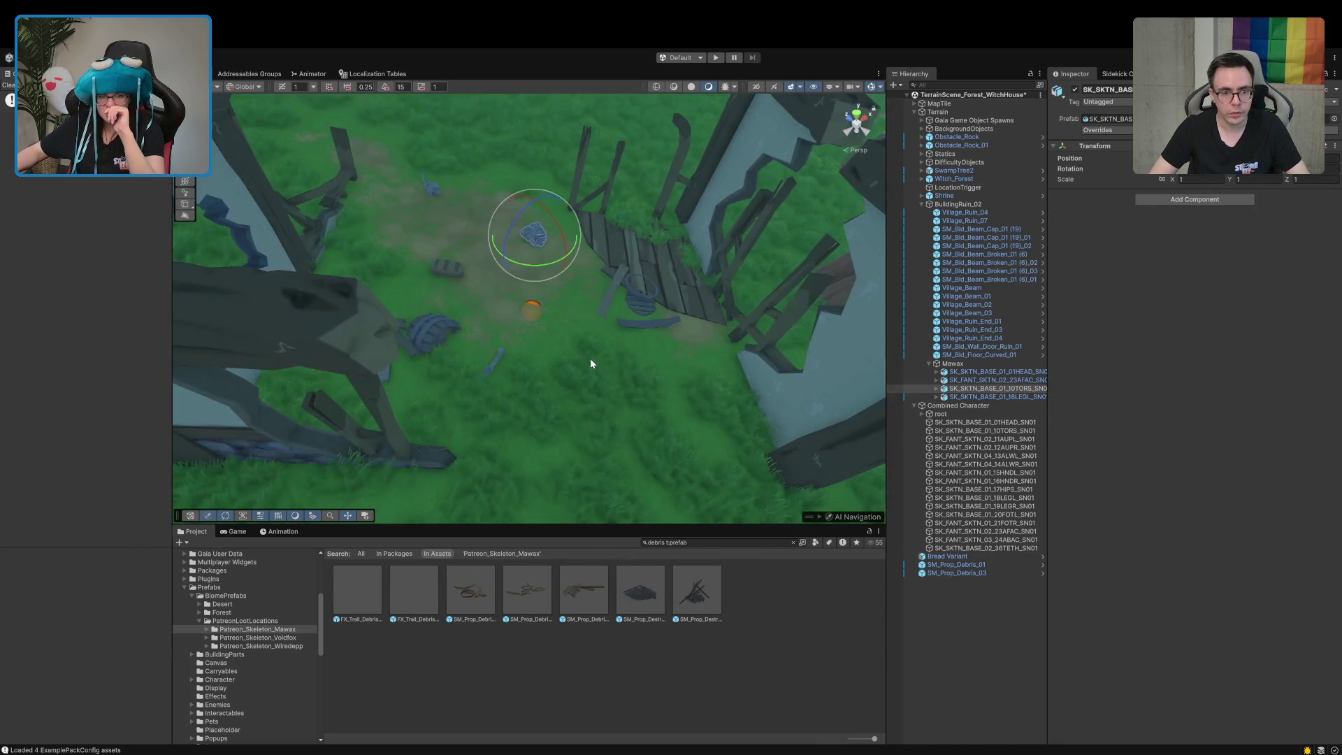
pyautogui.scroll(3, 593, 358)
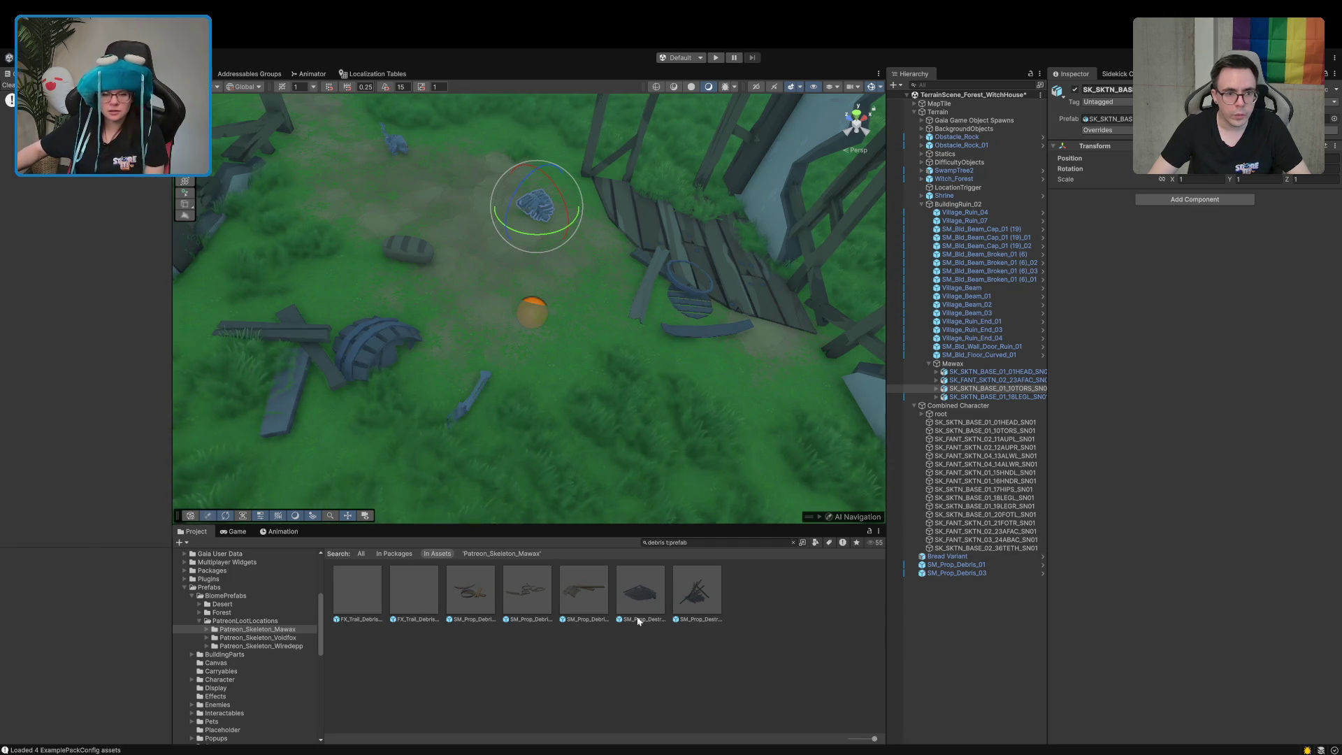
pyautogui.click(685, 595)
pyautogui.click(641, 595)
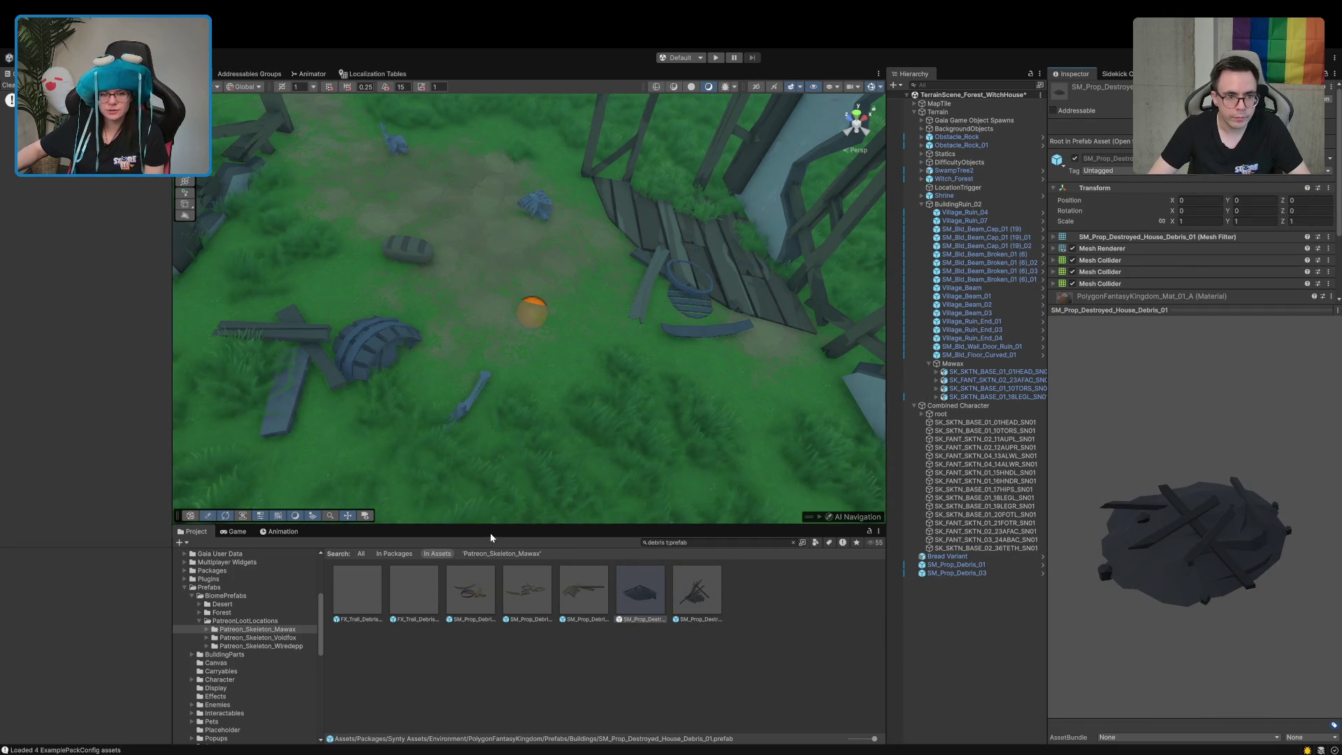
# Try out two destroyed house debris prefabs in the ruin, then delete them
pyautogui.moveTo(602, 622)
pyautogui.mouseDown()
pyautogui.moveTo(713, 240)
pyautogui.moveTo(659, 302)
pyautogui.mouseUp()
pyautogui.moveTo(660, 302)
pyautogui.mouseDown()
pyautogui.moveTo(620, 409)
pyautogui.moveTo(653, 389)
pyautogui.moveTo(694, 402)
pyautogui.mouseUp()
pyautogui.press('Delete')
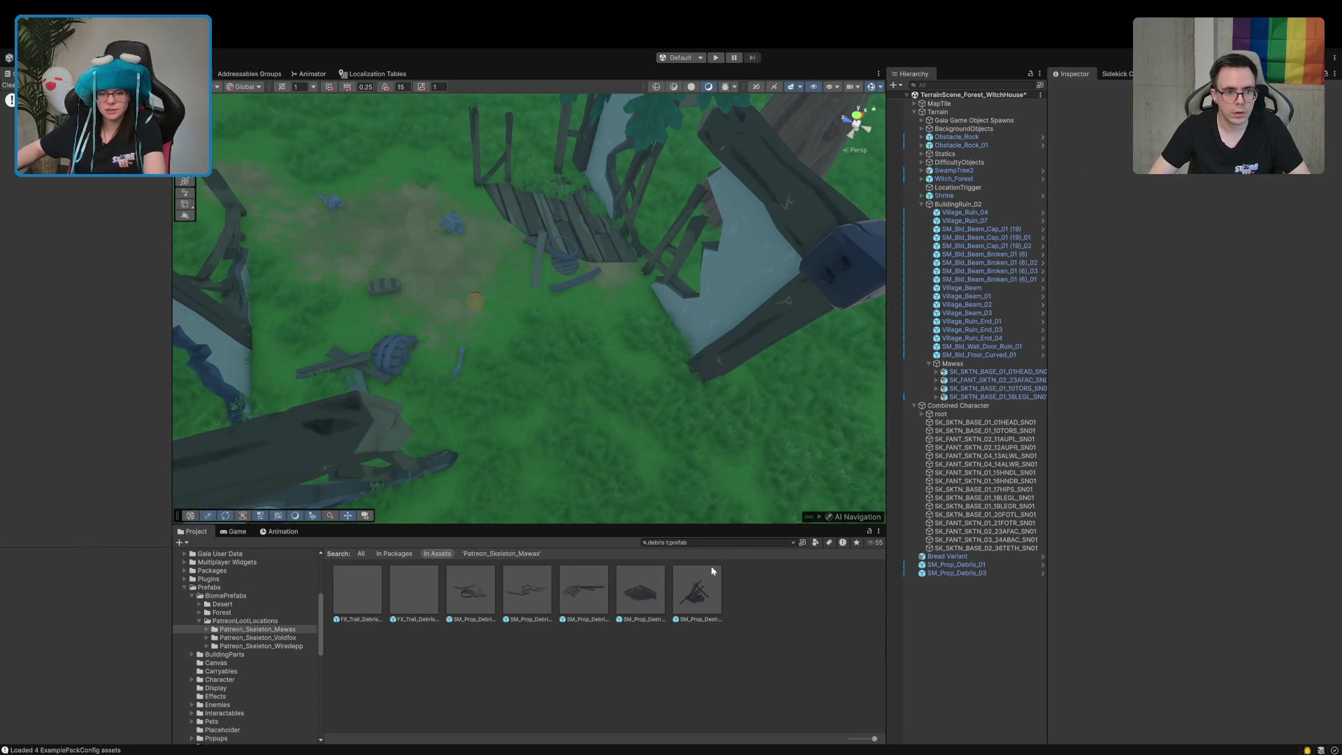
pyautogui.moveTo(683, 512)
pyautogui.mouseDown()
pyautogui.moveTo(664, 371)
pyautogui.moveTo(677, 386)
pyautogui.mouseUp()
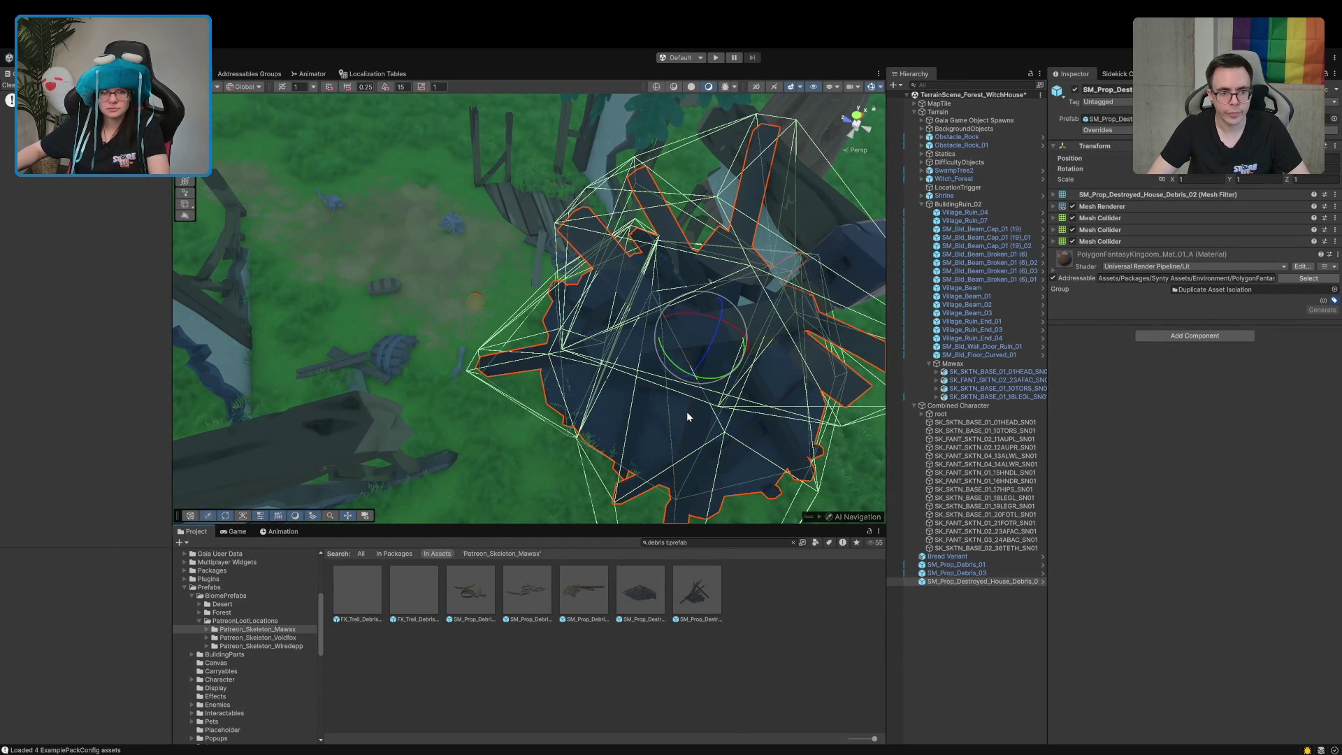
pyautogui.click(960, 593)
pyautogui.click(959, 583)
pyautogui.press('Delete')
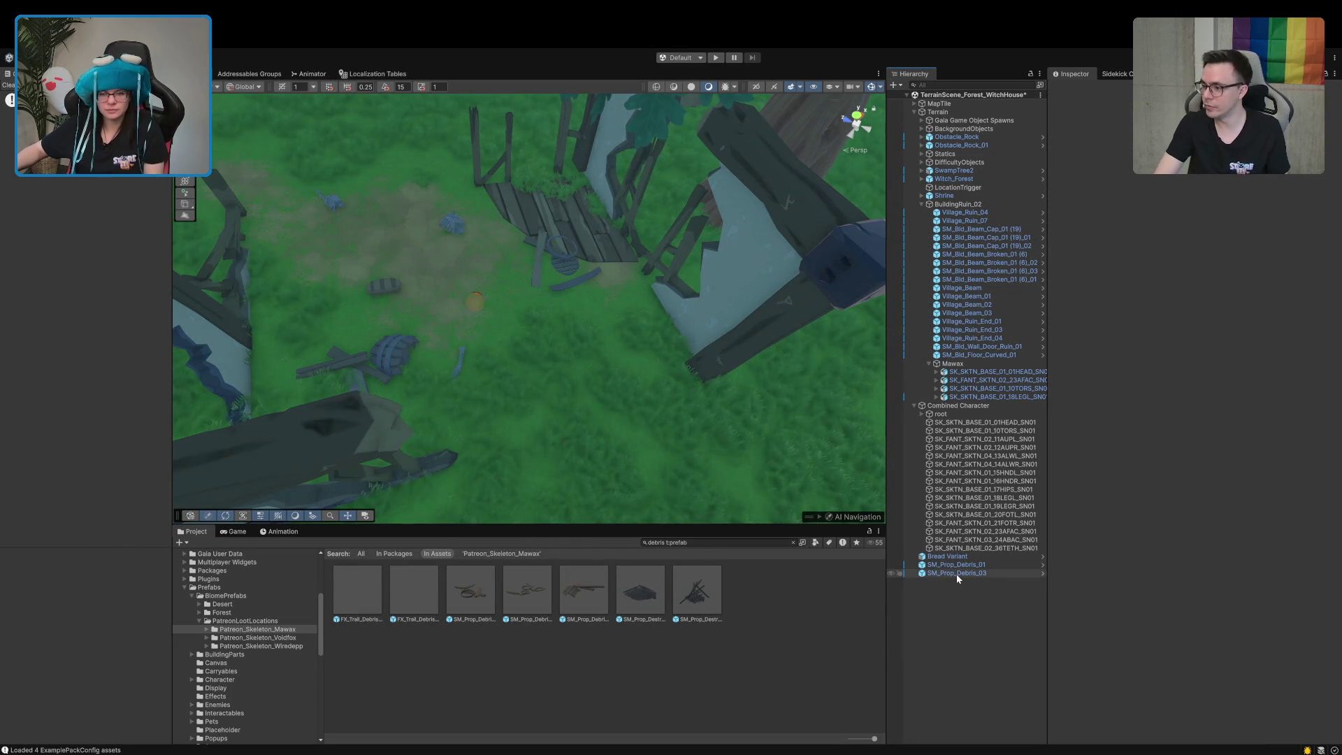
pyautogui.click(712, 596)
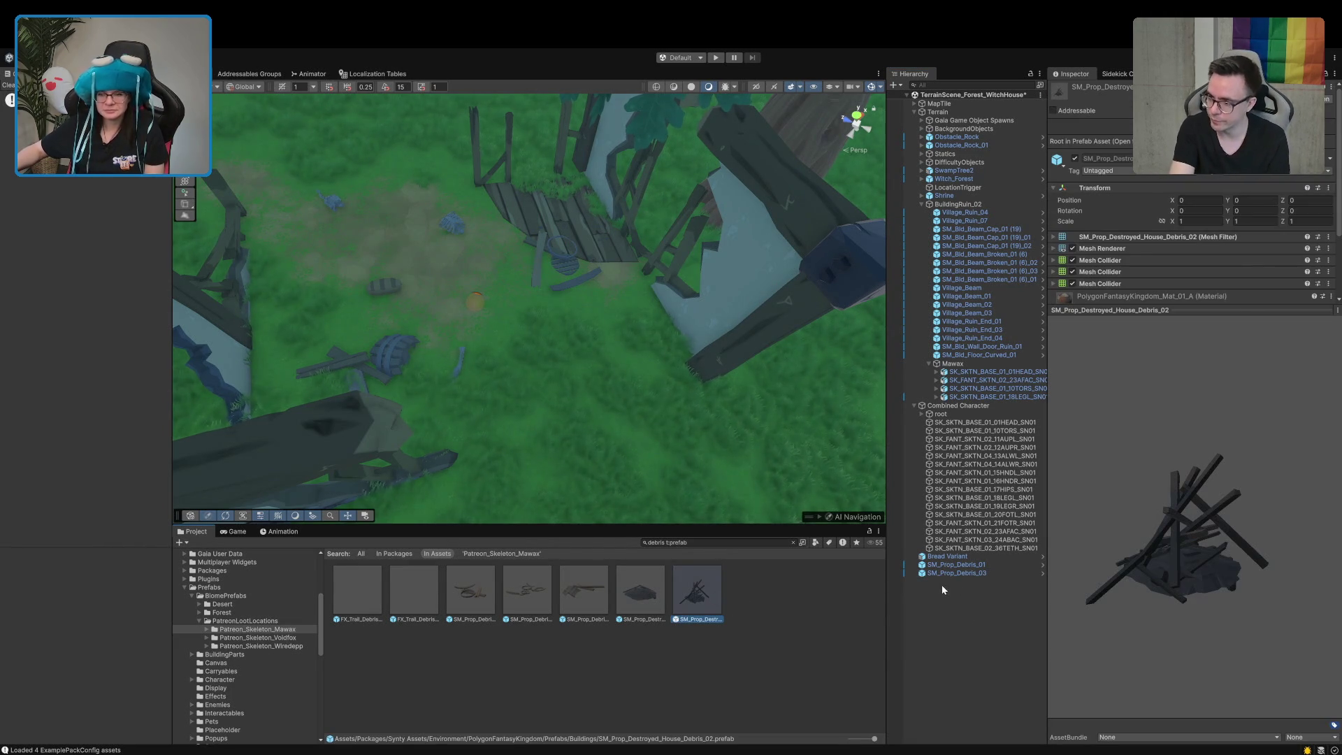
# Parent Bread Variant, SM_Prop_Debris_01 and SM_Prop_Debris_03 under Mawax in the Hierarchy
pyautogui.click(941, 573)
pyautogui.keyDown('shift'); pyautogui.click(942, 565); pyautogui.keyUp('shift')
pyautogui.keyDown('shift'); pyautogui.click(943, 557); pyautogui.keyUp('shift')
pyautogui.moveTo(943, 451); pyautogui.dragTo(952, 367)
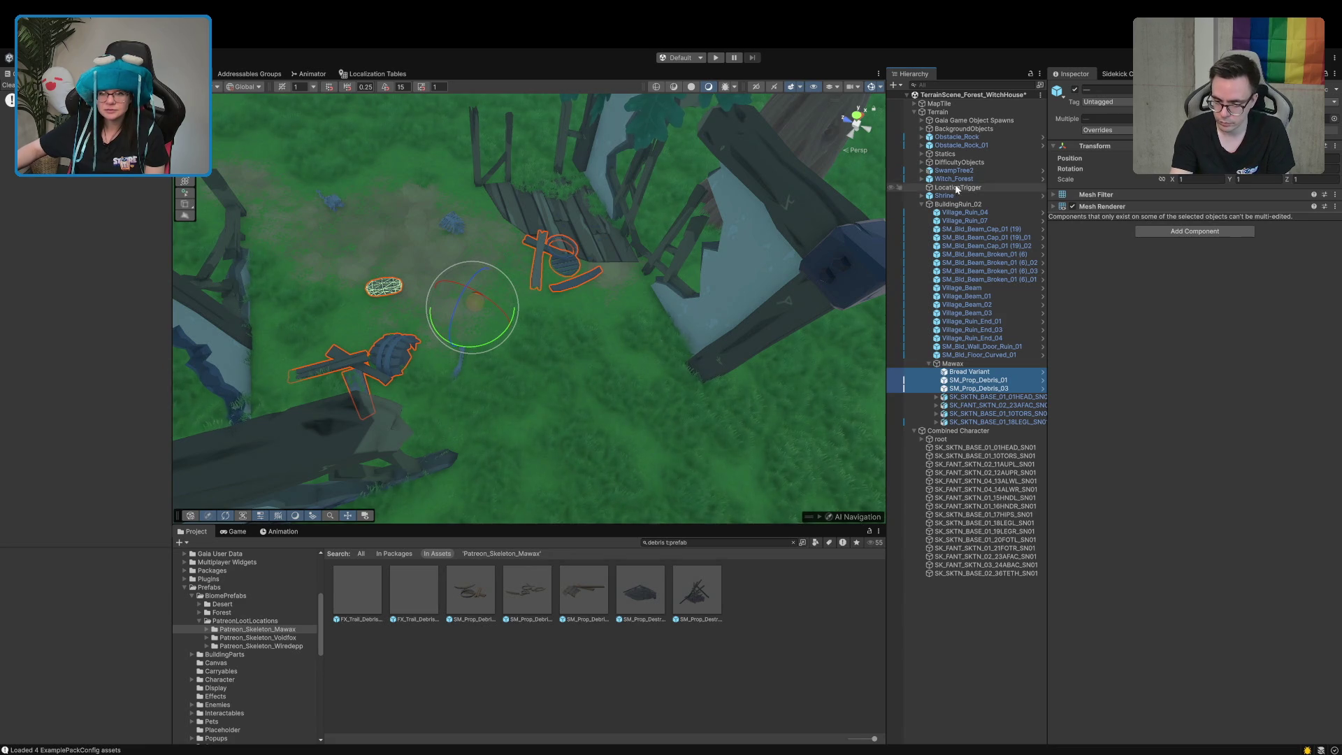
pyautogui.click(951, 204)
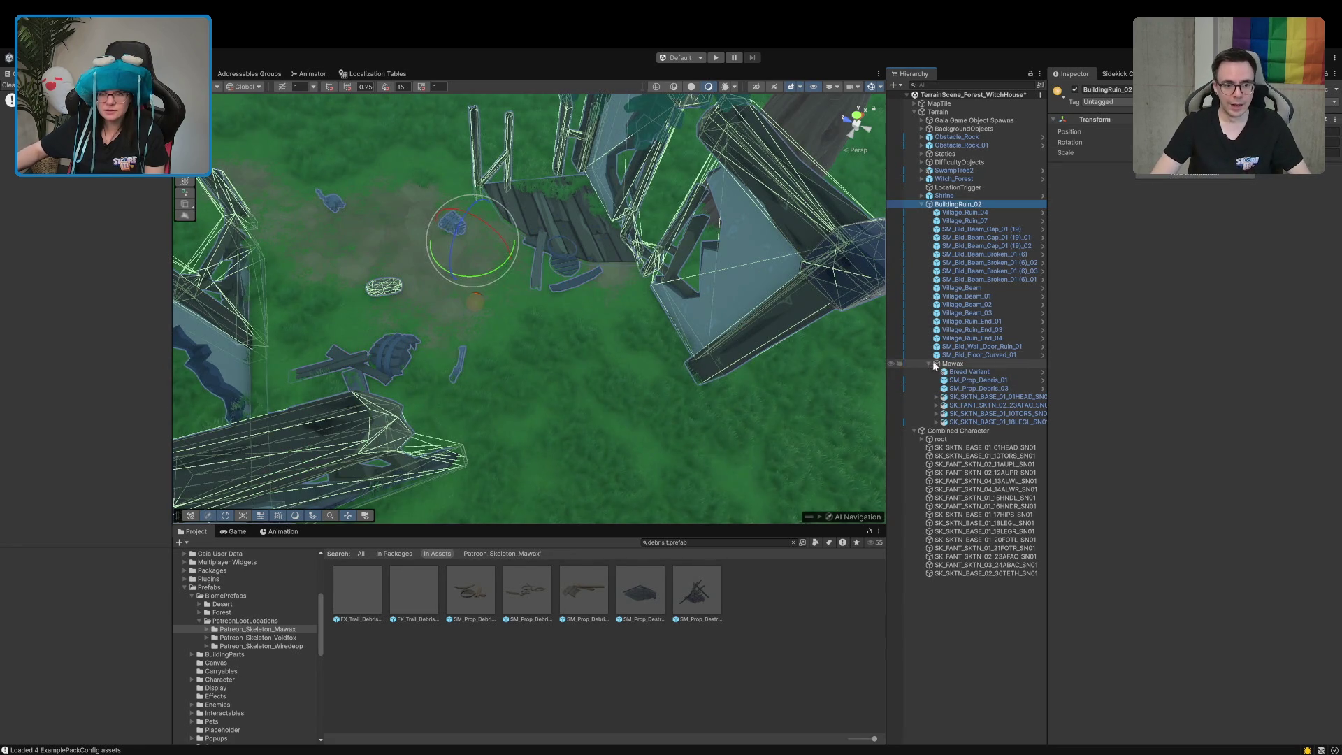
# Move Mawax above BuildingRuin_02 in the Hierarchy and make the ruin its child
pyautogui.moveTo(945, 369)
pyautogui.mouseDown()
pyautogui.moveTo(951, 183)
pyautogui.moveTo(942, 207)
pyautogui.mouseUp()
pyautogui.click(928, 271)
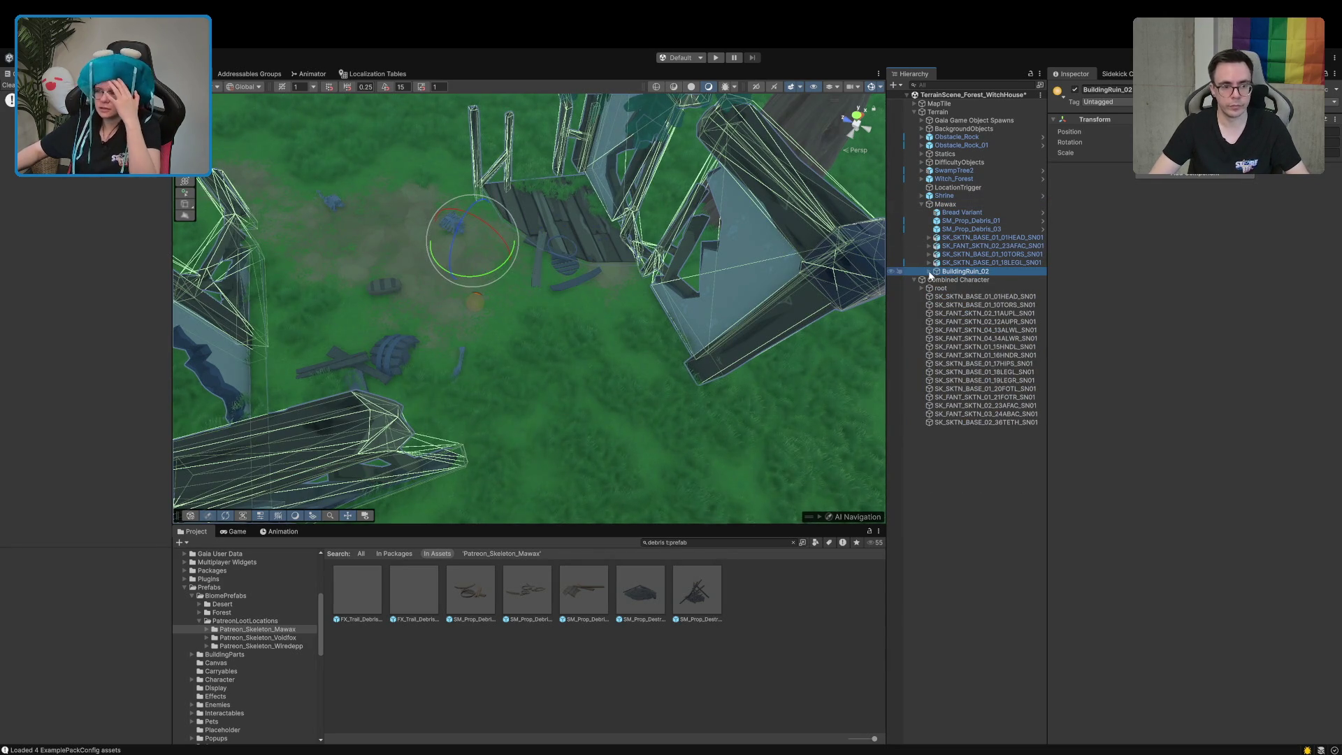
pyautogui.moveTo(569, 346)
pyautogui.mouseDown()
pyautogui.moveTo(837, 465)
pyautogui.moveTo(708, 387)
pyautogui.moveTo(577, 334)
pyautogui.moveTo(548, 231)
pyautogui.mouseUp()
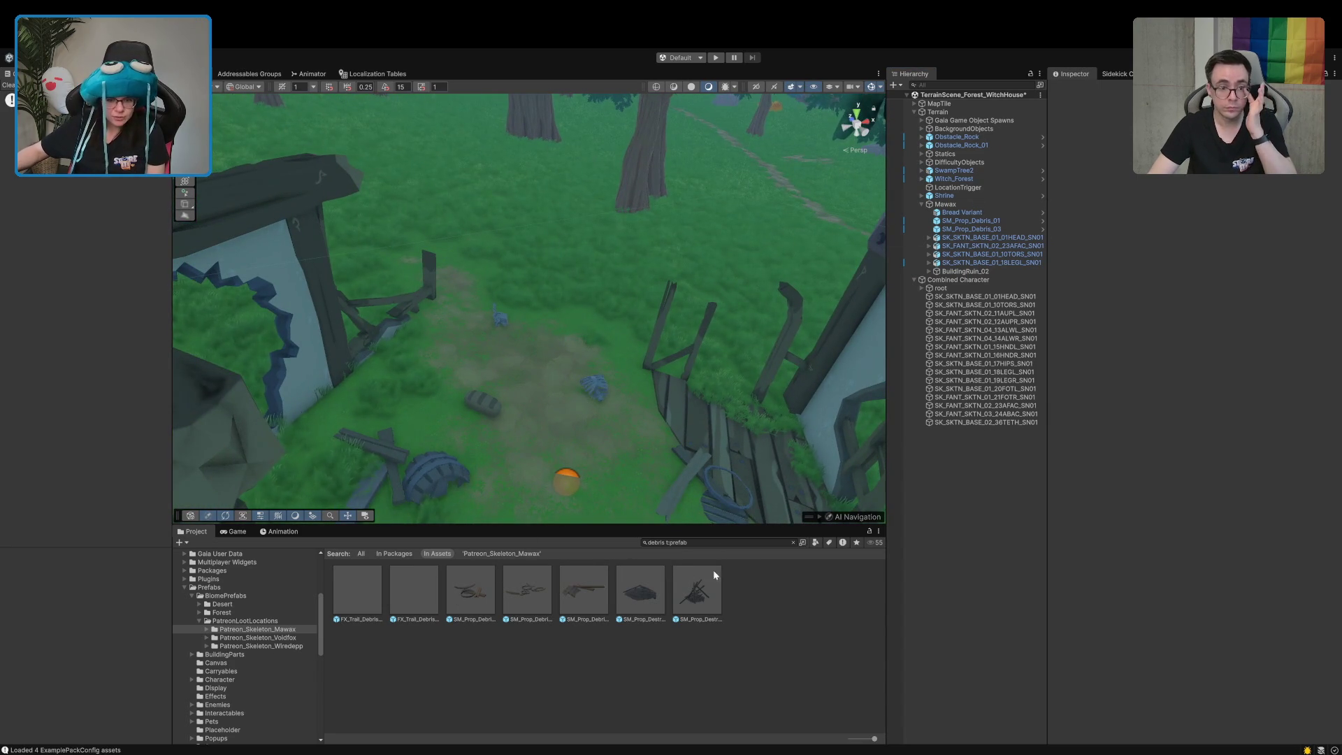
# Clear the project search, list assets compactly, and delete Combined Character from the scene
pyautogui.click(793, 542)
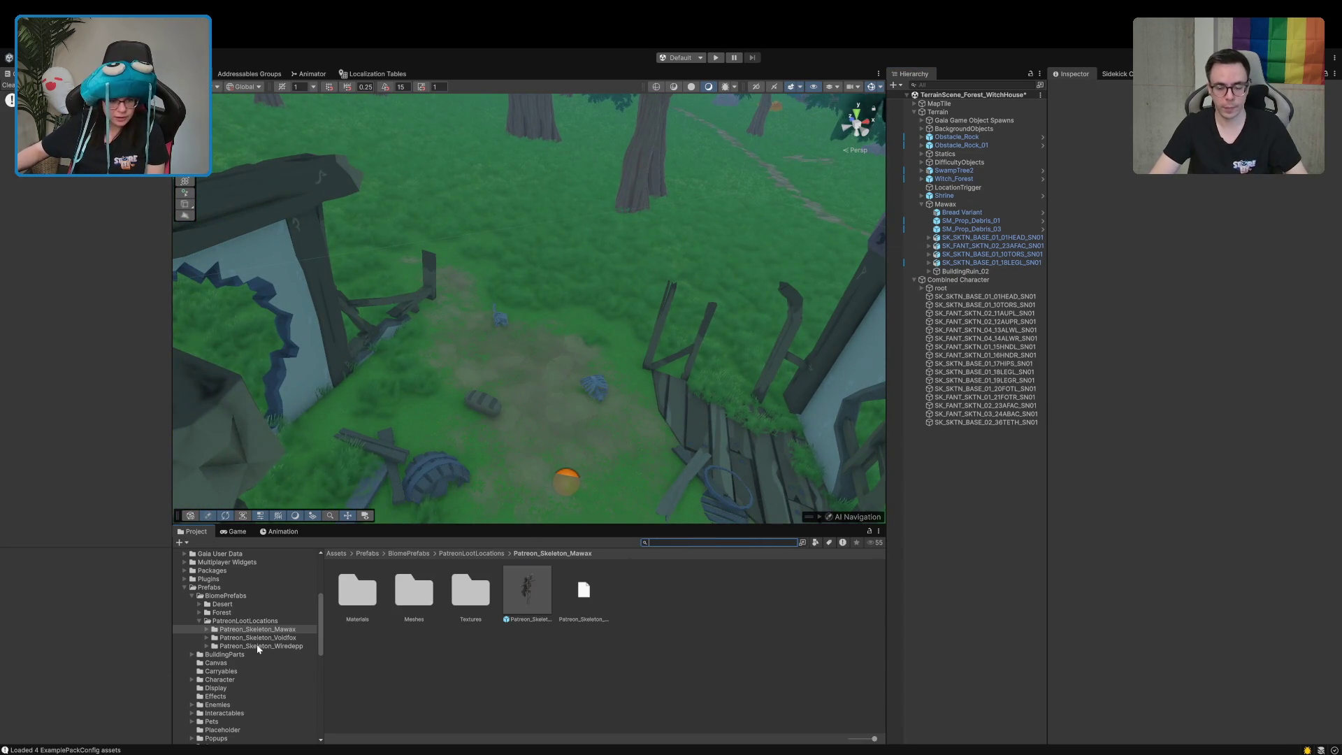
pyautogui.click(850, 739)
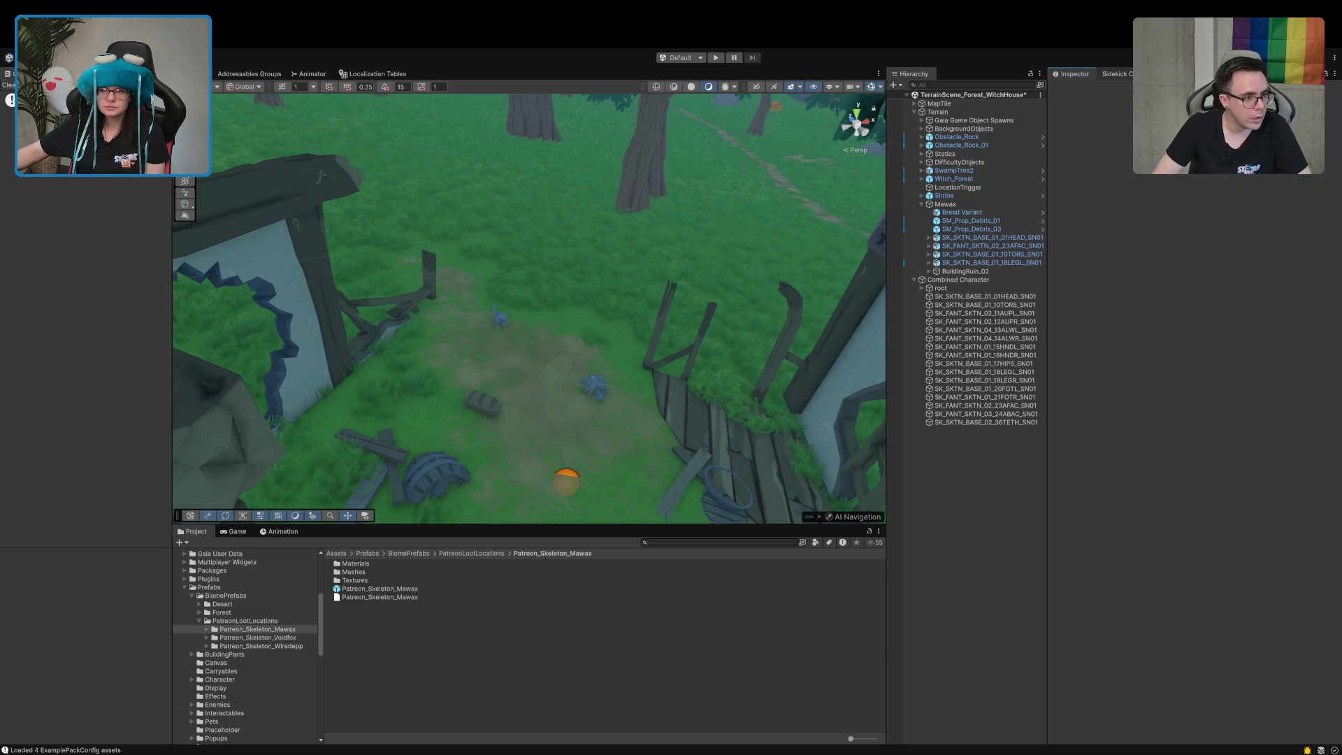
pyautogui.click(939, 280)
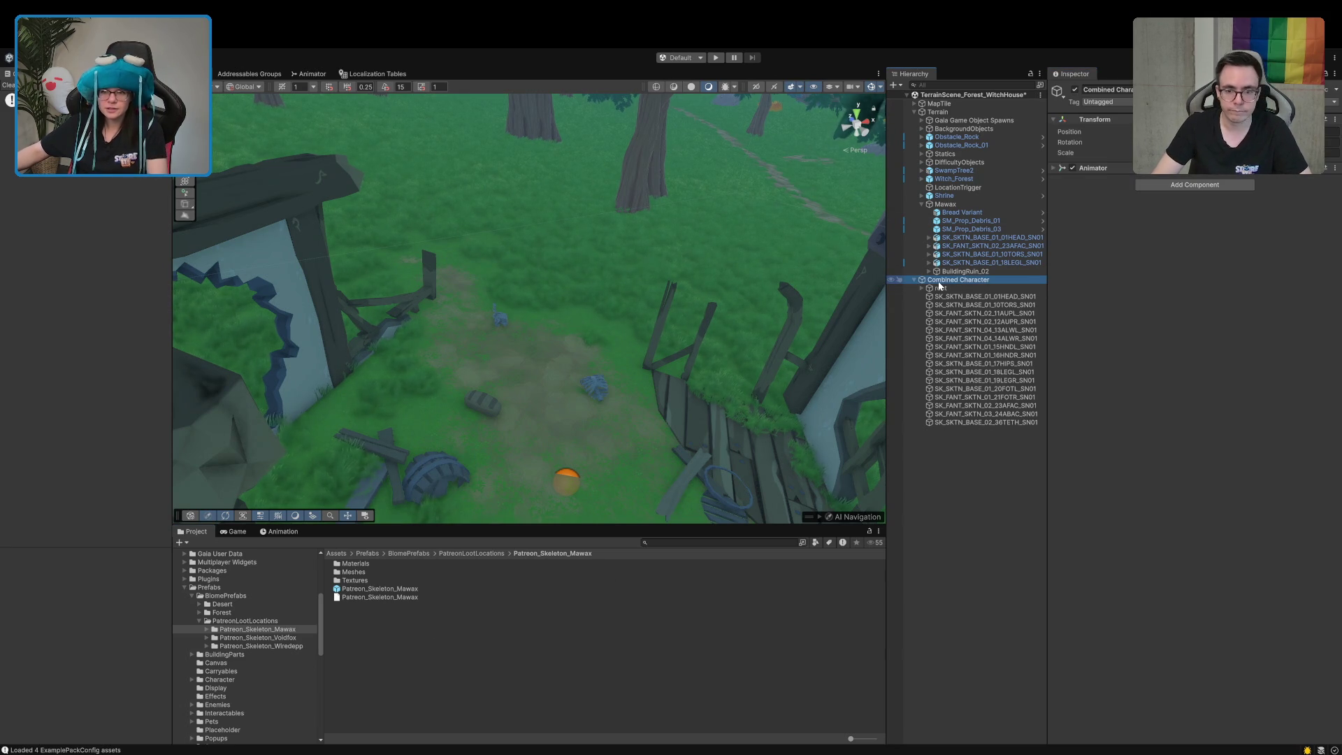
pyautogui.press('Delete')
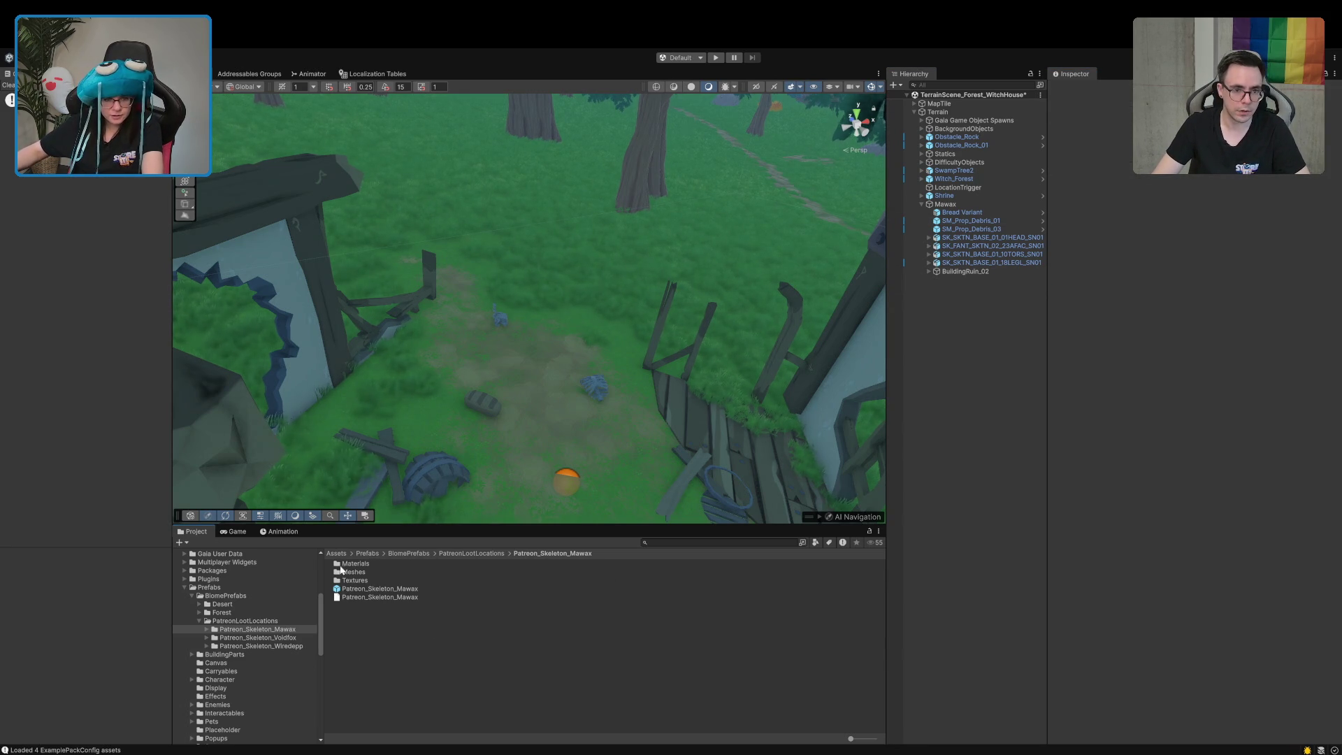
# Select the old Patreon_Skeleton_Mawax items and save Mawax there as a new prefab
pyautogui.click(342, 565)
pyautogui.keyDown('shift'); pyautogui.click(363, 599); pyautogui.keyUp('shift')
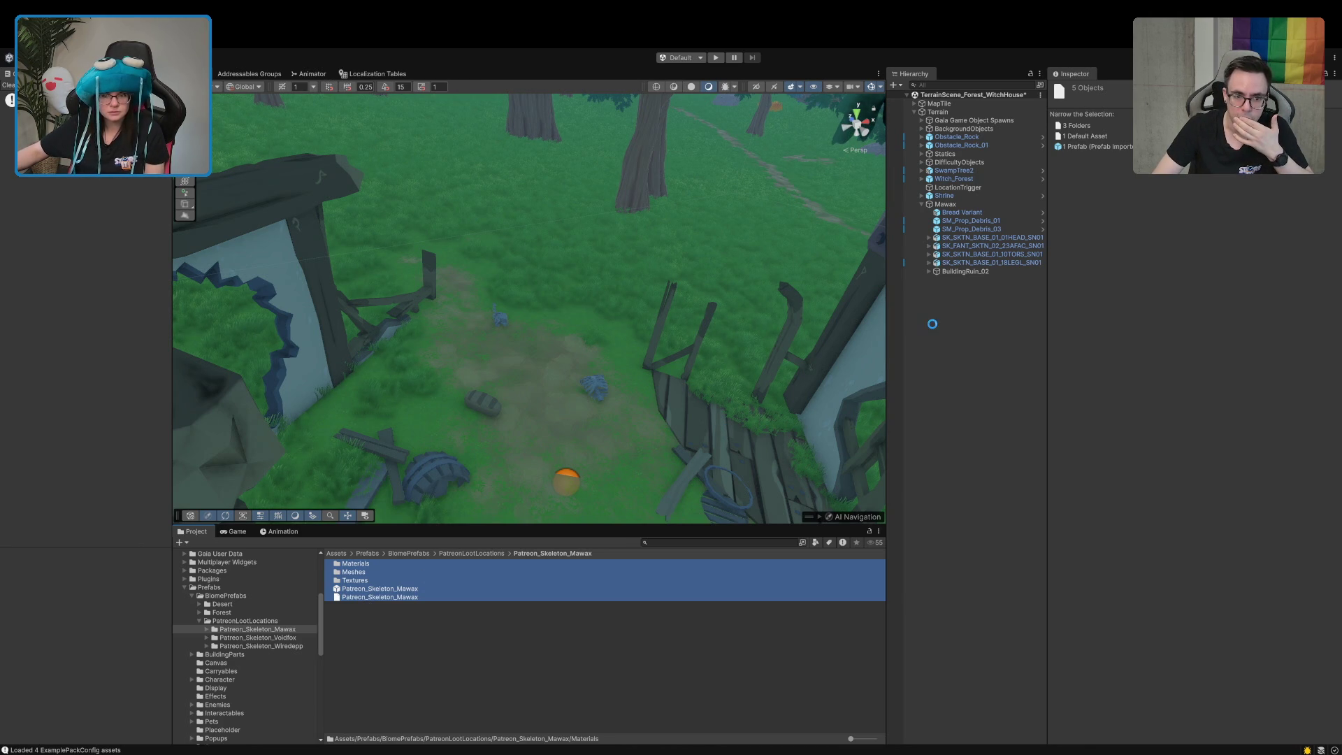
pyautogui.moveTo(951, 207)
pyautogui.mouseDown()
pyautogui.moveTo(548, 621)
pyautogui.moveTo(522, 619)
pyautogui.mouseUp()
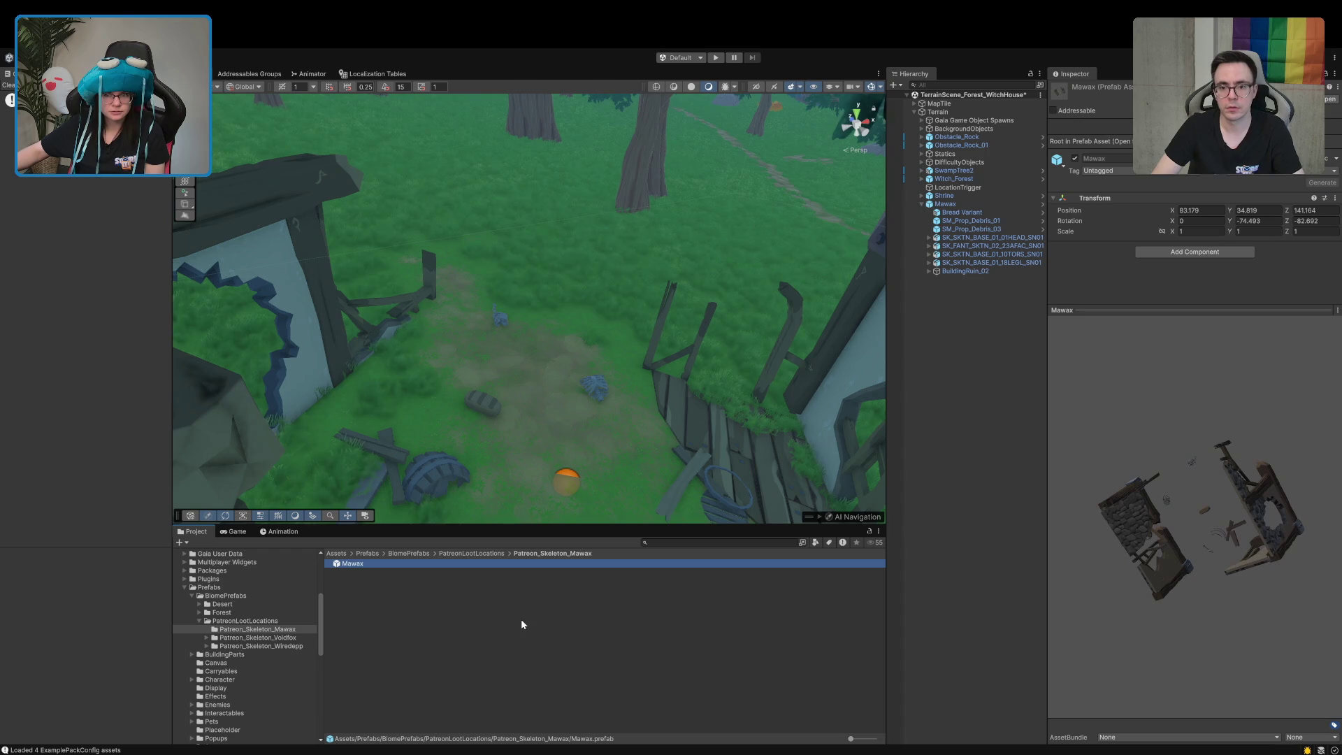
pyautogui.click(843, 433)
pyautogui.click(934, 415)
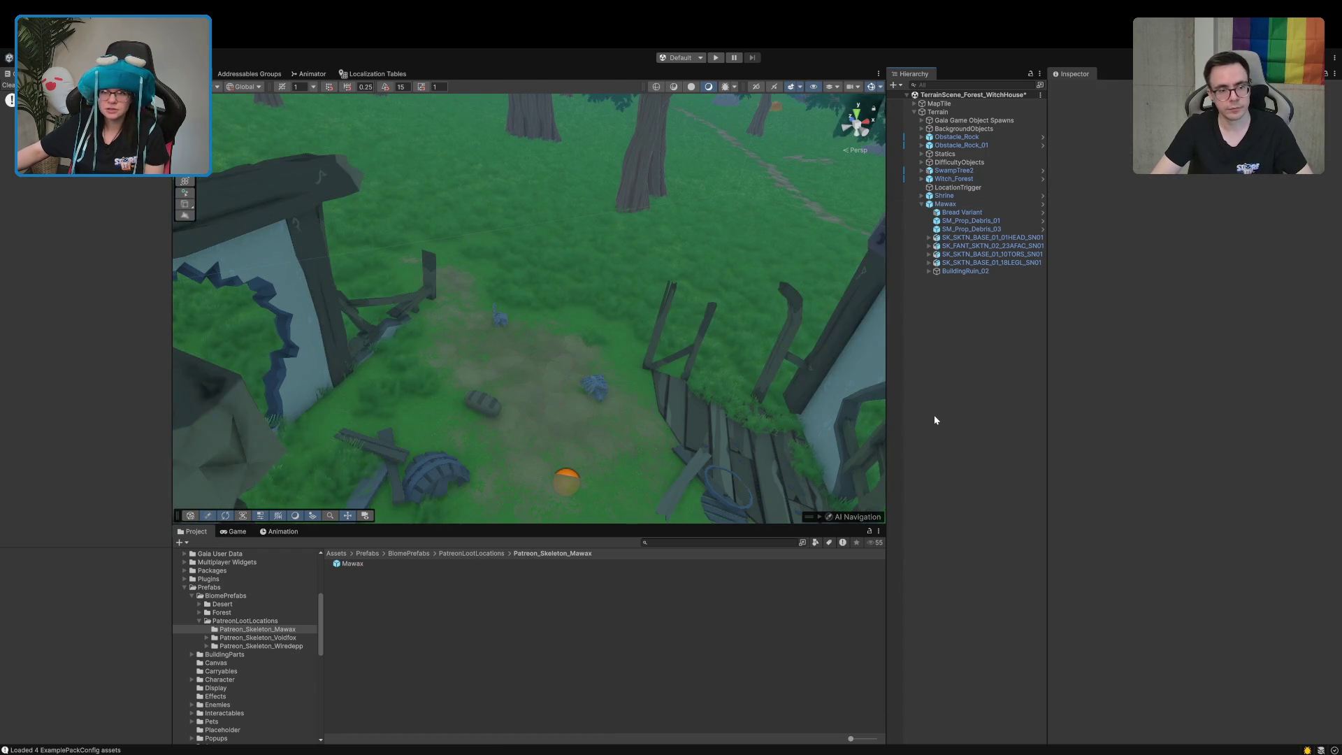
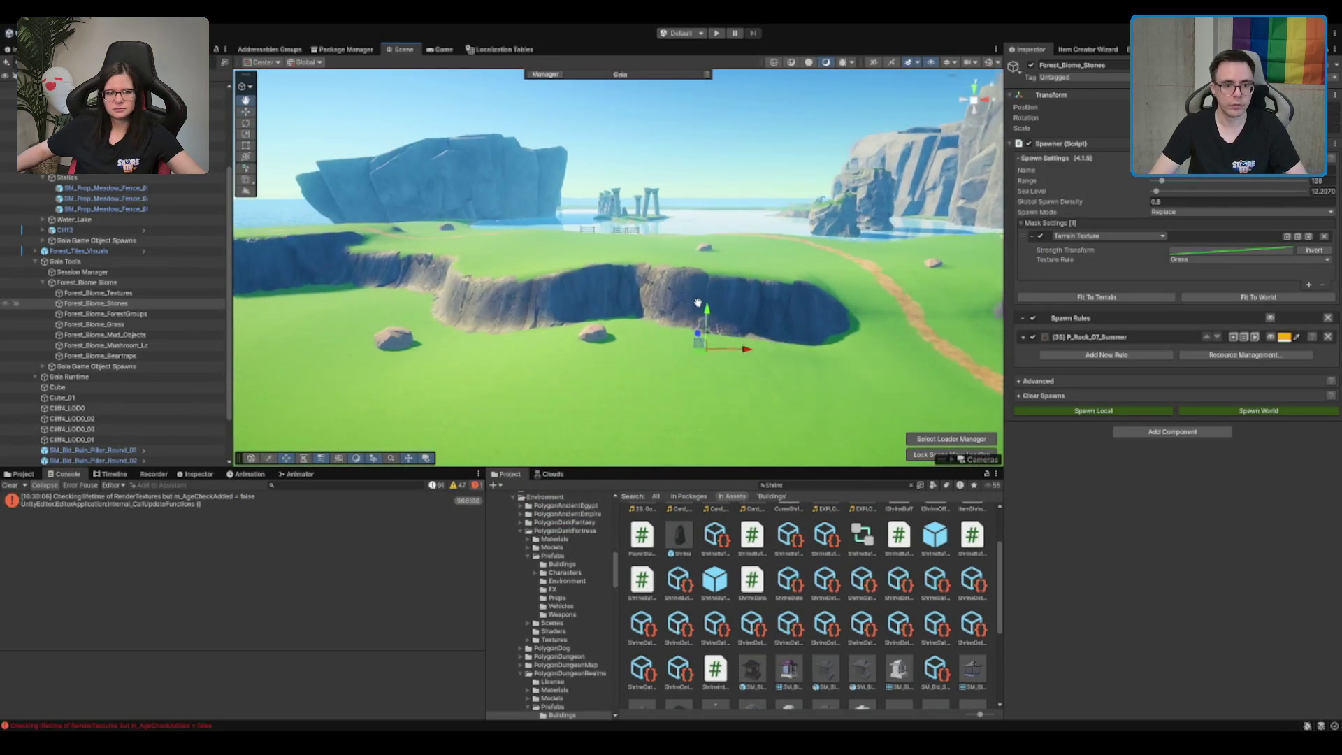
# Fit the Forest_Biome_ForestGroups spawner to the whole world and spawn its oak trees and mud
pyautogui.press('Down')
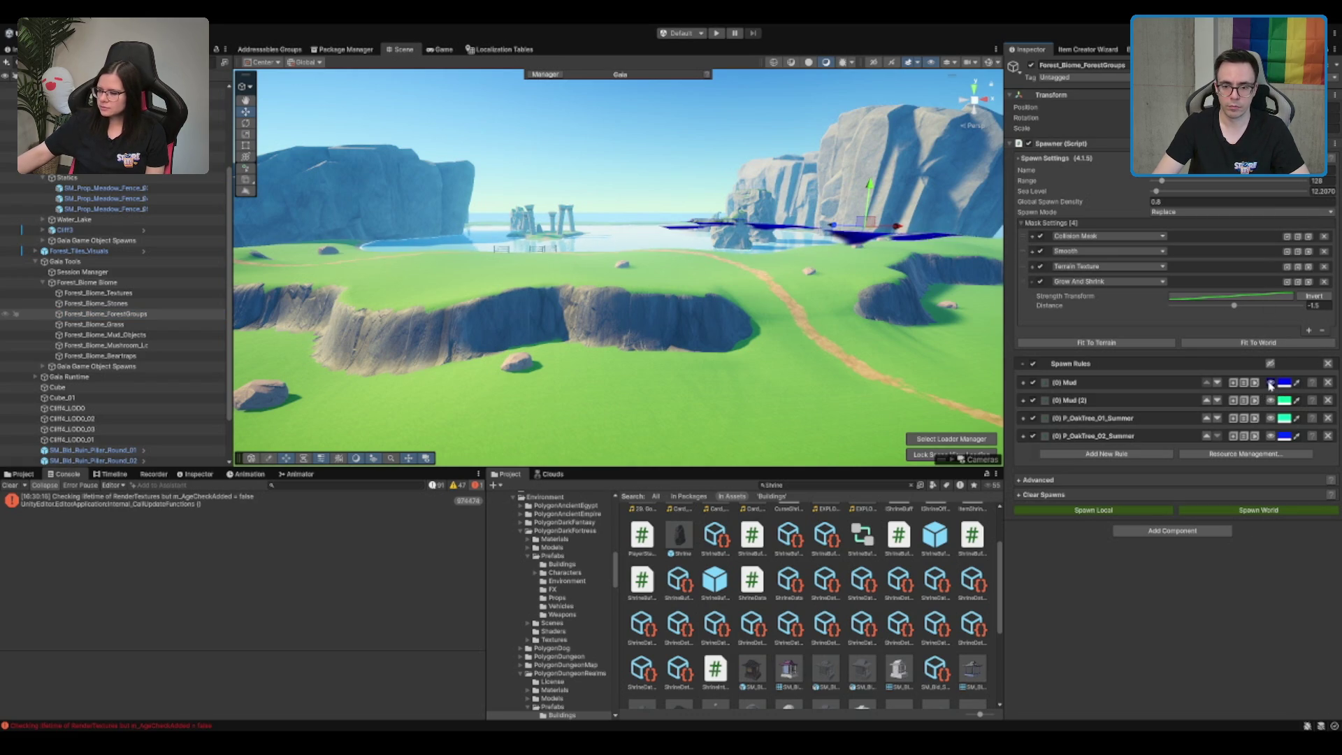
pyautogui.click(1244, 344)
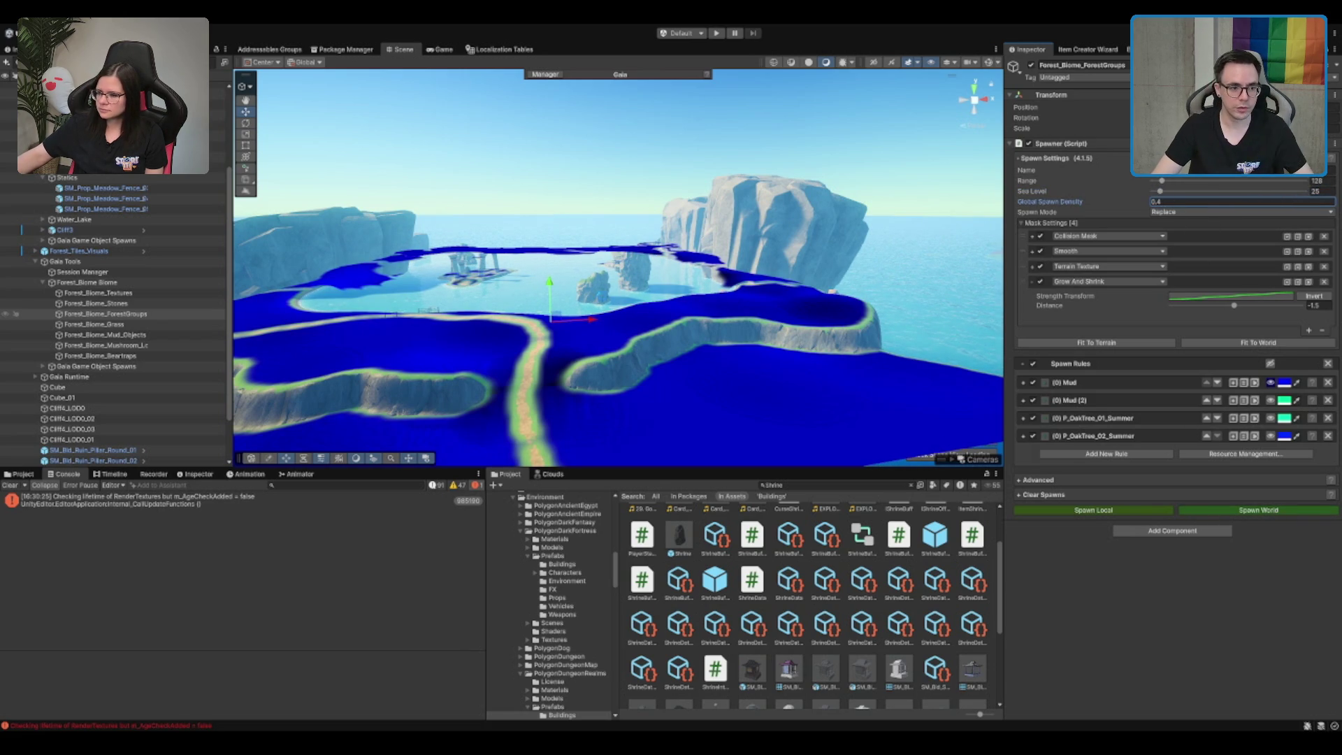
pyautogui.scroll(-10, 548, 263)
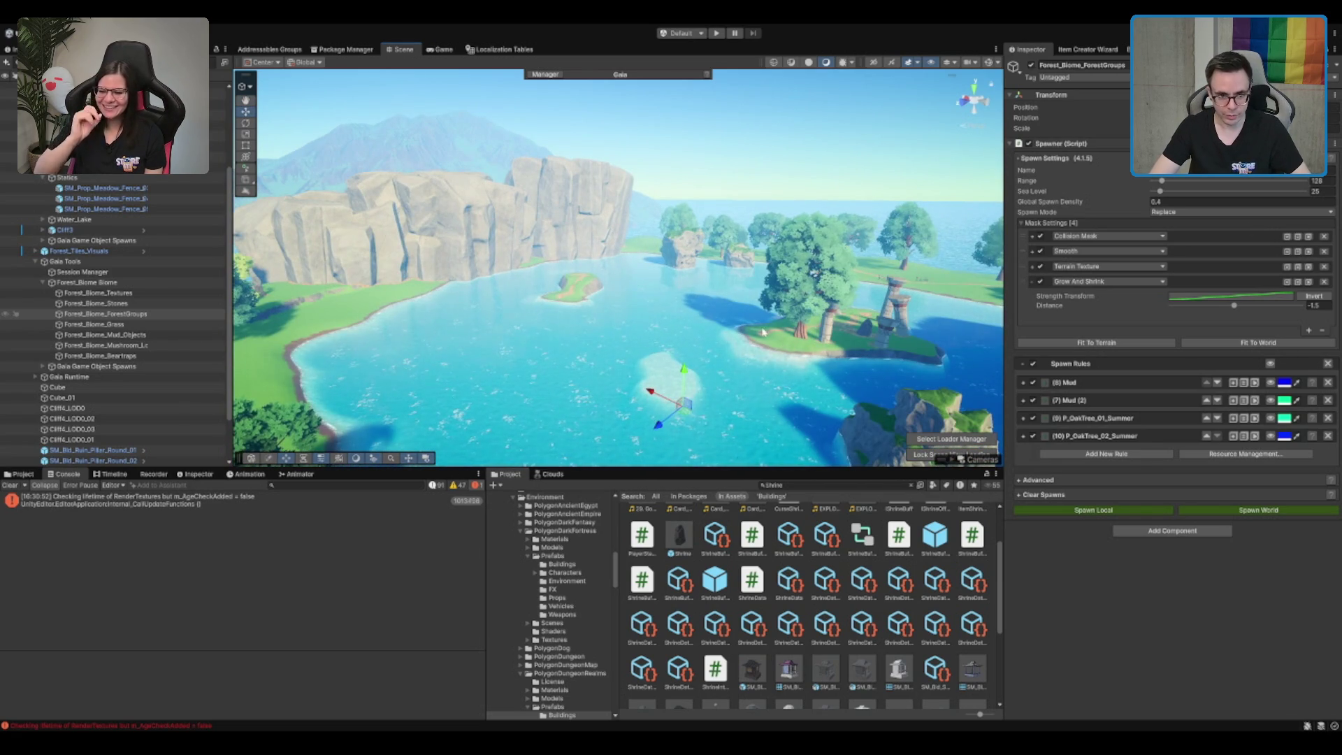
pyautogui.click(780, 349)
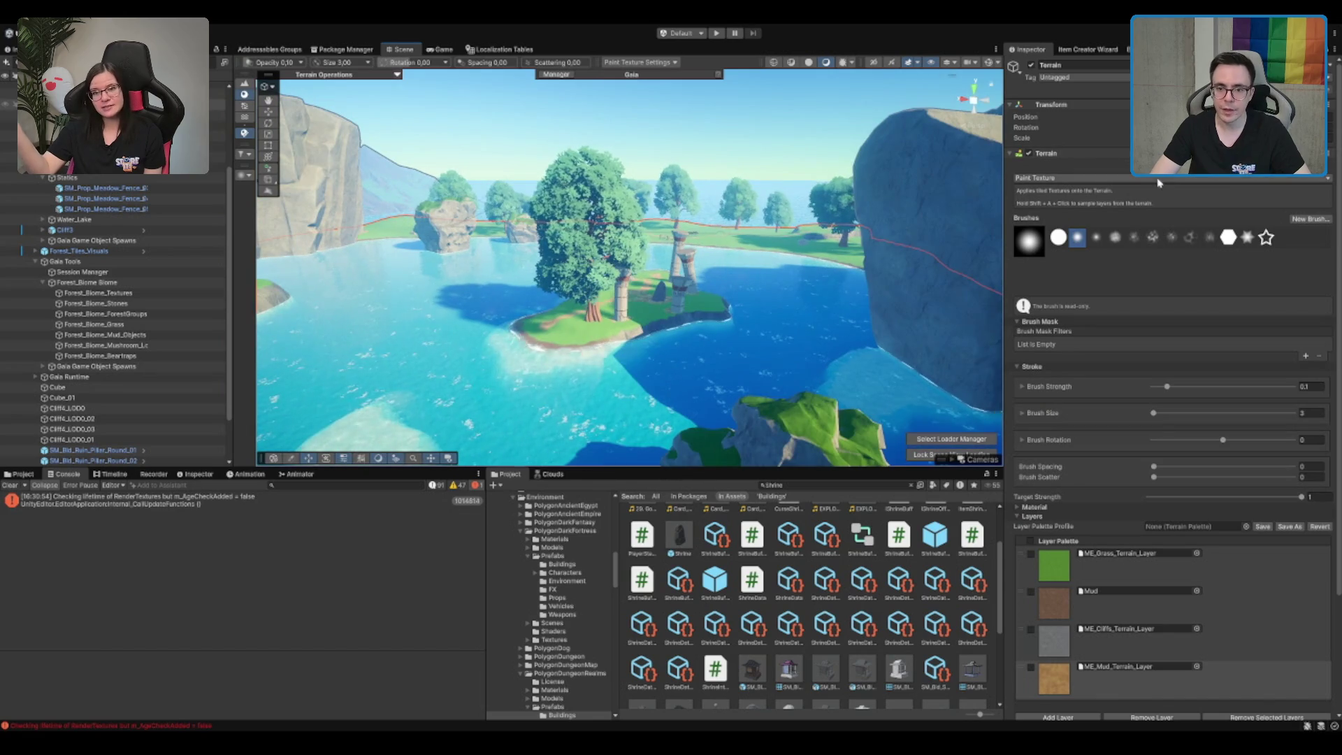
# Put the terrain in tree-painting mode with the last tree prototype, viewing the big tree up close
pyautogui.click(1172, 165)
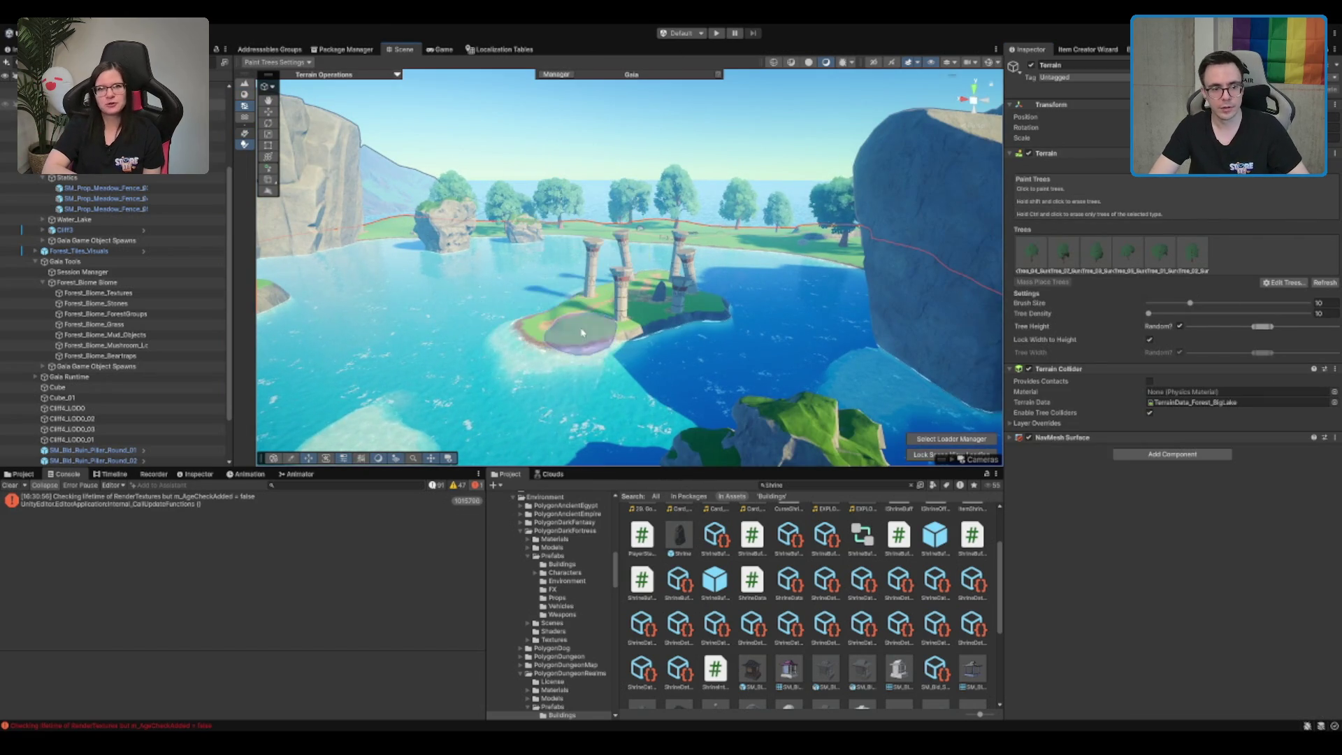
pyautogui.click(1193, 252)
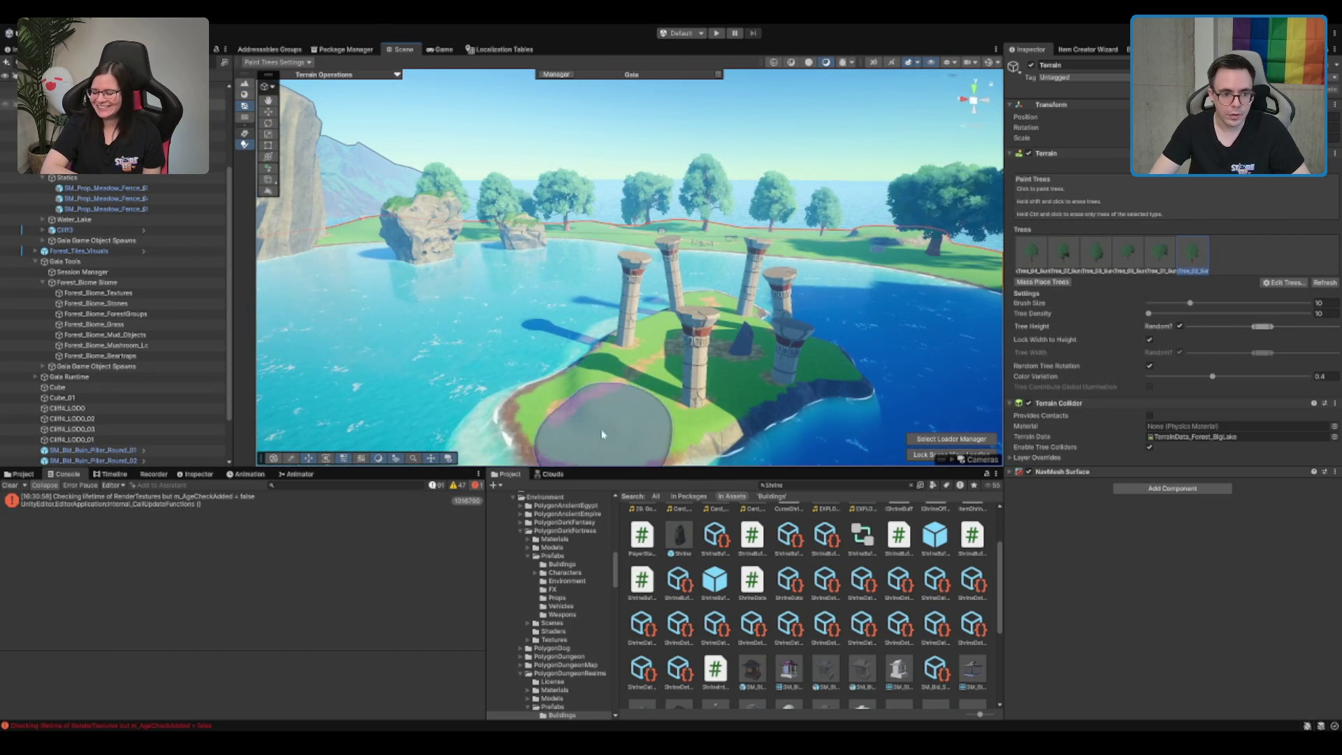
pyautogui.moveTo(595, 444); pyautogui.dragTo(633, 392)
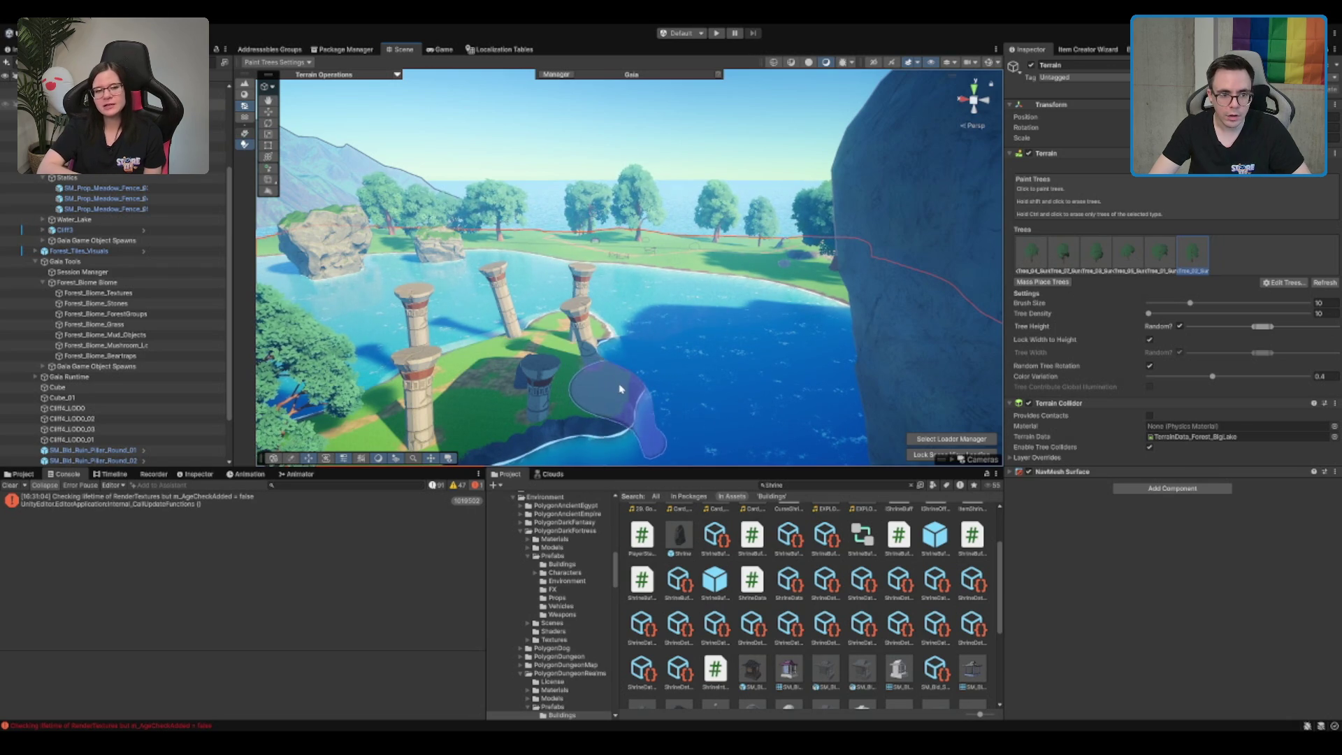
pyautogui.moveTo(561, 372)
pyautogui.mouseDown()
pyautogui.moveTo(609, 343)
pyautogui.moveTo(629, 378)
pyautogui.moveTo(683, 388)
pyautogui.moveTo(788, 360)
pyautogui.moveTo(725, 339)
pyautogui.moveTo(800, 298)
pyautogui.moveTo(734, 286)
pyautogui.moveTo(788, 277)
pyautogui.moveTo(792, 309)
pyautogui.moveTo(742, 341)
pyautogui.mouseUp()
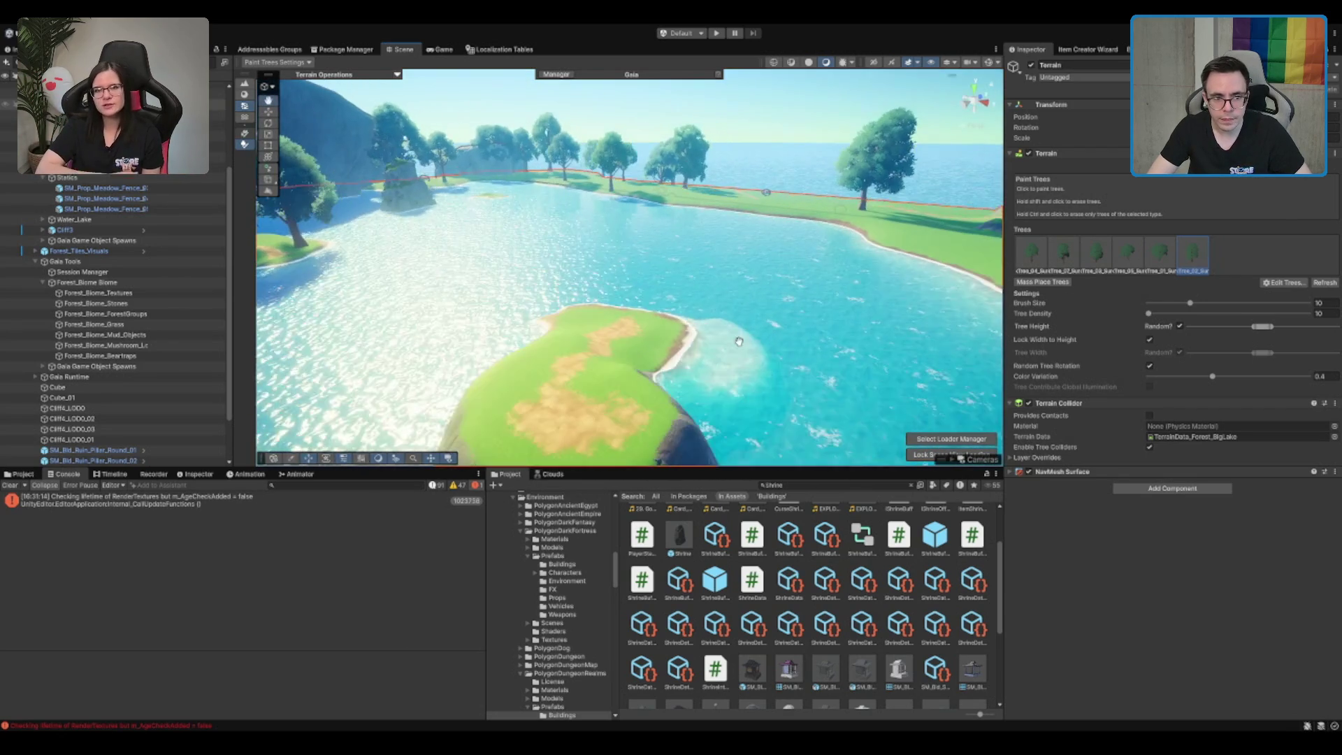
# Survey the island's lake, cliff, shoreline and grassy plateau from low and high angles
pyautogui.moveTo(618, 334)
pyautogui.mouseDown()
pyautogui.moveTo(641, 377)
pyautogui.moveTo(785, 287)
pyautogui.mouseUp()
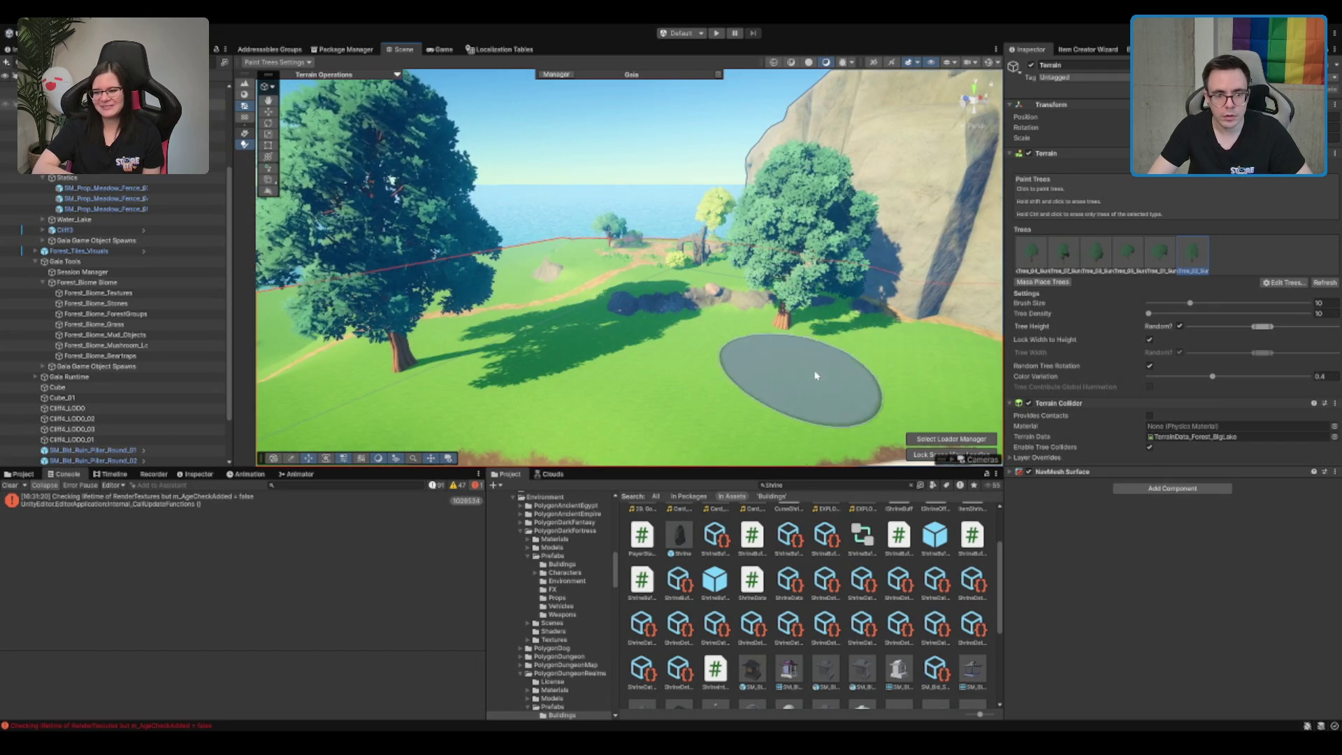
pyautogui.moveTo(785, 299); pyautogui.dragTo(871, 309)
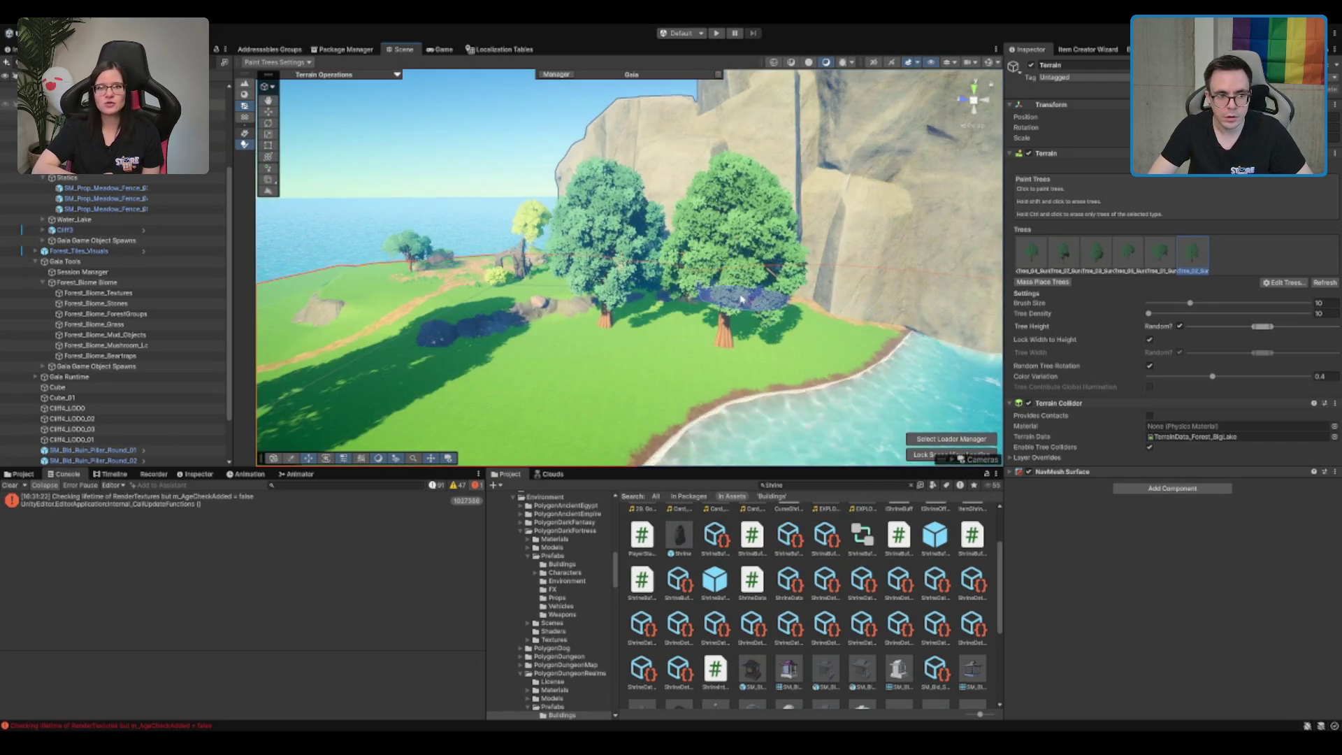
pyautogui.moveTo(742, 300); pyautogui.dragTo(840, 289)
pyautogui.moveTo(590, 338); pyautogui.dragTo(585, 372)
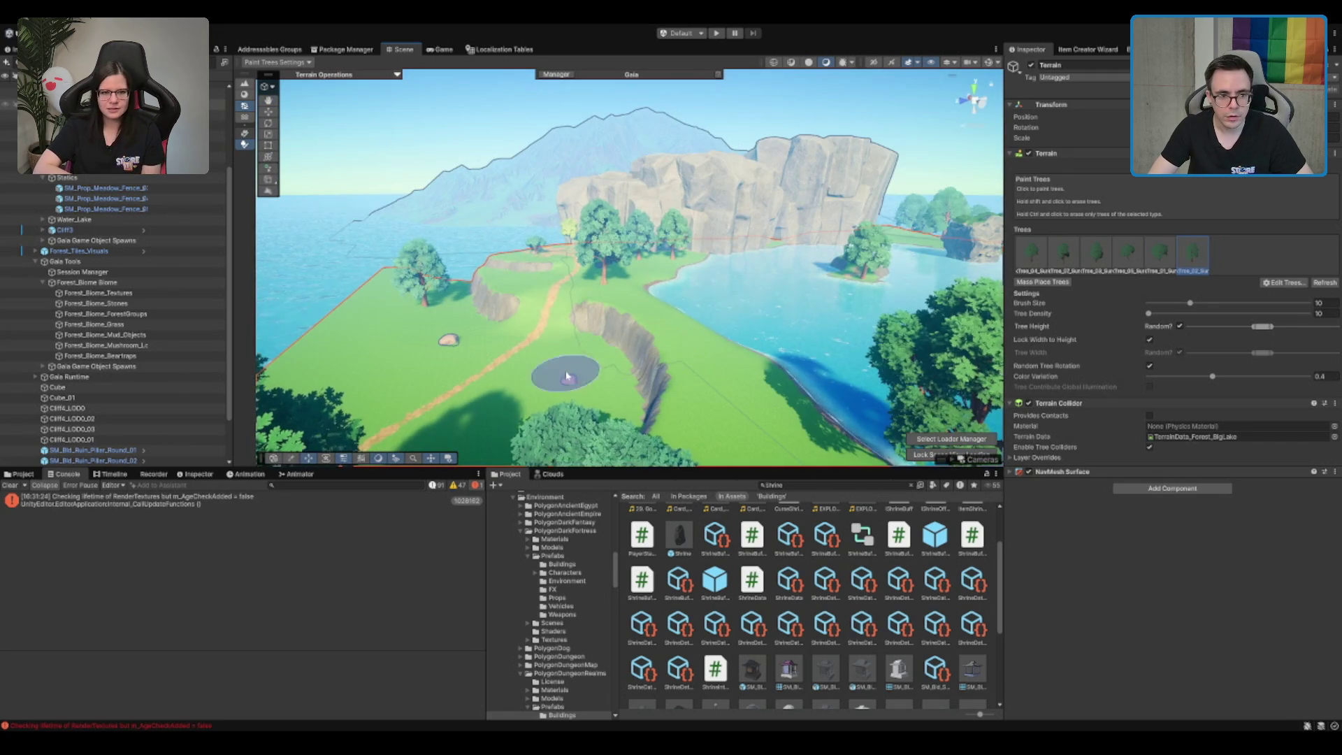
pyautogui.moveTo(862, 295)
pyautogui.mouseDown()
pyautogui.moveTo(748, 370)
pyautogui.moveTo(748, 334)
pyautogui.mouseUp()
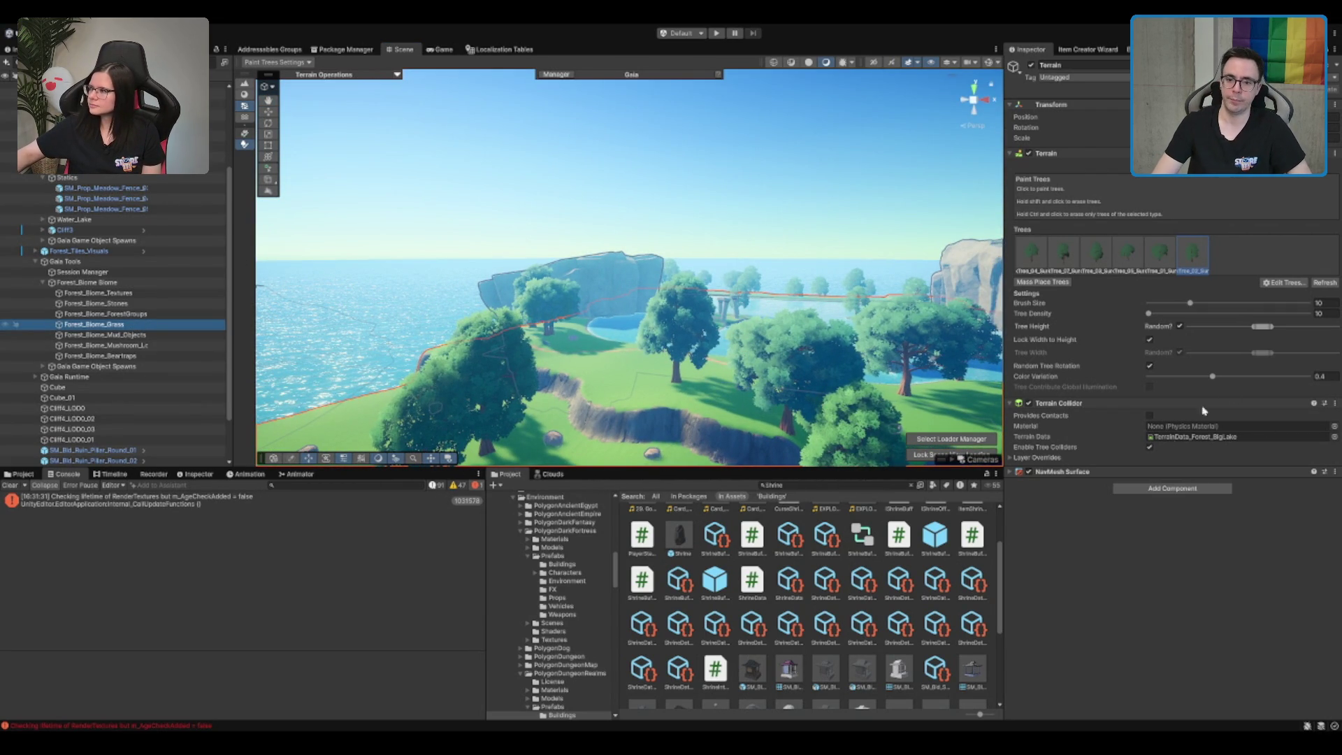
pyautogui.scroll(-2, 1087, 473)
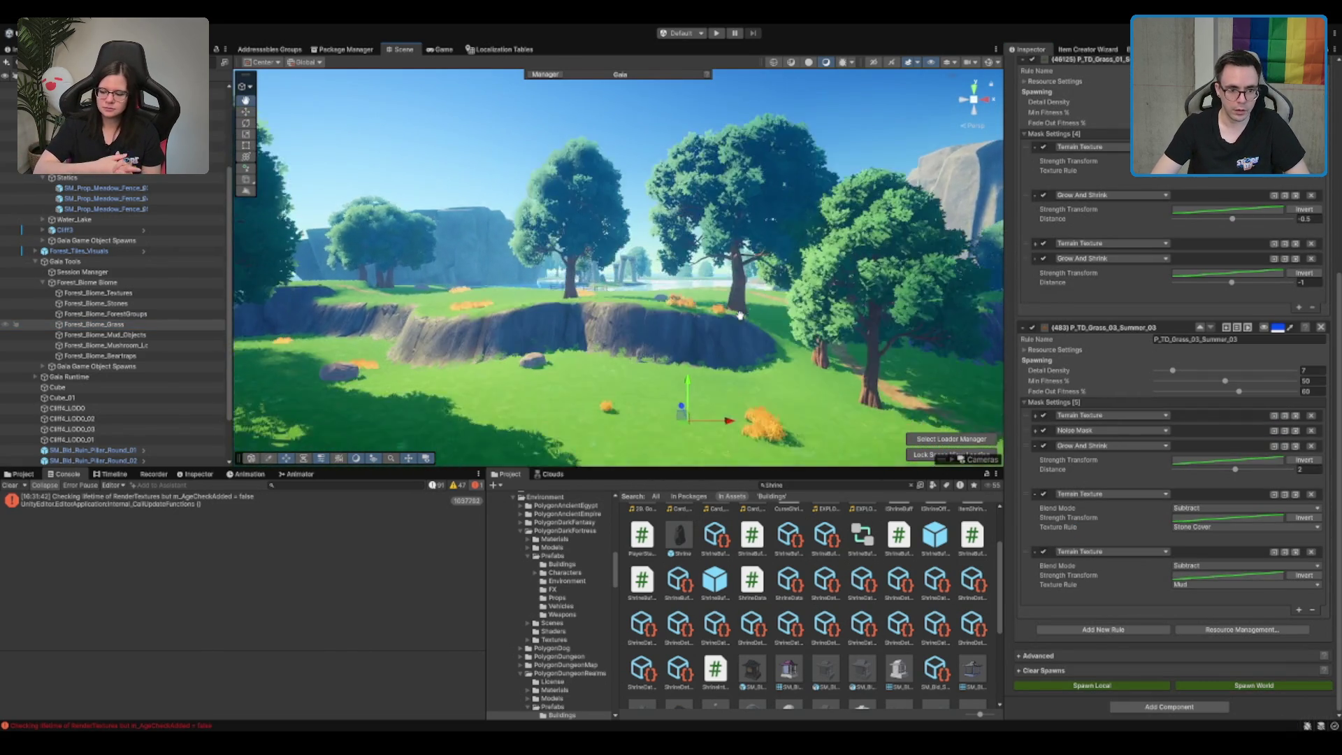
# Scroll through the spawner Inspector to review the rock group rules (41 and 33 instances)
pyautogui.scroll(5, 1126, 312)
pyautogui.scroll(1, 1185, 211)
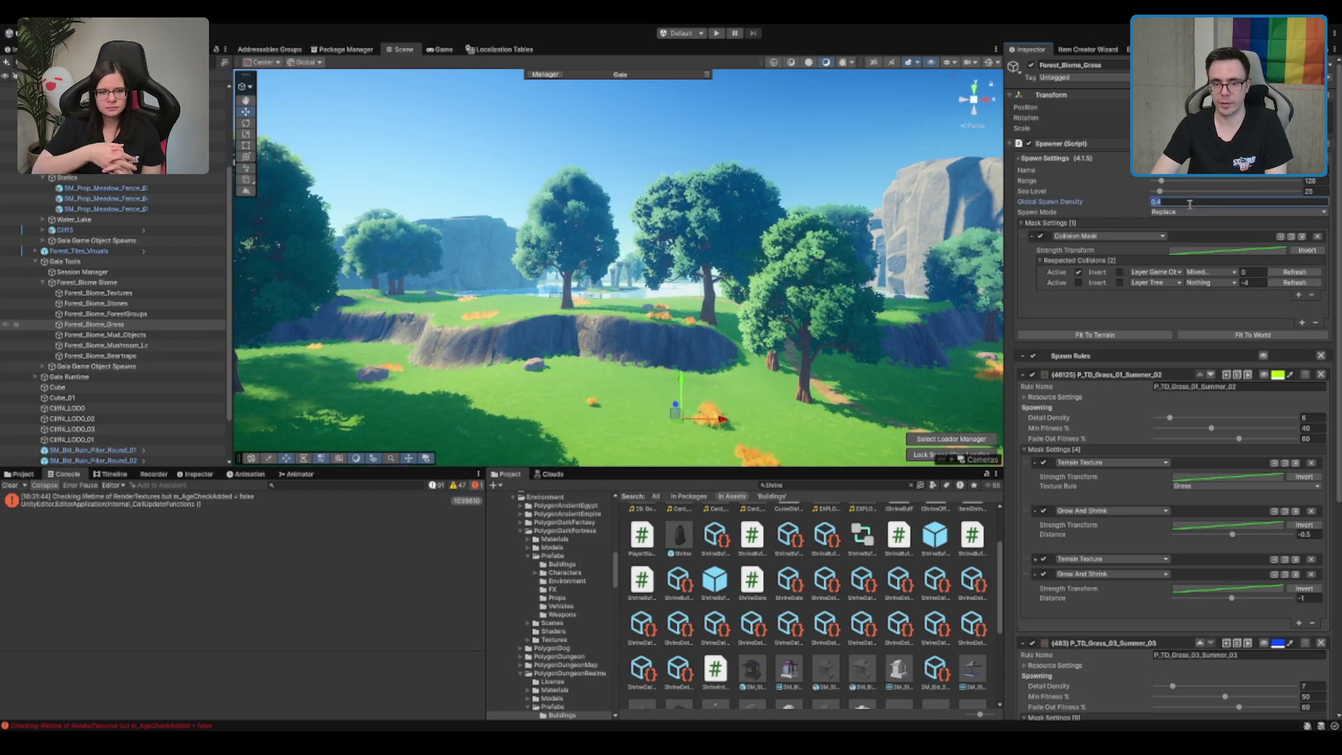
pyautogui.scroll(-10, 1267, 700)
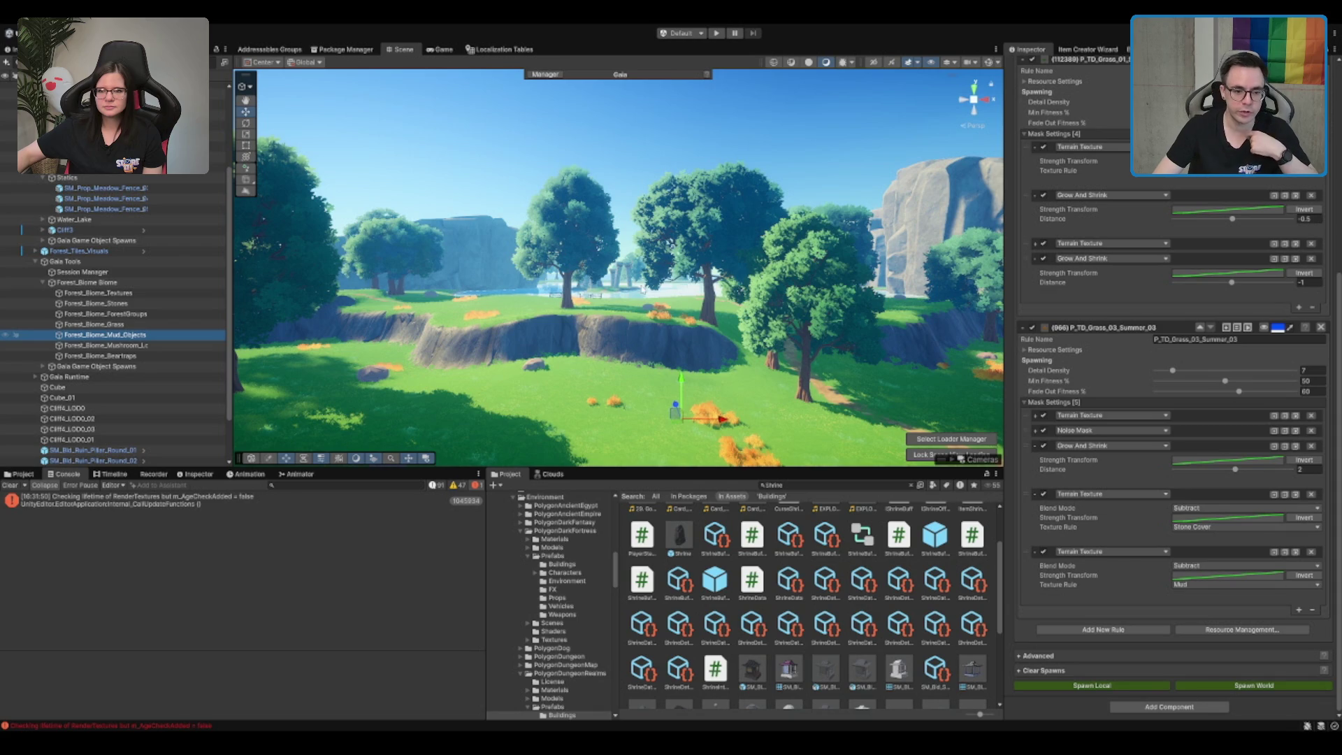
pyautogui.scroll(3, 760, 352)
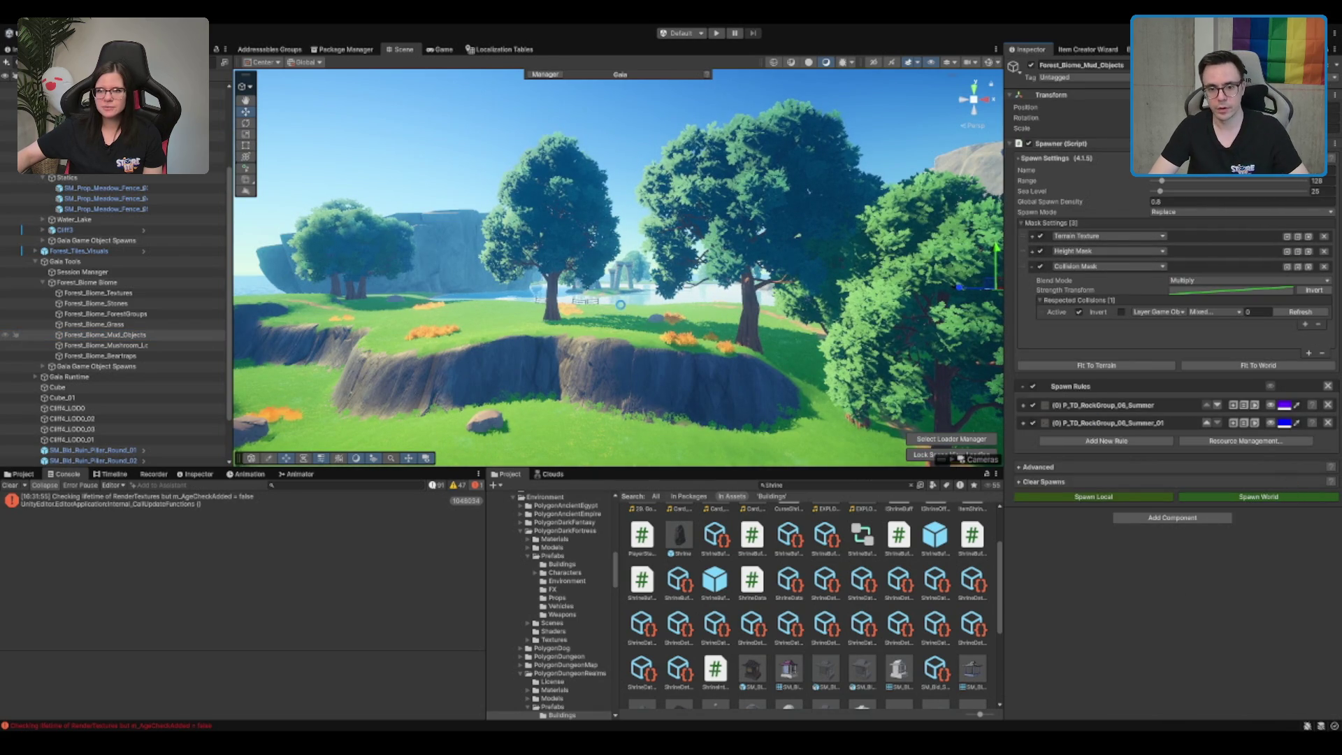
pyautogui.scroll(10, 686, 312)
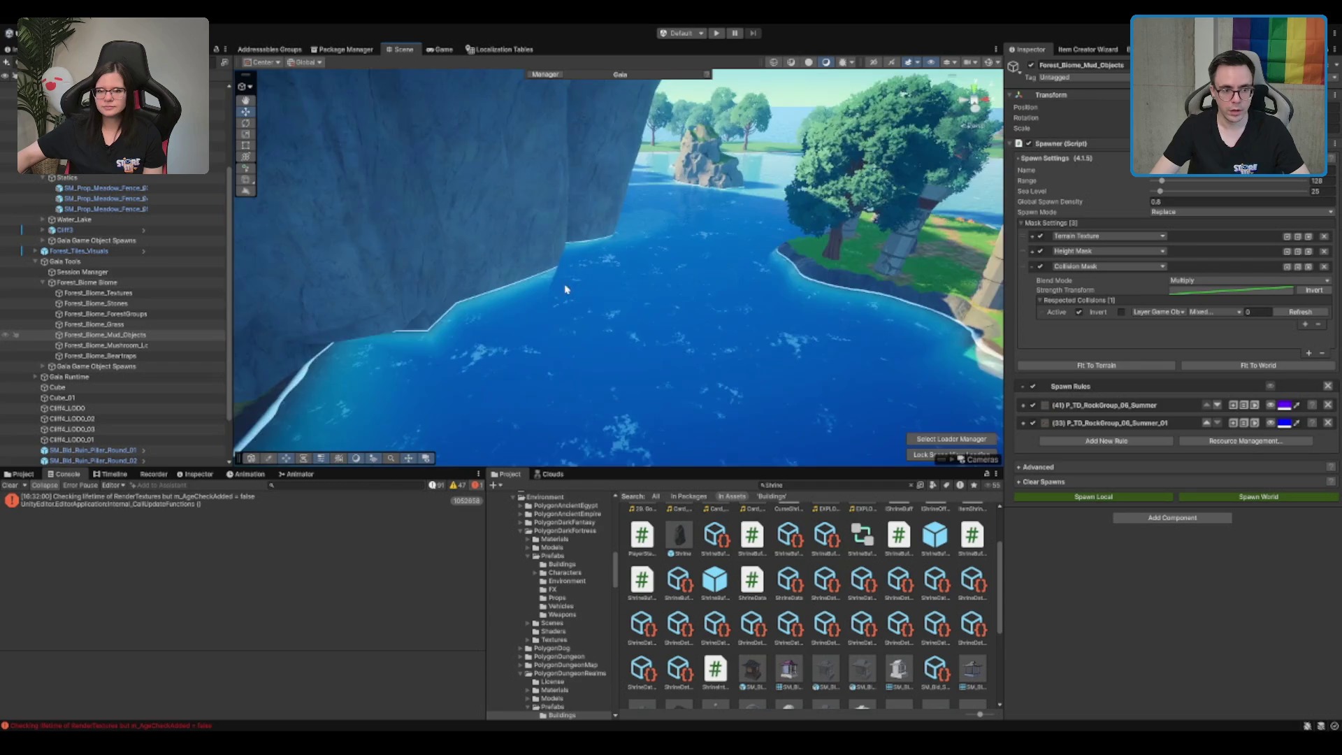
pyautogui.scroll(10, 752, 291)
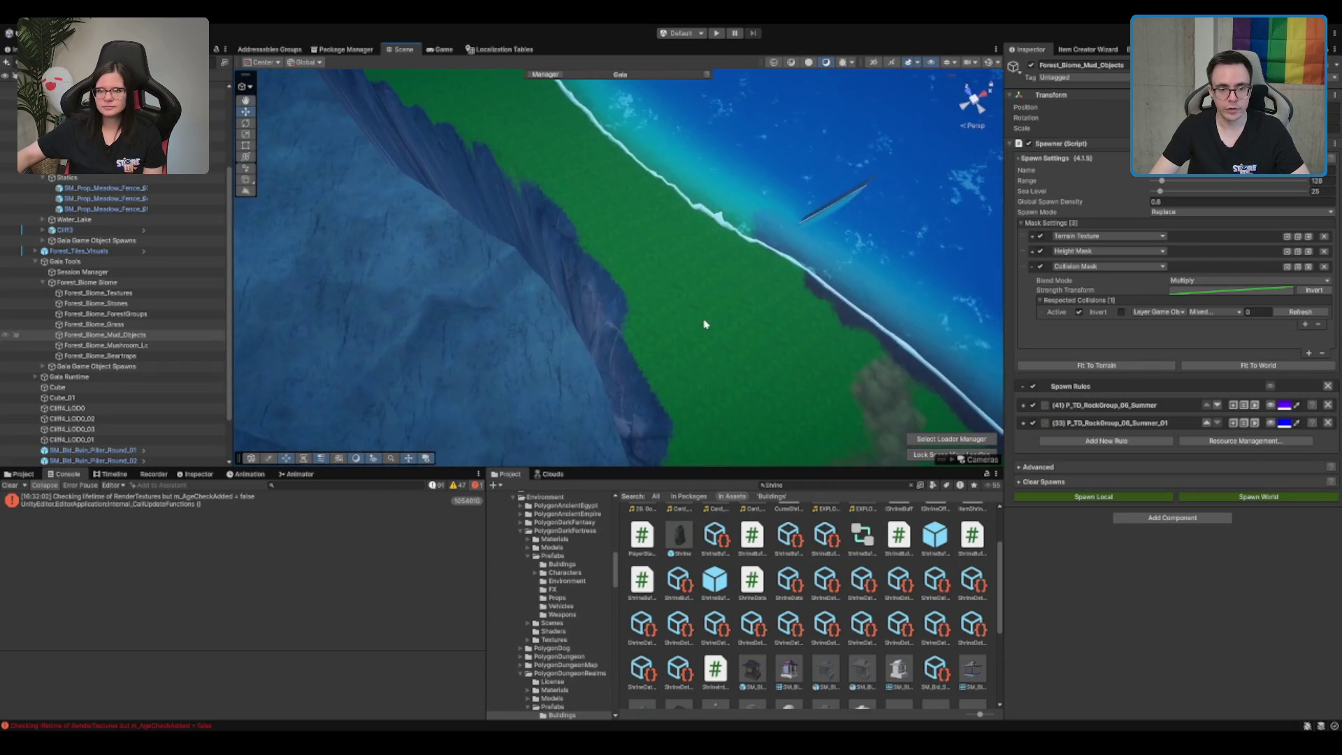
# Select the terrain and set up Paint Texture with a Brush Strength of 1
pyautogui.click(706, 325)
pyautogui.click(1148, 176)
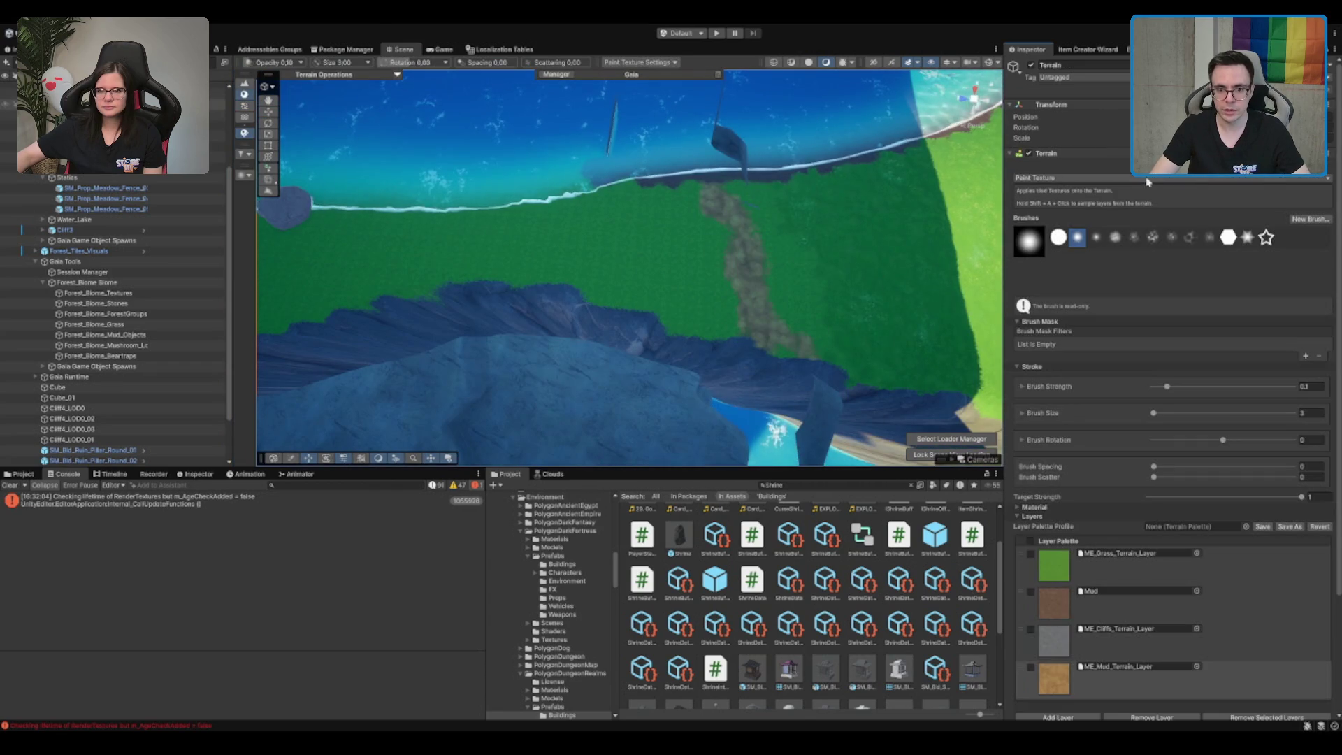
pyautogui.scroll(8, 629, 315)
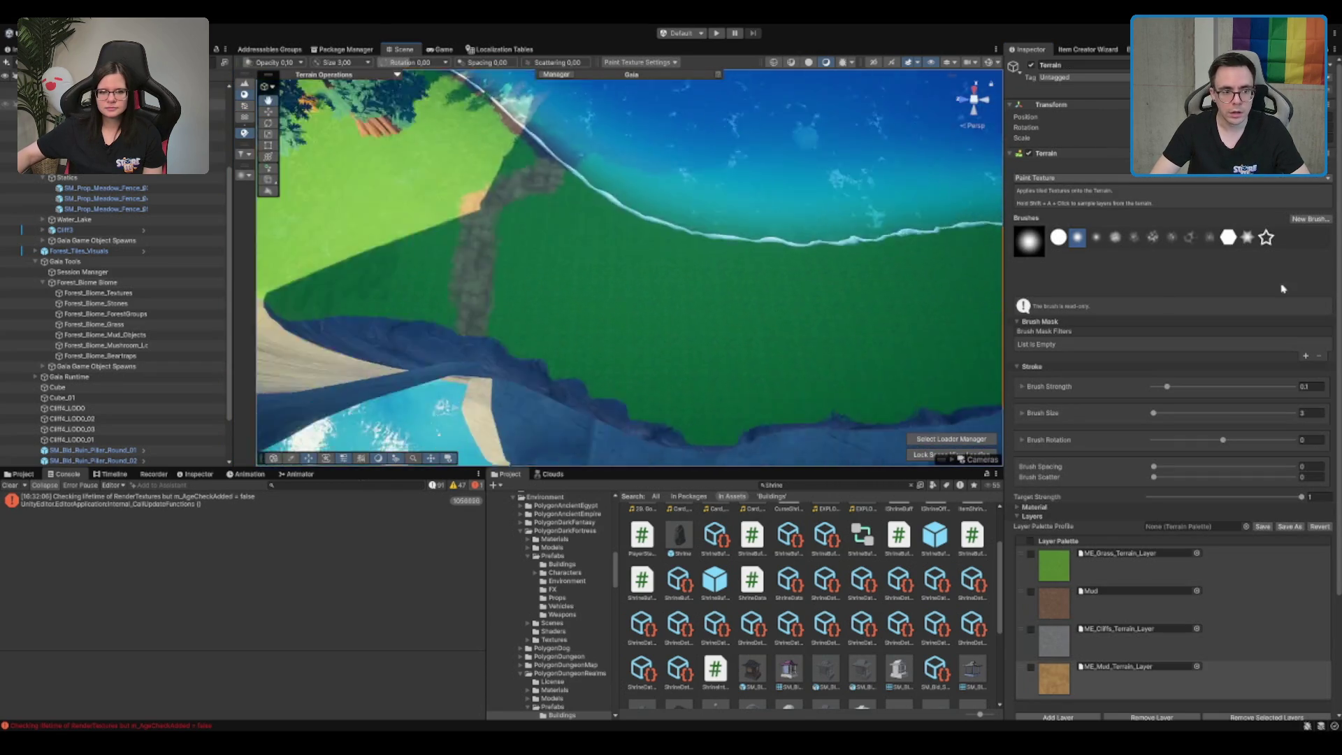
pyautogui.scroll(-5, 839, 337)
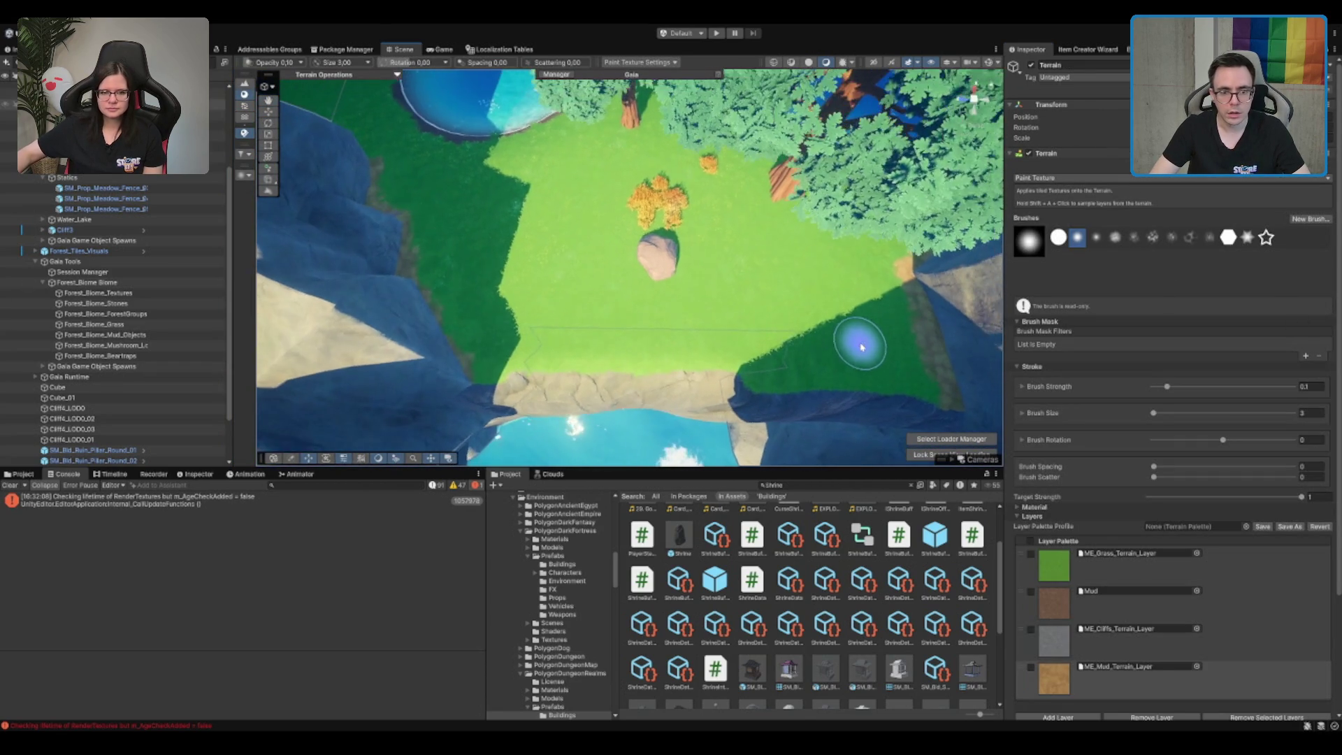
pyautogui.scroll(2, 668, 270)
pyautogui.scroll(5, 667, 271)
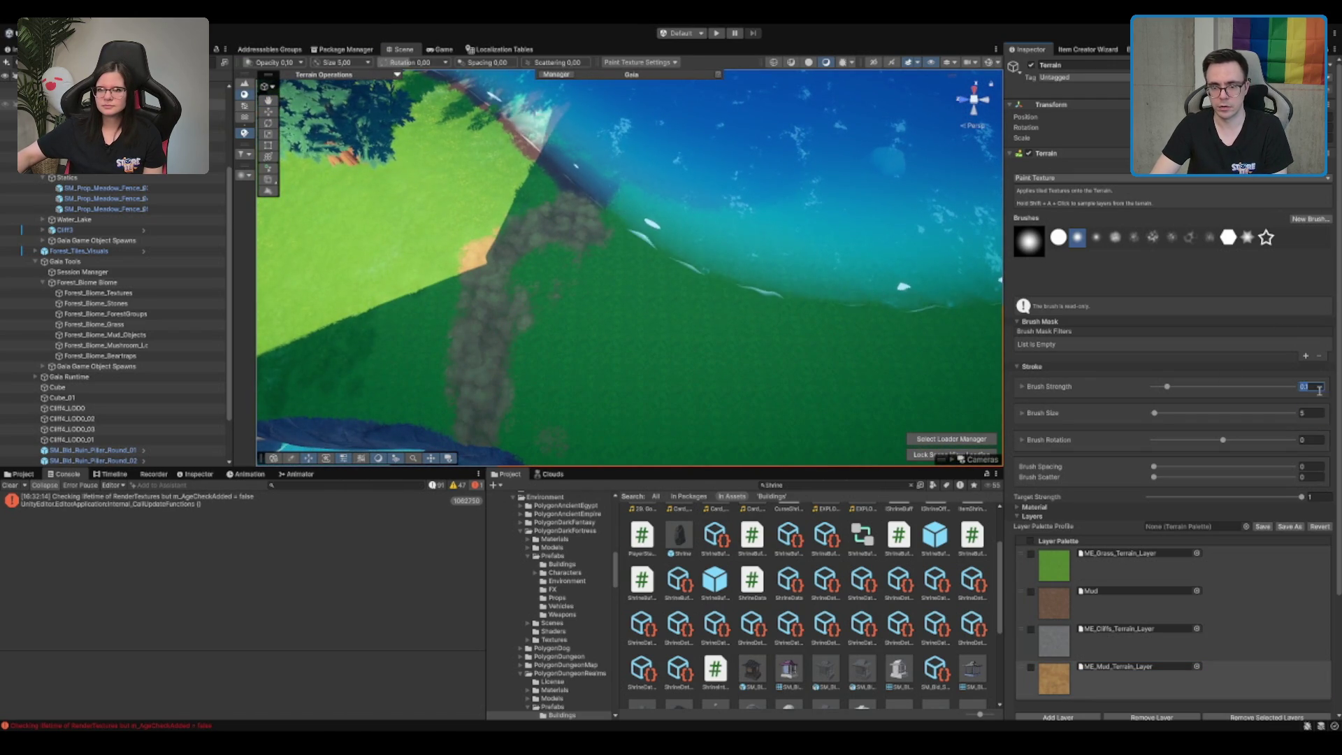
# Paint the dark forest-floor texture over the grass field beside the shore, then deselect the terrain
pyautogui.moveTo(674, 275)
pyautogui.mouseDown()
pyautogui.moveTo(525, 386)
pyautogui.moveTo(323, 300)
pyautogui.moveTo(539, 375)
pyautogui.moveTo(384, 380)
pyautogui.moveTo(717, 401)
pyautogui.moveTo(815, 389)
pyautogui.moveTo(569, 255)
pyautogui.moveTo(531, 273)
pyautogui.mouseUp()
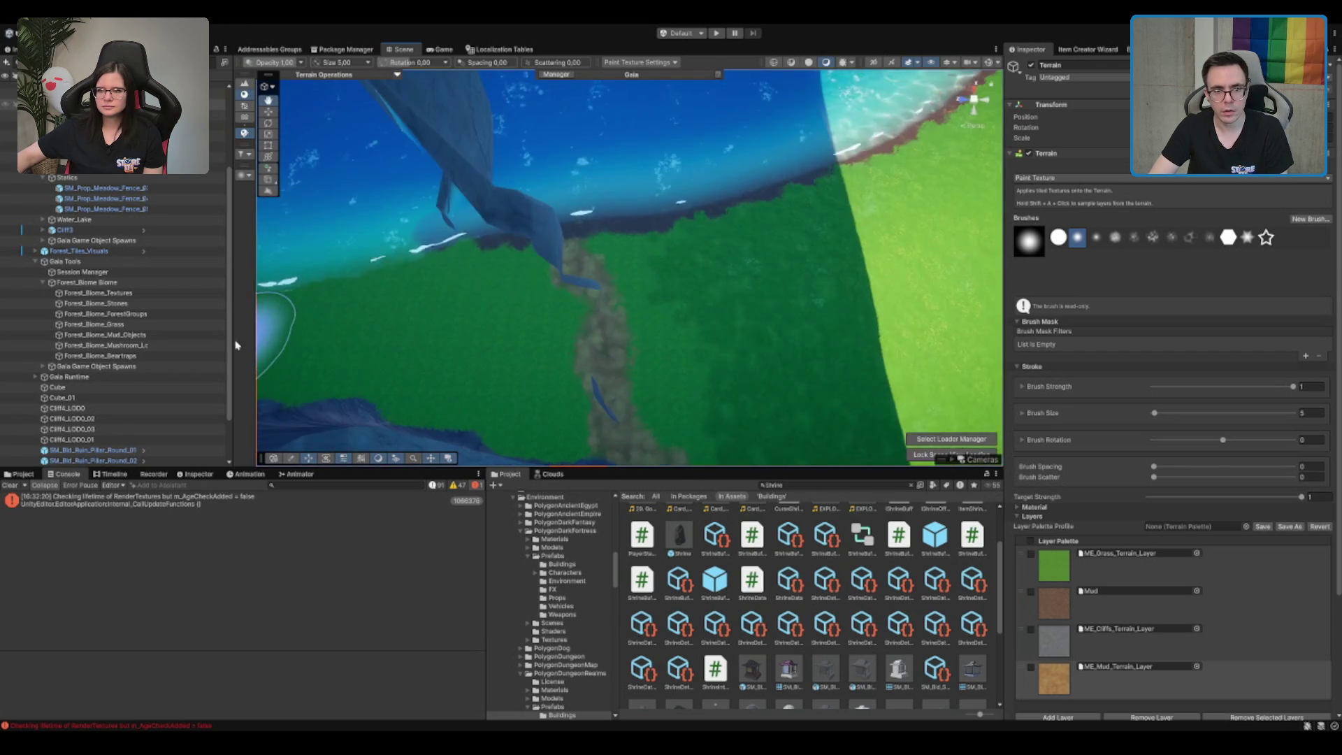
pyautogui.moveTo(510, 381); pyautogui.dragTo(654, 324)
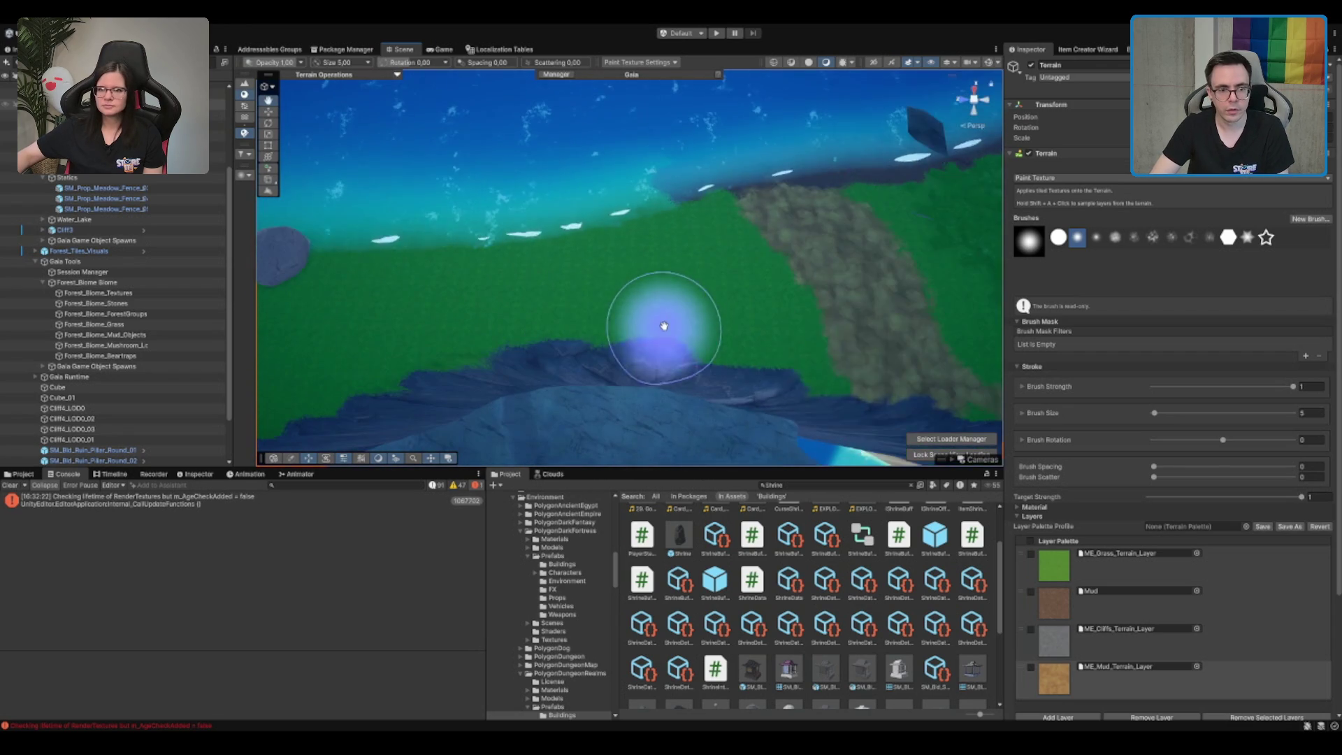
pyautogui.moveTo(882, 378)
pyautogui.mouseDown()
pyautogui.moveTo(479, 329)
pyautogui.moveTo(366, 291)
pyautogui.moveTo(757, 270)
pyautogui.moveTo(540, 238)
pyautogui.mouseUp()
pyautogui.moveTo(590, 285)
pyautogui.mouseDown()
pyautogui.moveTo(593, 246)
pyautogui.moveTo(809, 224)
pyautogui.moveTo(434, 254)
pyautogui.moveTo(869, 264)
pyautogui.moveTo(709, 376)
pyautogui.mouseUp()
pyautogui.moveTo(465, 404); pyautogui.dragTo(734, 305)
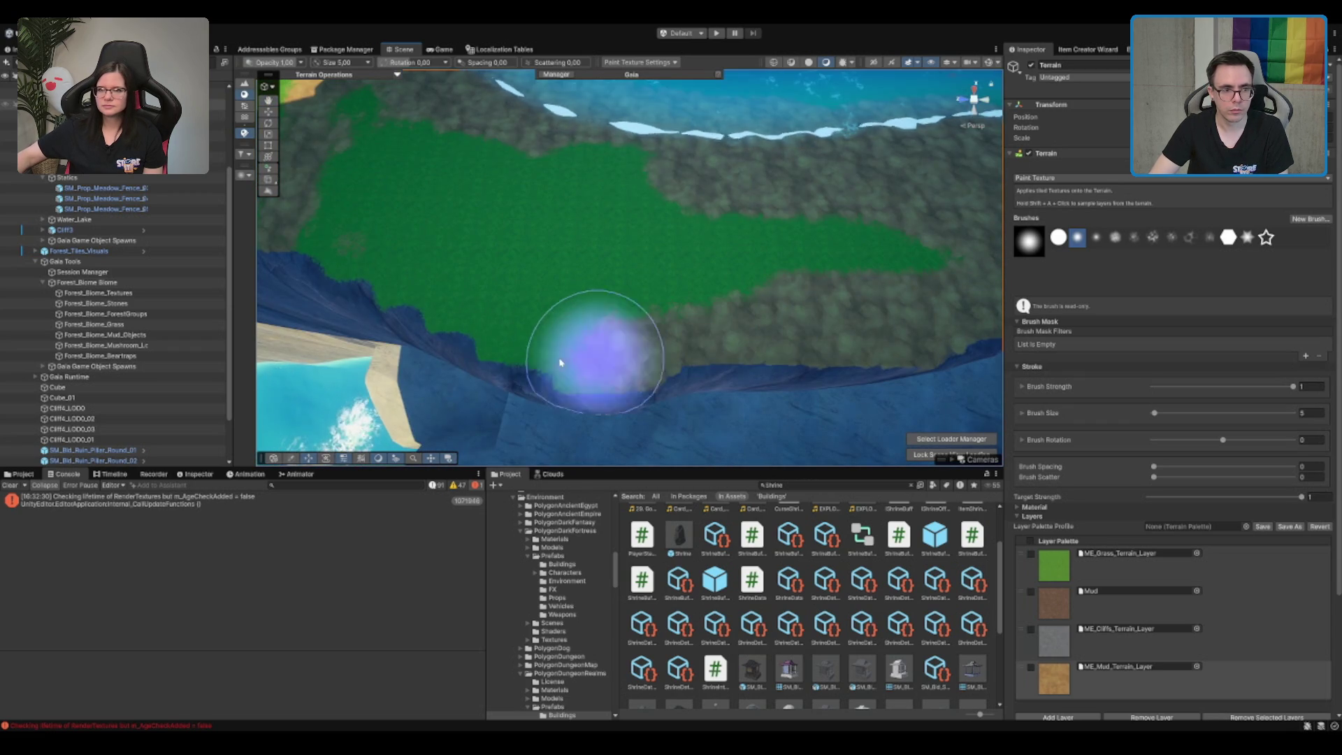
pyautogui.moveTo(312, 264)
pyautogui.mouseDown()
pyautogui.moveTo(465, 314)
pyautogui.moveTo(335, 141)
pyautogui.moveTo(560, 200)
pyautogui.moveTo(625, 158)
pyautogui.moveTo(952, 224)
pyautogui.moveTo(772, 252)
pyautogui.moveTo(755, 240)
pyautogui.moveTo(767, 223)
pyautogui.mouseUp()
pyautogui.click(767, 223)
# Look around the lake and island from above to find the stray rock
pyautogui.press('f')
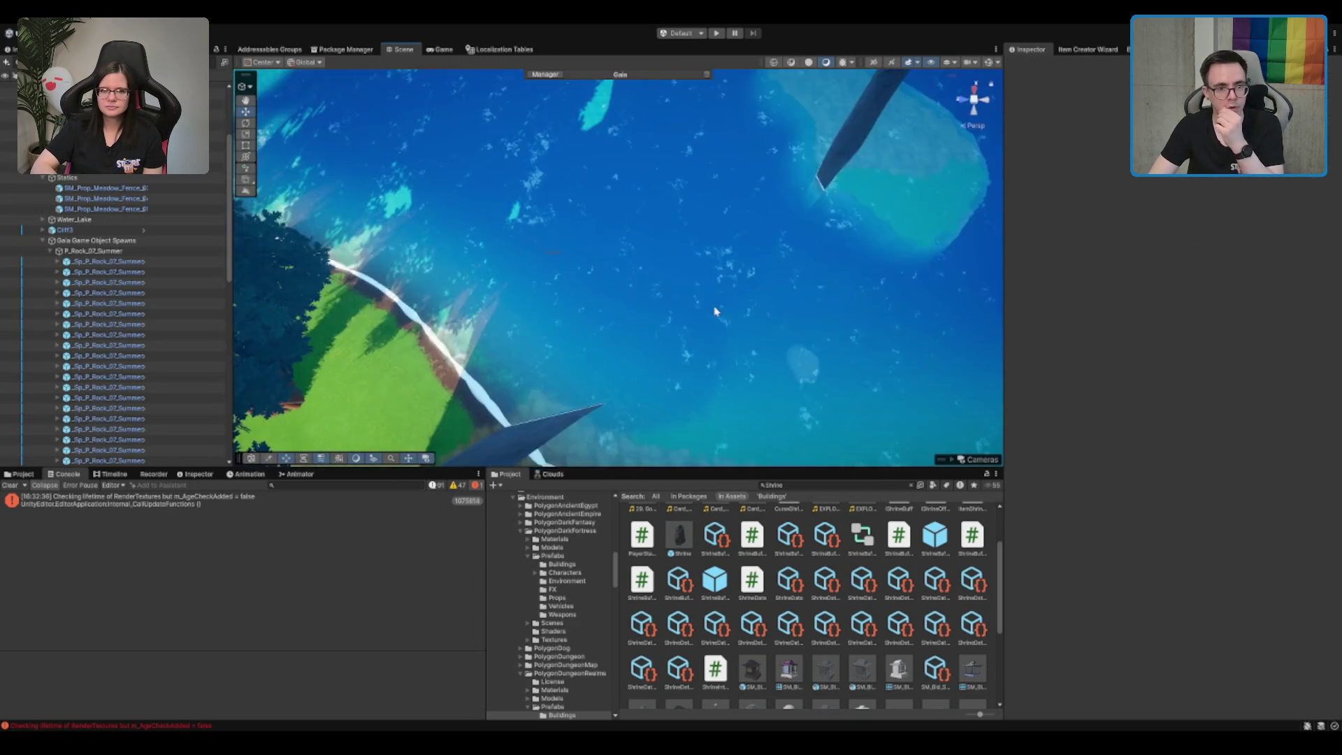
pyautogui.moveTo(930, 369)
pyautogui.mouseDown()
pyautogui.moveTo(450, 234)
pyautogui.moveTo(555, 264)
pyautogui.moveTo(755, 39)
pyautogui.moveTo(997, 40)
pyautogui.moveTo(809, 141)
pyautogui.moveTo(683, 230)
pyautogui.moveTo(785, 230)
pyautogui.moveTo(773, 236)
pyautogui.mouseUp()
pyautogui.scroll(-5, 772, 236)
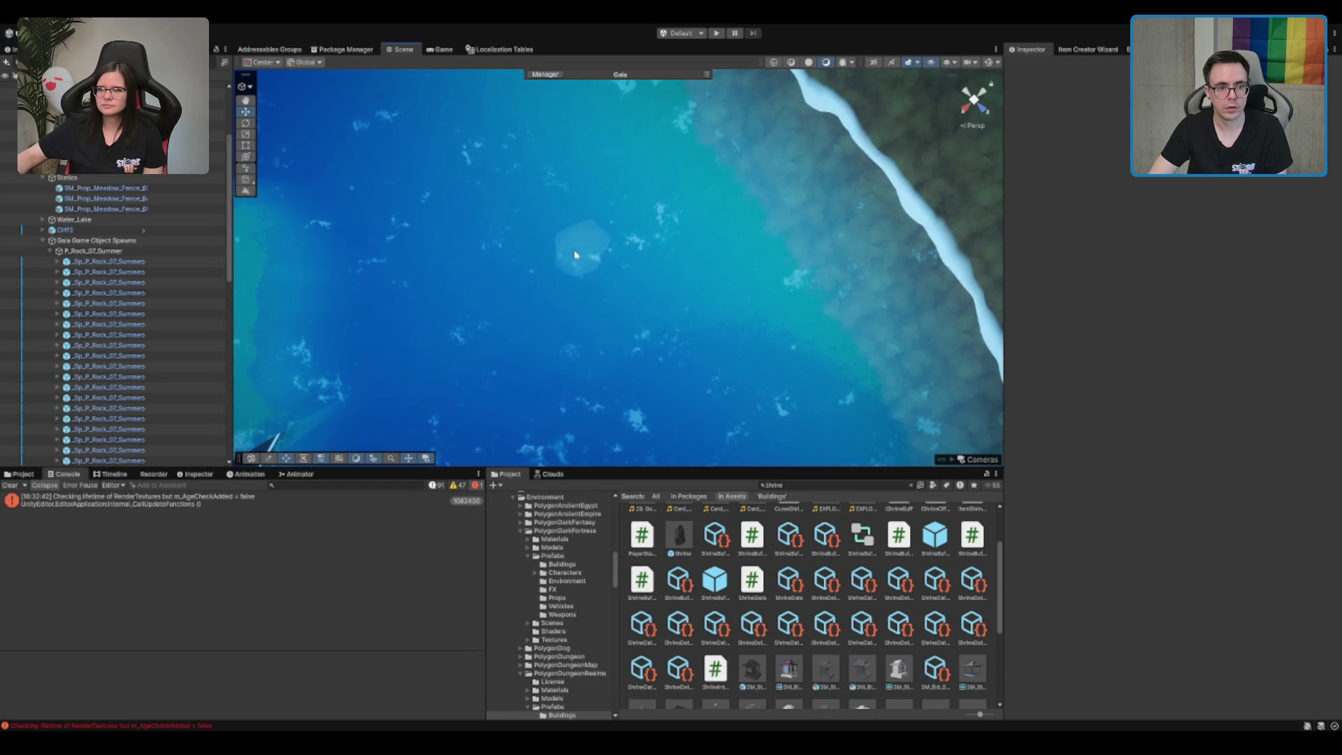
pyautogui.click(587, 251)
pyautogui.scroll(-5, 586, 251)
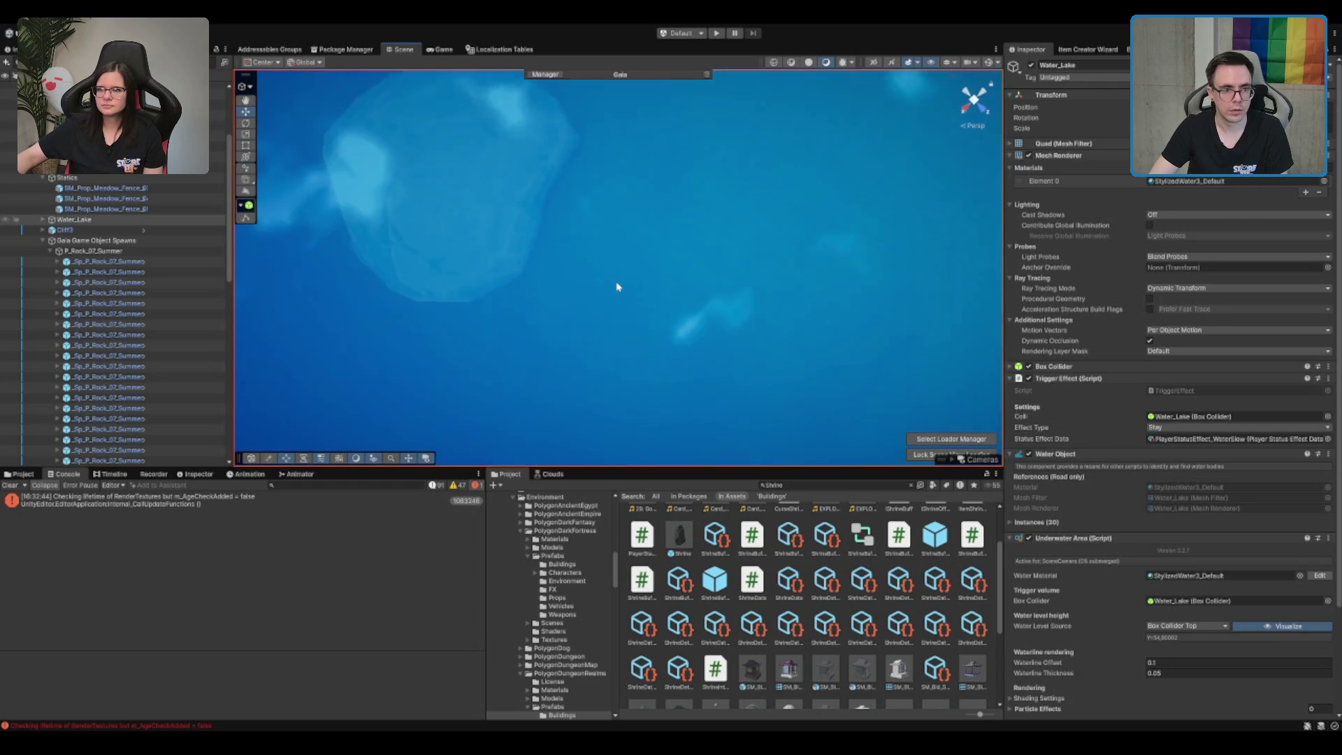
pyautogui.click(560, 255)
pyautogui.scroll(5, 560, 255)
pyautogui.scroll(5, 587, 258)
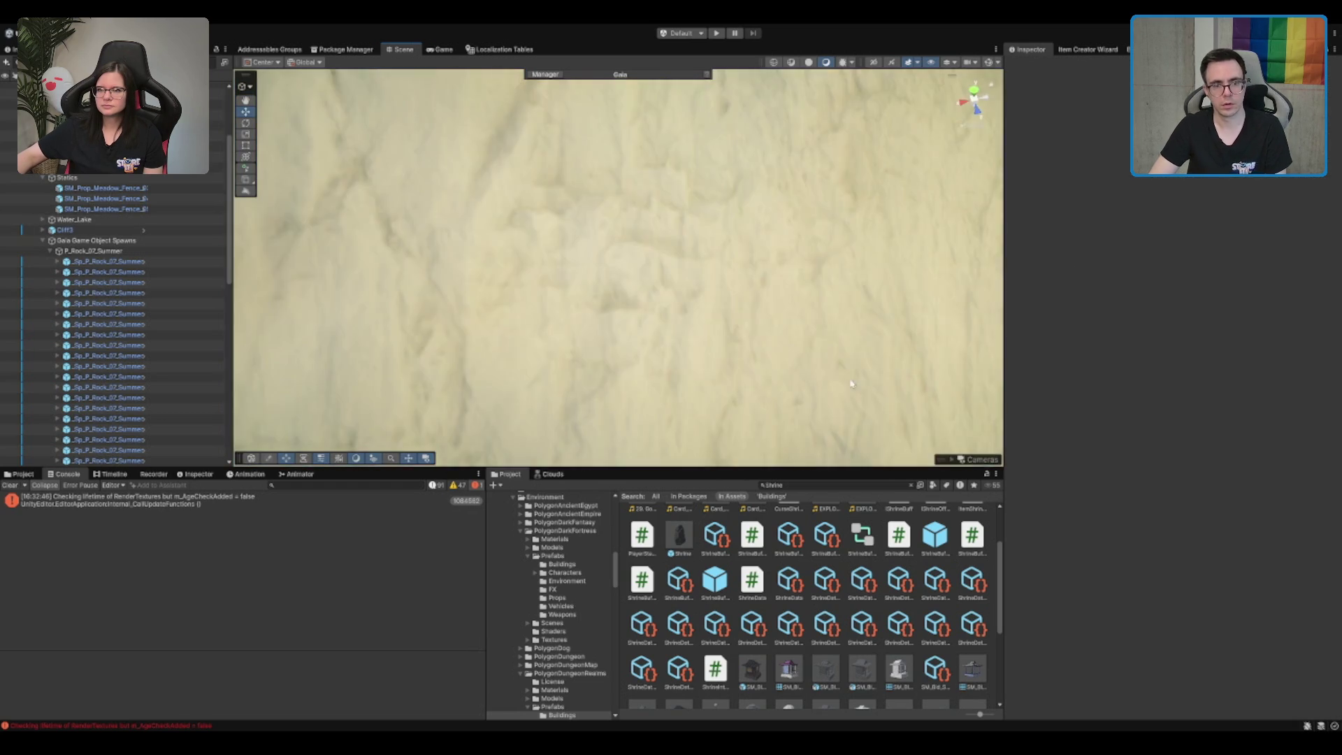
pyautogui.moveTo(587, 258); pyautogui.dragTo(621, 160)
pyautogui.scroll(-10, 621, 159)
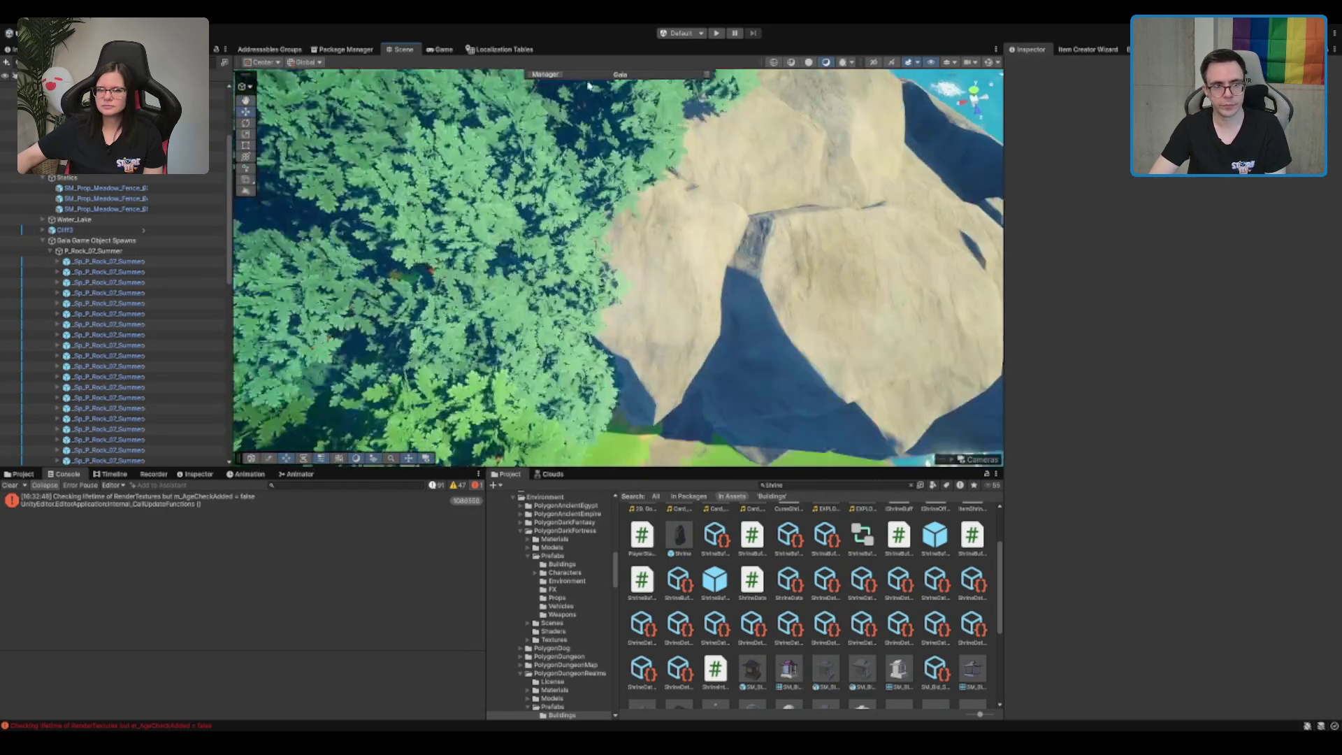
pyautogui.moveTo(716, 216)
pyautogui.mouseDown()
pyautogui.moveTo(704, 245)
pyautogui.moveTo(845, 237)
pyautogui.moveTo(698, 249)
pyautogui.moveTo(617, 303)
pyautogui.moveTo(578, 293)
pyautogui.mouseUp()
# Delete the stray rock in the meadow beside the big tree and reselect the terrain
pyautogui.click(591, 271)
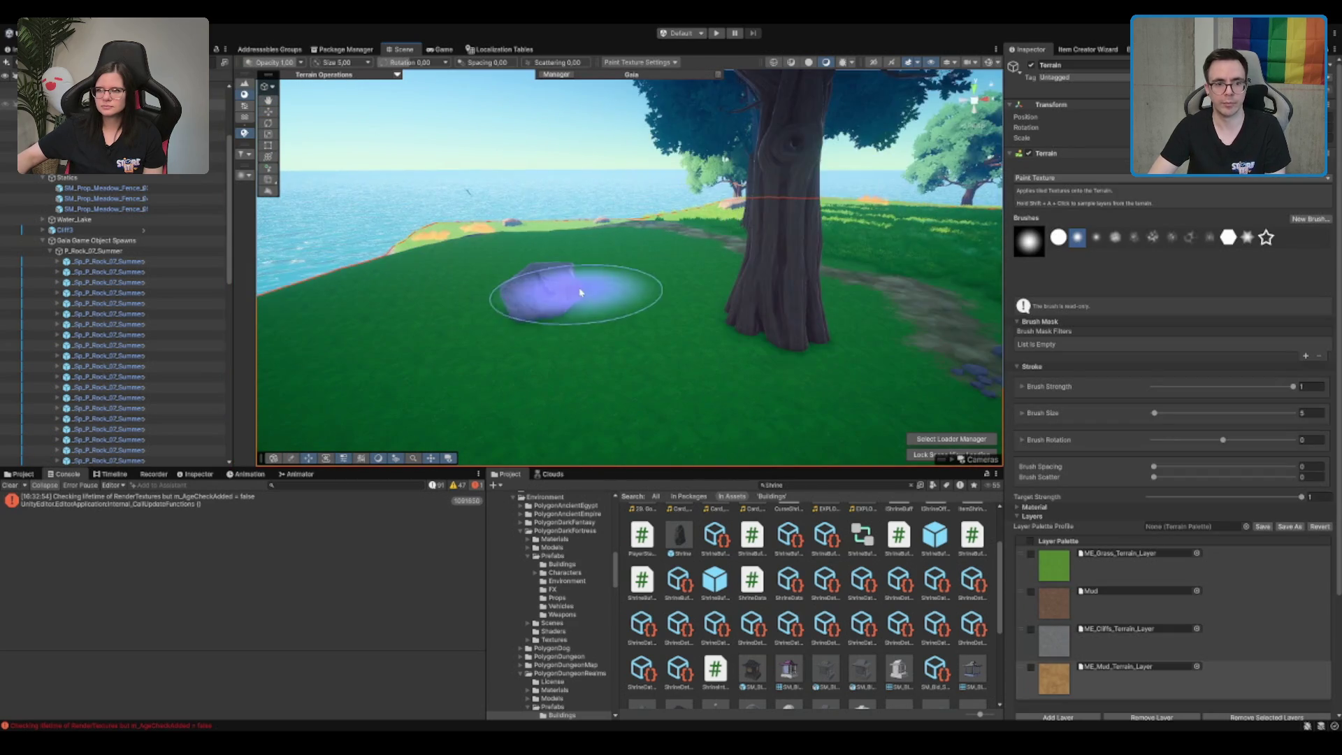
pyautogui.click(564, 300)
pyautogui.press('Delete')
pyautogui.click(841, 230)
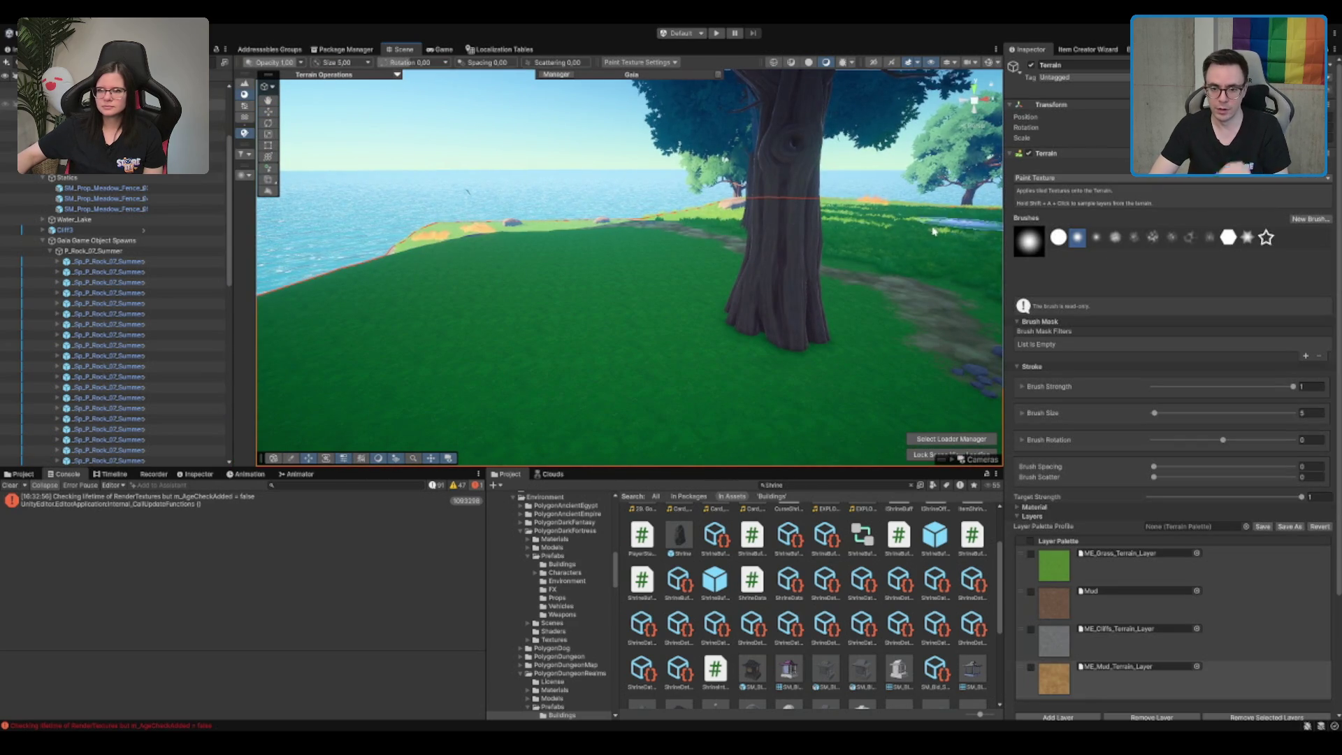
pyautogui.click(244, 144)
pyautogui.moveTo(704, 371); pyautogui.dragTo(714, 284)
pyautogui.scroll(10, 713, 283)
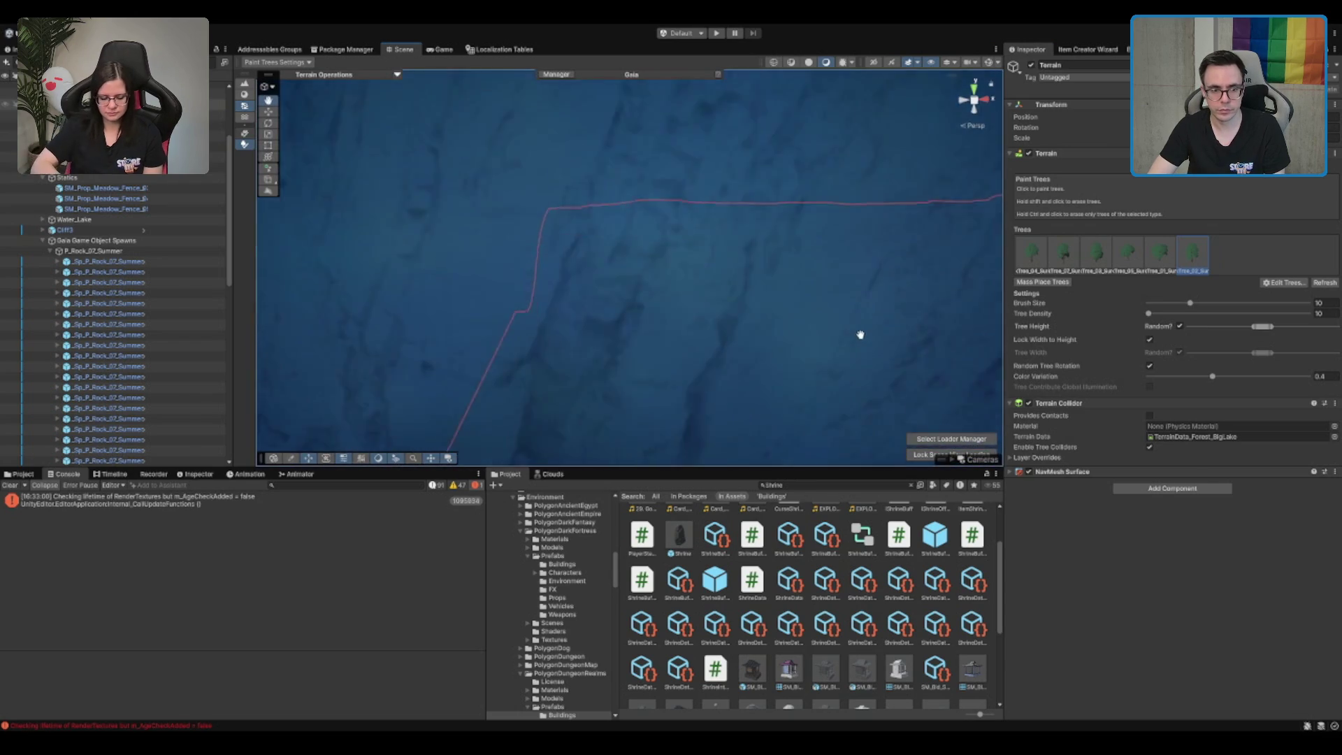
pyautogui.moveTo(852, 262)
pyautogui.mouseDown()
pyautogui.moveTo(543, 263)
pyautogui.moveTo(615, 279)
pyautogui.moveTo(779, 279)
pyautogui.moveTo(669, 322)
pyautogui.moveTo(746, 285)
pyautogui.moveTo(769, 349)
pyautogui.moveTo(710, 303)
pyautogui.moveTo(475, 179)
pyautogui.moveTo(515, 209)
pyautogui.moveTo(347, 287)
pyautogui.moveTo(893, 210)
pyautogui.mouseUp()
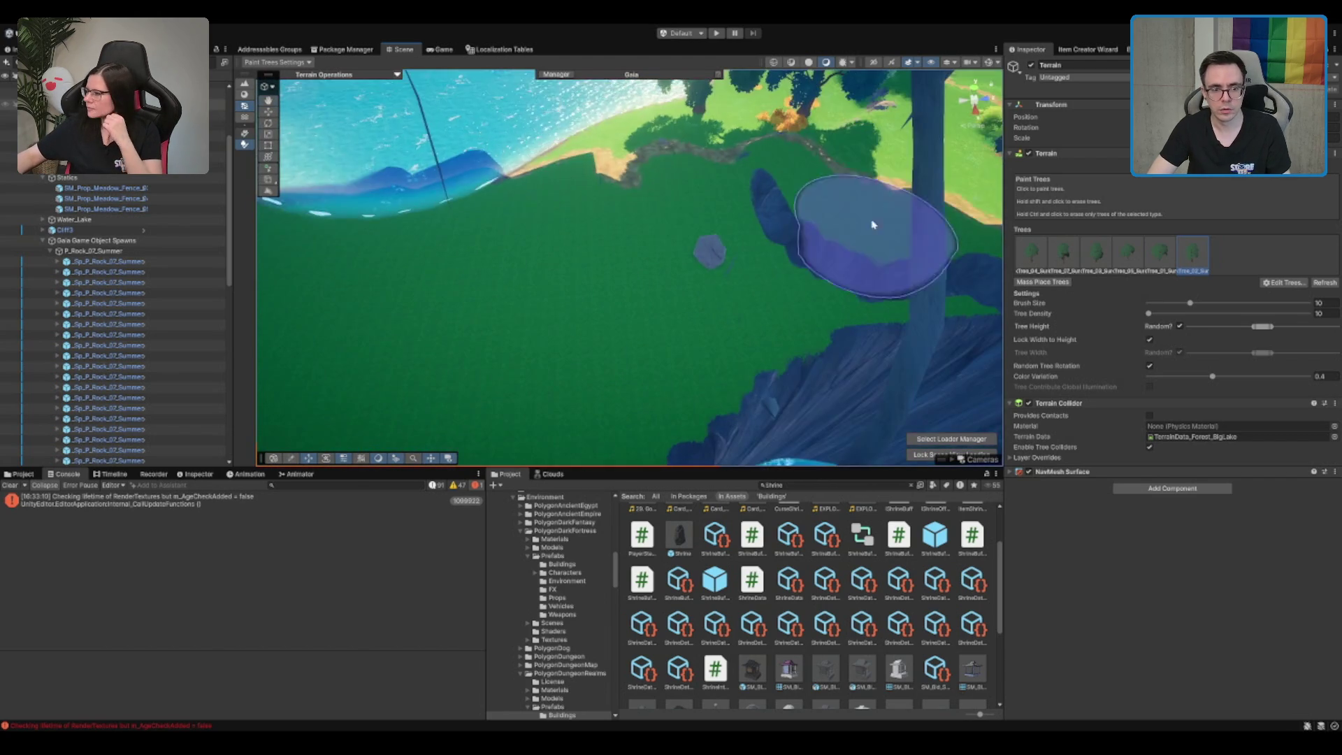
pyautogui.press('w')
pyautogui.scroll(3, 713, 249)
pyautogui.click(761, 246)
pyautogui.moveTo(761, 245); pyautogui.dragTo(524, 268)
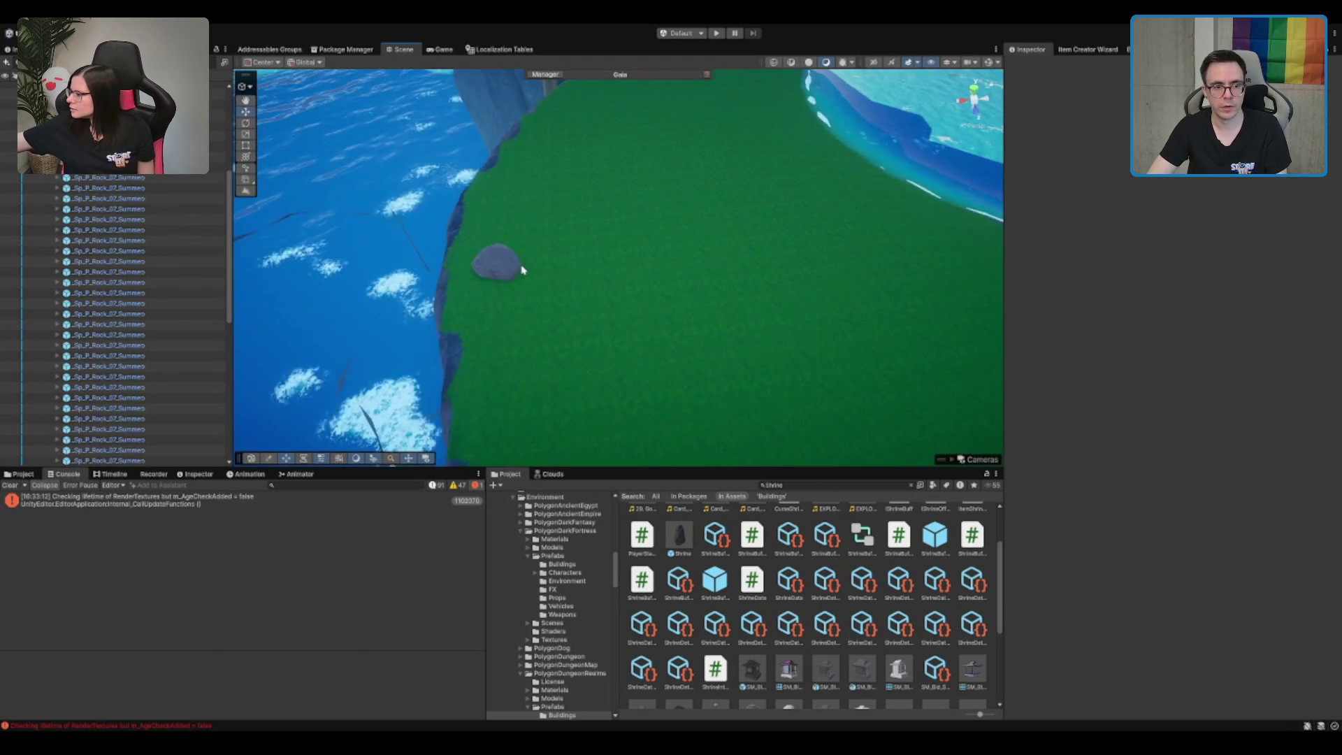
pyautogui.moveTo(554, 205)
pyautogui.mouseDown()
pyautogui.moveTo(578, 249)
pyautogui.moveTo(623, 144)
pyautogui.moveTo(696, 255)
pyautogui.mouseUp()
pyautogui.moveTo(489, 162)
pyautogui.mouseDown()
pyautogui.moveTo(605, 209)
pyautogui.moveTo(588, 223)
pyautogui.mouseUp()
pyautogui.moveTo(694, 284)
pyautogui.mouseDown()
pyautogui.moveTo(815, 286)
pyautogui.moveTo(750, 288)
pyautogui.mouseUp()
pyautogui.moveTo(941, 257); pyautogui.dragTo(671, 277)
pyautogui.click(706, 286)
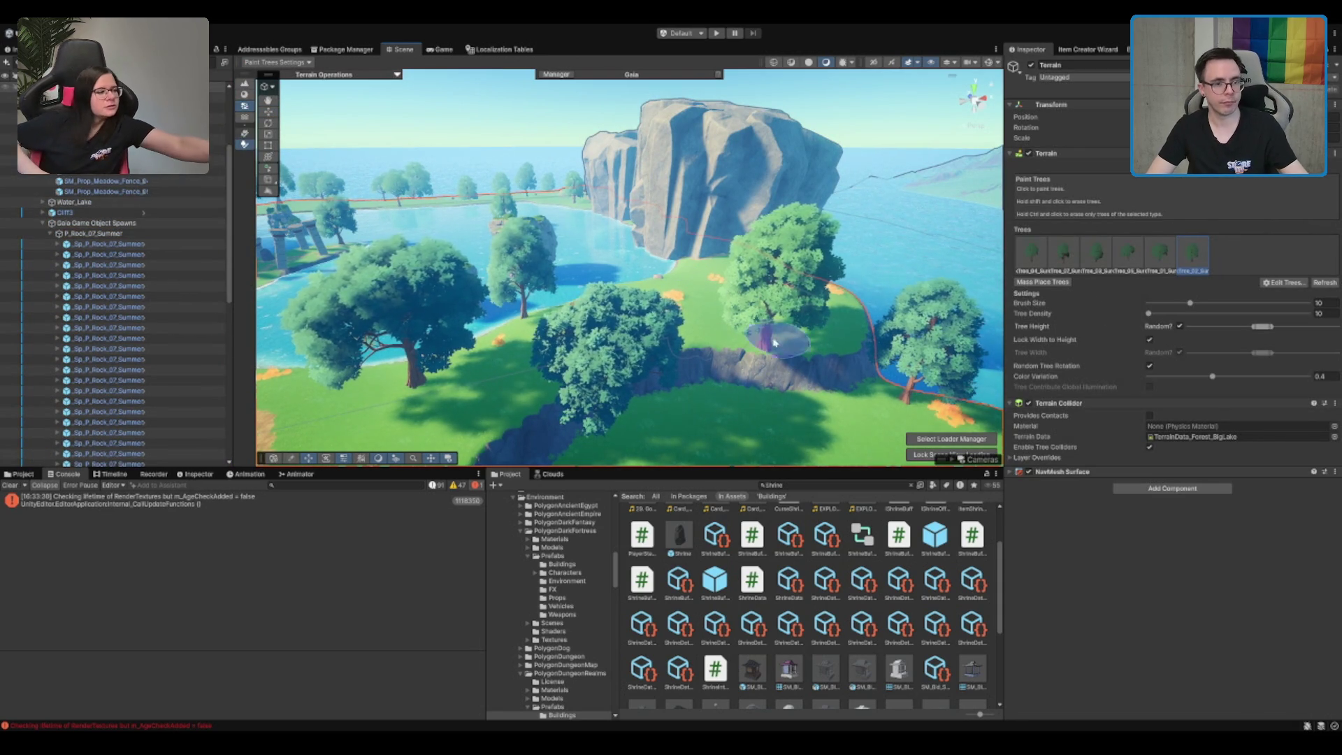
pyautogui.click(244, 93)
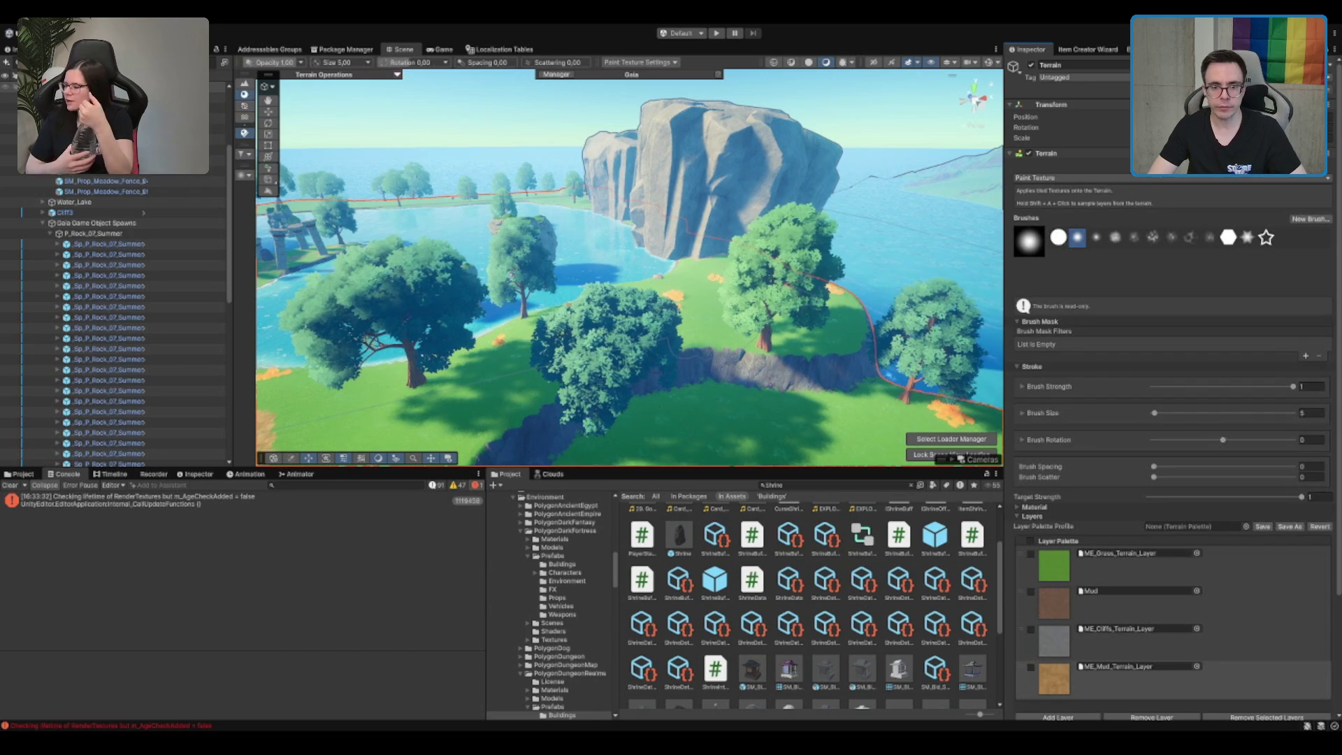
# Collapse Gaia Game Object Spawns, respawn Forest_Biome_Mud_Objects (72 and 60 rocks), and select the mushroom spawner
pyautogui.click(118, 223)
pyautogui.press('Left')
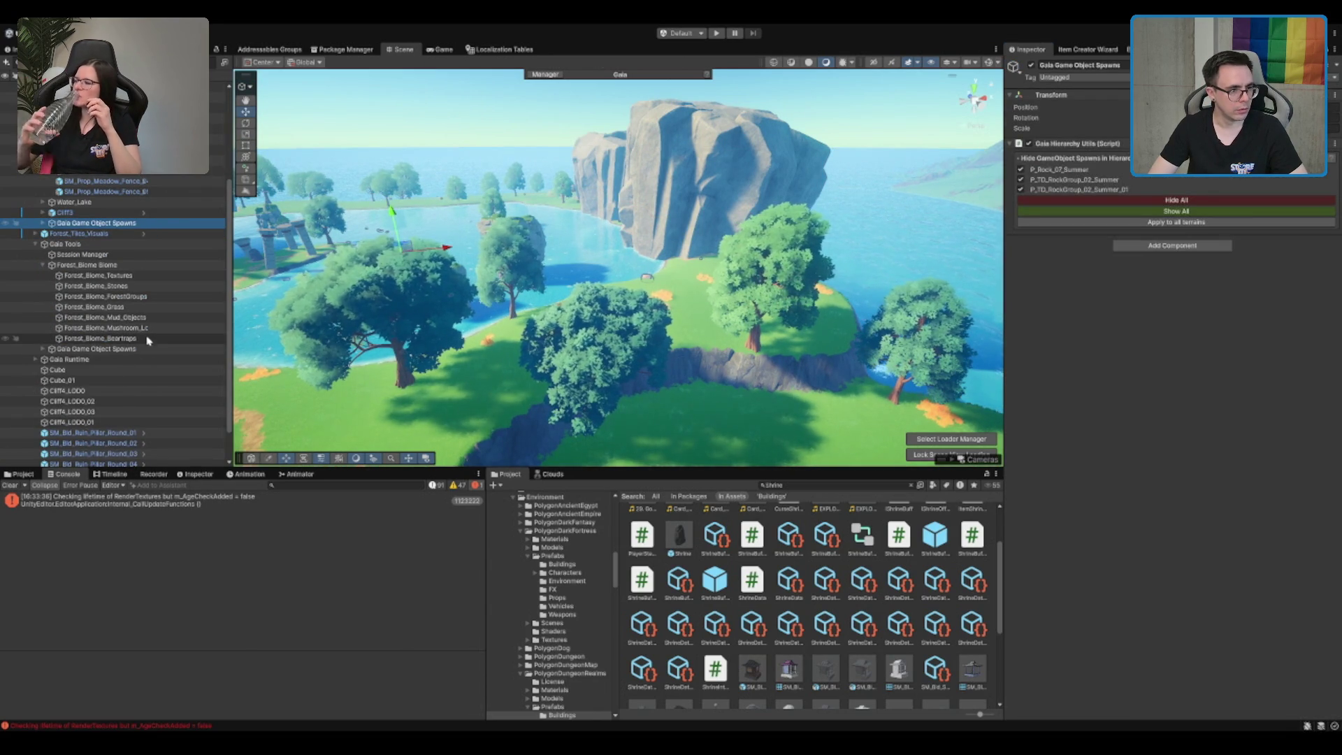
pyautogui.click(133, 287)
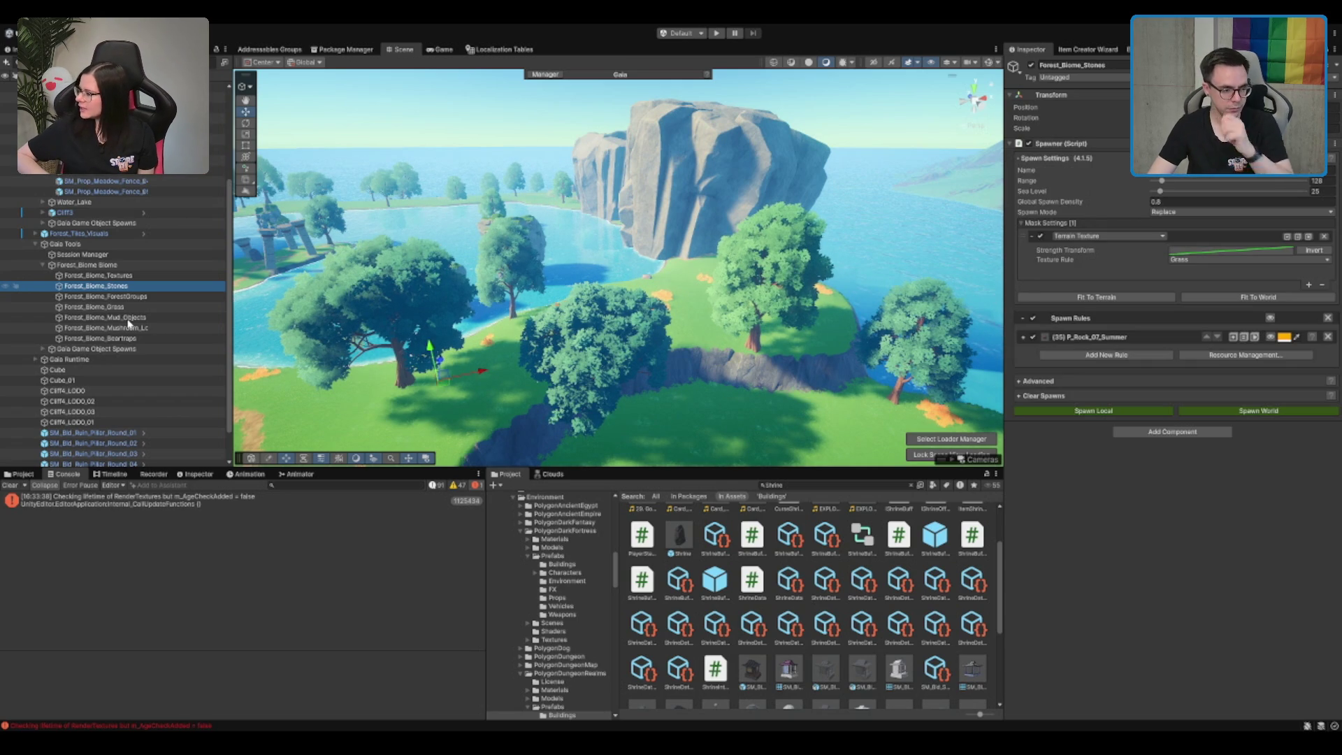
pyautogui.click(140, 318)
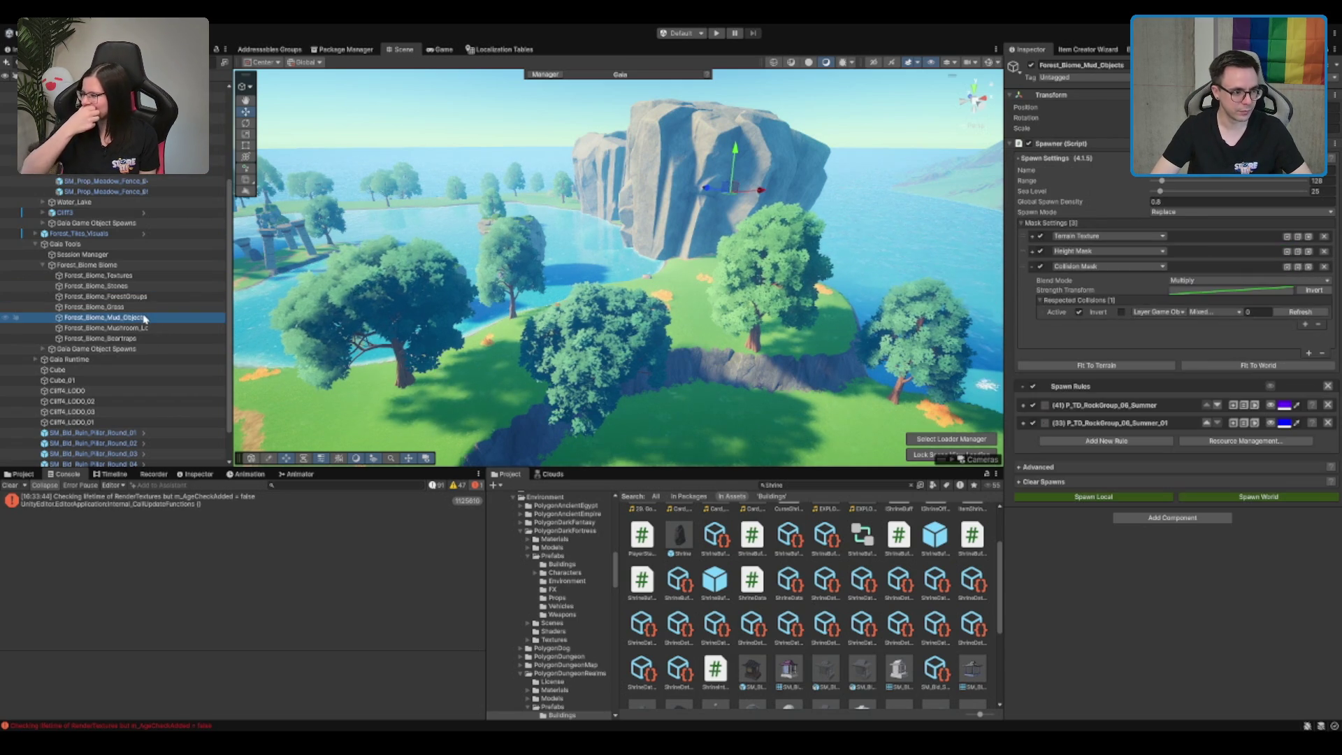
pyautogui.click(1179, 424)
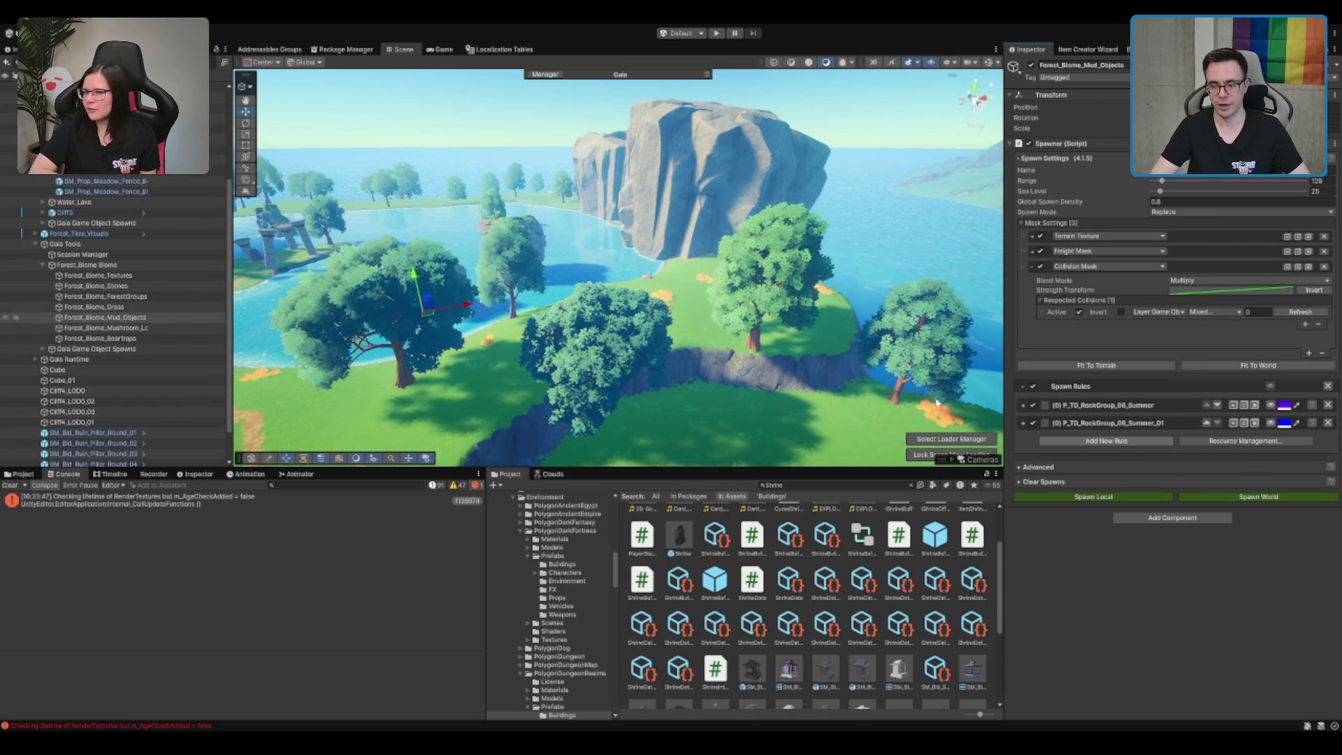
pyautogui.scroll(10, 778, 270)
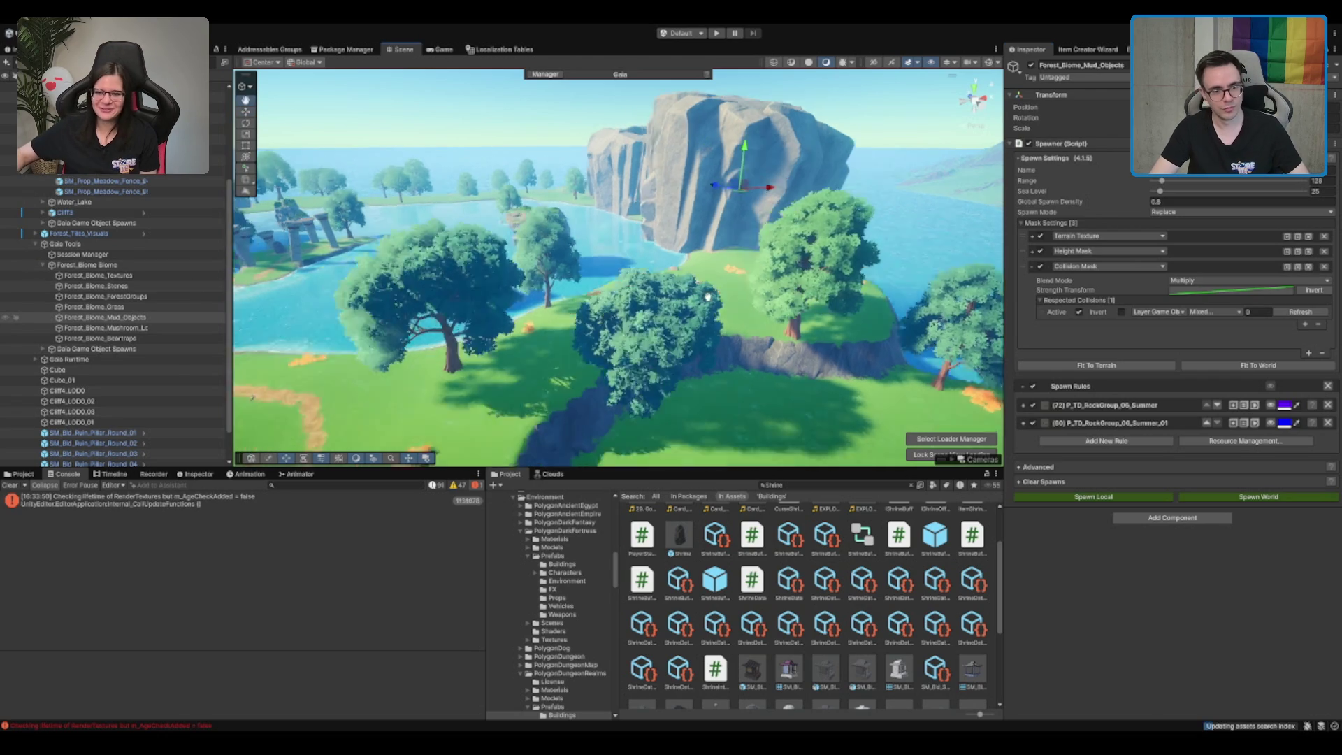
pyautogui.moveTo(778, 269)
pyautogui.mouseDown()
pyautogui.moveTo(608, 290)
pyautogui.moveTo(649, 308)
pyautogui.moveTo(857, 329)
pyautogui.moveTo(619, 257)
pyautogui.moveTo(642, 346)
pyautogui.moveTo(654, 329)
pyautogui.mouseUp()
pyautogui.click(194, 328)
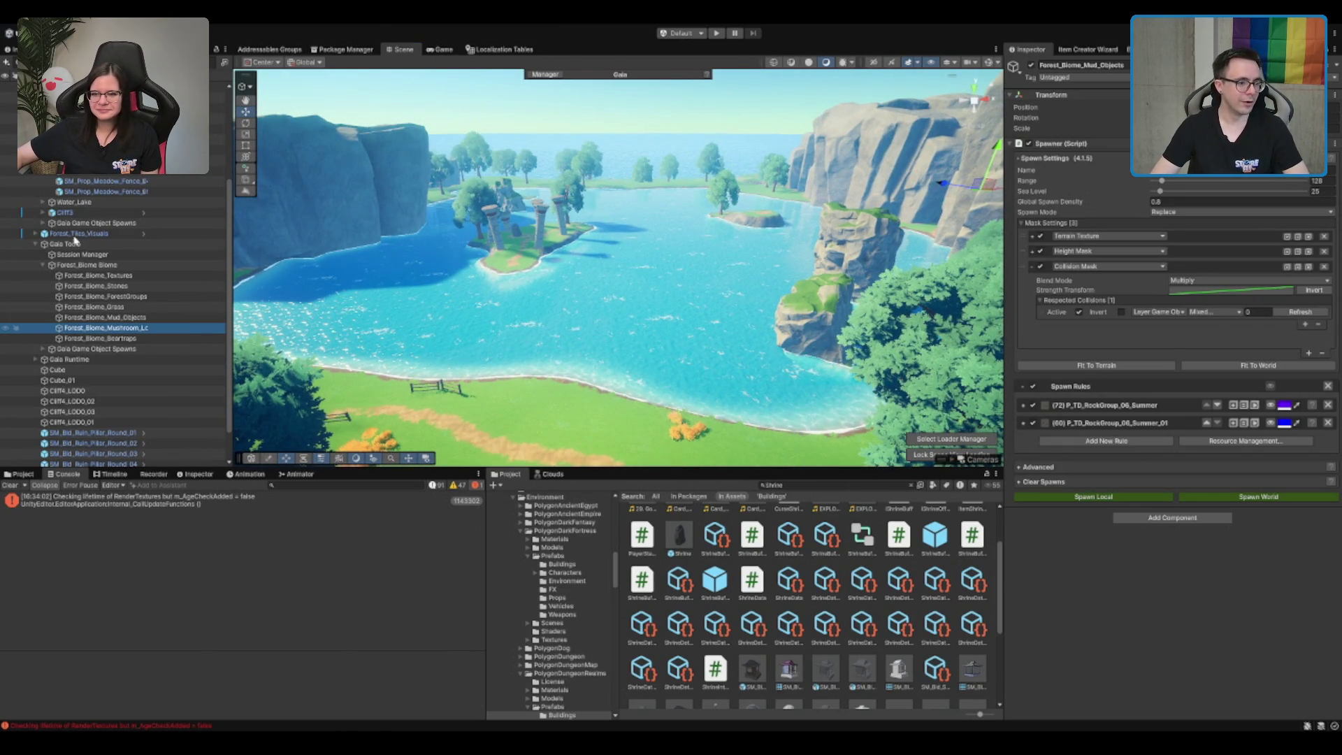
pyautogui.scroll(4, 93, 233)
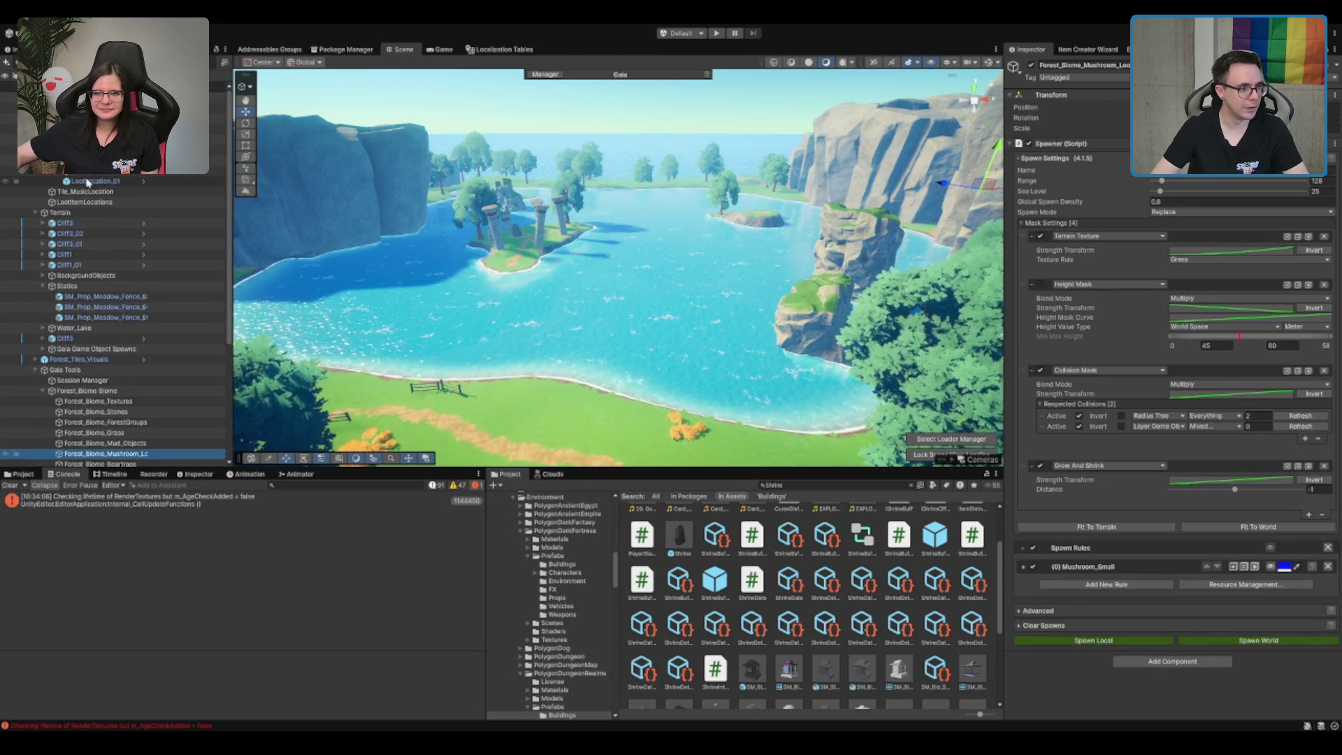
# Make LootLocations_Mushroom the Mushroom_Small rule's spawn target and spawn mushrooms across the whole world
pyautogui.click(1105, 564)
pyautogui.scroll(-5, 1119, 533)
pyautogui.click(1052, 363)
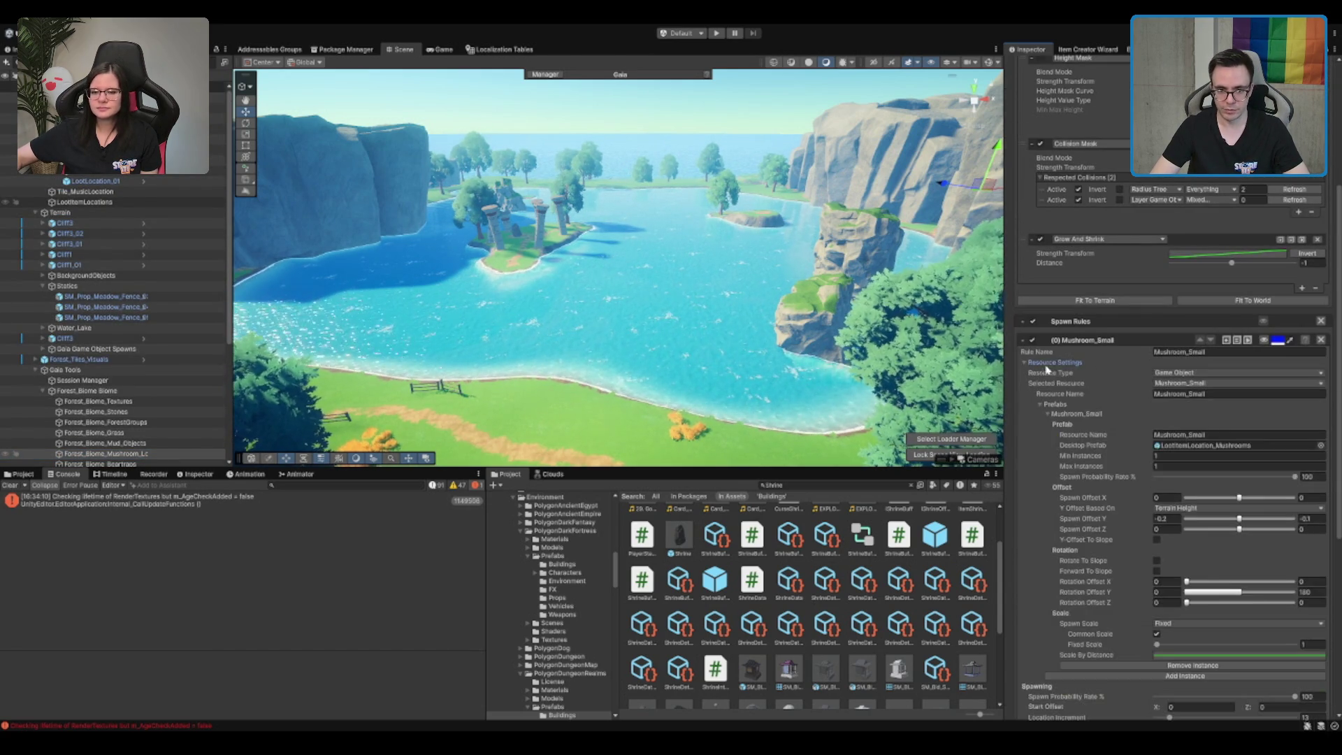
pyautogui.scroll(-3, 1127, 442)
pyautogui.scroll(-3, 1128, 509)
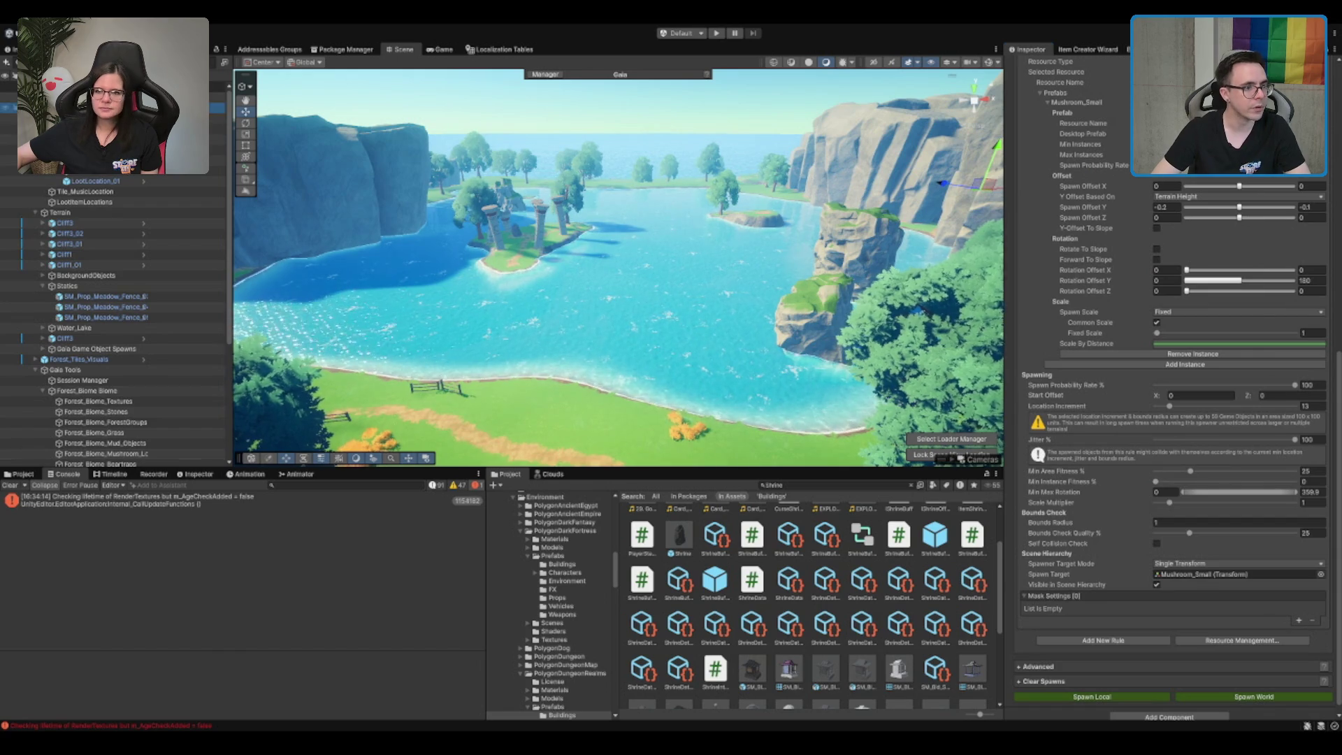
pyautogui.moveTo(1243, 580); pyautogui.dragTo(1242, 577)
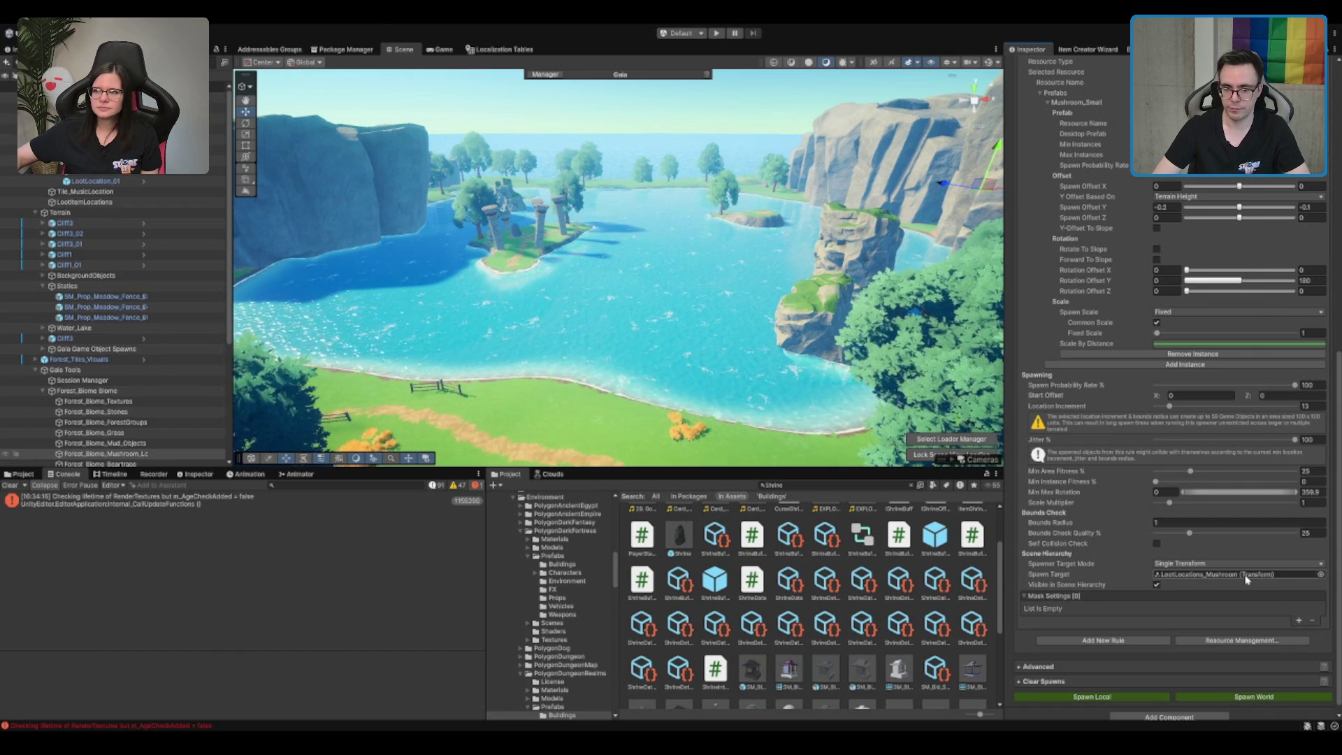
pyautogui.click(1248, 695)
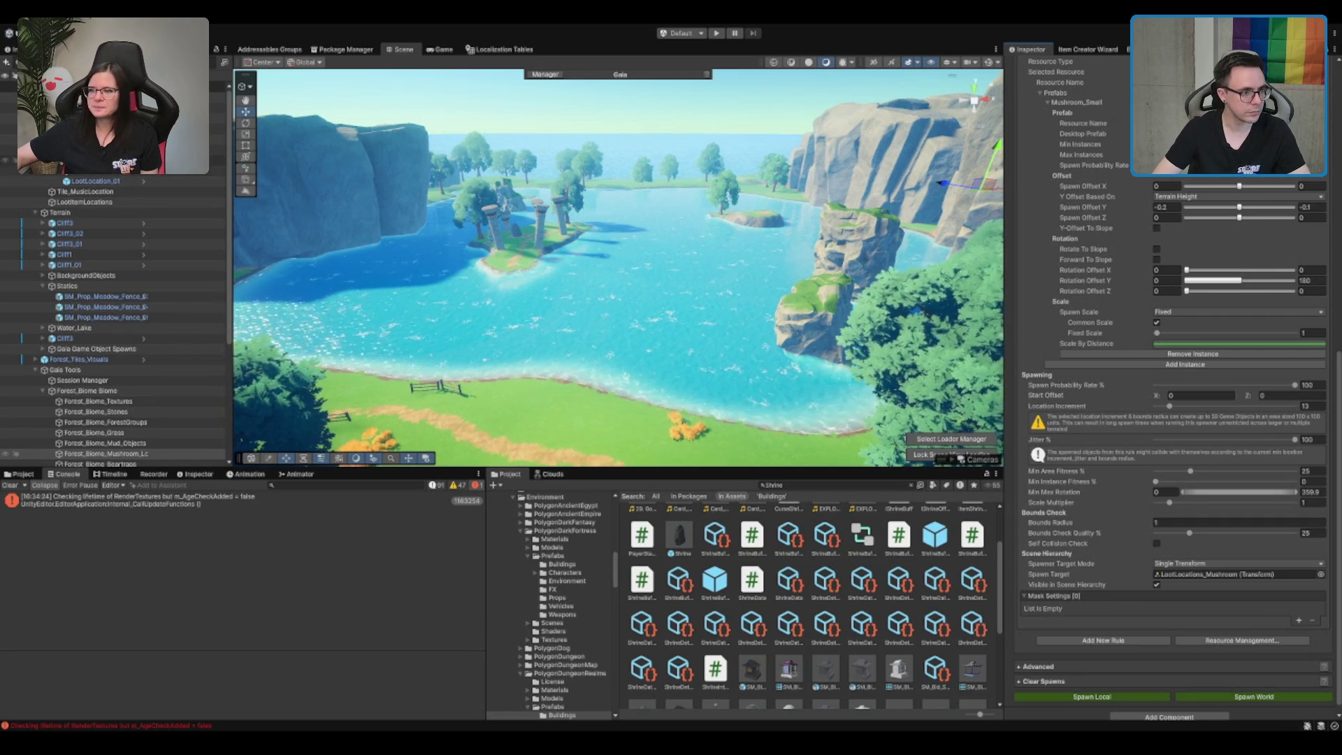
pyautogui.click(105, 98)
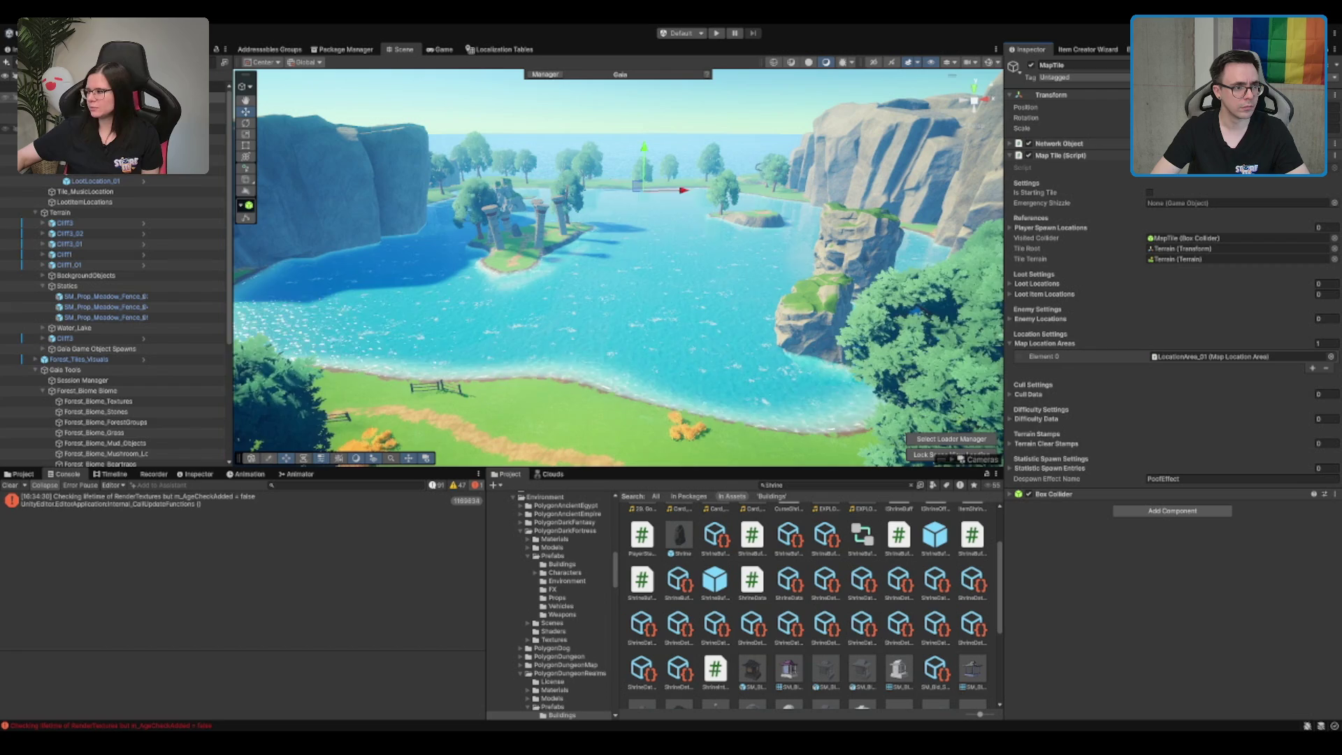
# Add two loot location objects to the MapTile's Loot Locations list
pyautogui.click(105, 136)
pyautogui.moveTo(105, 136); pyautogui.dragTo(1152, 302)
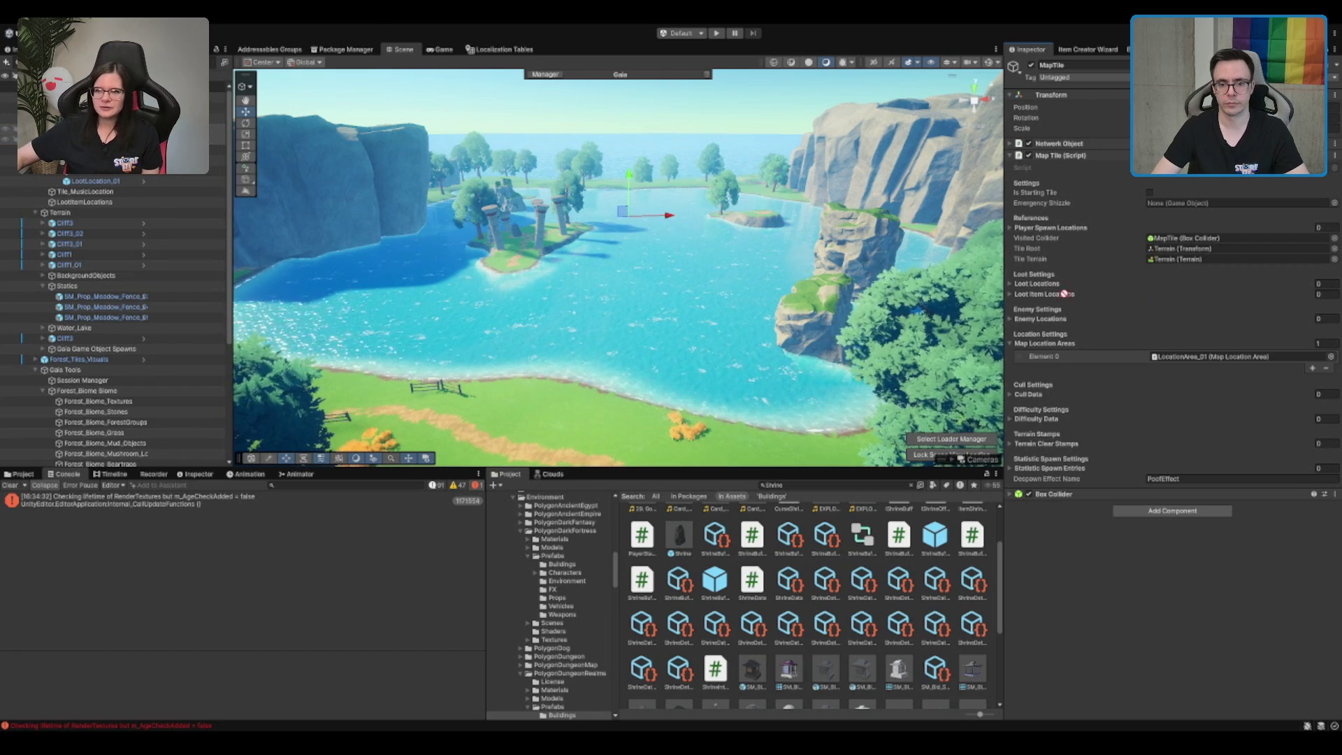
pyautogui.moveTo(1056, 290); pyautogui.dragTo(1056, 290)
# Frame the pillars on the lake island and orbit down to a low view over the lake
pyautogui.click(463, 204)
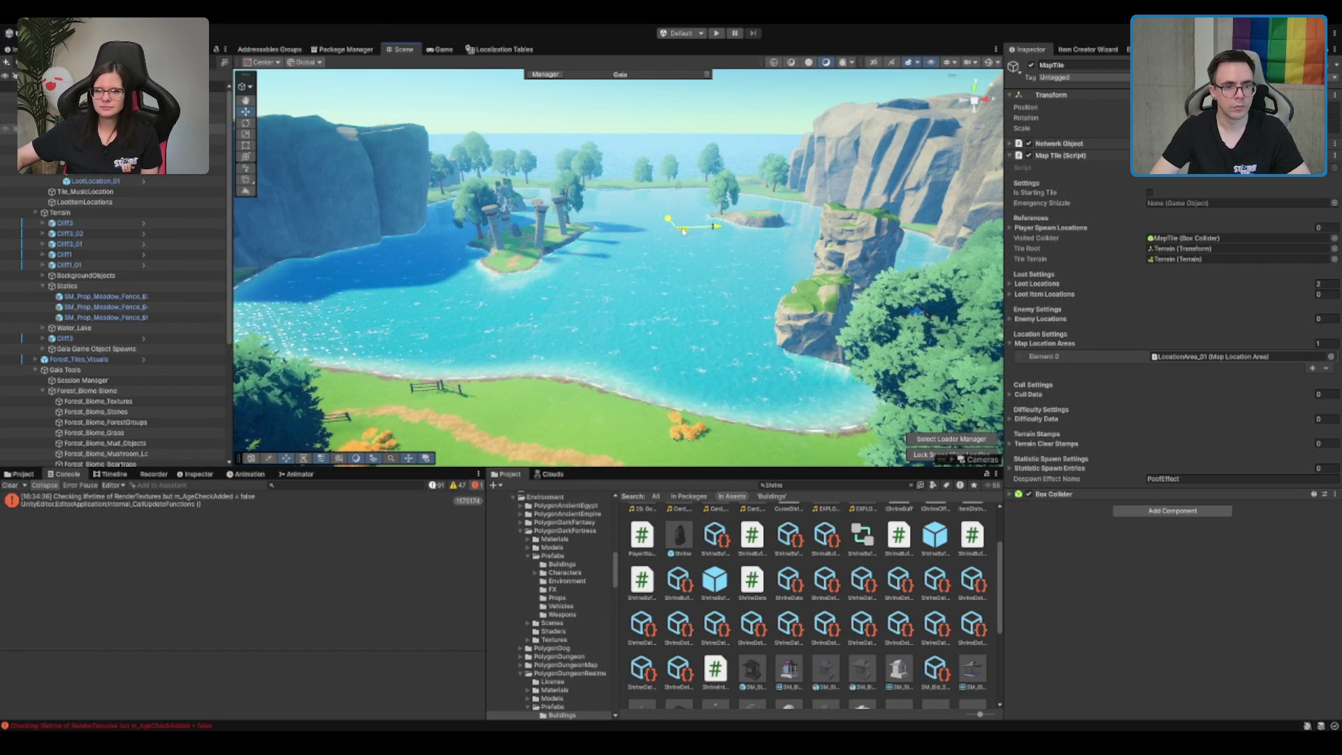
pyautogui.click(548, 204)
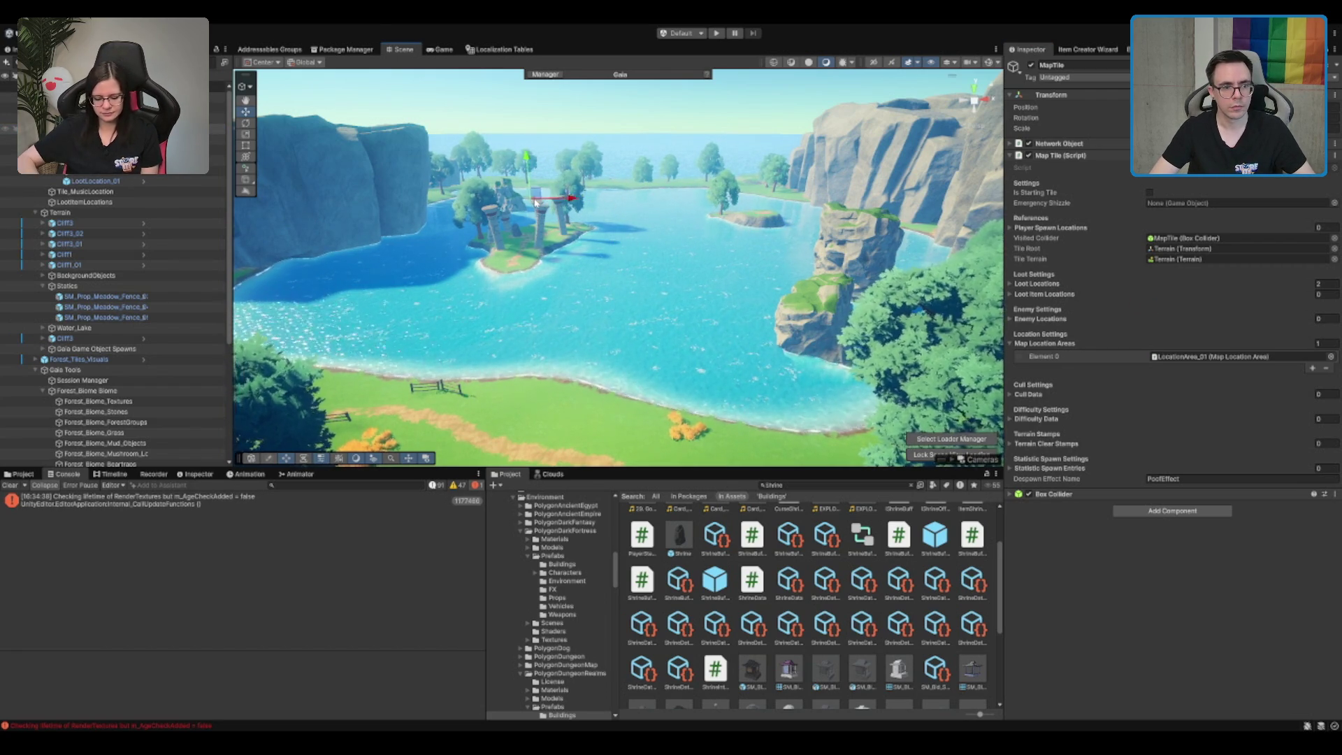
pyautogui.press('f')
pyautogui.press('f')
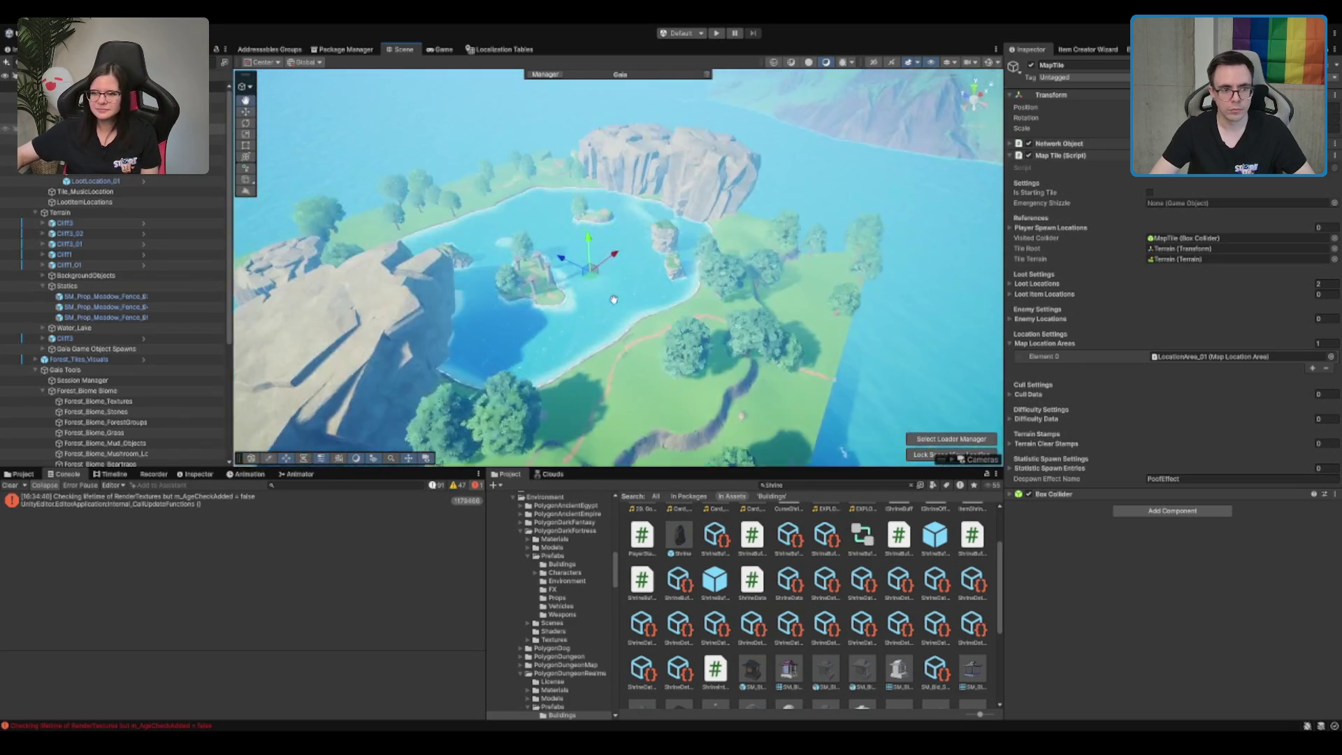
pyautogui.moveTo(789, 253); pyautogui.dragTo(769, 258)
pyautogui.scroll(5, 461, 255)
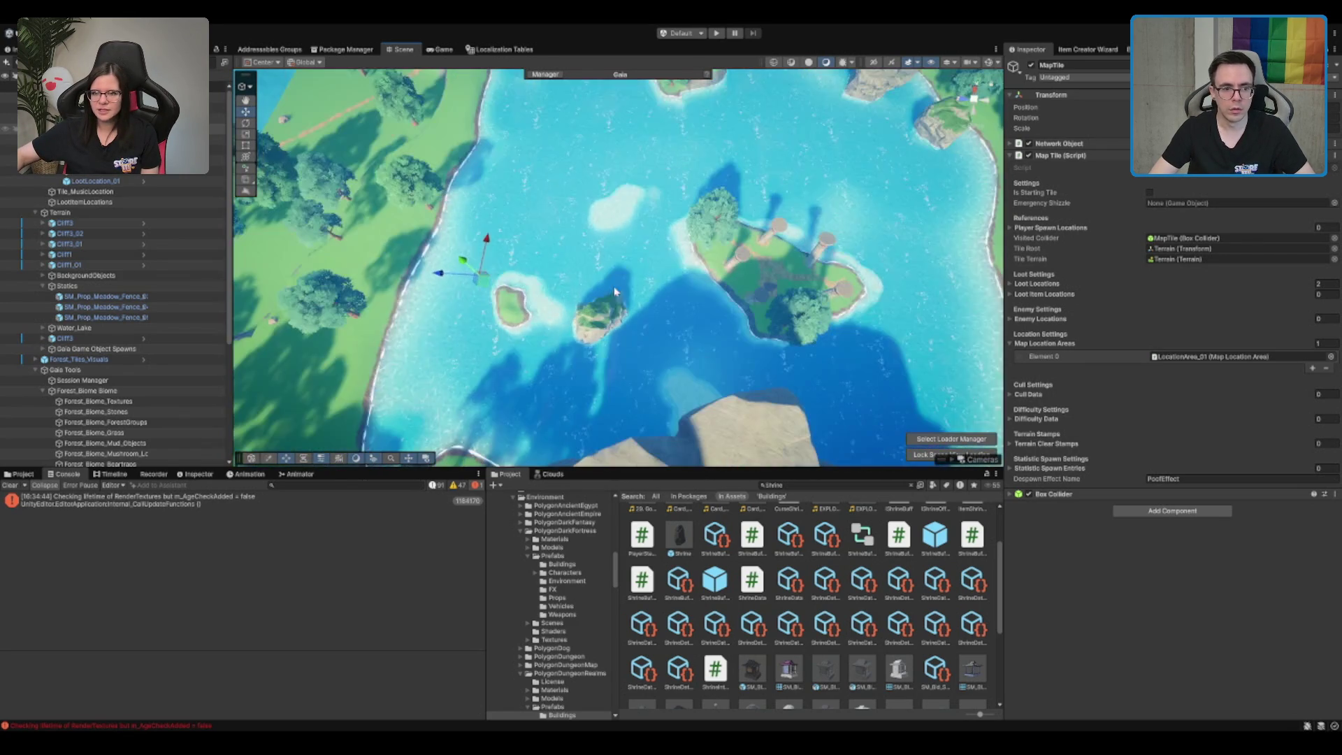
pyautogui.press('f')
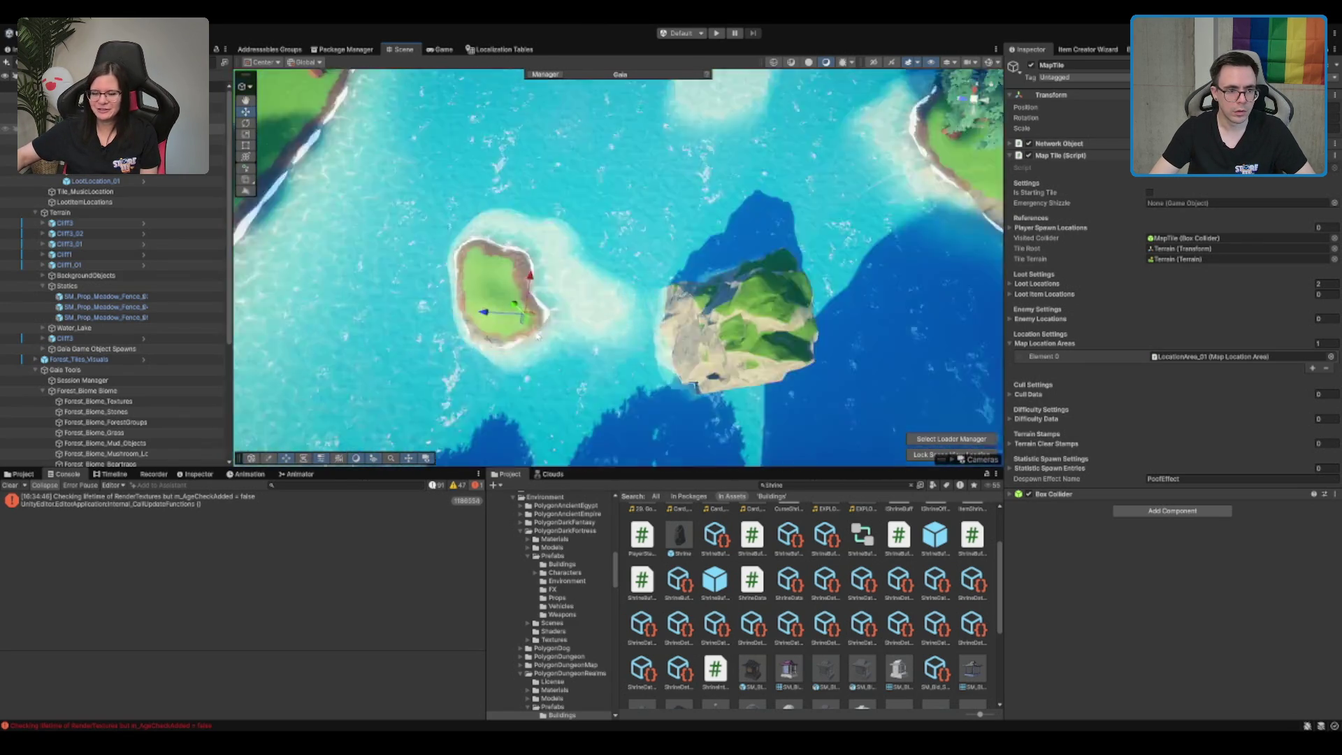
pyautogui.scroll(-5, 604, 315)
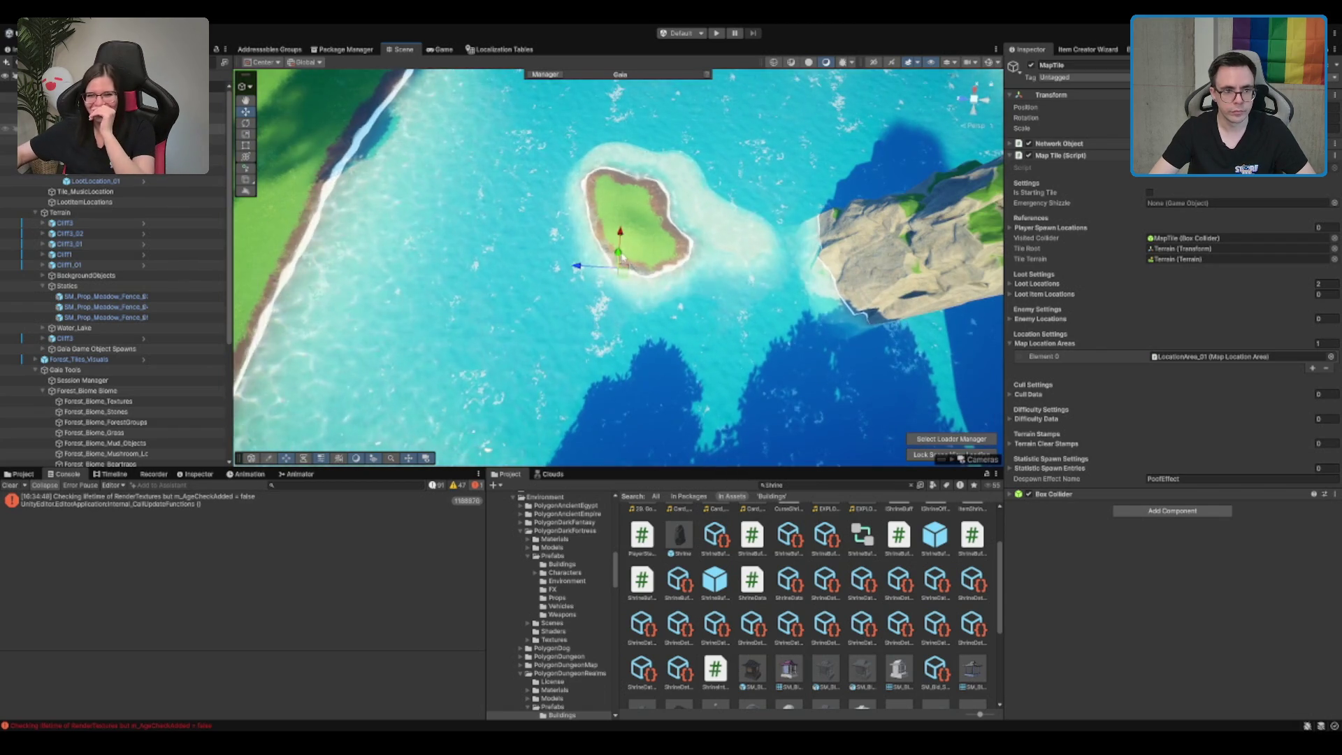
pyautogui.scroll(3, 613, 236)
pyautogui.moveTo(613, 236); pyautogui.dragTo(665, 237)
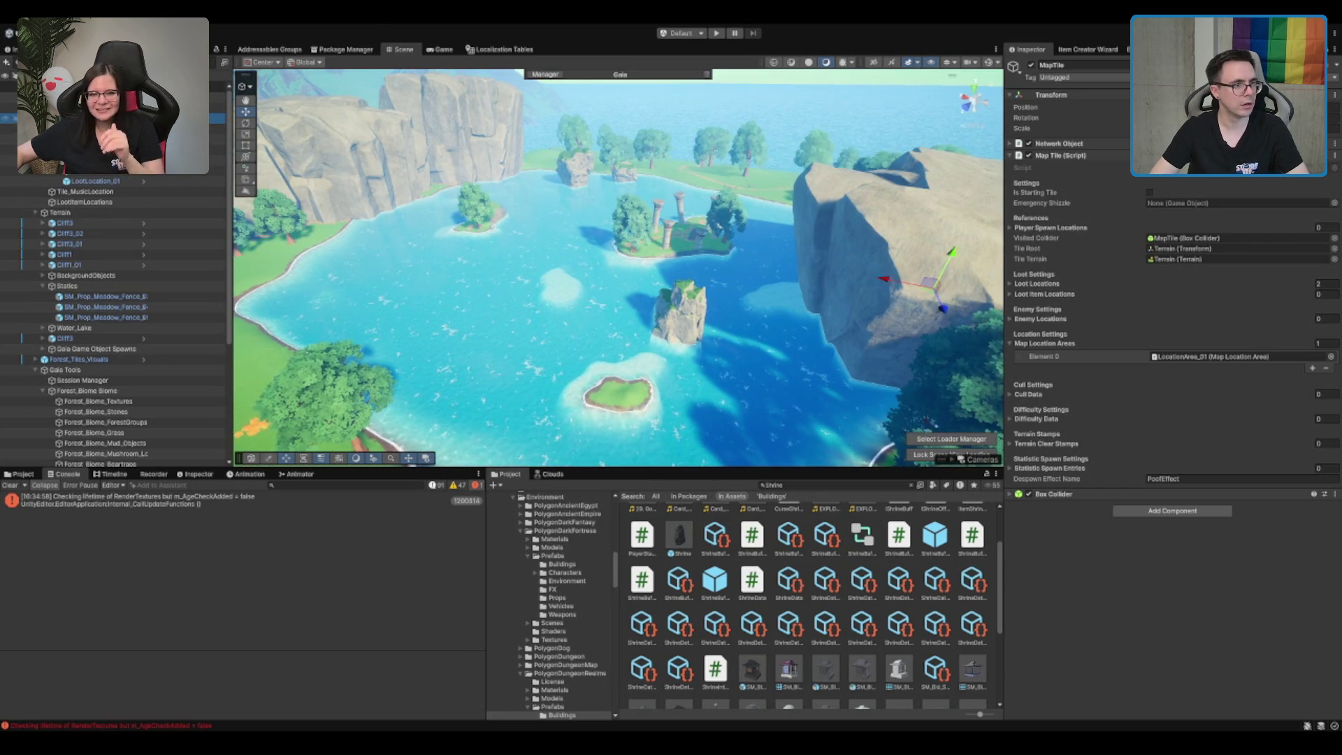
pyautogui.scroll(-1, 190, 181)
pyautogui.scroll(-2, 191, 181)
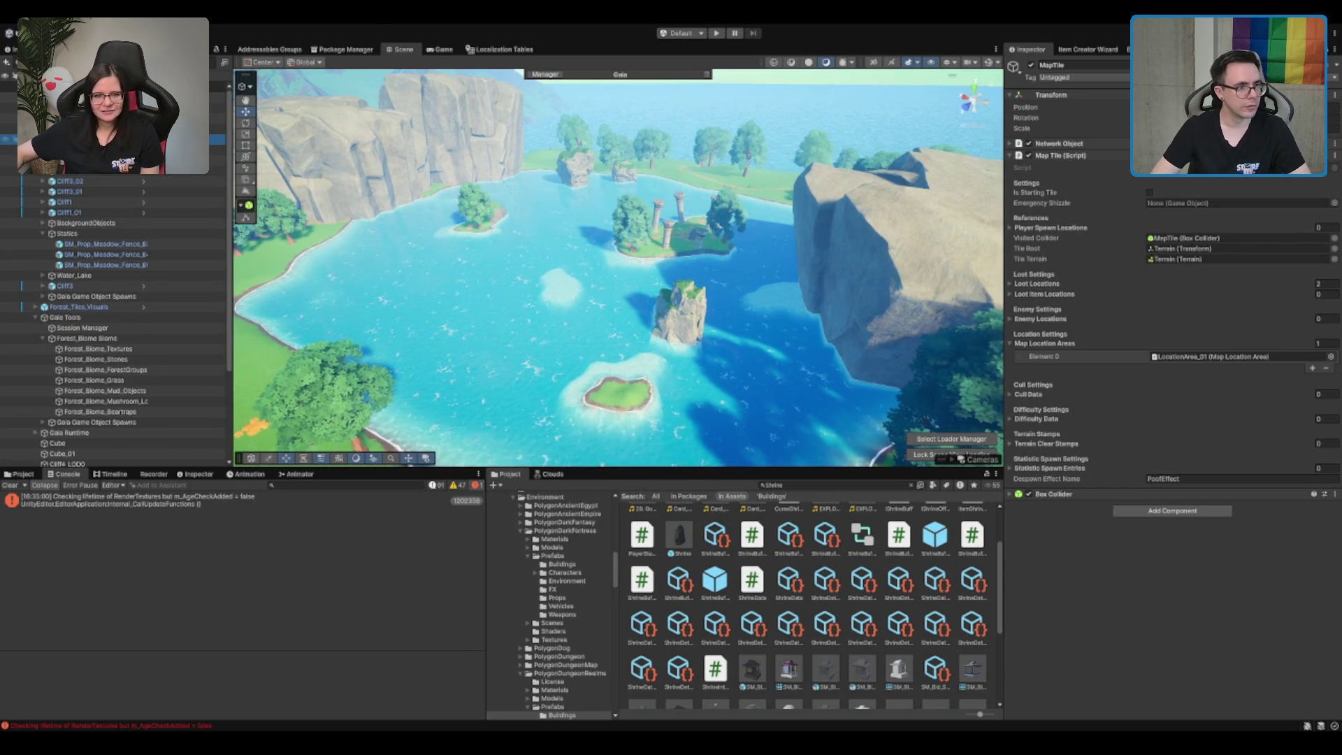
# Clear the Console and select the Forest_Biome_Mushroom_Lc spawner
pyautogui.click(105, 108)
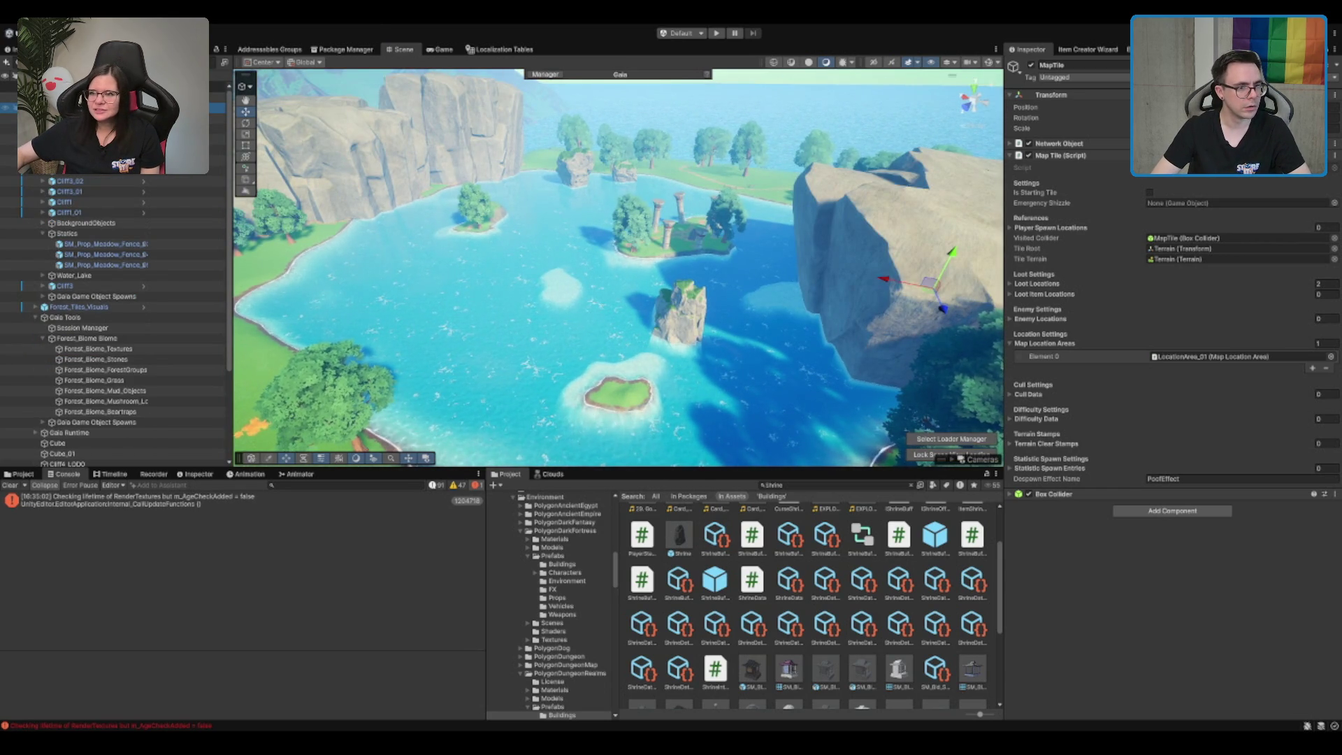
pyautogui.scroll(-5, 98, 448)
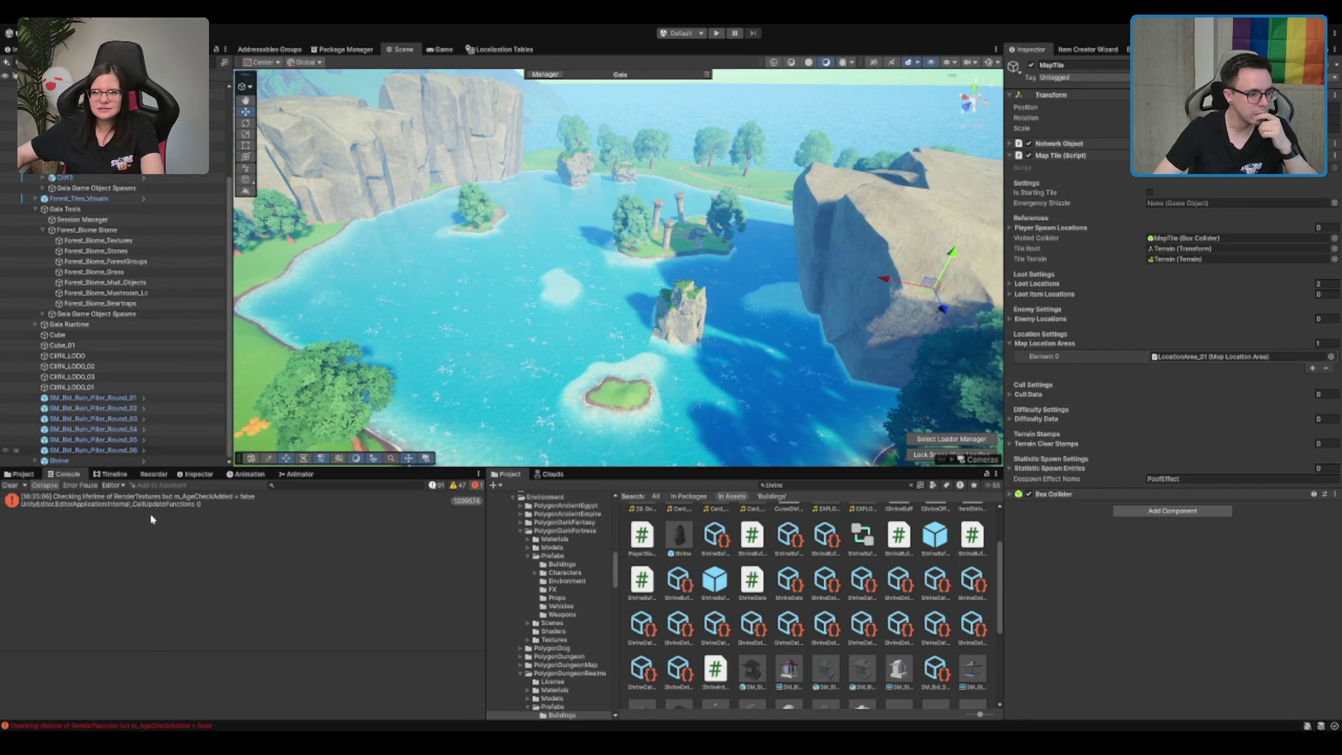
pyautogui.click(11, 486)
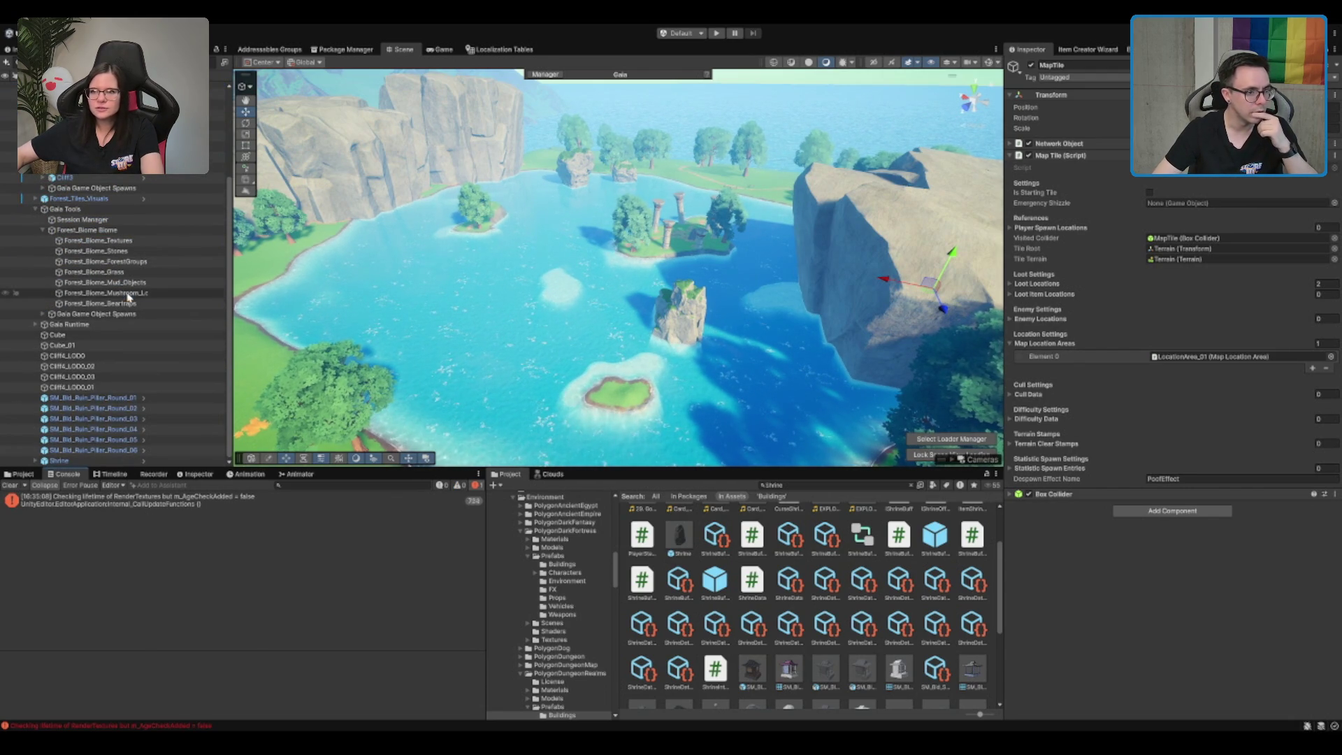
pyautogui.click(105, 293)
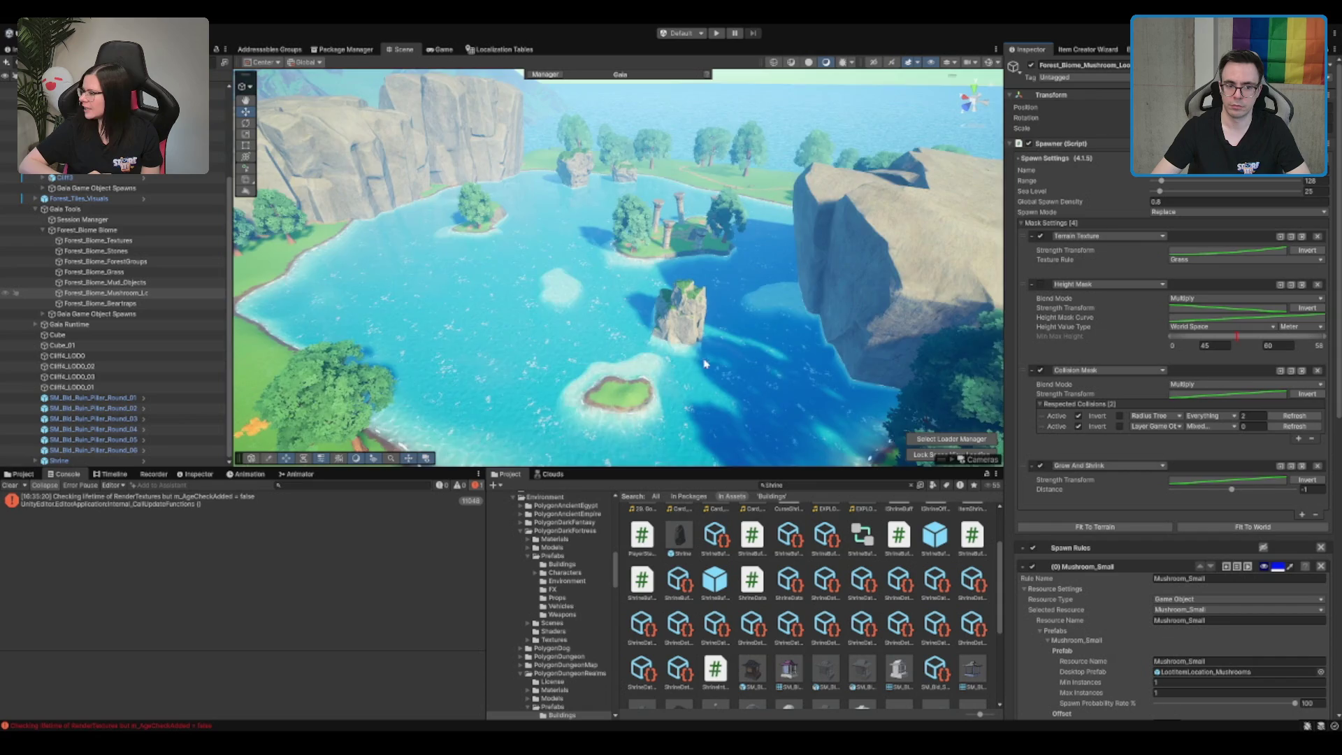
# Tilt and turn the Scene view to look across the shore toward the tree
pyautogui.scroll(-10, 704, 364)
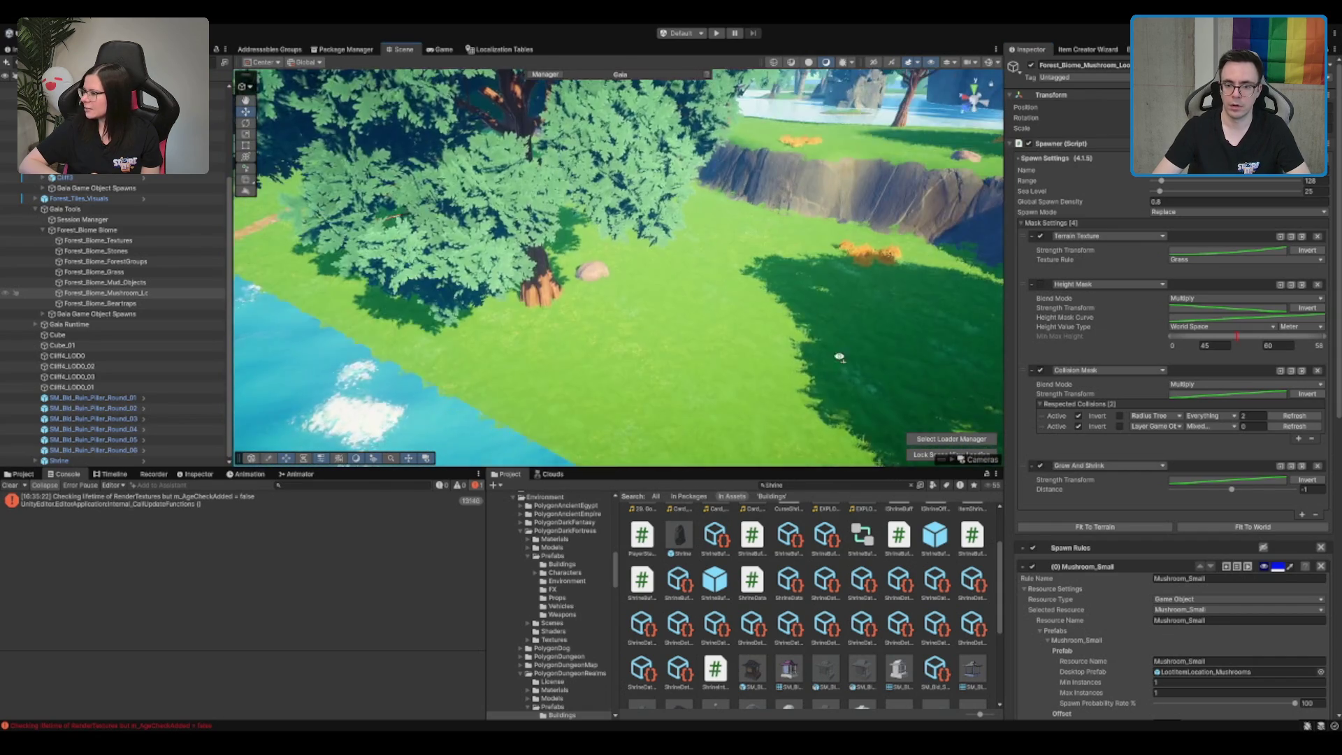
pyautogui.moveTo(839, 366); pyautogui.dragTo(846, 301)
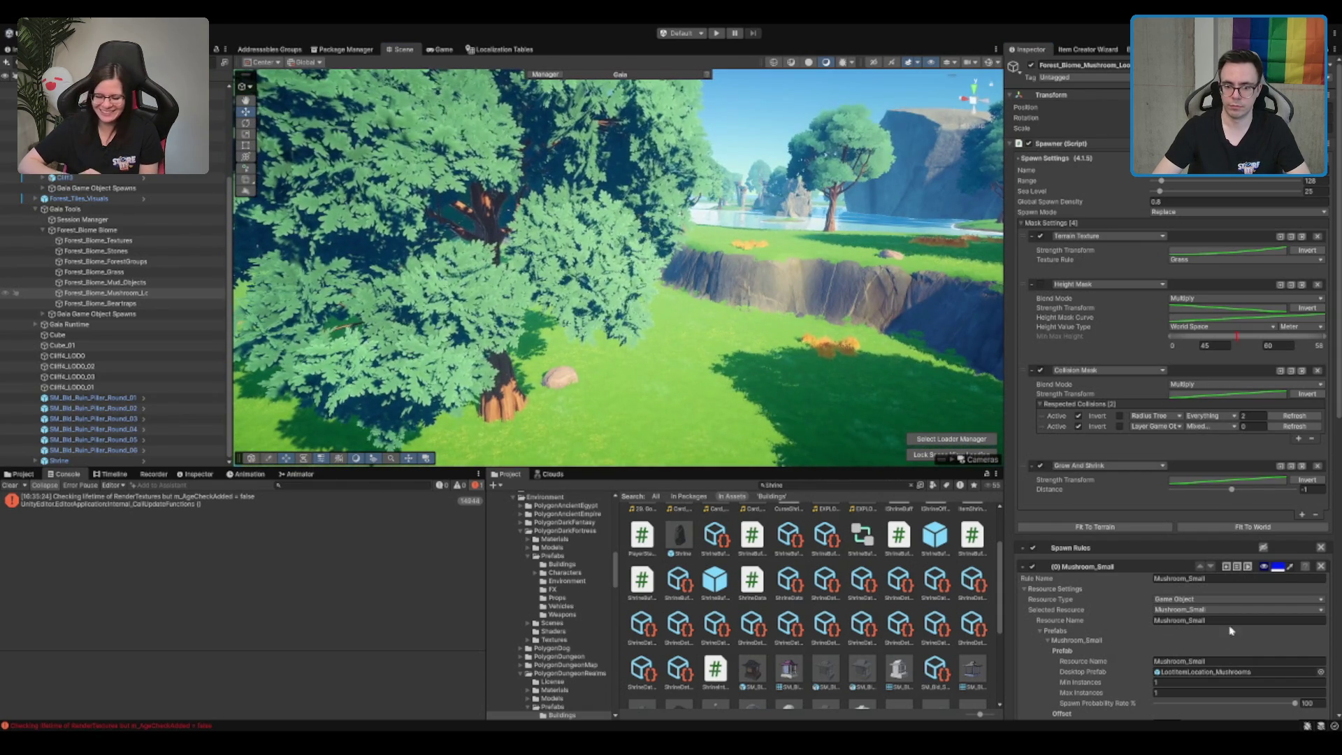
pyautogui.moveTo(881, 343)
pyautogui.mouseDown()
pyautogui.moveTo(809, 341)
pyautogui.moveTo(767, 286)
pyautogui.moveTo(727, 377)
pyautogui.mouseUp()
pyautogui.scroll(-5, 809, 341)
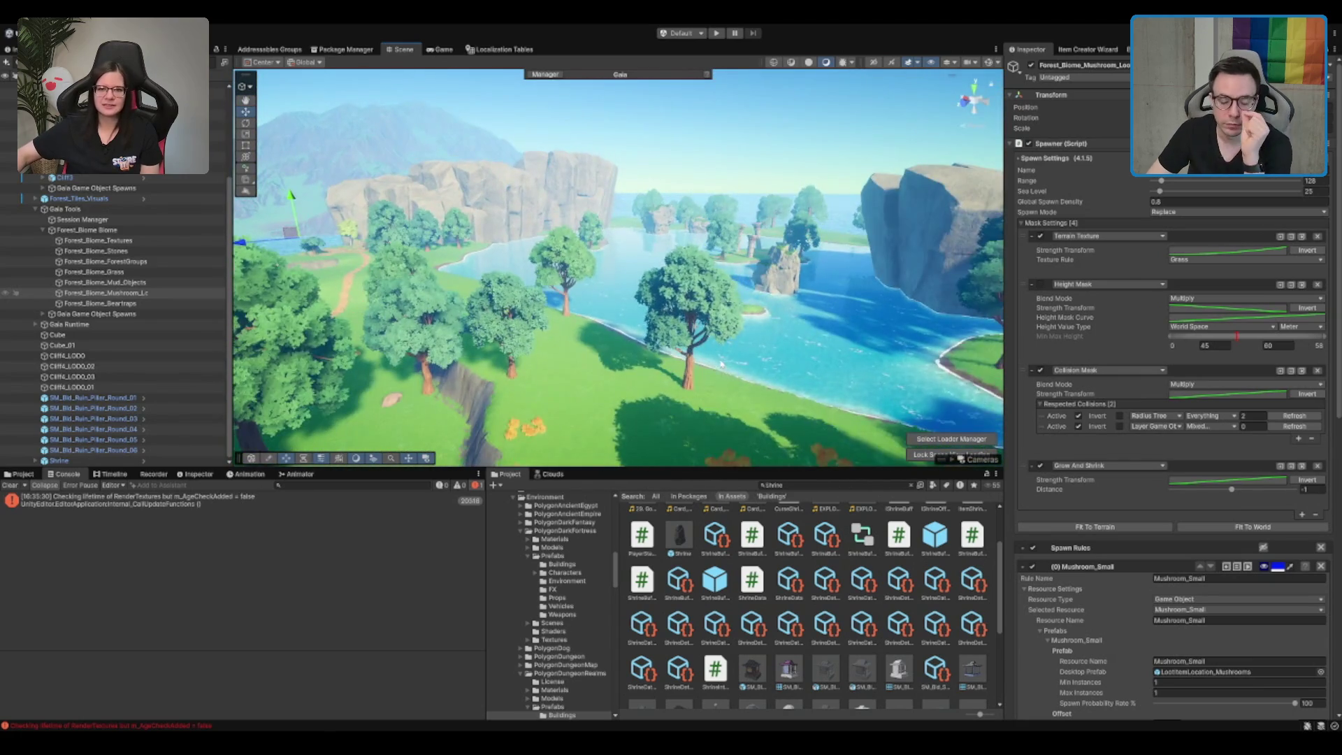
pyautogui.scroll(-3, 723, 365)
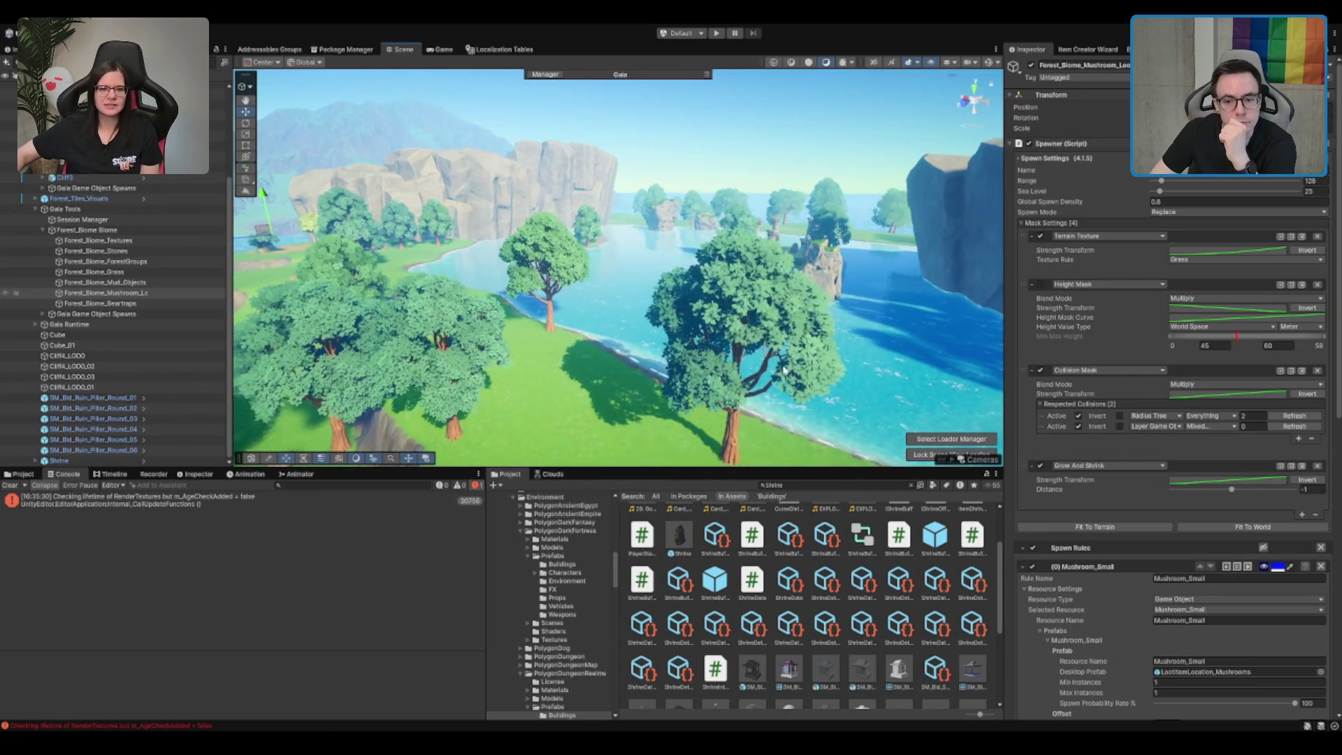
# Fit the mushroom spawner to the terrain and re-enable its Collision Mask, then select the terrain
pyautogui.click(1040, 371)
pyautogui.click(1080, 521)
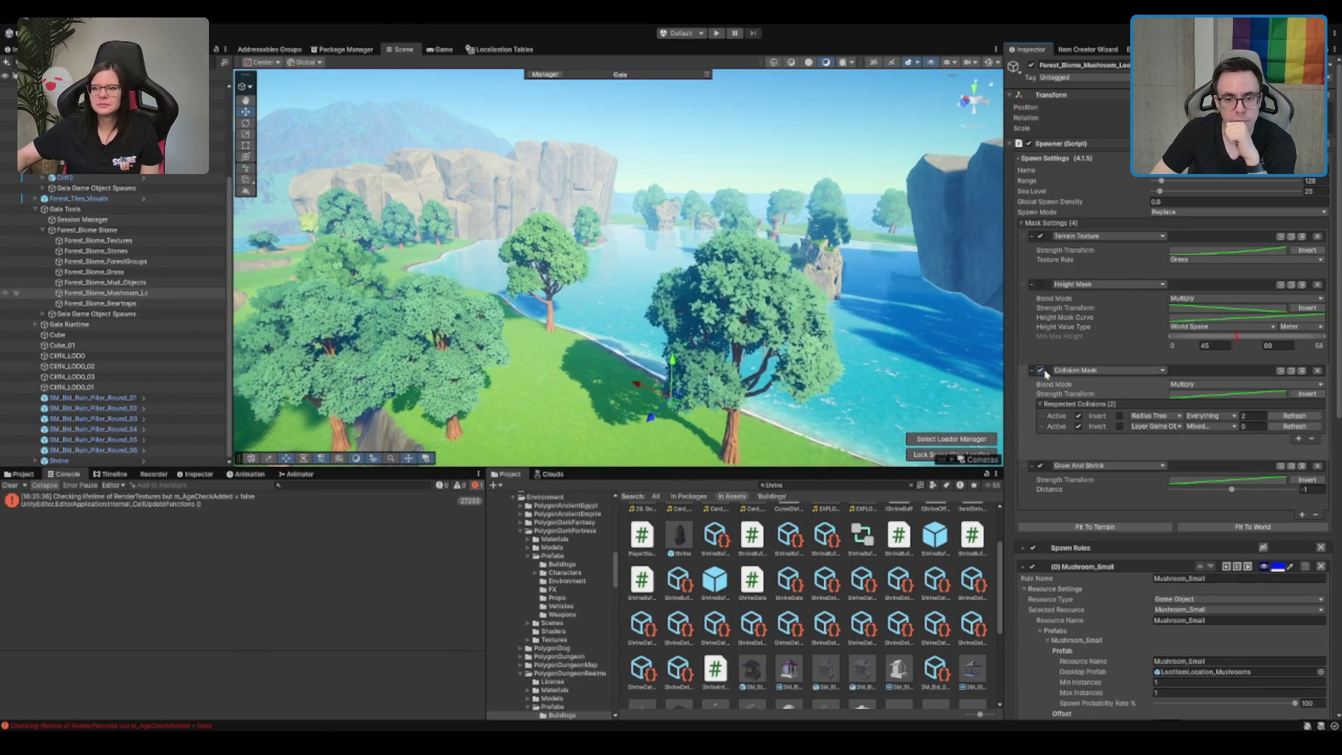
pyautogui.click(1041, 371)
pyautogui.click(1041, 371)
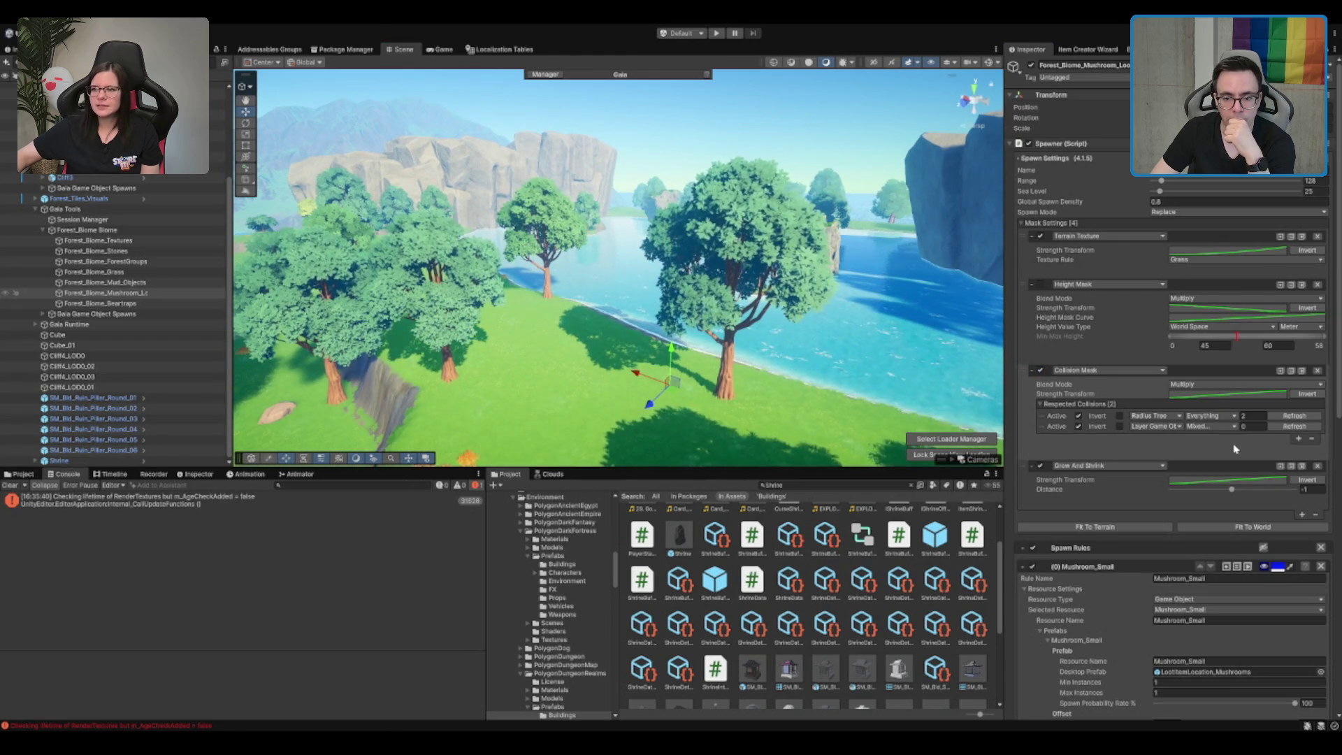
pyautogui.click(420, 222)
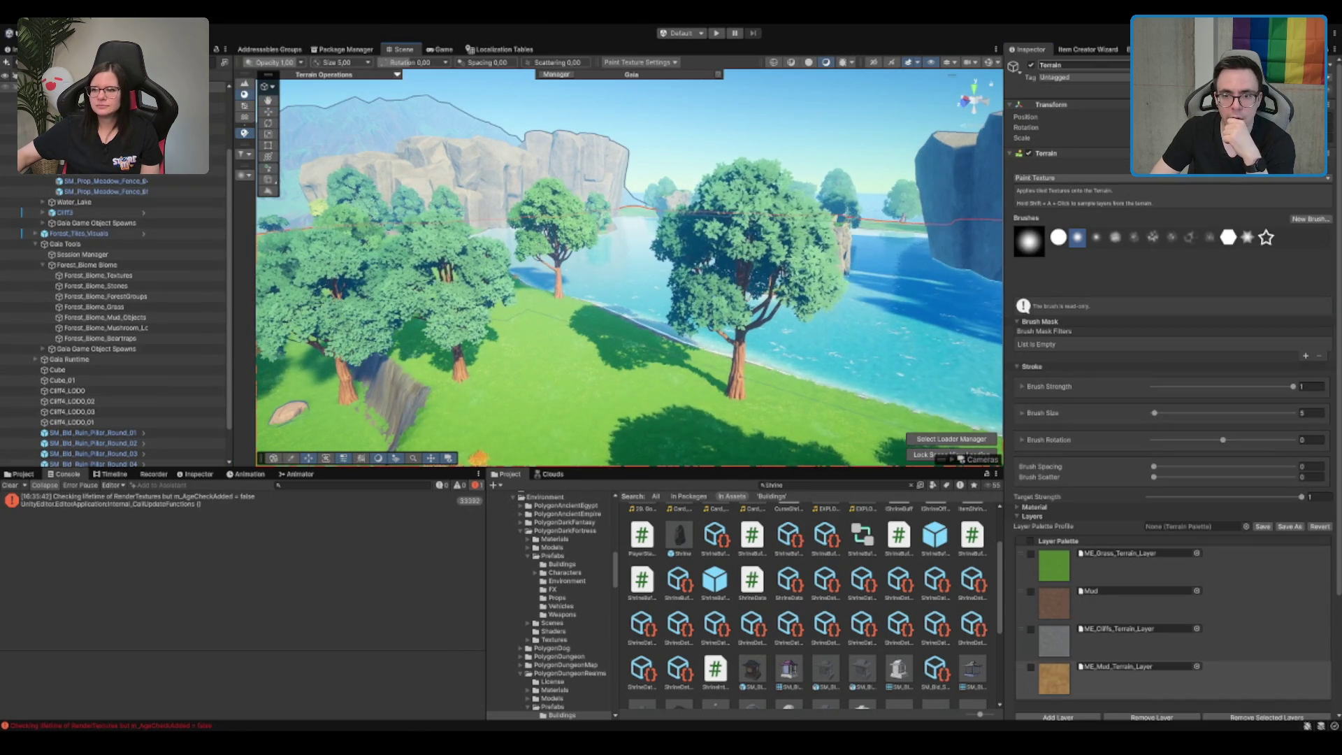
# Leave terrain painting with W, then select Water_Lake and the Forest_Biome_Mushroom_Lc spawner
pyautogui.press('w')
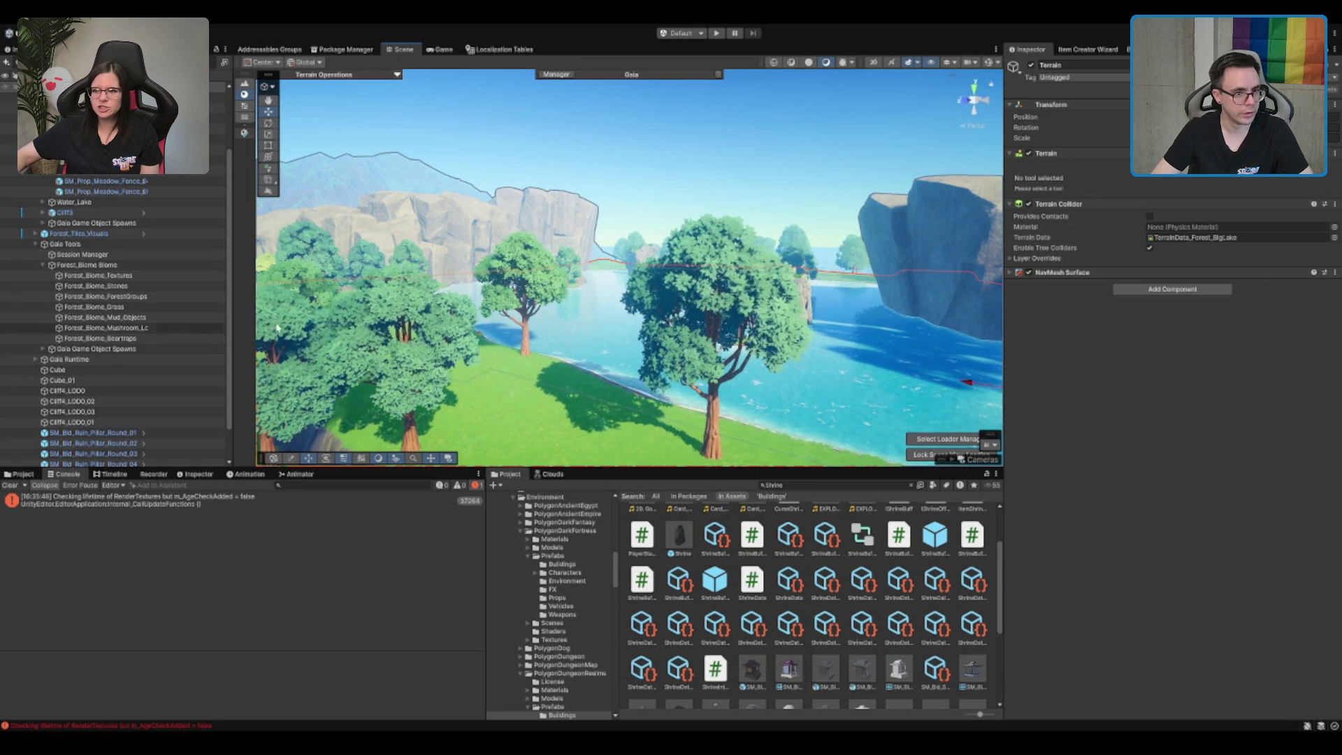
pyautogui.click(598, 323)
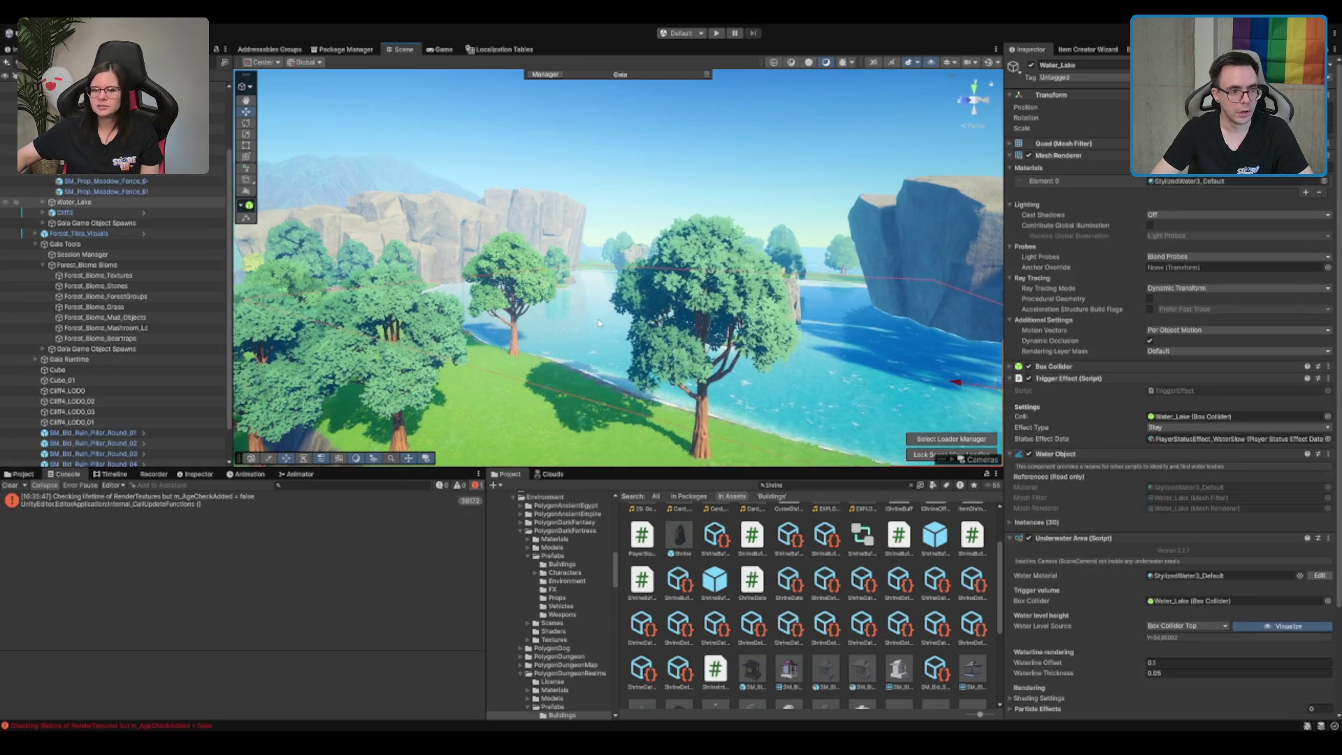
pyautogui.click(143, 327)
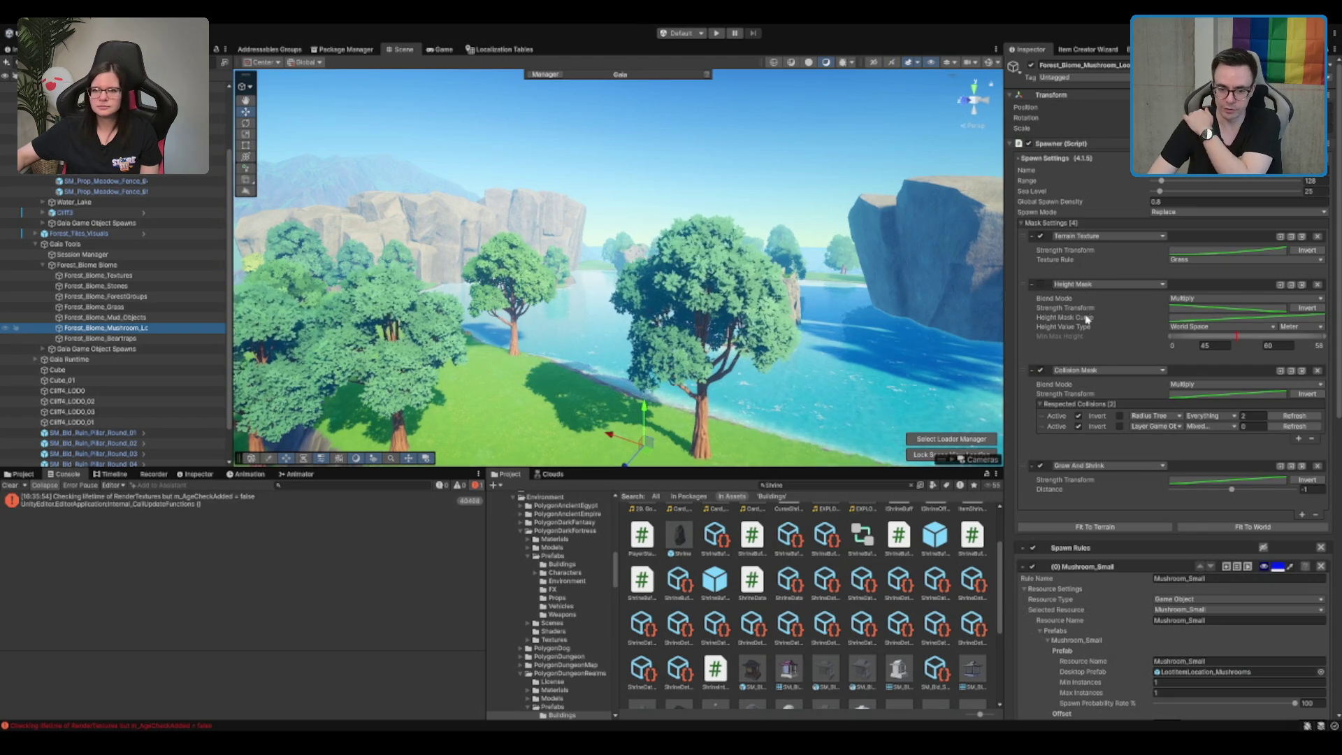
# Preview the mushroom spawner's mask across the whole island, then select MapTile in the Hierarchy
pyautogui.click(1213, 417)
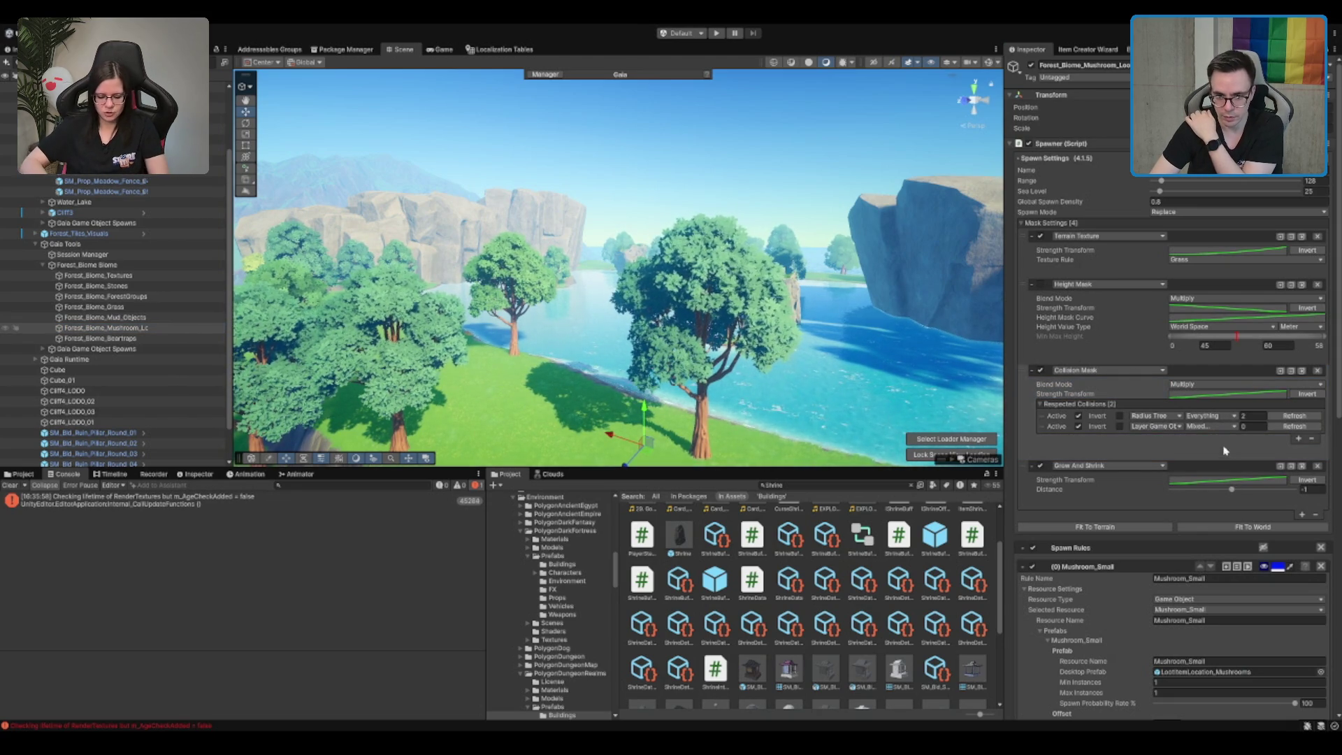
pyautogui.press('f')
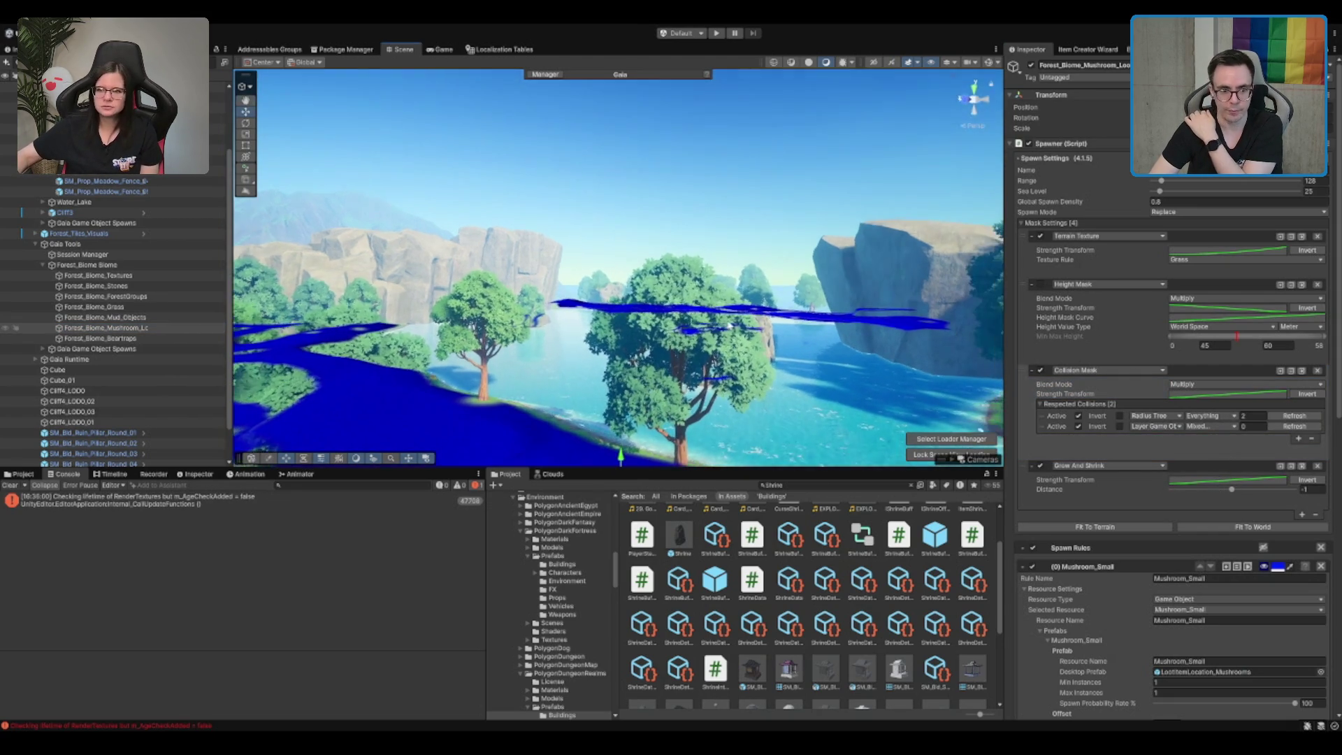
pyautogui.moveTo(679, 357); pyautogui.dragTo(776, 241)
pyautogui.scroll(5, 777, 241)
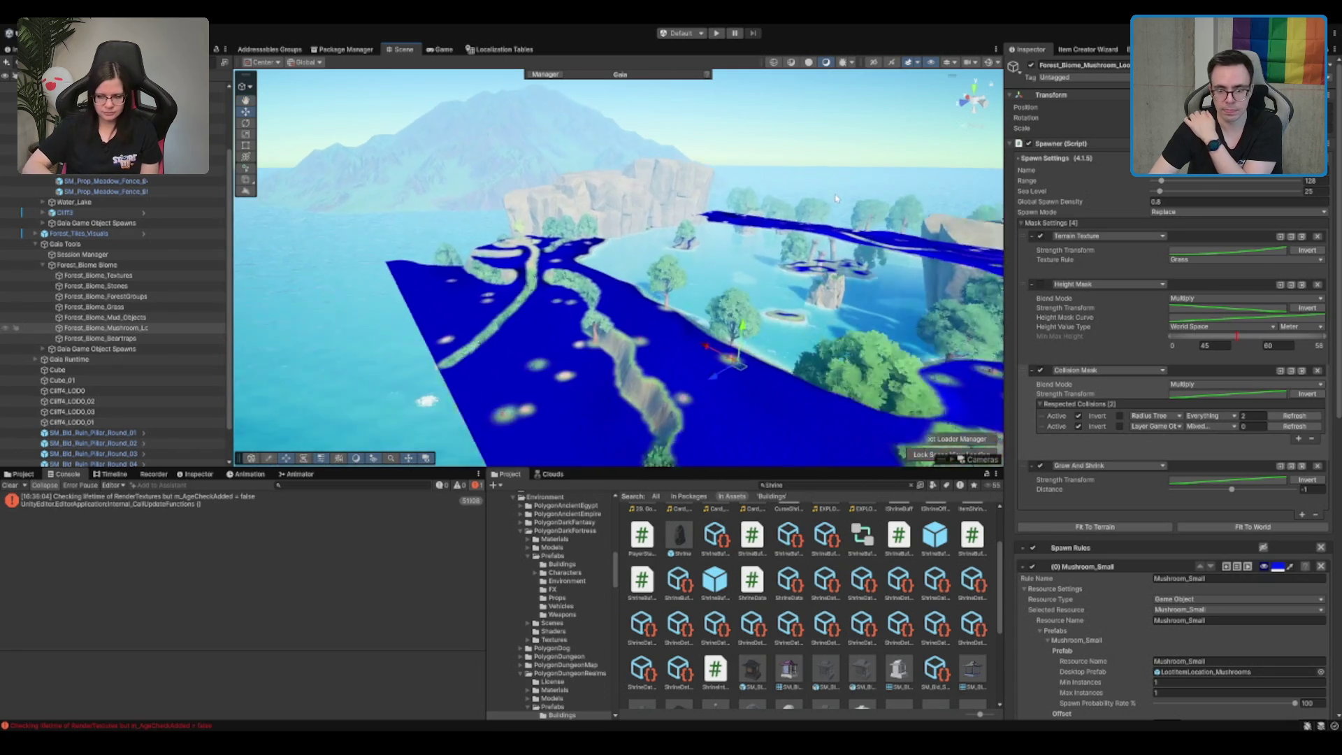
pyautogui.scroll(-15, 1174, 420)
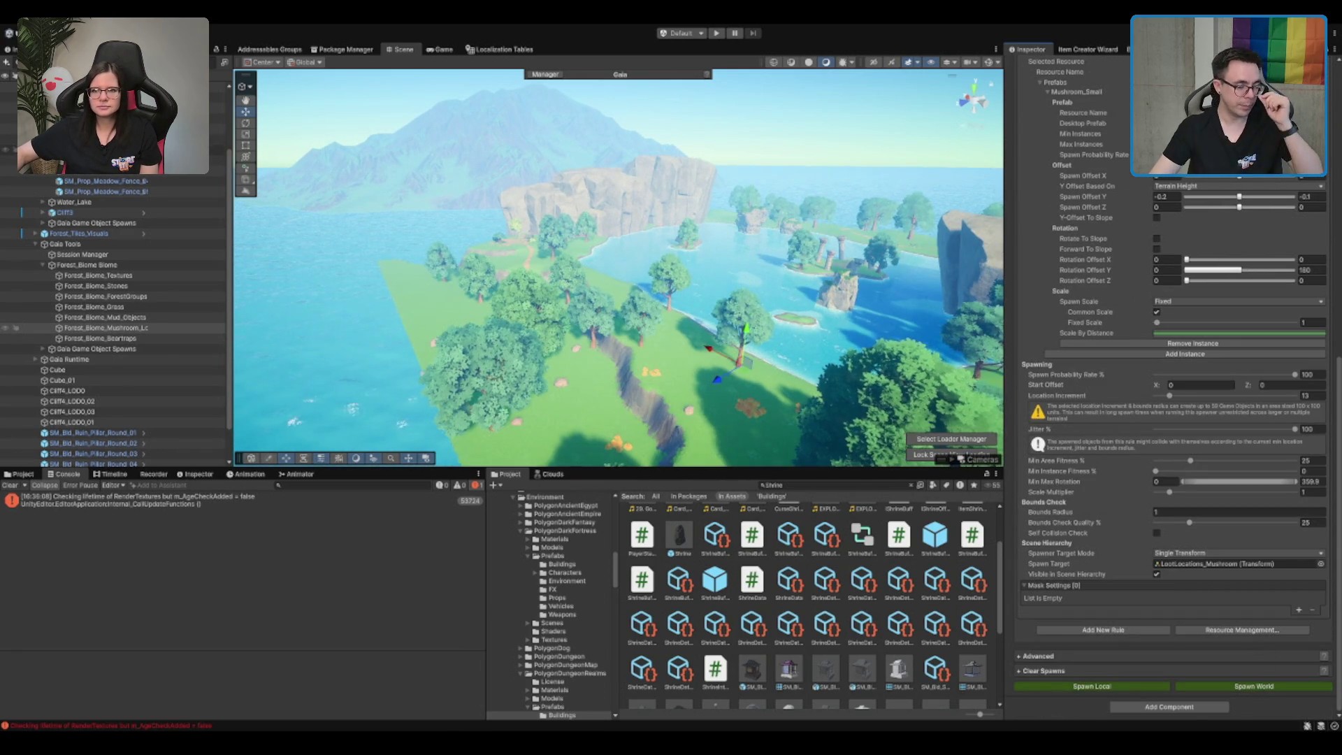
pyautogui.scroll(3, 142, 180)
pyautogui.click(396, 395)
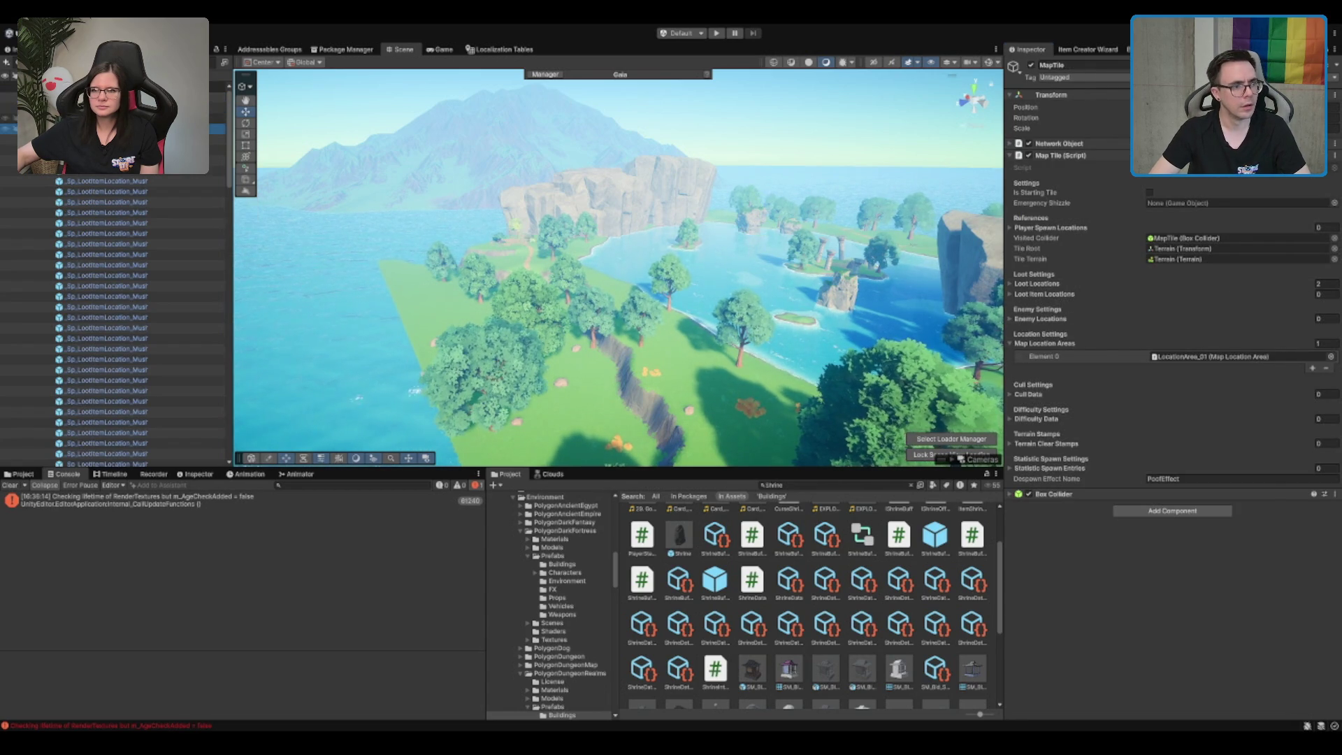
# Add all 88 spawned _Sp_LootItemLocation objects to MapTile's Loot Item Locations list
pyautogui.scroll(-5, 122, 217)
pyautogui.scroll(-10, 122, 217)
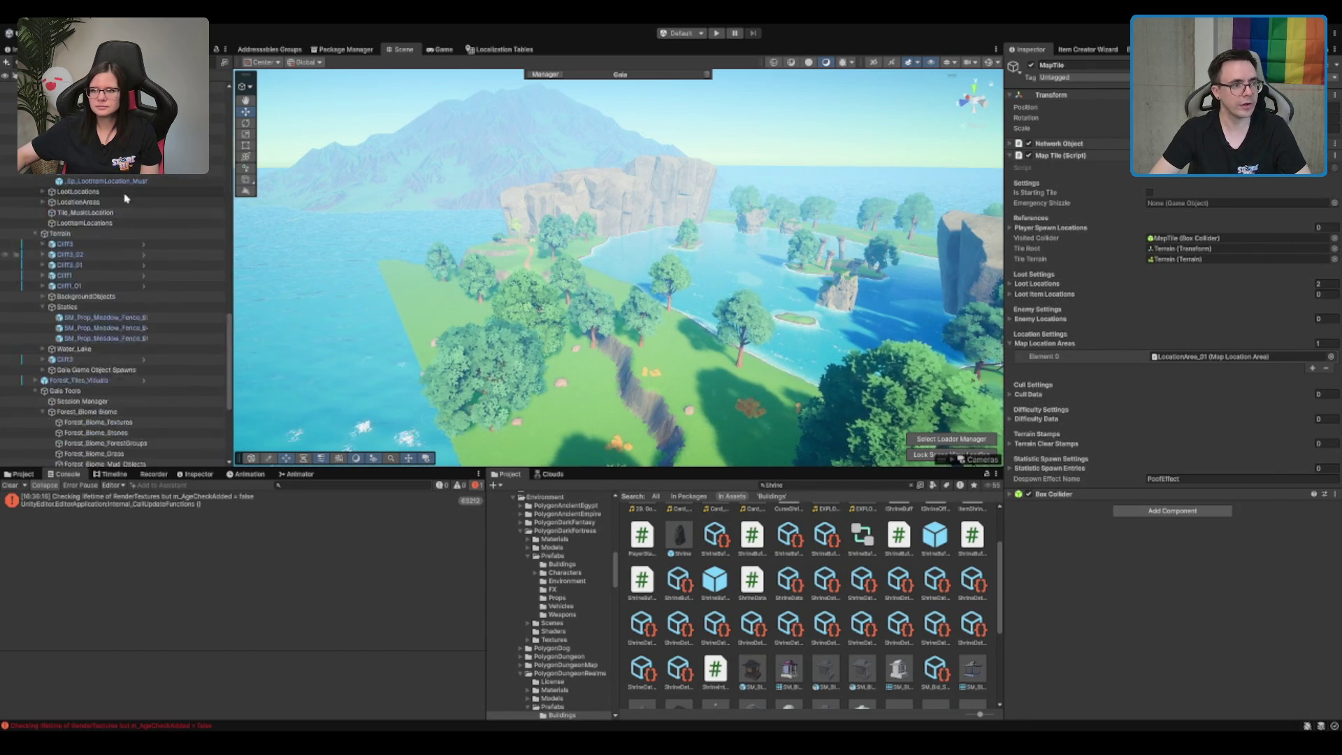
pyautogui.keyDown('shift'); pyautogui.click(140, 250); pyautogui.keyUp('shift')
pyautogui.moveTo(140, 250); pyautogui.dragTo(104, 140)
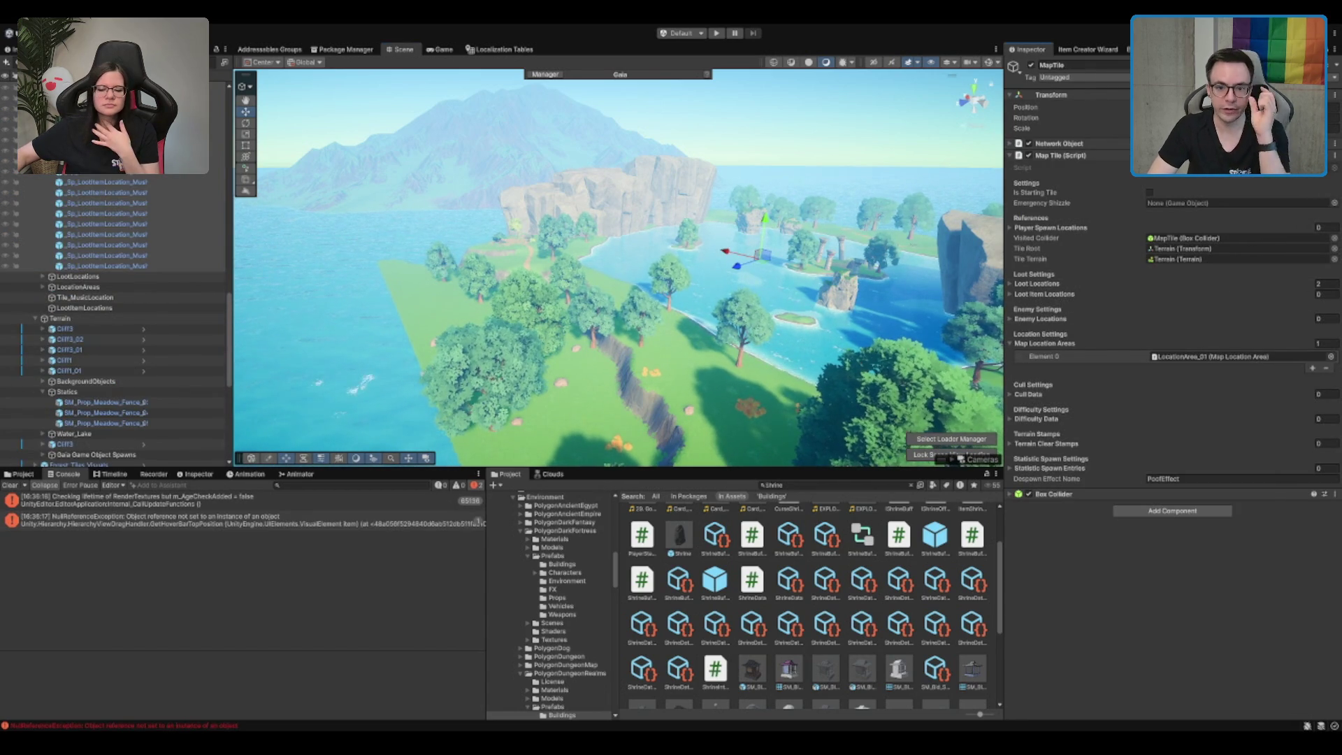
pyautogui.moveTo(1047, 244); pyautogui.dragTo(1050, 299)
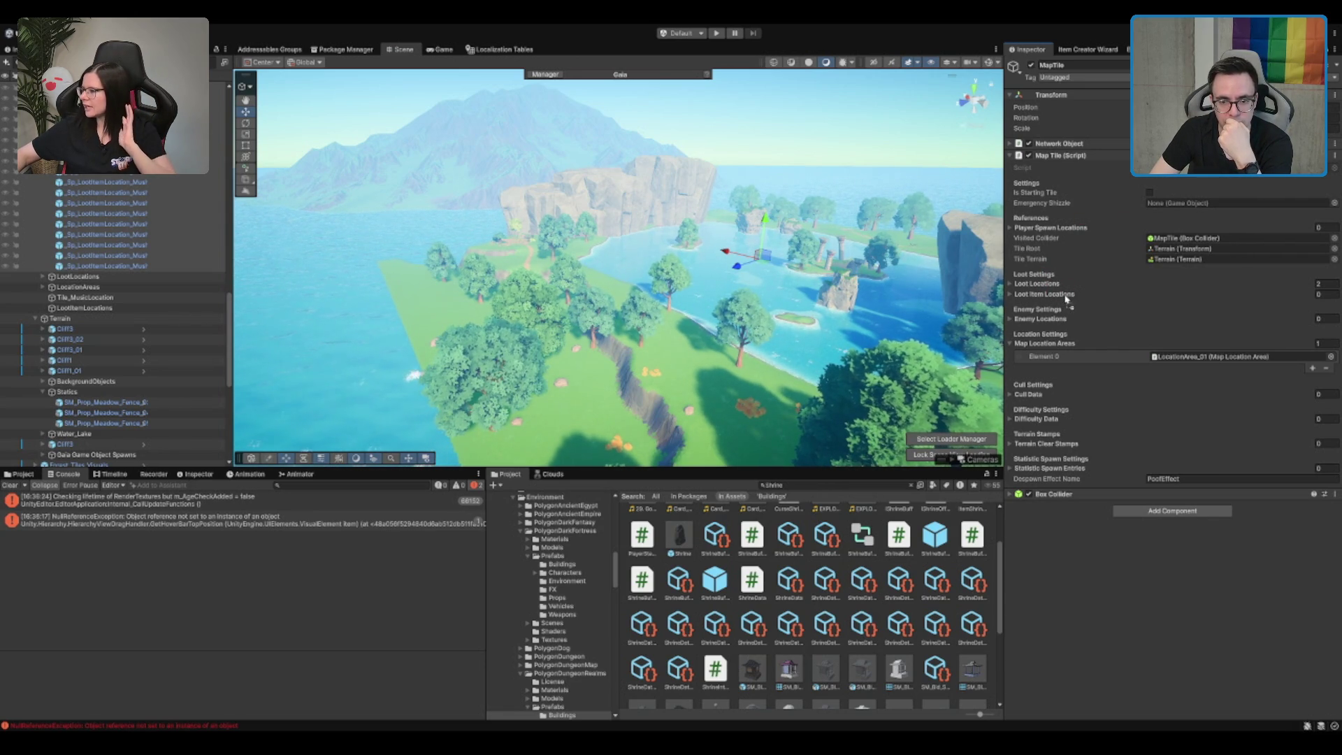
pyautogui.moveTo(1066, 300); pyautogui.dragTo(1064, 295)
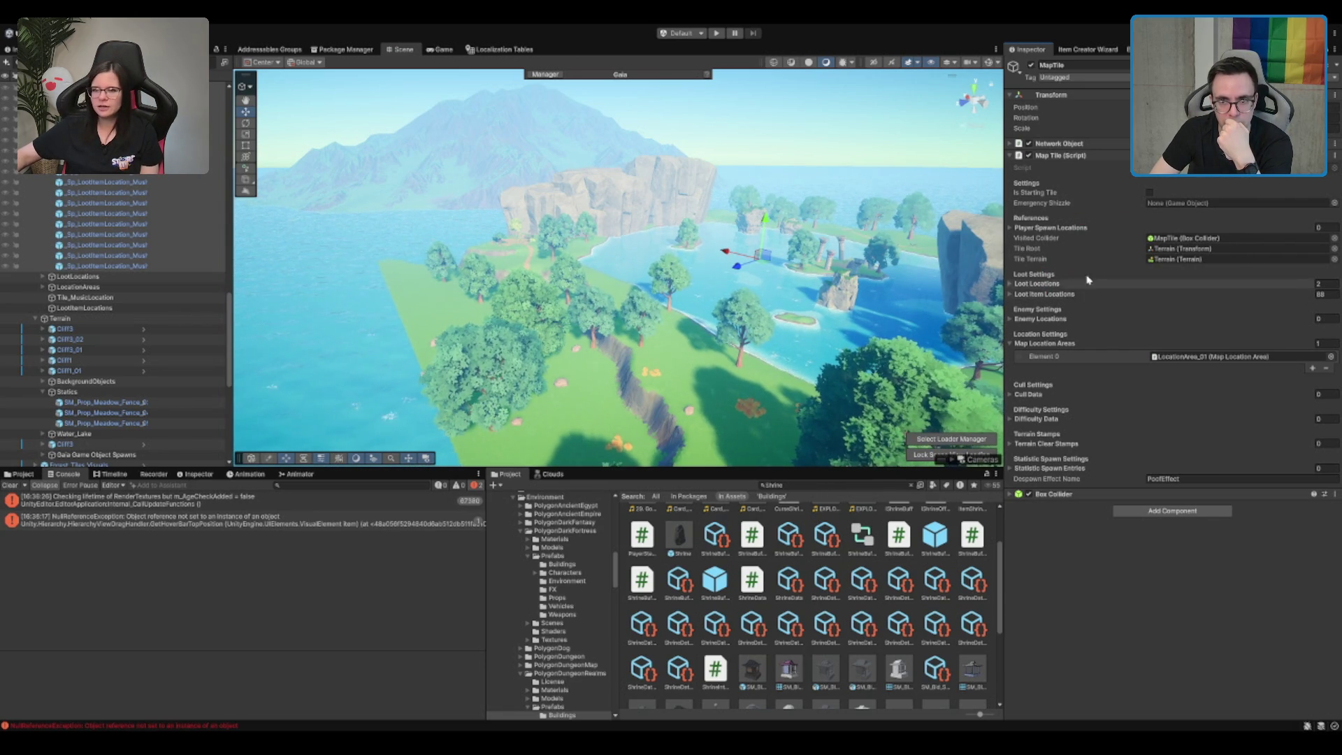
# Clear the selection, collapse the Terrain group and expand Gaia Runtime under Gaia Tools
pyautogui.click(1329, 53)
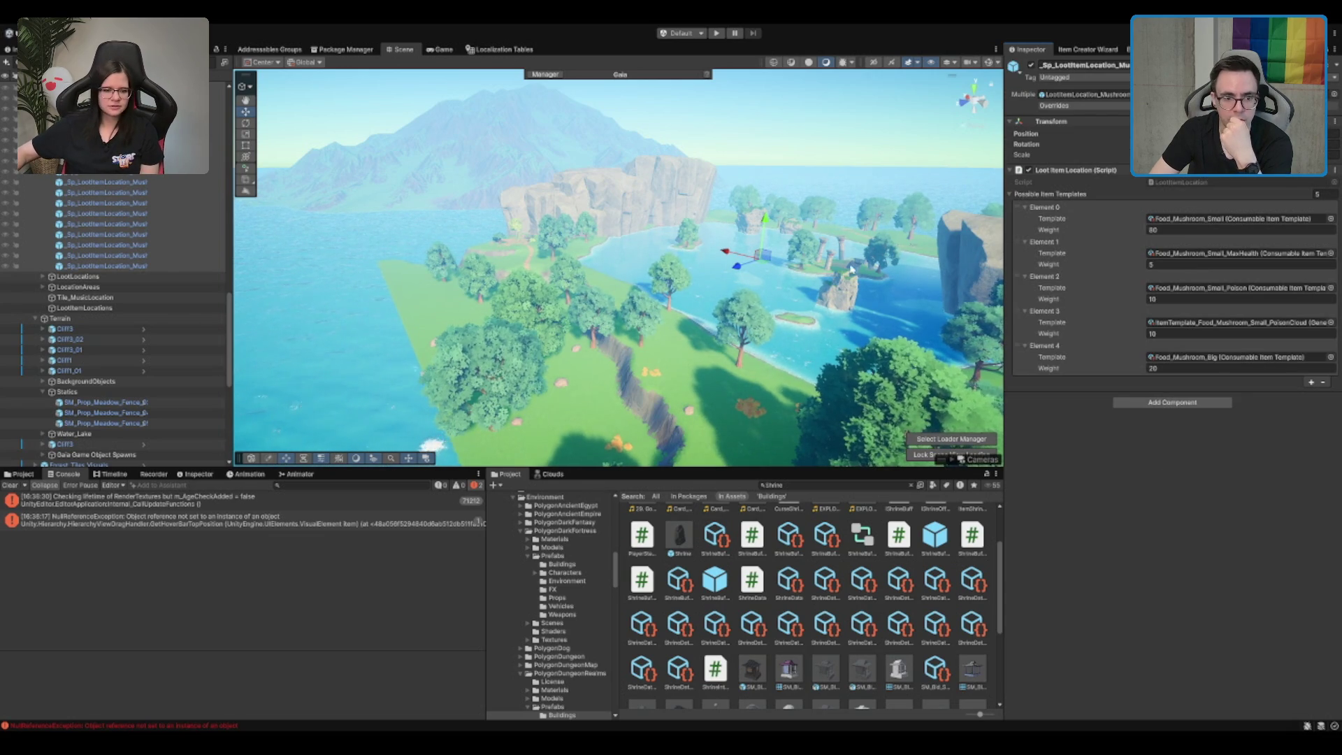
pyautogui.click(335, 404)
pyautogui.click(105, 318)
pyautogui.click(35, 318)
pyautogui.click(105, 339)
pyautogui.click(107, 349)
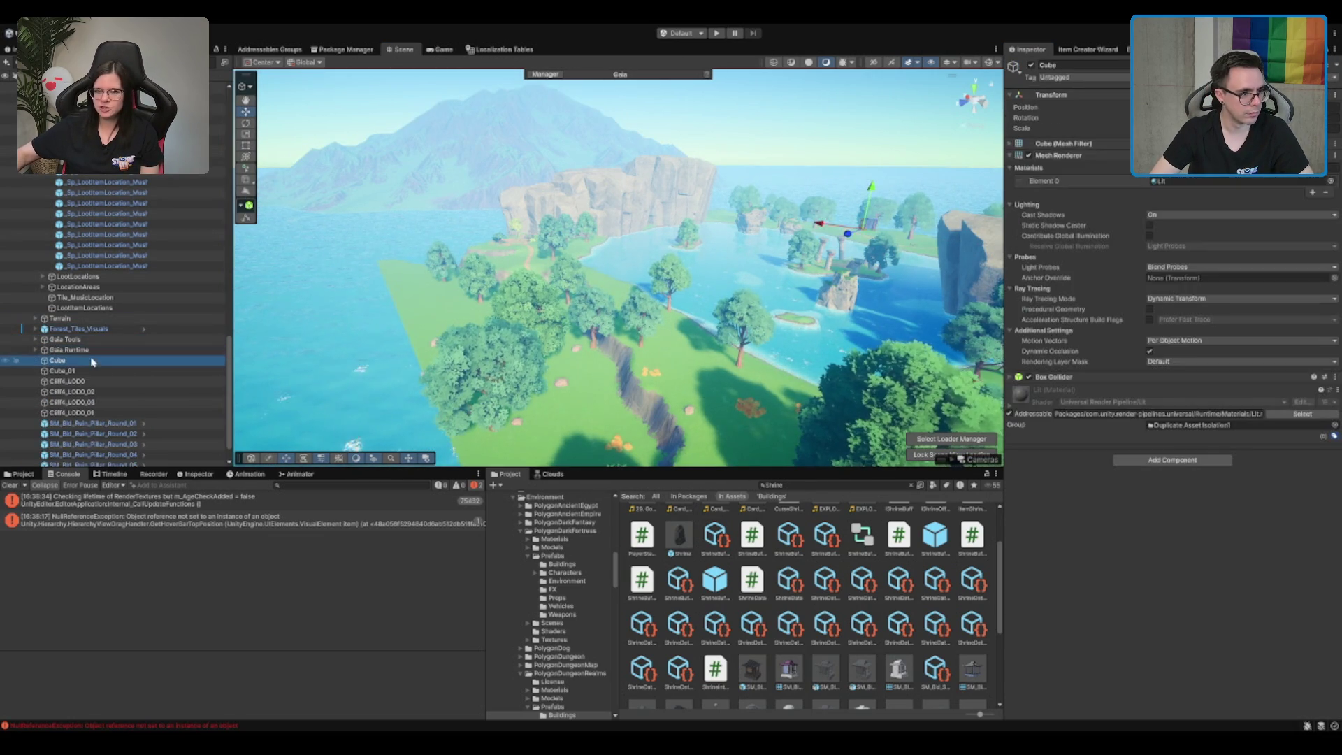